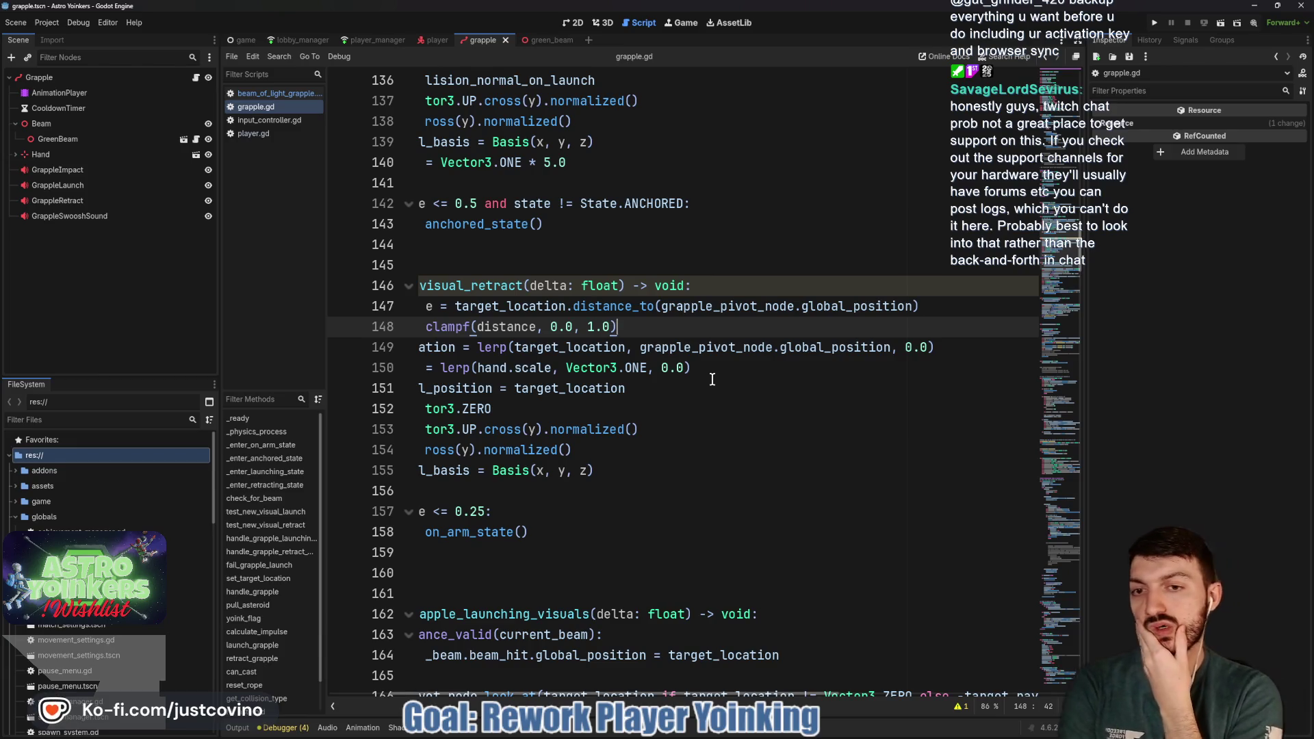
Look up the lerp function in the built-in documentation
{"action": "left_click", "coordinate": [134, 22]}
{"action": "left_click", "coordinate": [165, 38]}
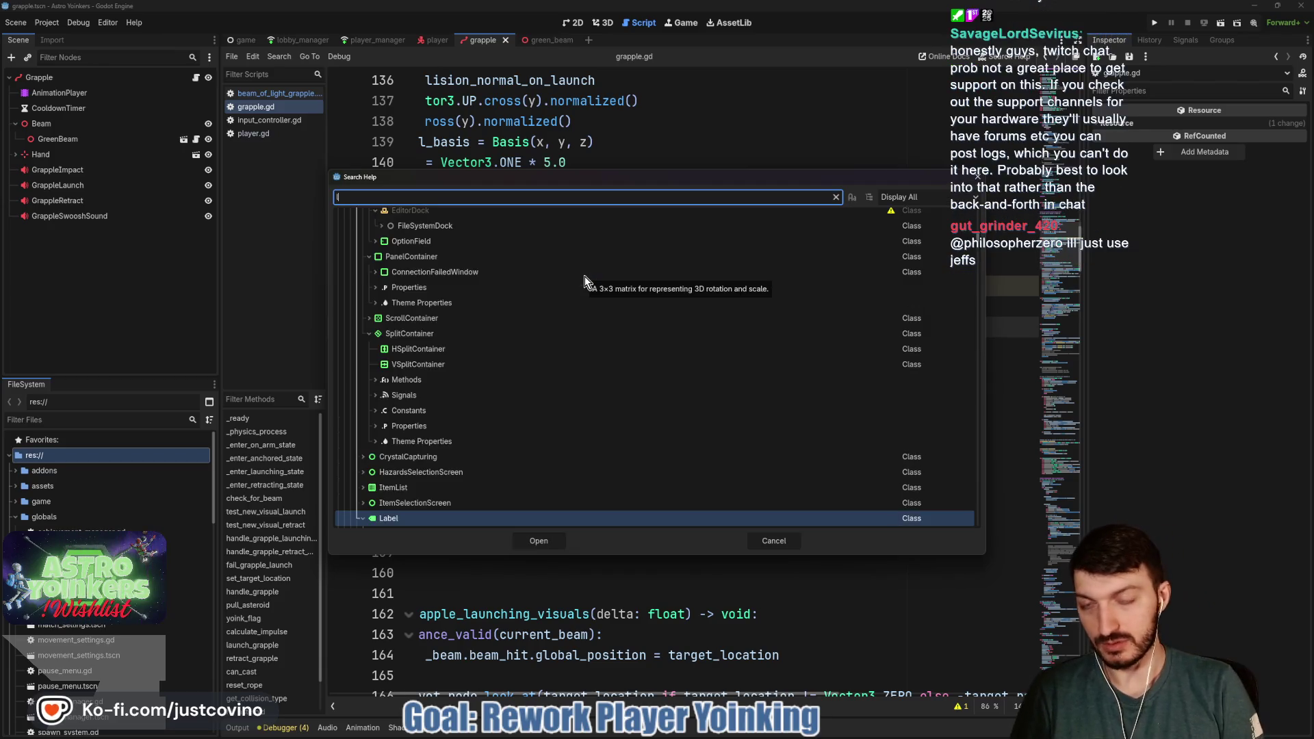
{"action": "type", "text": "lerp"}
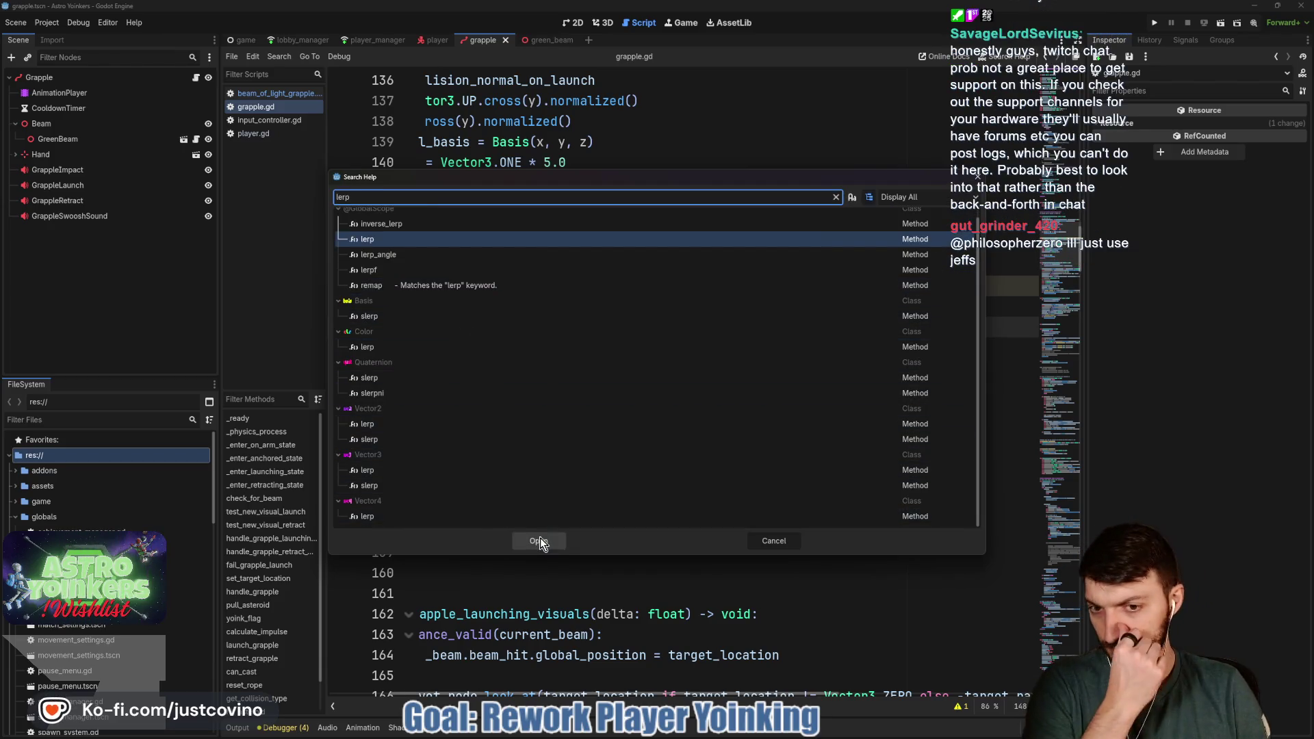
{"action": "left_click", "coordinate": [539, 541]}
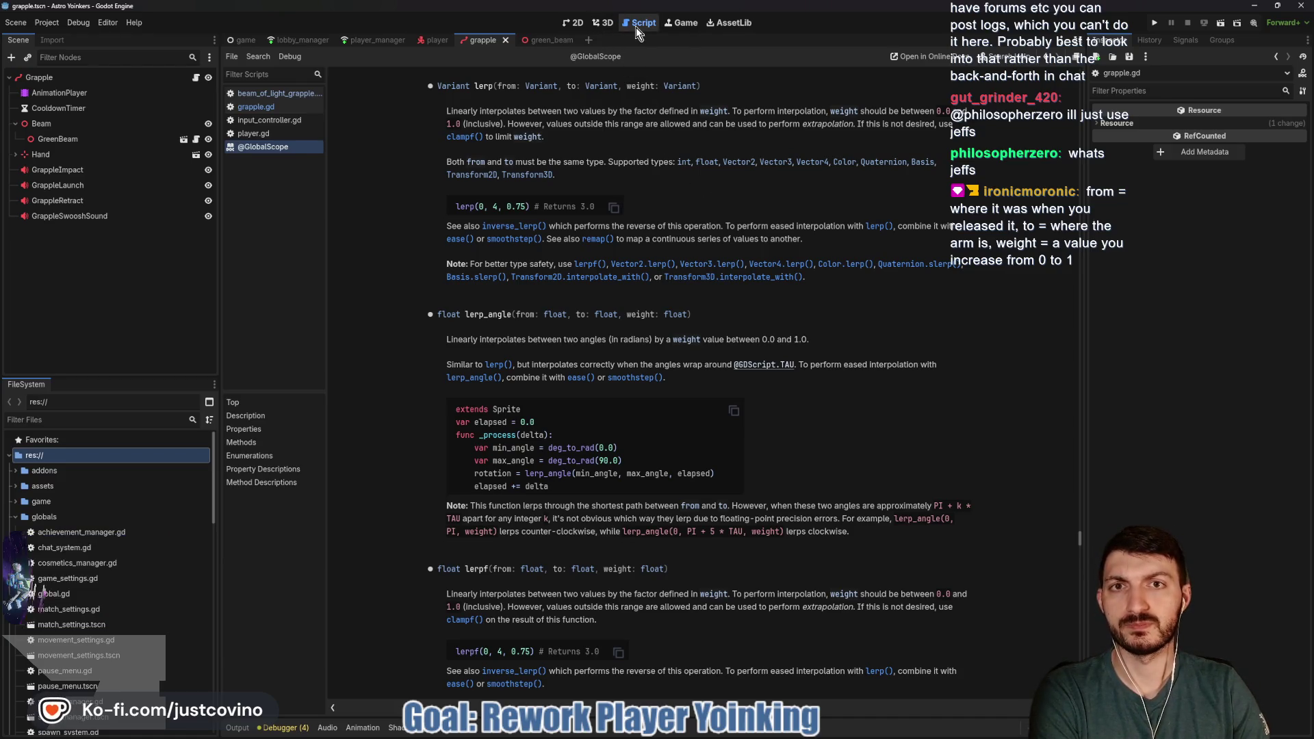
Back in grapple.gd, inspect line 149's target_location and grapple_pivot_node.global_position, annotating on screen
{"action": "left_click", "coordinate": [282, 103]}
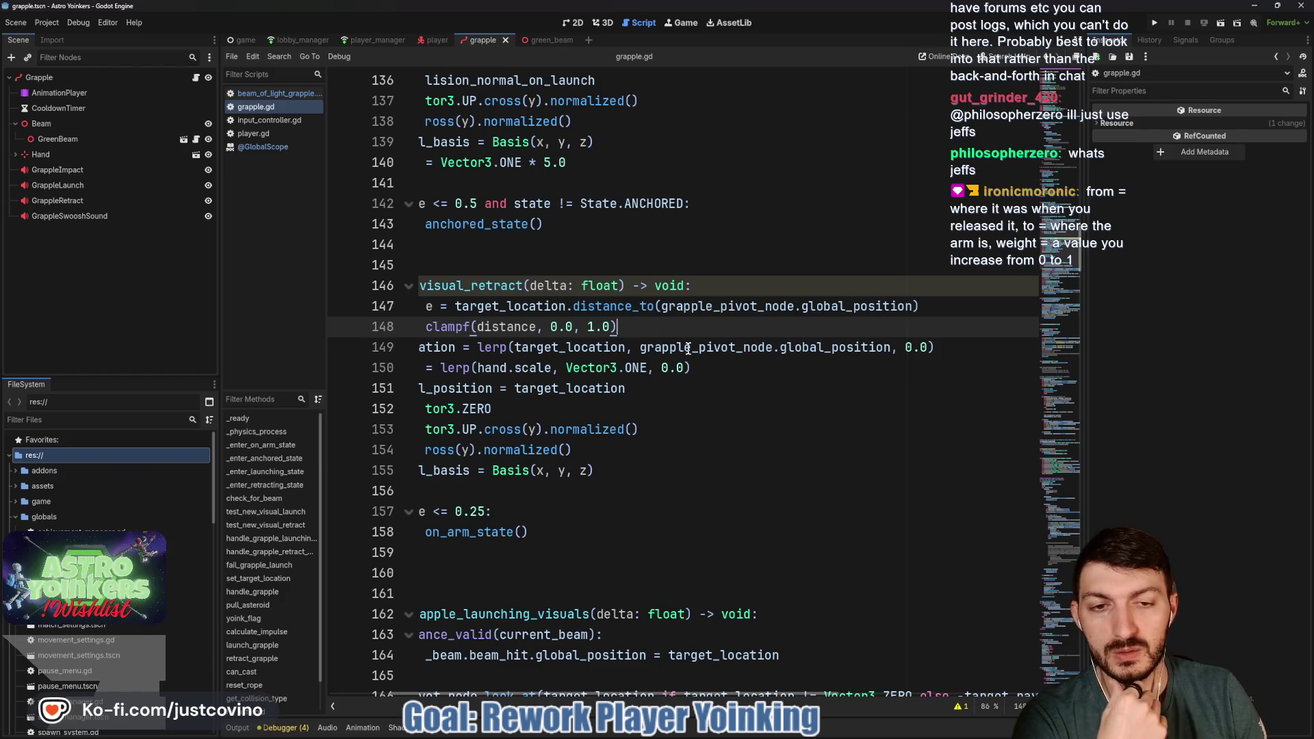
{"action": "left_click", "coordinate": [841, 348]}
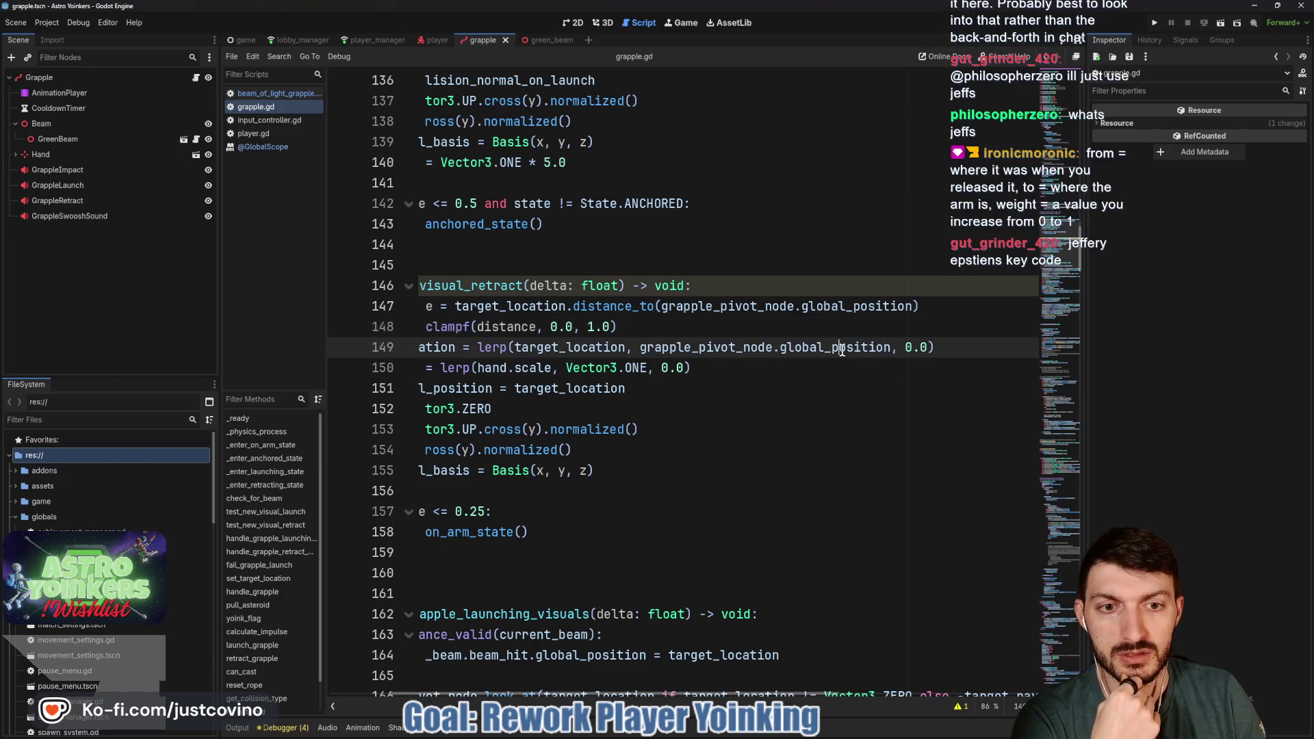
{"action": "left_click_drag", "start_coordinate": [640, 348], "coordinate": [891, 350]}
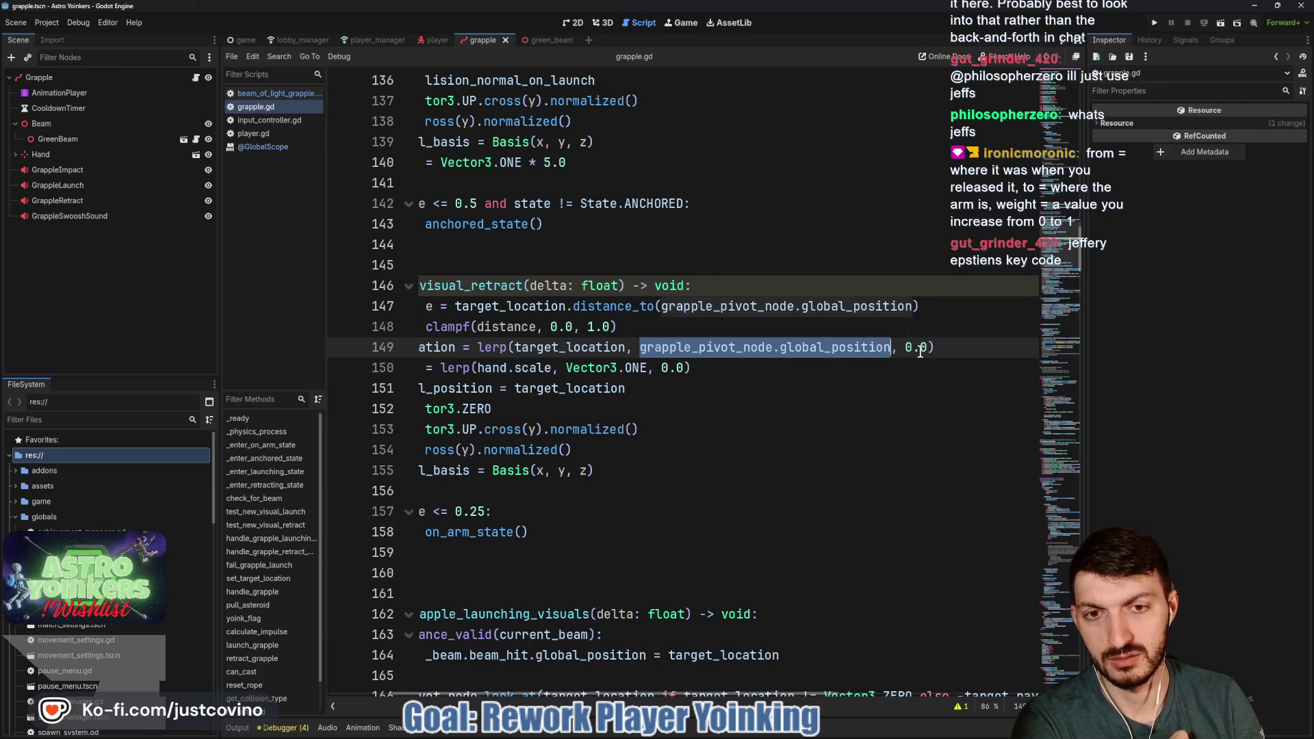
{"action": "double_click", "coordinate": [552, 349]}
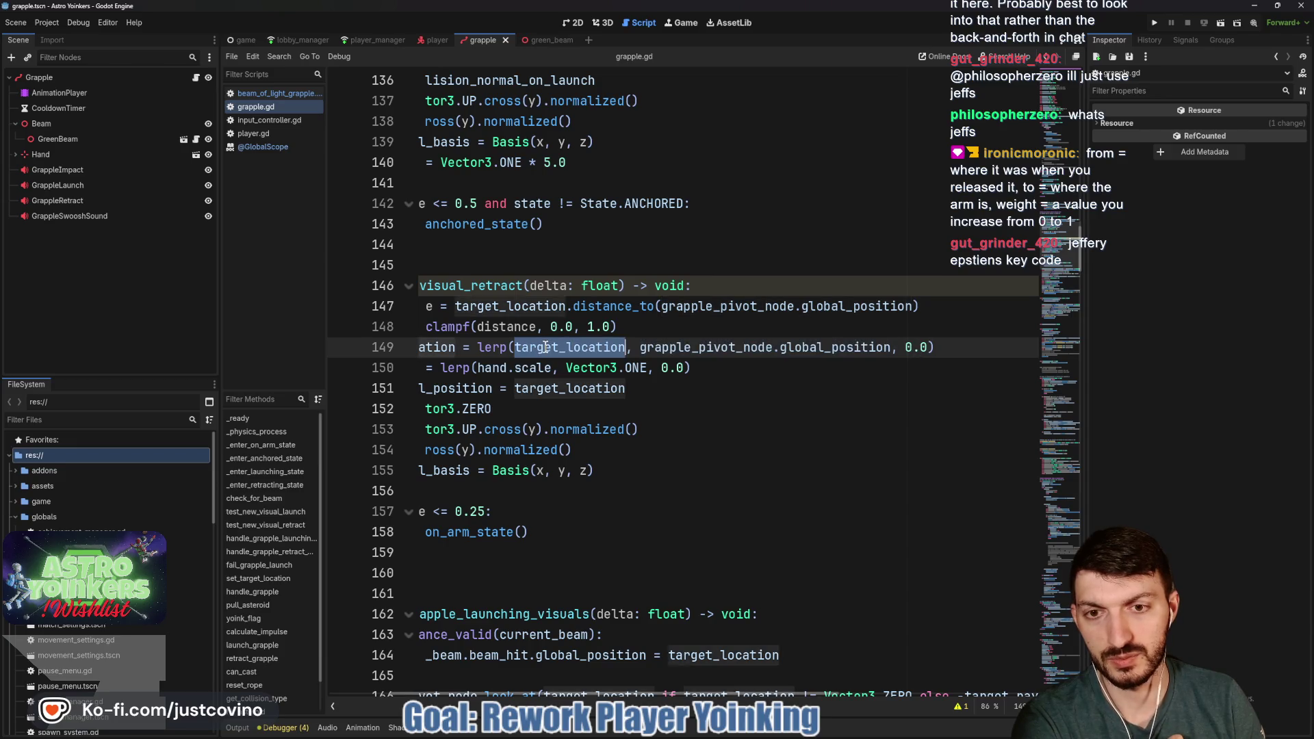
{"action": "double_click", "coordinate": [712, 347]}
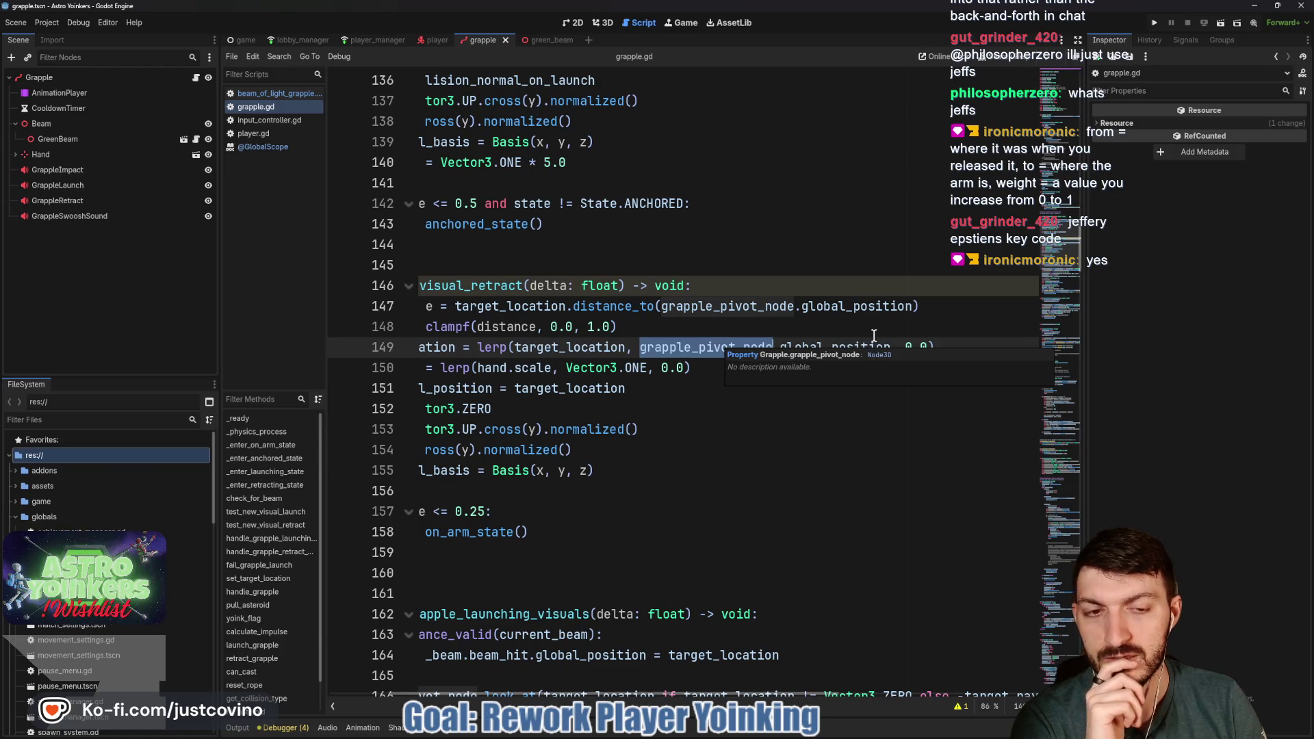
{"action": "left_click", "coordinate": [912, 344]}
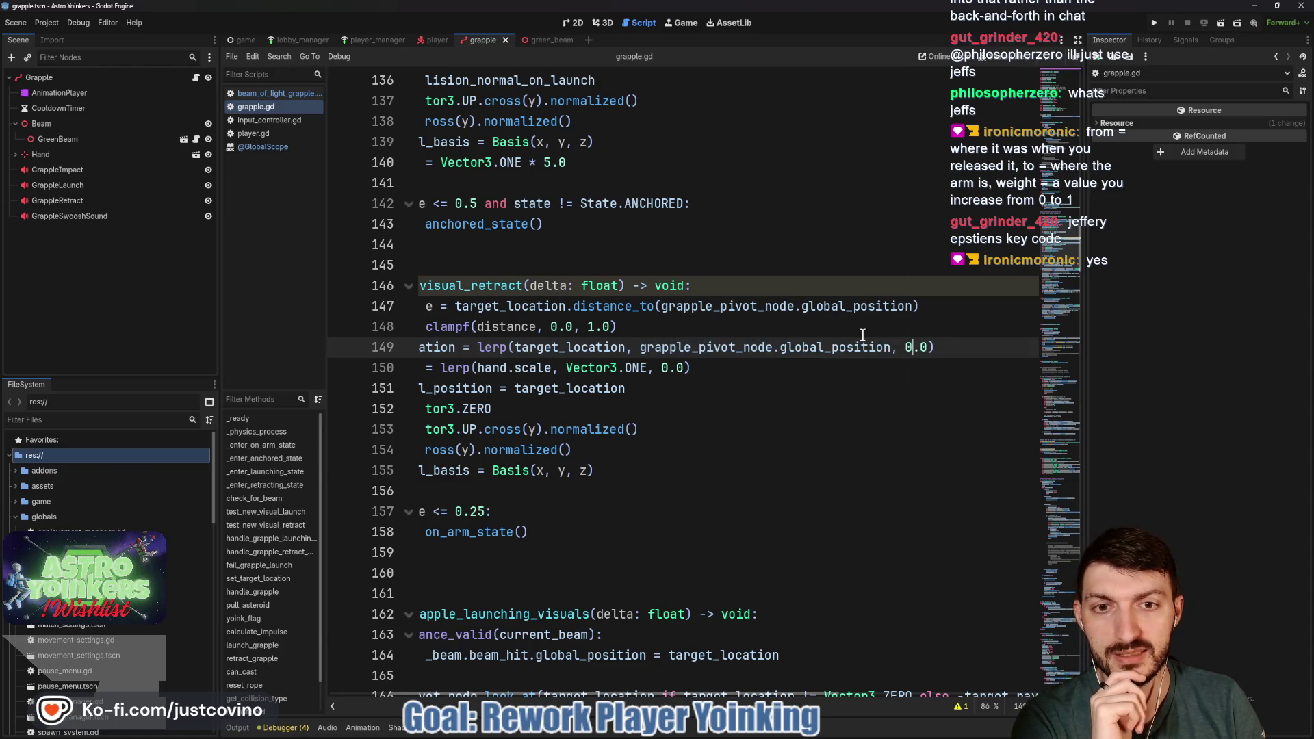
{"action": "scroll", "coordinate": [703, 317], "scroll_direction": "left", "scroll_amount": 3}
{"action": "scroll", "coordinate": [635, 324], "scroll_direction": "right", "scroll_amount": 3}
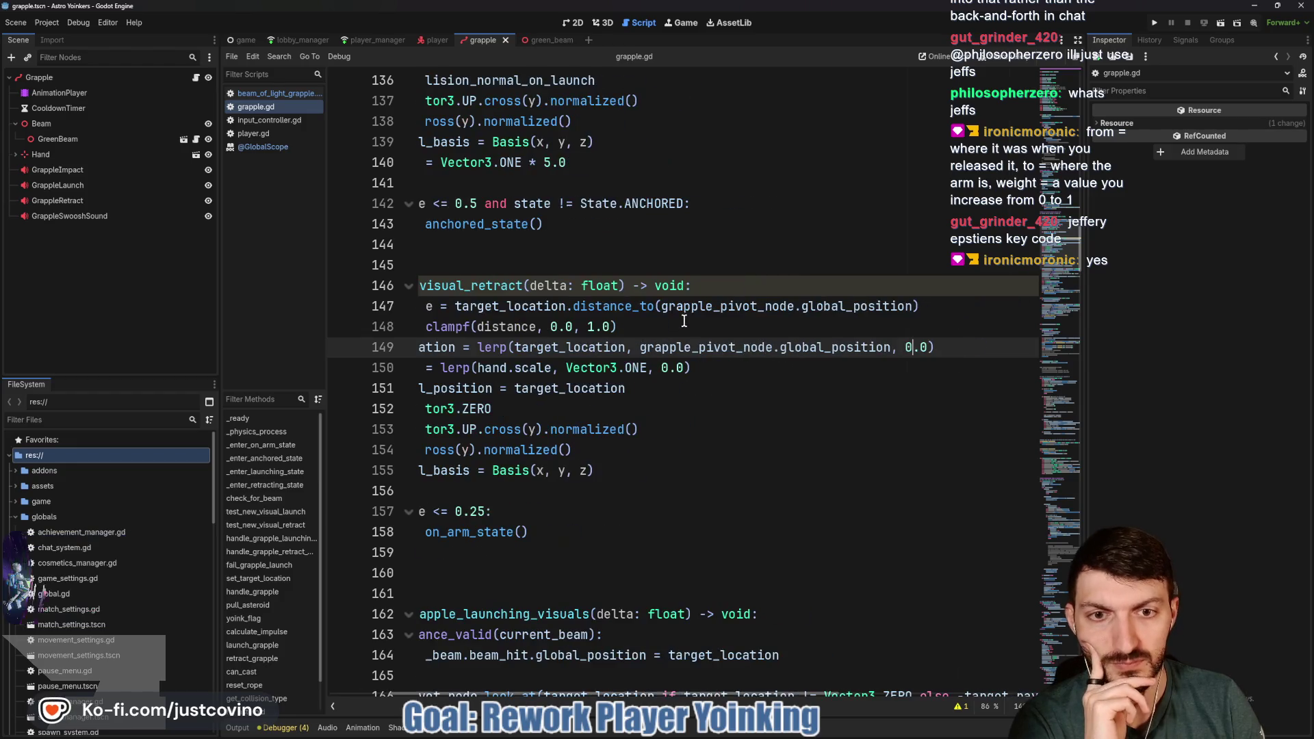
{"action": "scroll", "coordinate": [635, 324], "scroll_direction": "left", "scroll_amount": 2}
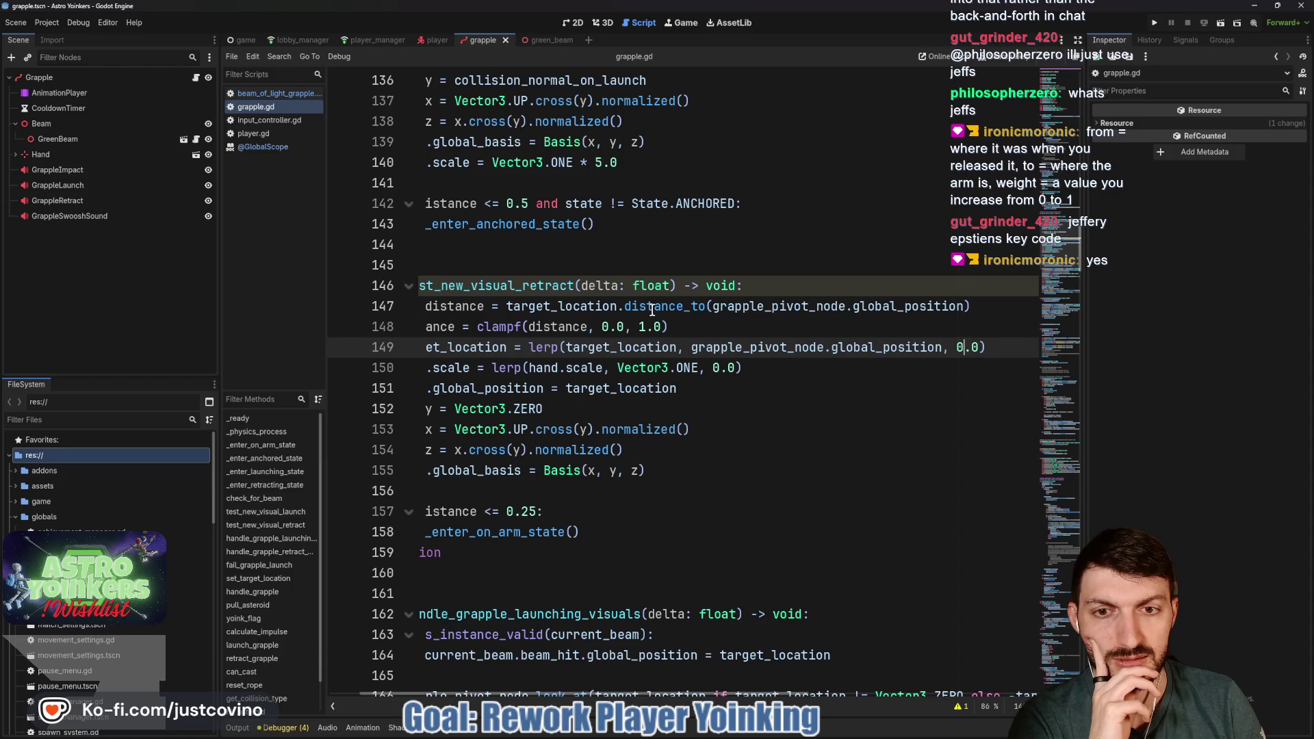
{"action": "mouse_move", "coordinate": [867, 228]}
{"action": "left_mouse_down"}
{"action": "mouse_move", "coordinate": [911, 255]}
{"action": "mouse_move", "coordinate": [866, 226]}
{"action": "left_mouse_up"}
{"action": "left_click_drag", "start_coordinate": [665, 261], "coordinate": [823, 260]}
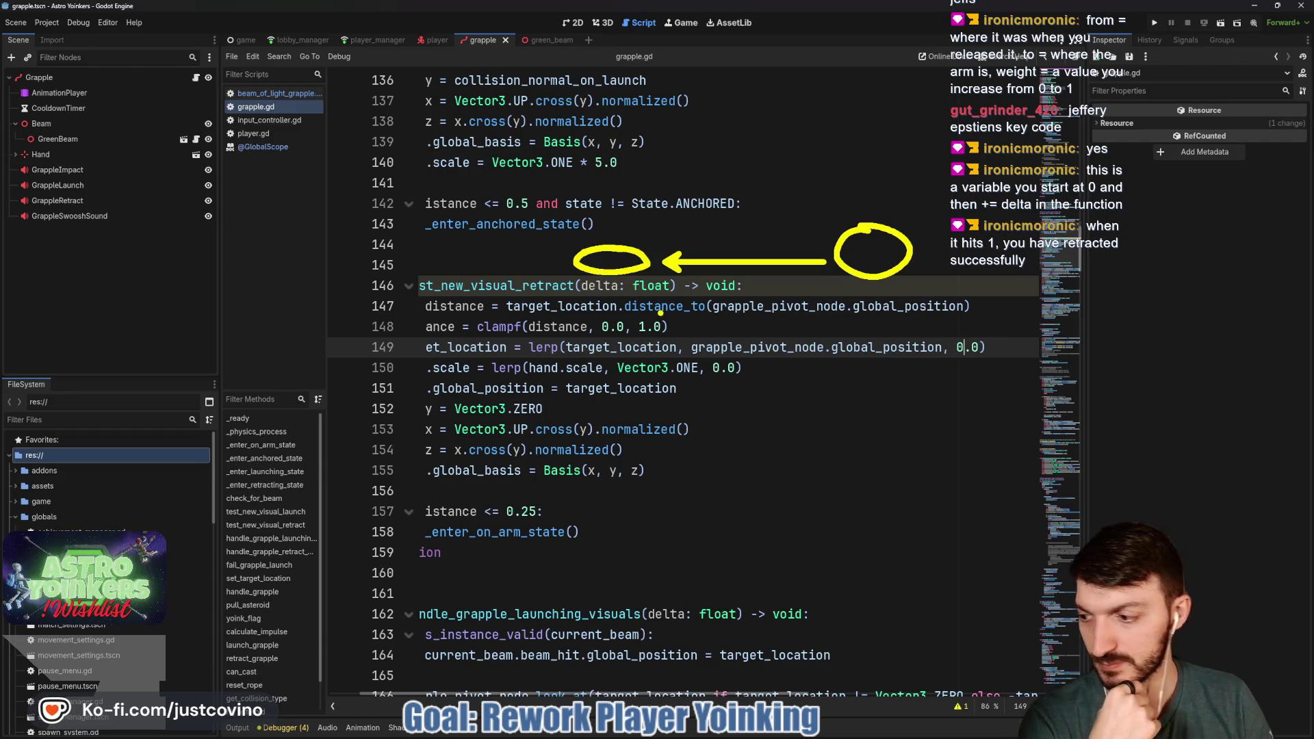
{"action": "key", "text": "Escape"}
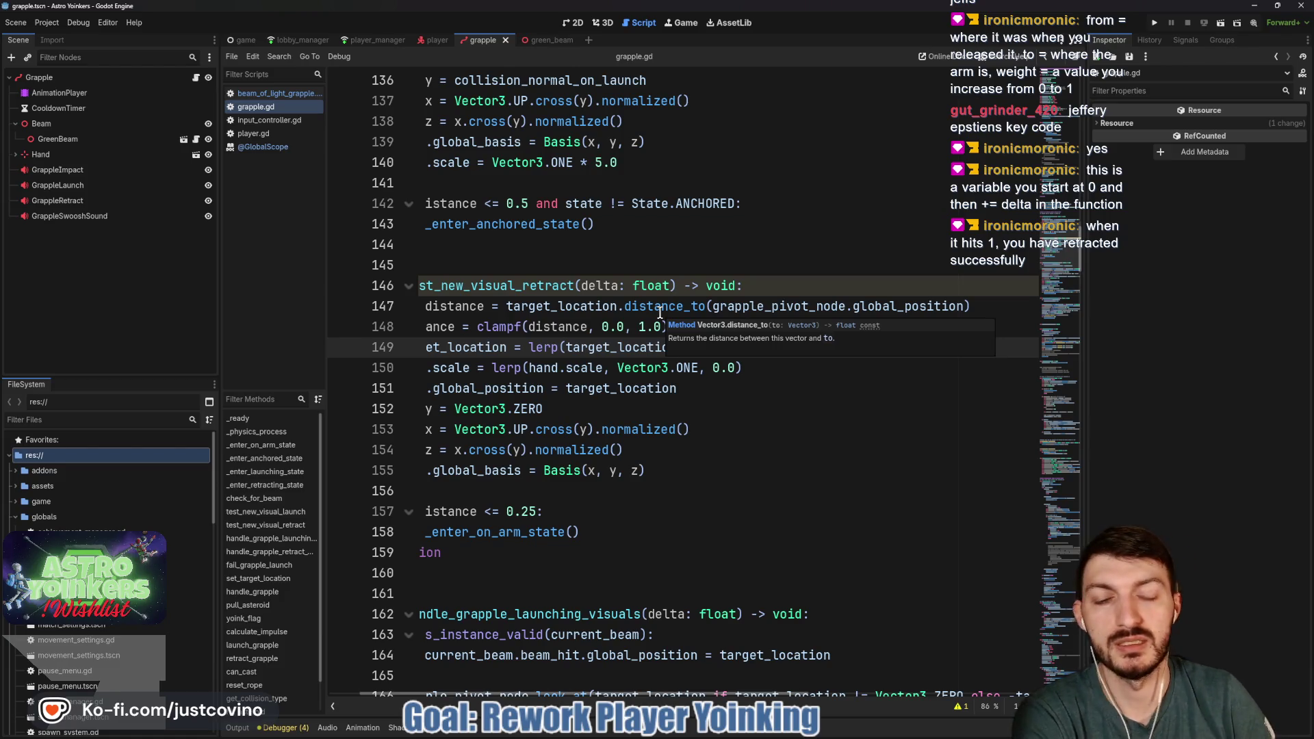
Delete the clampf distance-clamp line from test_new_visual_retract
{"action": "key", "text": "Up"}
{"action": "scroll", "coordinate": [770, 316], "scroll_direction": "left", "scroll_amount": 2}
{"action": "mouse_move", "coordinate": [718, 327]}
{"action": "left_mouse_down"}
{"action": "mouse_move", "coordinate": [431, 304]}
{"action": "mouse_move", "coordinate": [423, 327]}
{"action": "left_mouse_up"}
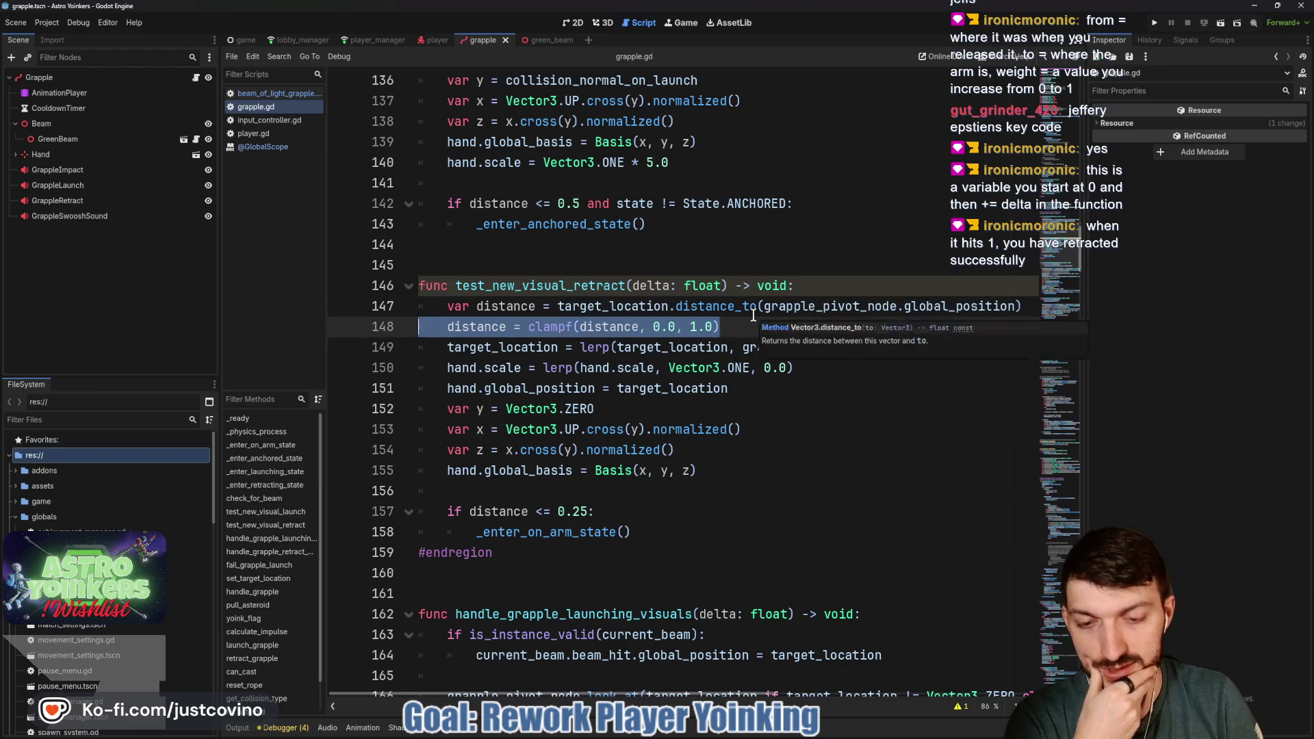
{"action": "key", "text": "BackSpace"}
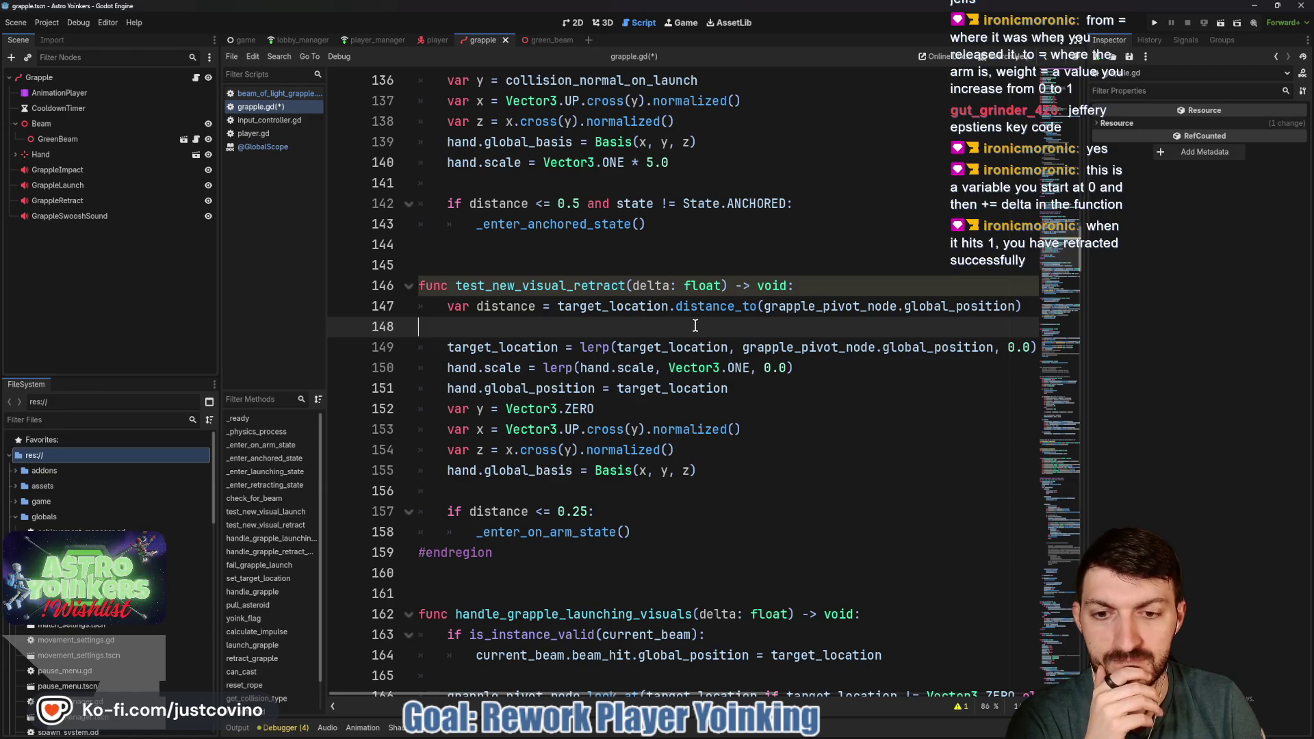
{"action": "key", "text": "BackSpace"}
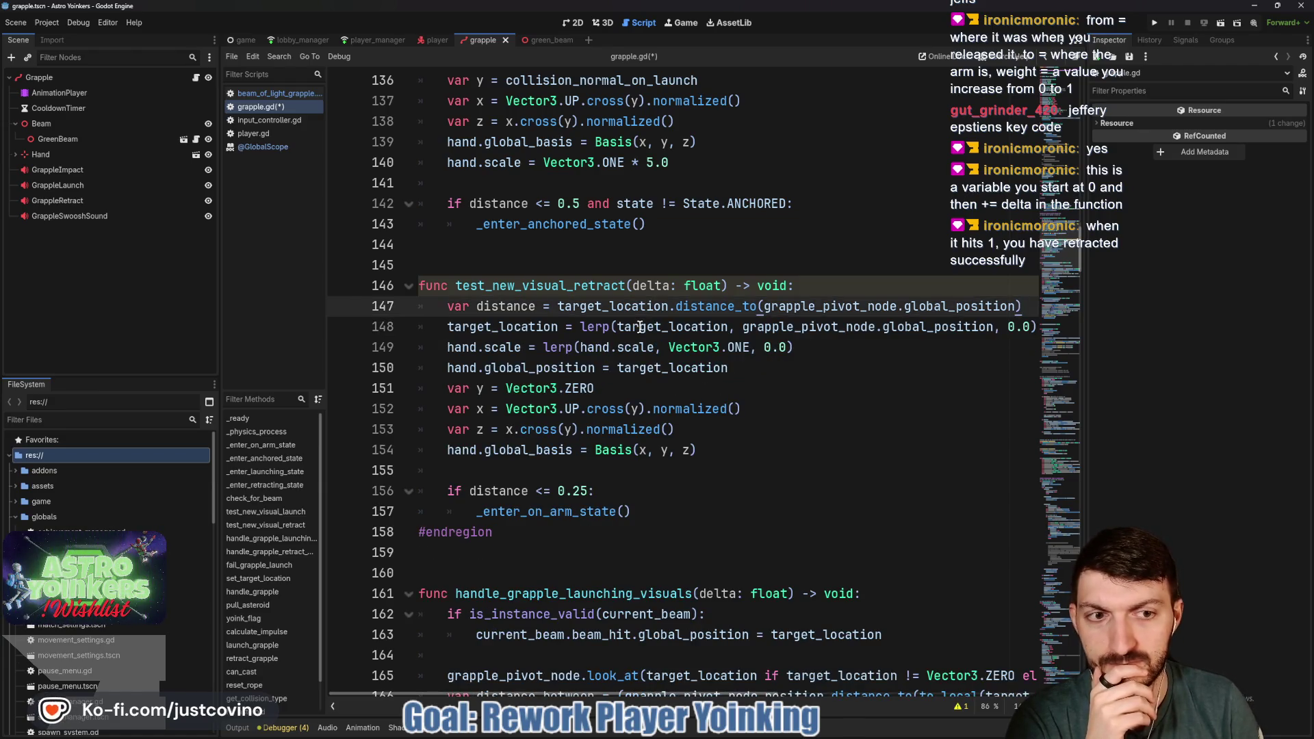
Move the 'var distance' line down to just above the 'if distance <= 0.25' check
{"action": "key", "text": "Return"}
{"action": "scroll", "coordinate": [633, 326], "scroll_direction": "down", "scroll_amount": 1}
{"action": "scroll", "coordinate": [633, 326], "scroll_direction": "right", "scroll_amount": 3}
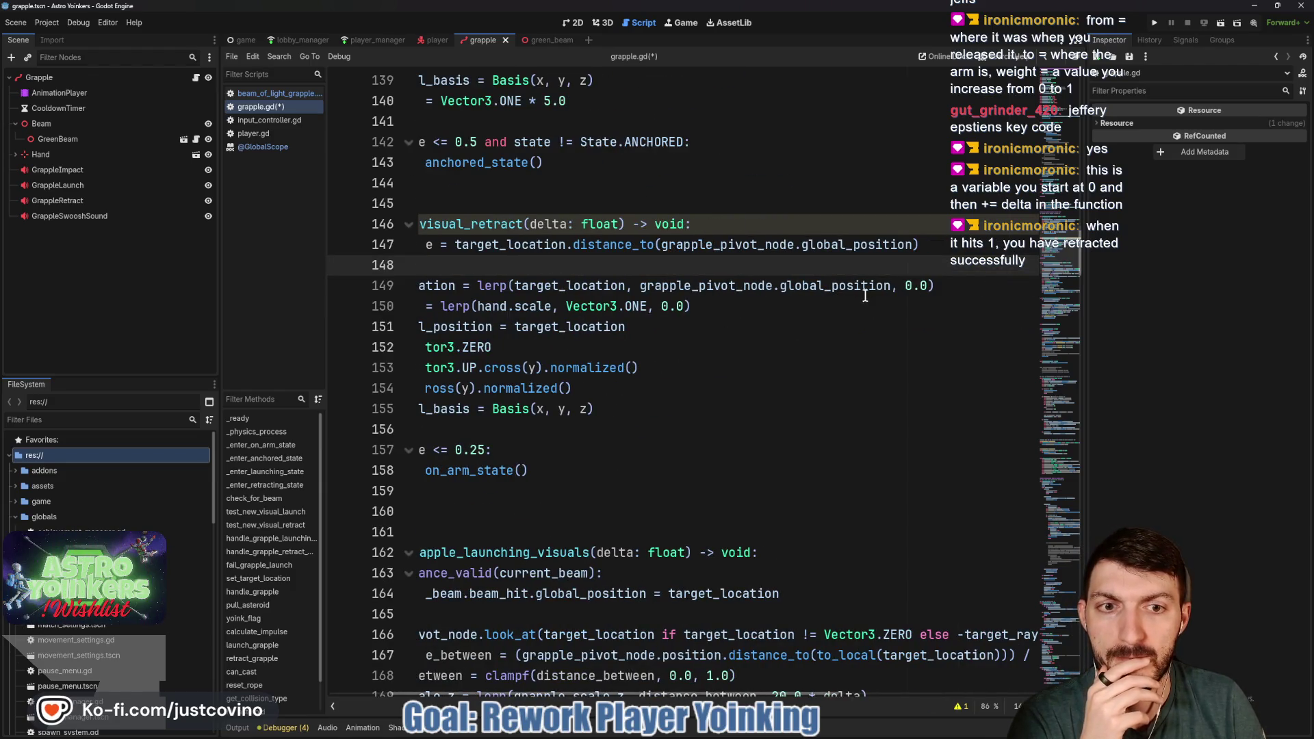
{"action": "scroll", "coordinate": [867, 296], "scroll_direction": "left", "scroll_amount": 3}
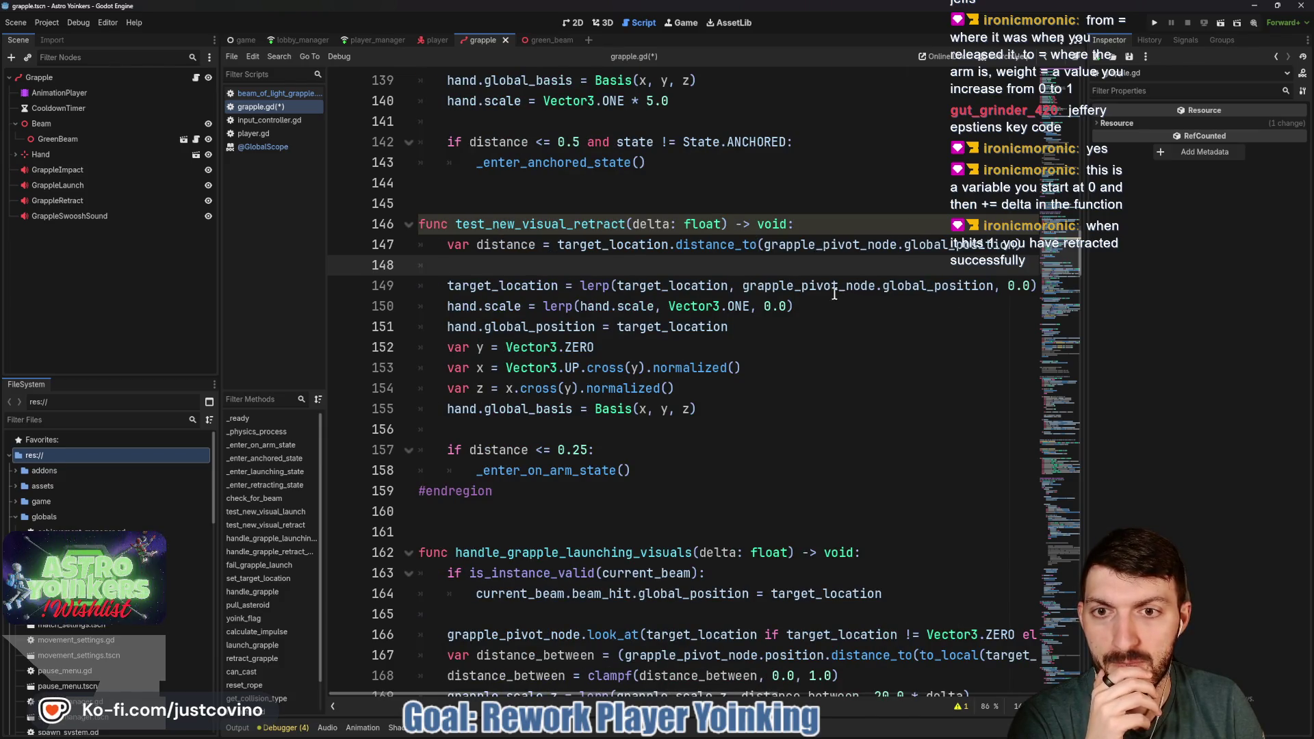
{"action": "left_click_drag", "start_coordinate": [445, 246], "coordinate": [1032, 241]}
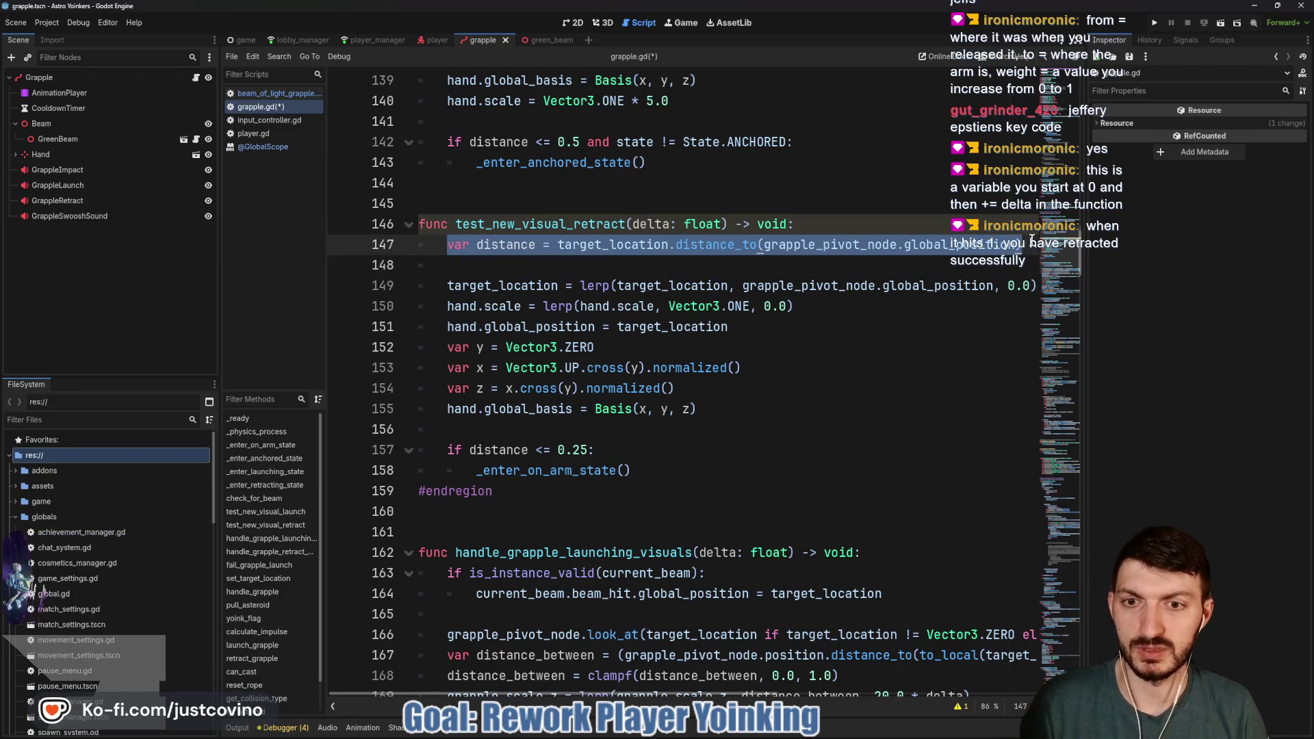
{"action": "key", "text": "alt+Down"}
{"action": "key", "text": "alt+Down"}
{"action": "key", "text": "alt+Down"}
{"action": "key", "text": "alt+Down"}
{"action": "key", "text": "alt+Down"}
{"action": "key", "text": "alt+Down"}
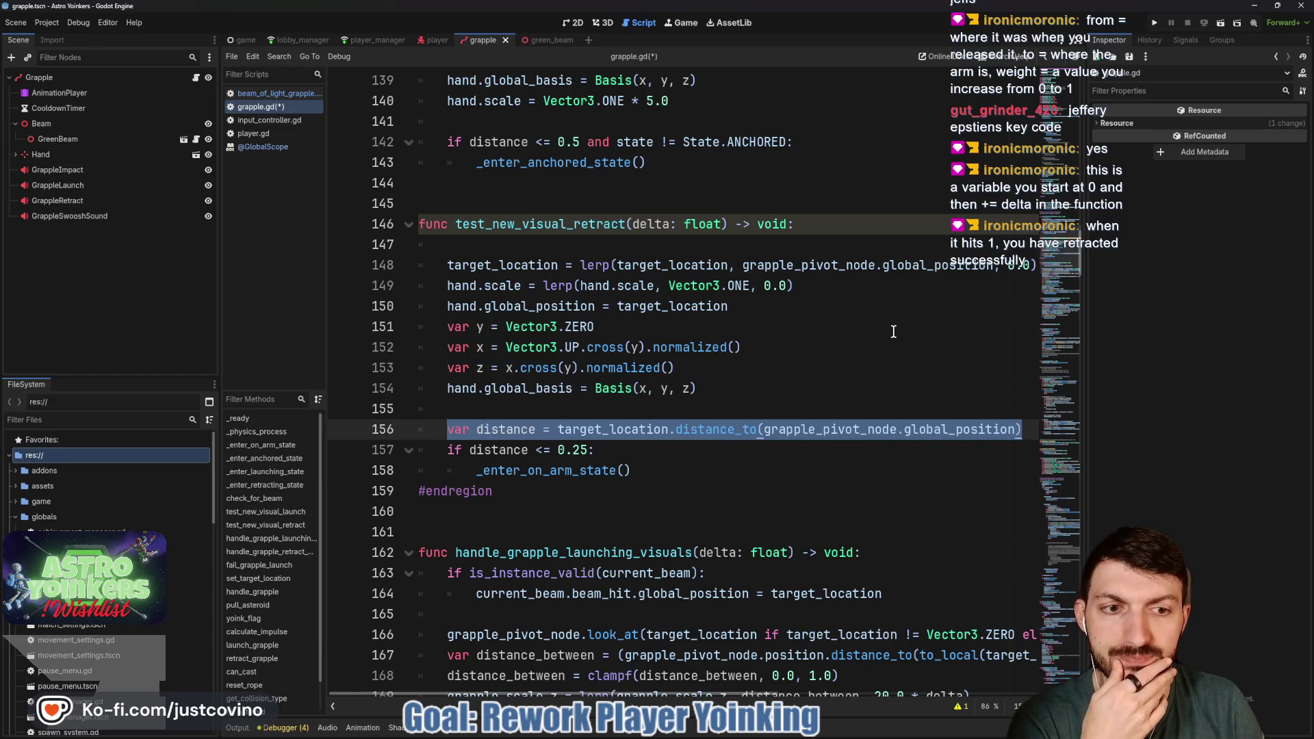
{"action": "left_click", "coordinate": [633, 243]}
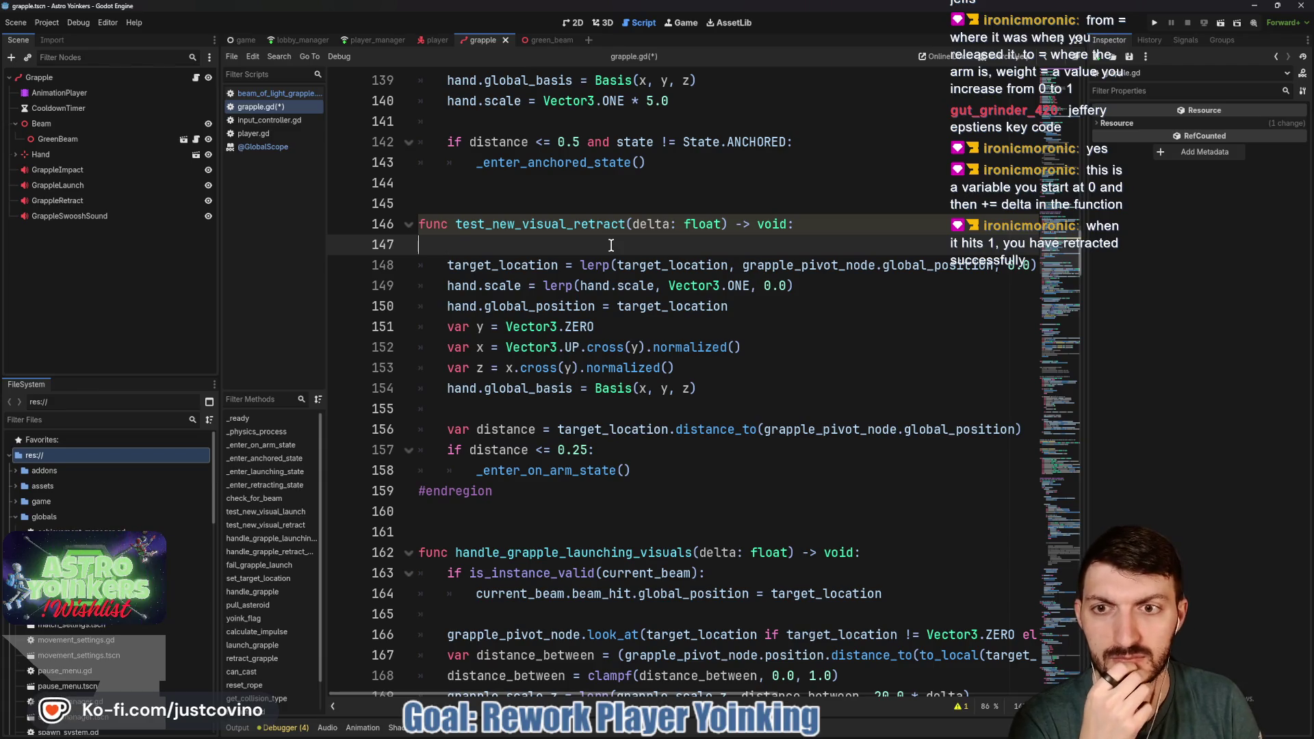
{"action": "key", "text": "BackSpace"}
{"action": "key", "text": "BackSpace"}
{"action": "scroll", "coordinate": [650, 271], "scroll_direction": "right", "scroll_amount": 3}
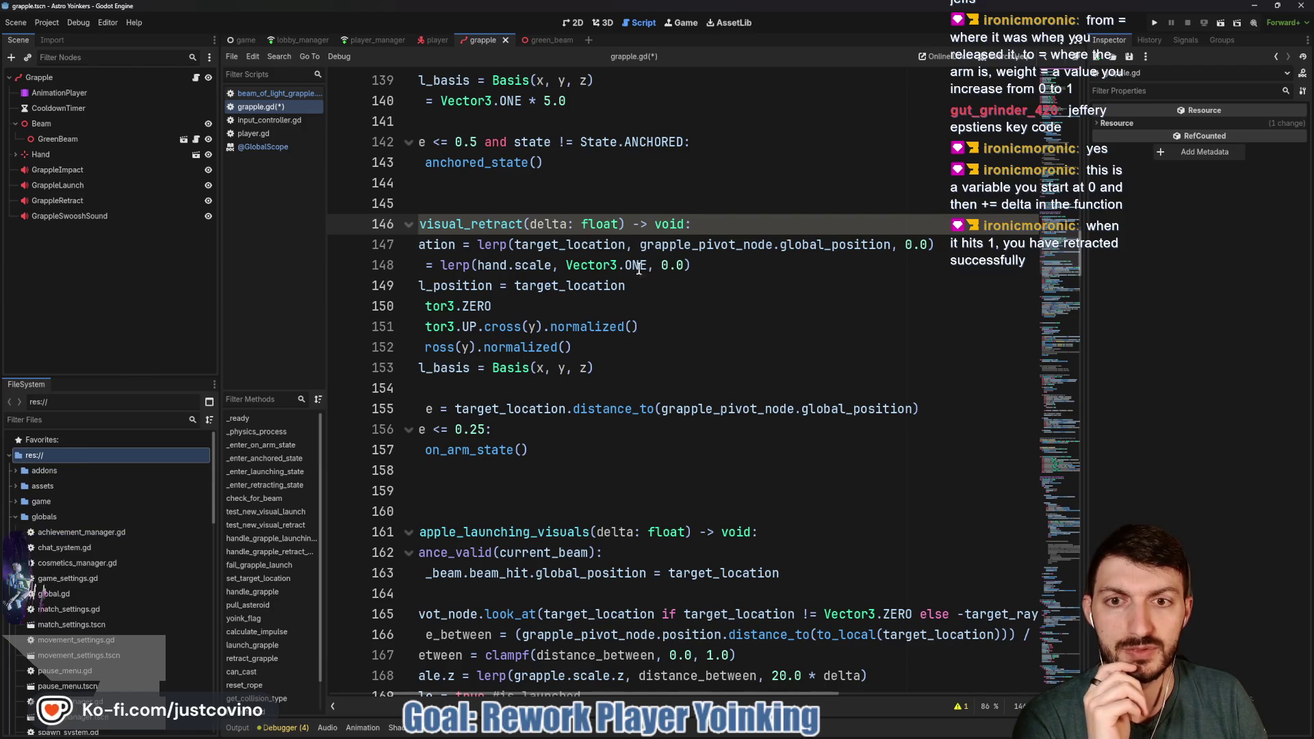
{"action": "mouse_move", "coordinate": [705, 245]}
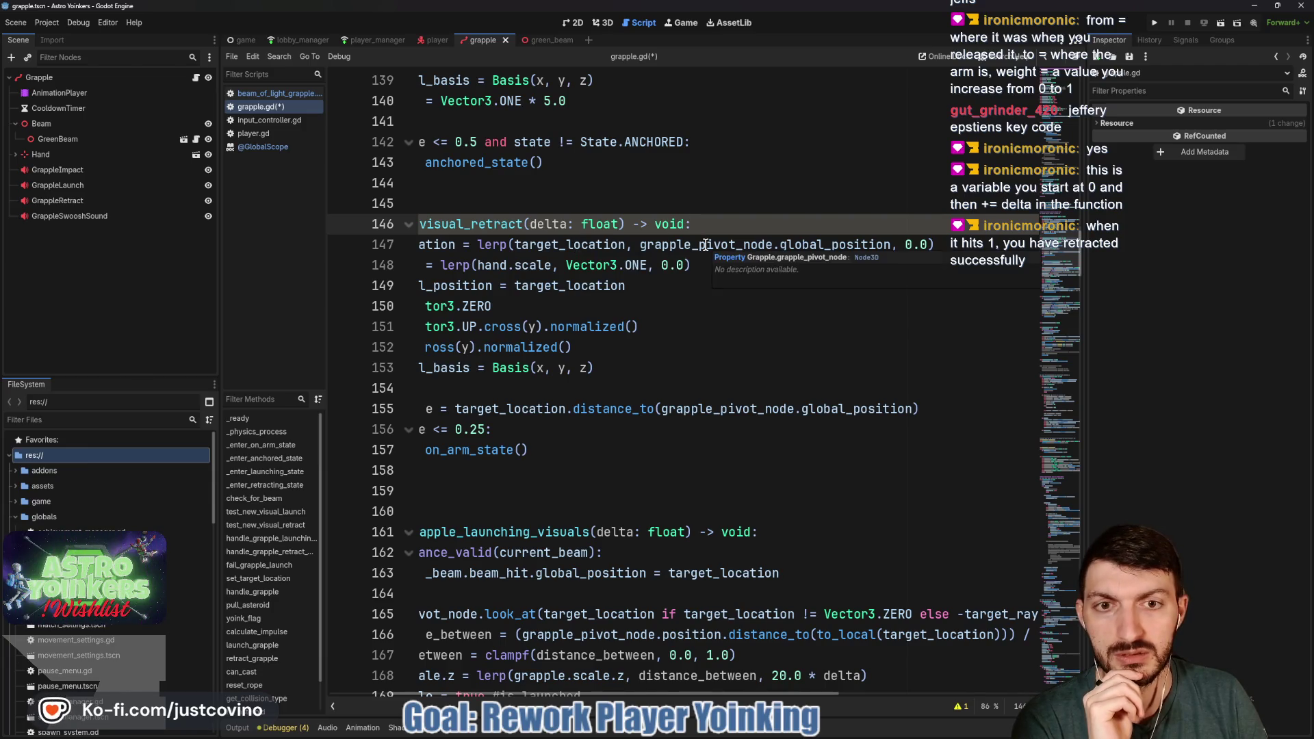
{"action": "double_click", "coordinate": [922, 244]}
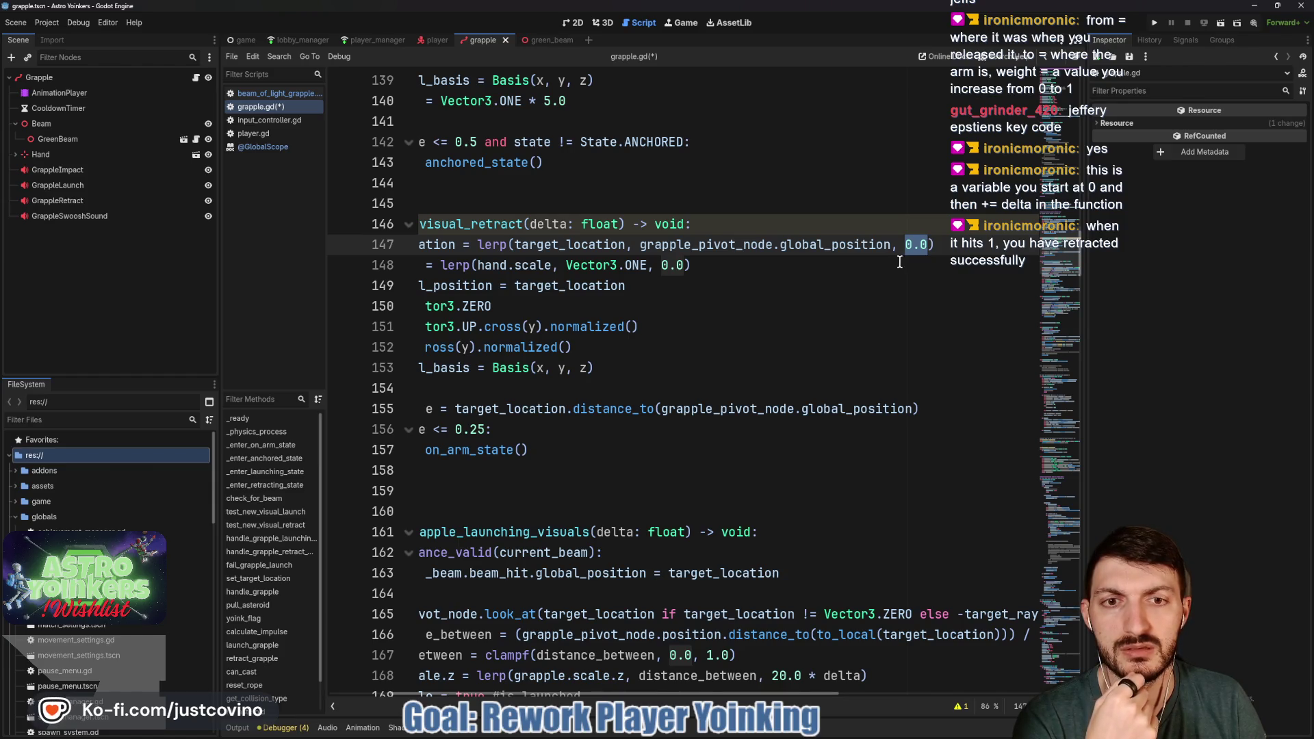
{"action": "scroll", "coordinate": [892, 262], "scroll_direction": "left", "scroll_amount": 3}
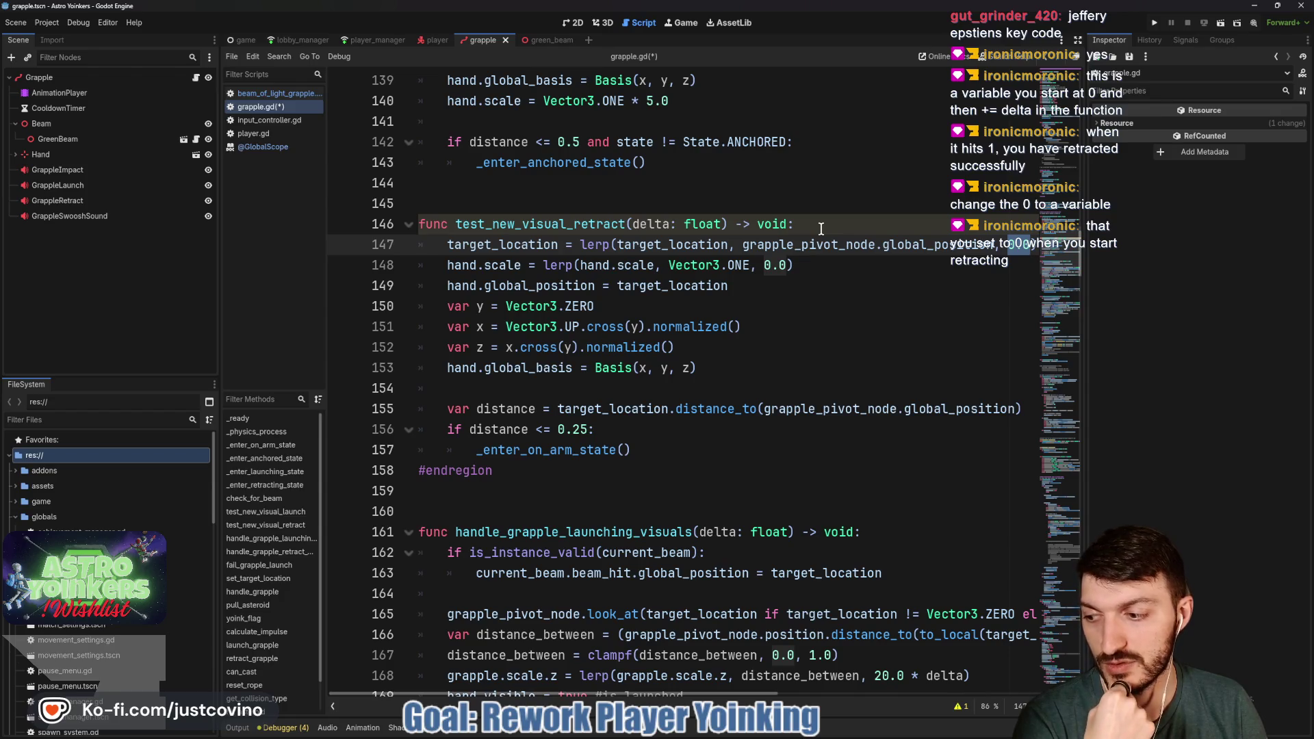
Declare 'var retraction_weight = 0' at script level above test_new_visual_retract
{"action": "left_click", "coordinate": [825, 228]}
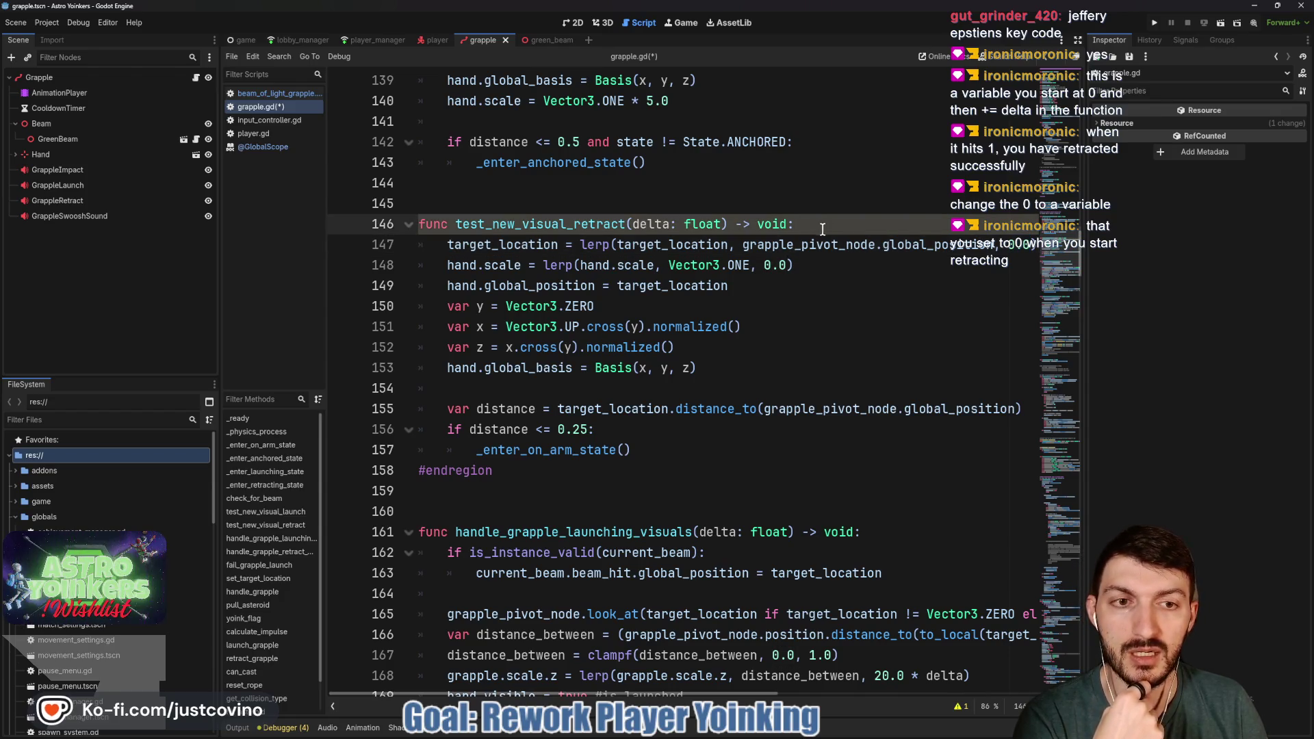
{"action": "key", "text": "Return"}
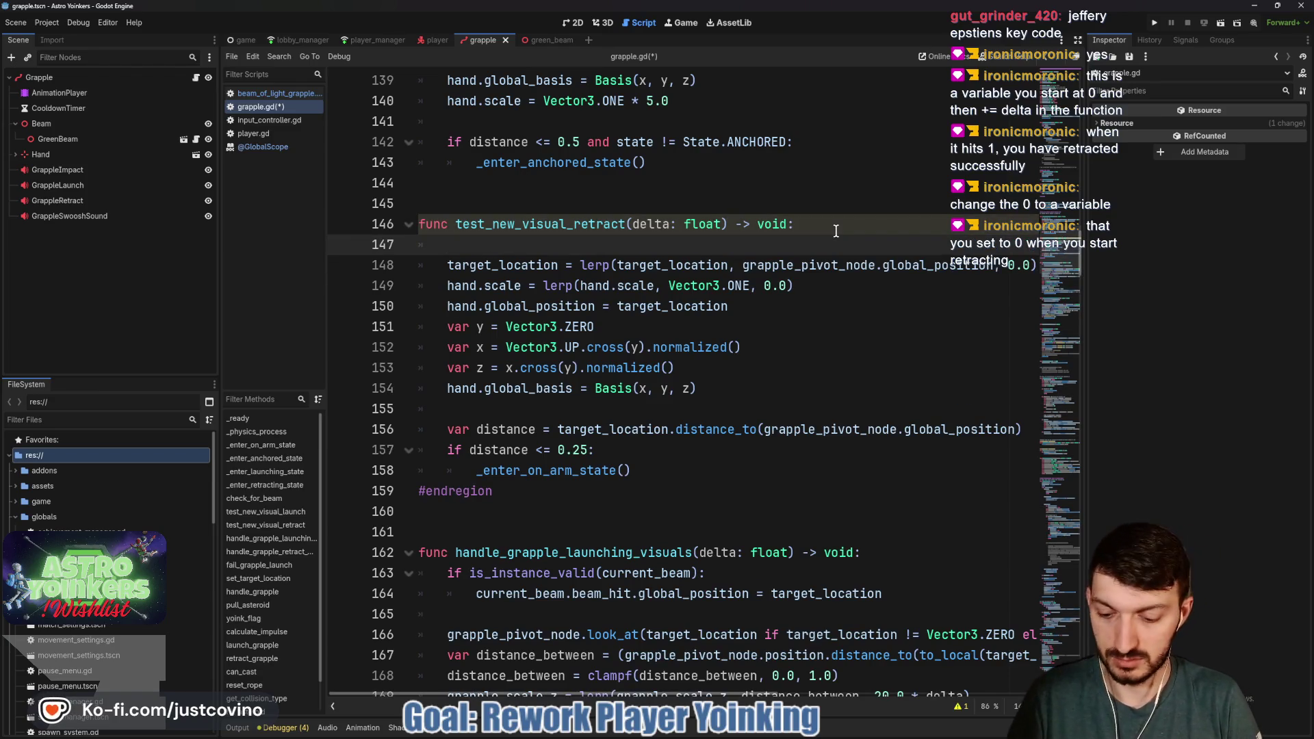
{"action": "type", "text": "var retract"}
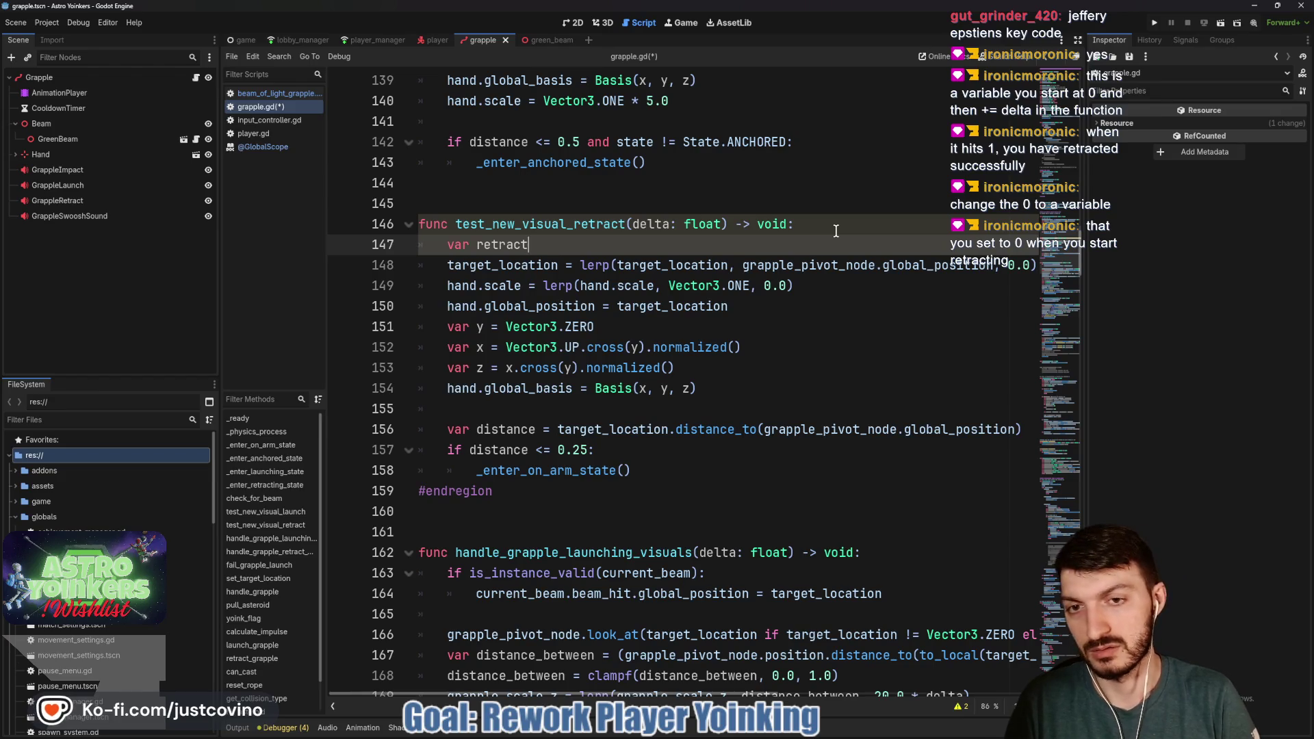
{"action": "type", "text": "_weight"}
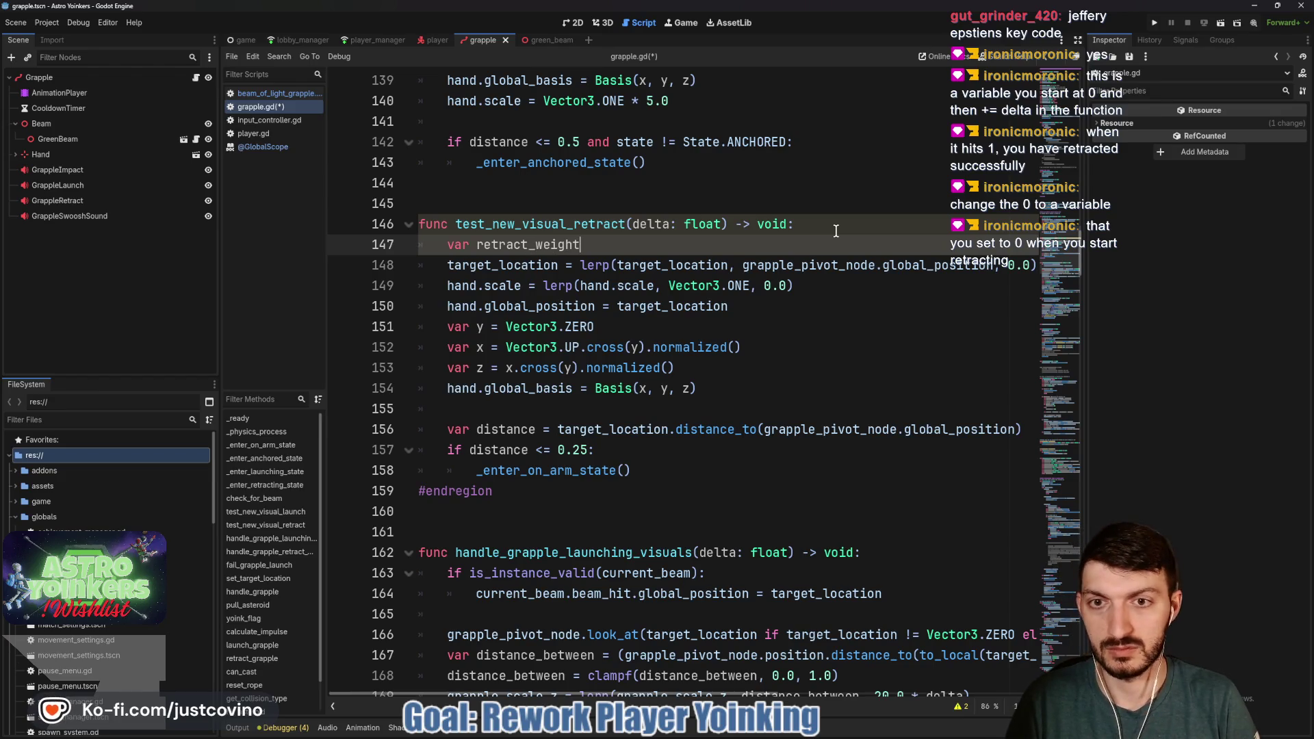
{"action": "key", "text": "BackSpace"}
{"action": "key", "text": "BackSpace"}
{"action": "key", "text": "BackSpace"}
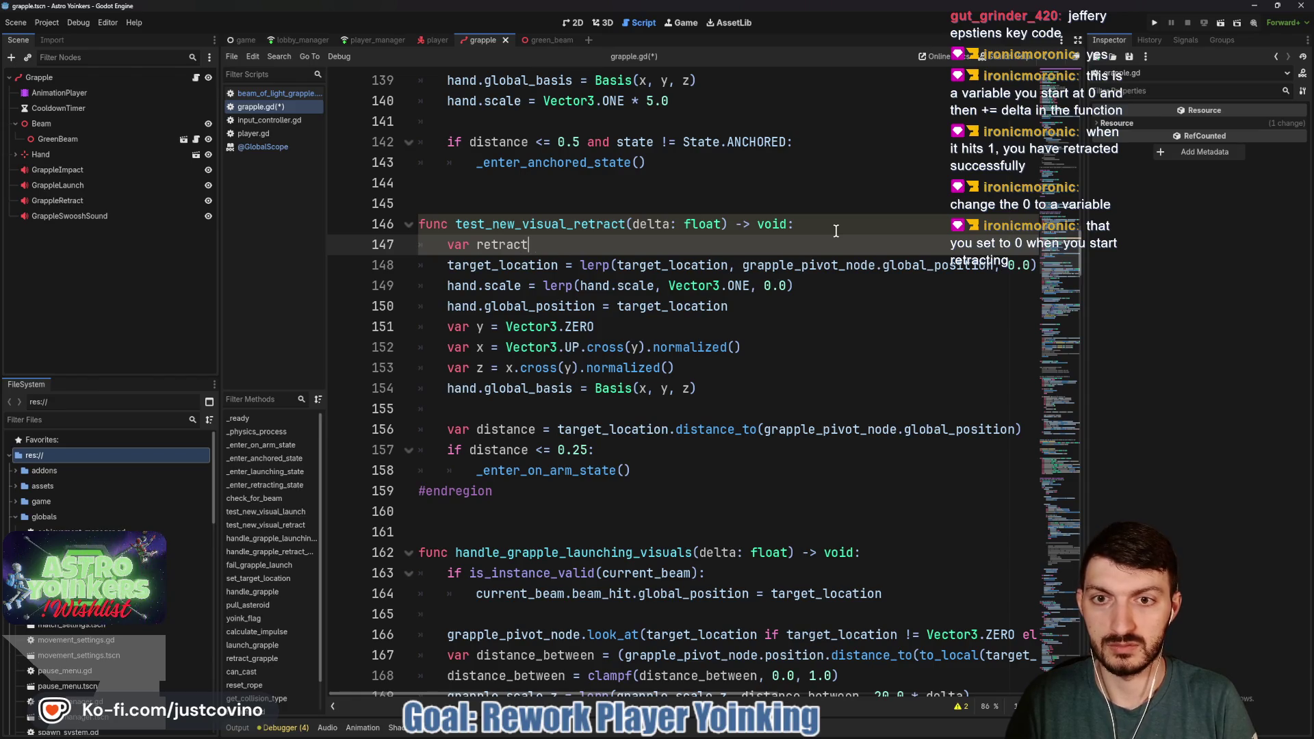
{"action": "type", "text": "ion_weight"}
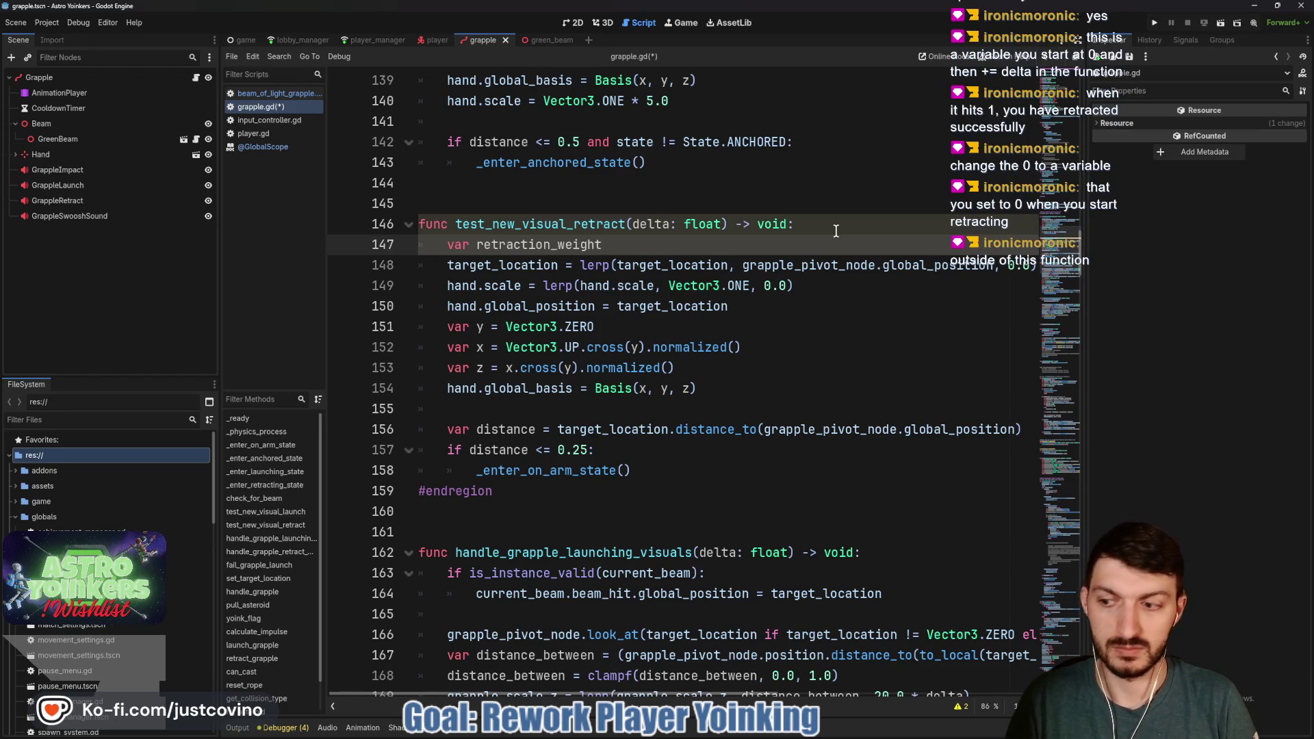
{"action": "type", "text": " = 0"}
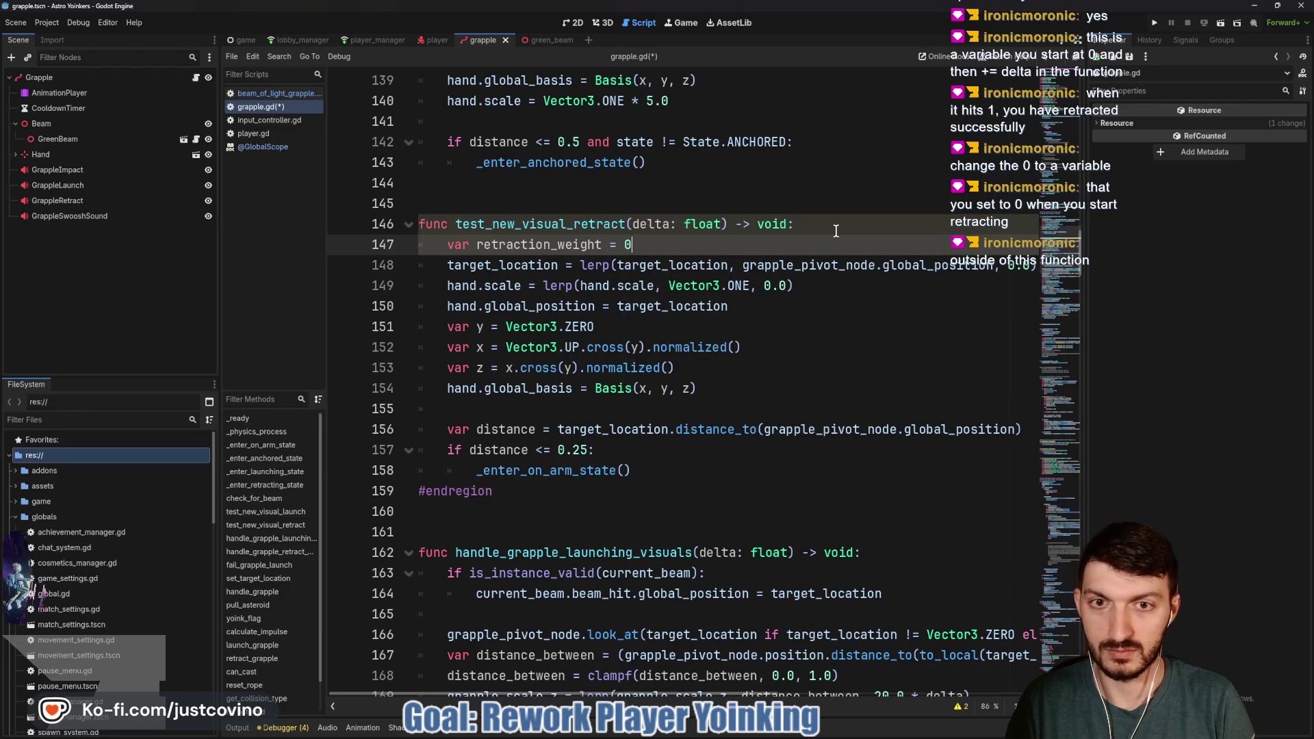
{"action": "left_click", "coordinate": [384, 245]}
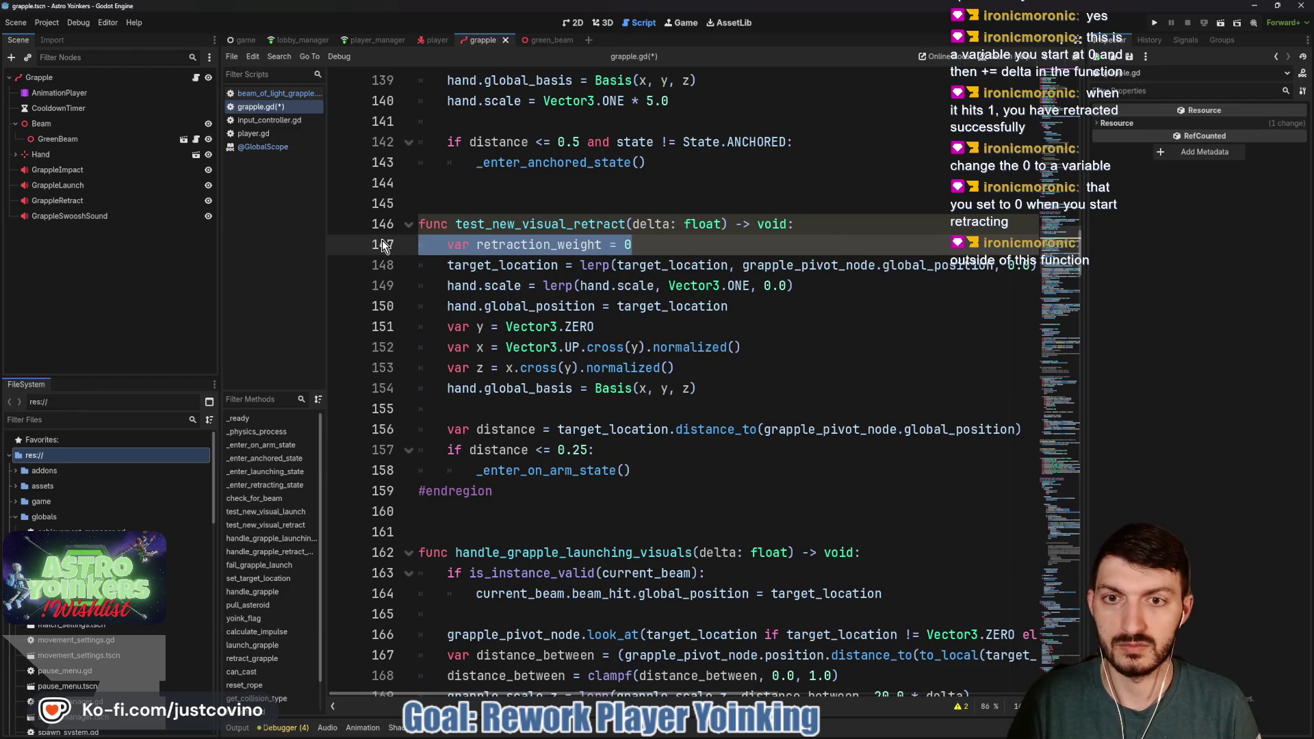
{"action": "key", "text": "alt+Up"}
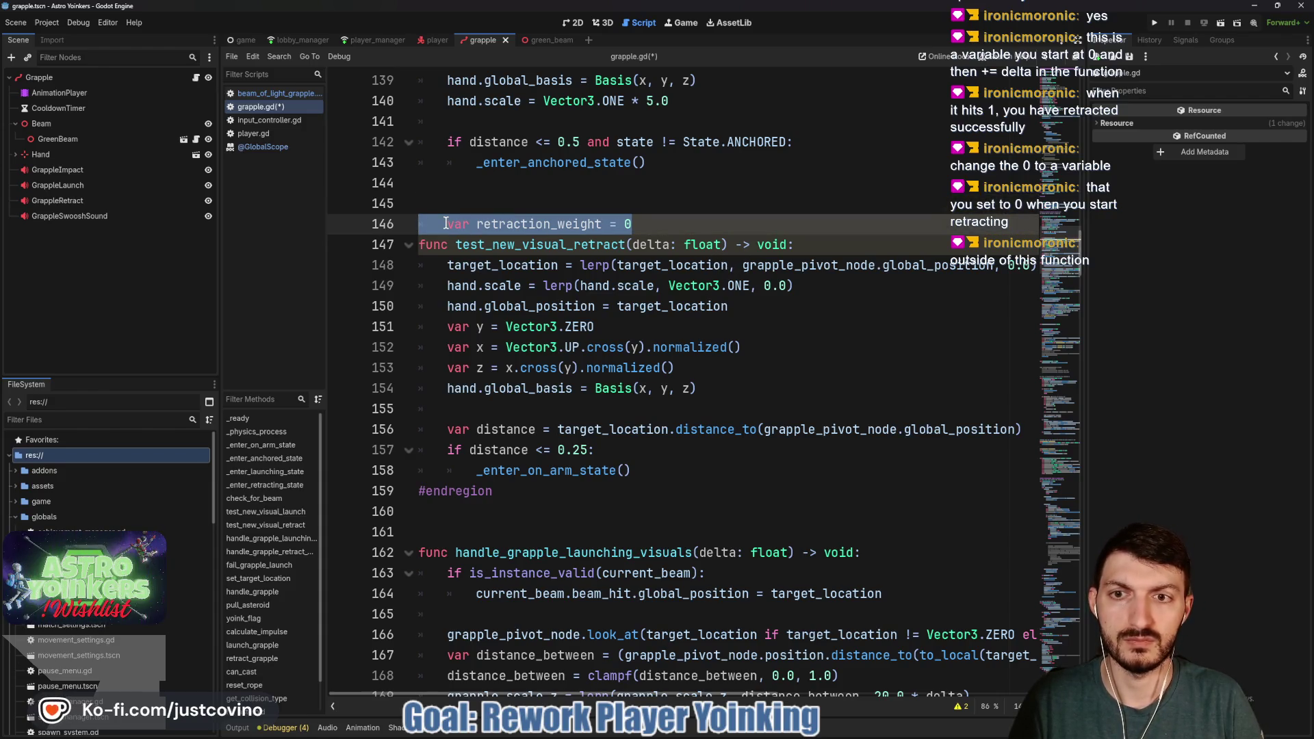
{"action": "key", "text": "shift+Tab"}
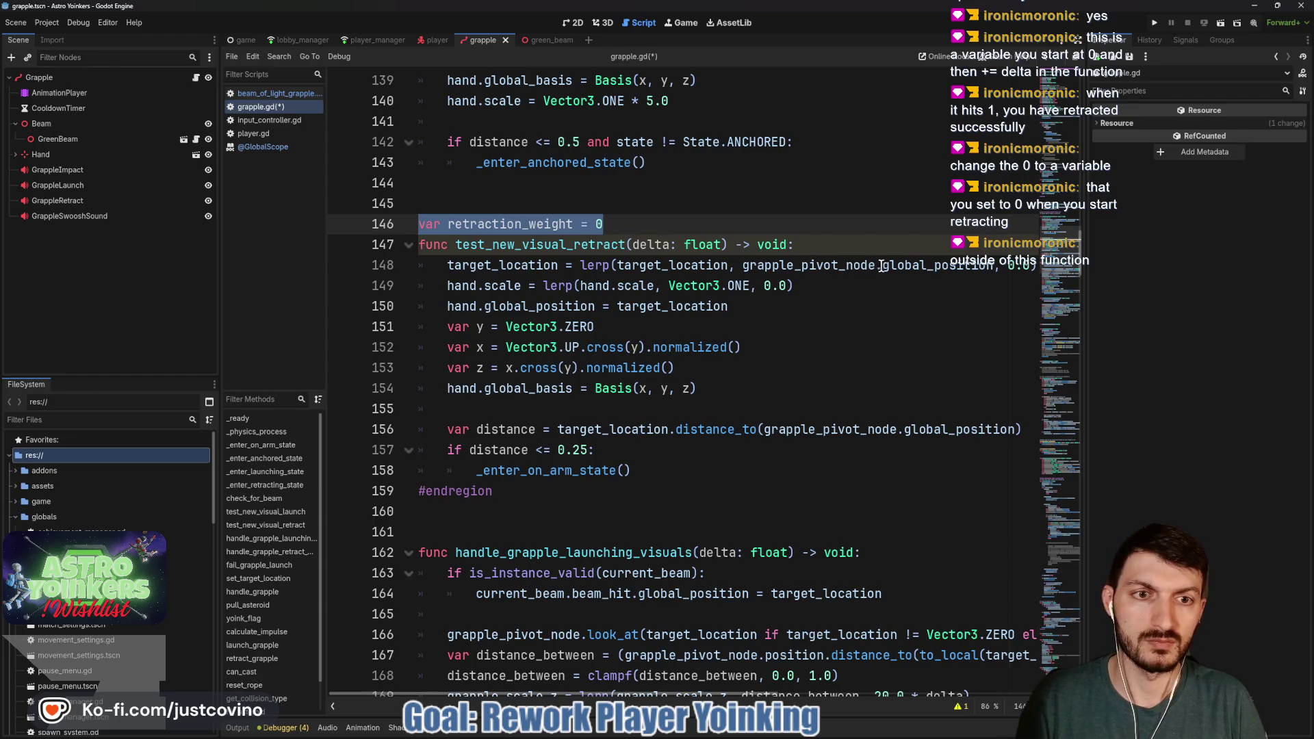
Replace both 0.0 lerp weights with retraction_weight, without a * delta multiplier
{"action": "left_click", "coordinate": [1008, 265]}
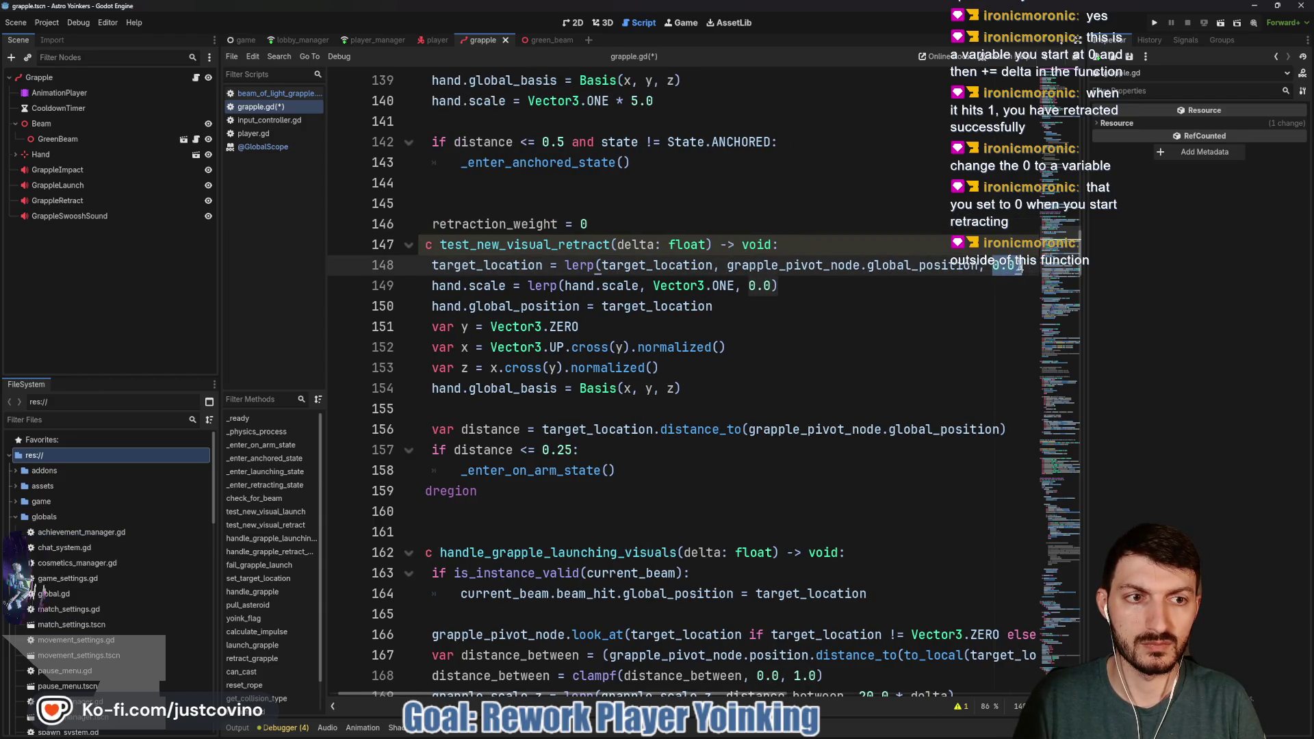
{"action": "double_click", "coordinate": [760, 286]}
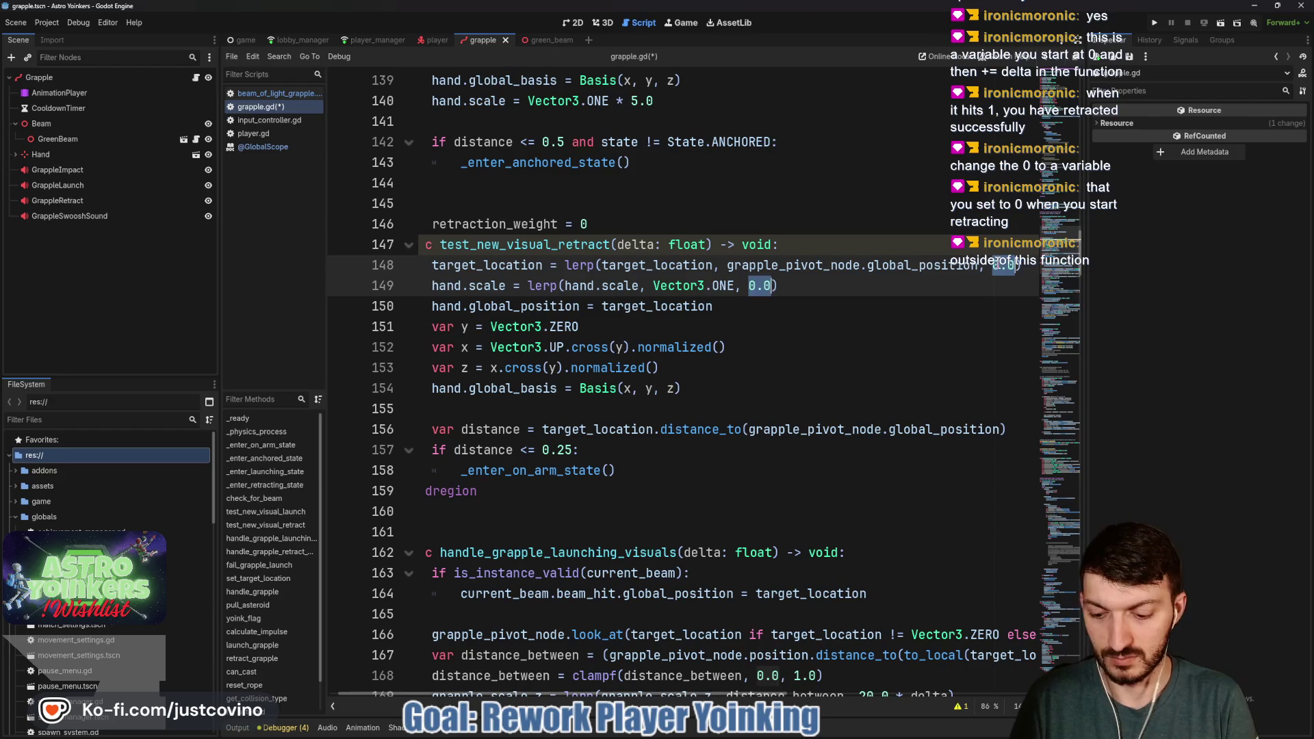
{"action": "type", "text": "retract"}
{"action": "key", "text": "Return"}
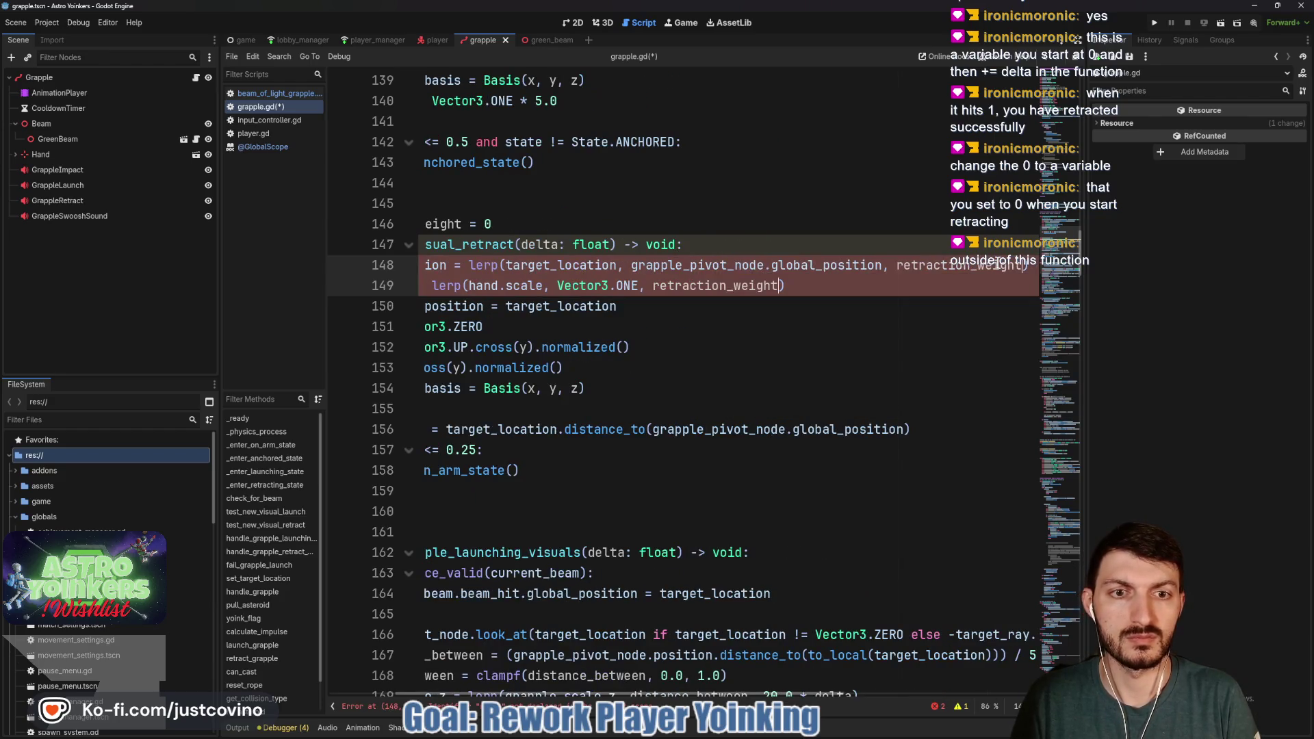
{"action": "type", "text": "* delta"}
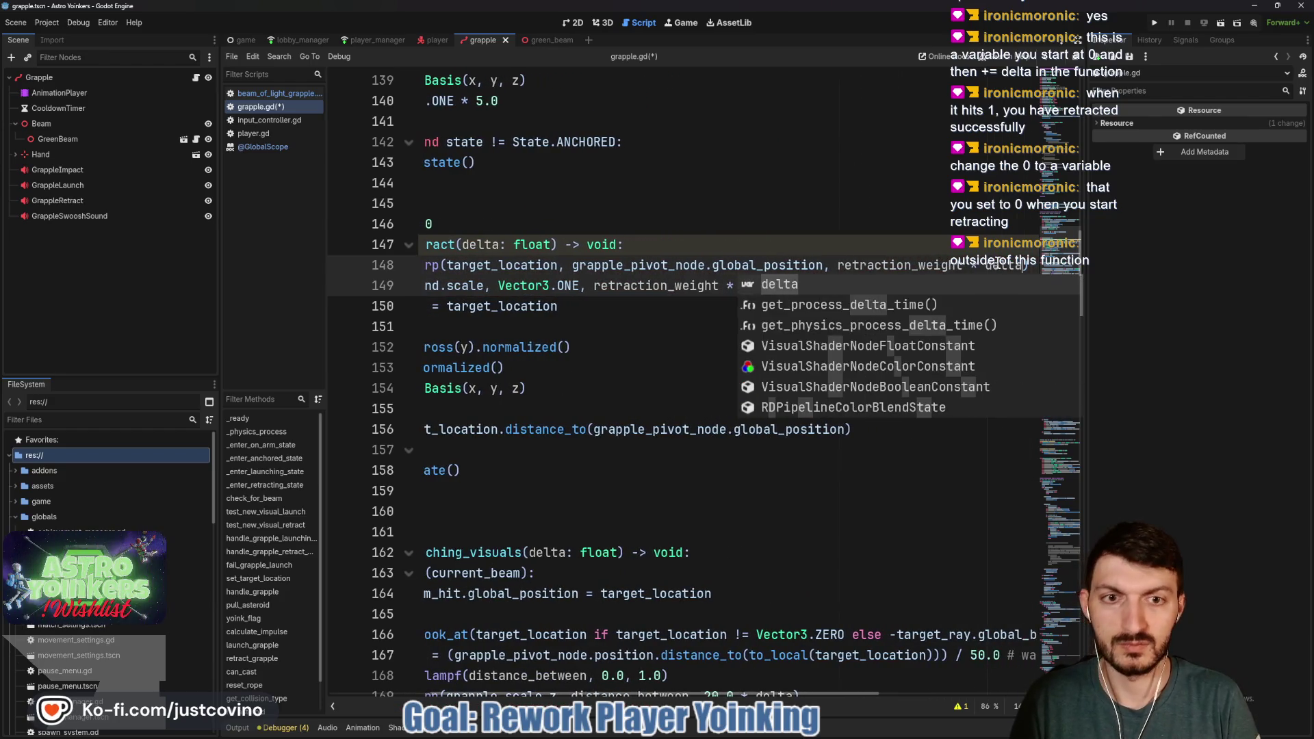
{"action": "left_click", "coordinate": [979, 264]}
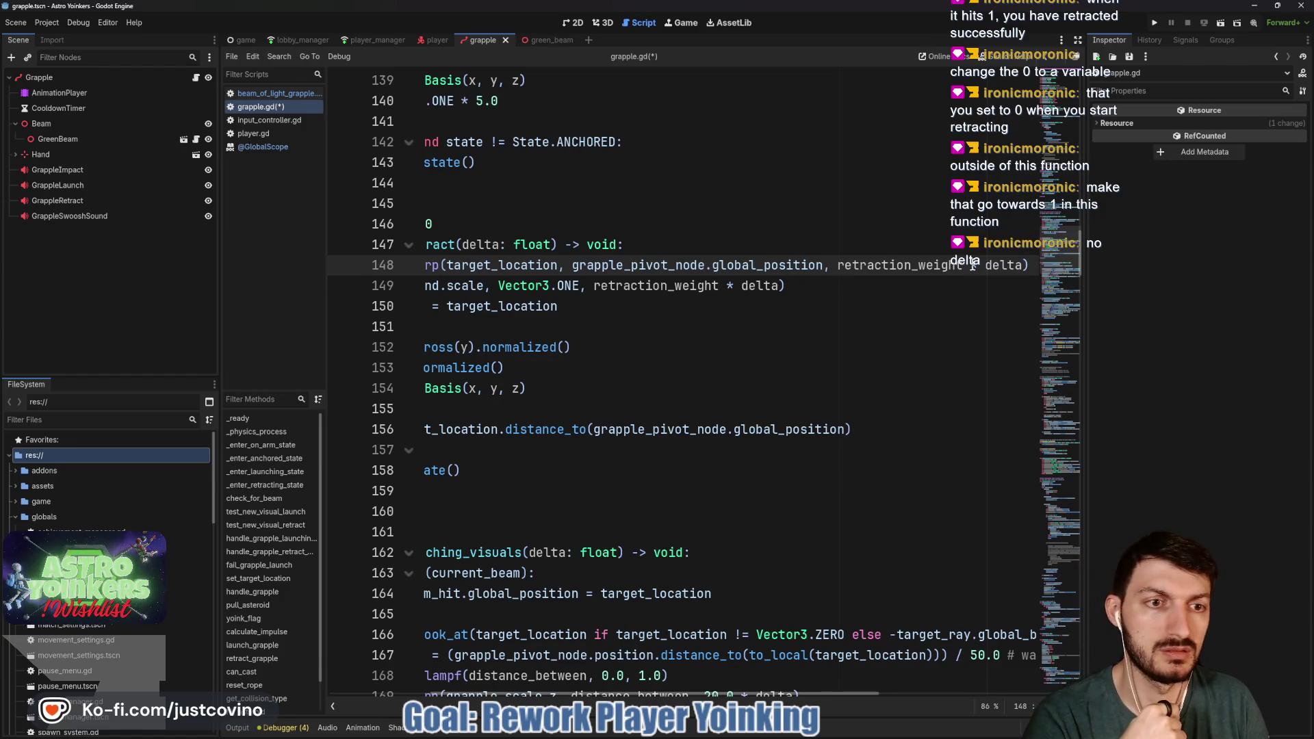
{"action": "left_click_drag", "start_coordinate": [965, 265], "coordinate": [1023, 265]}
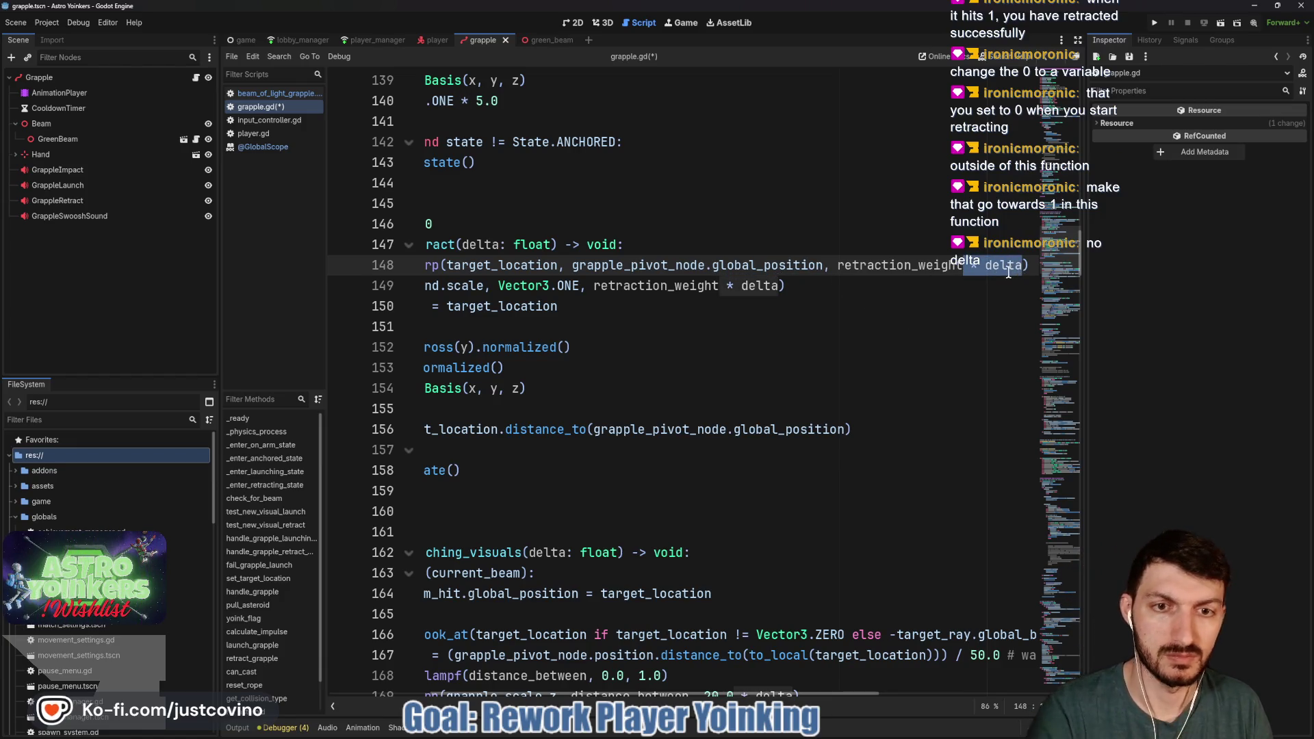
{"action": "key", "text": "ctrl+d"}
{"action": "key", "text": "BackSpace"}
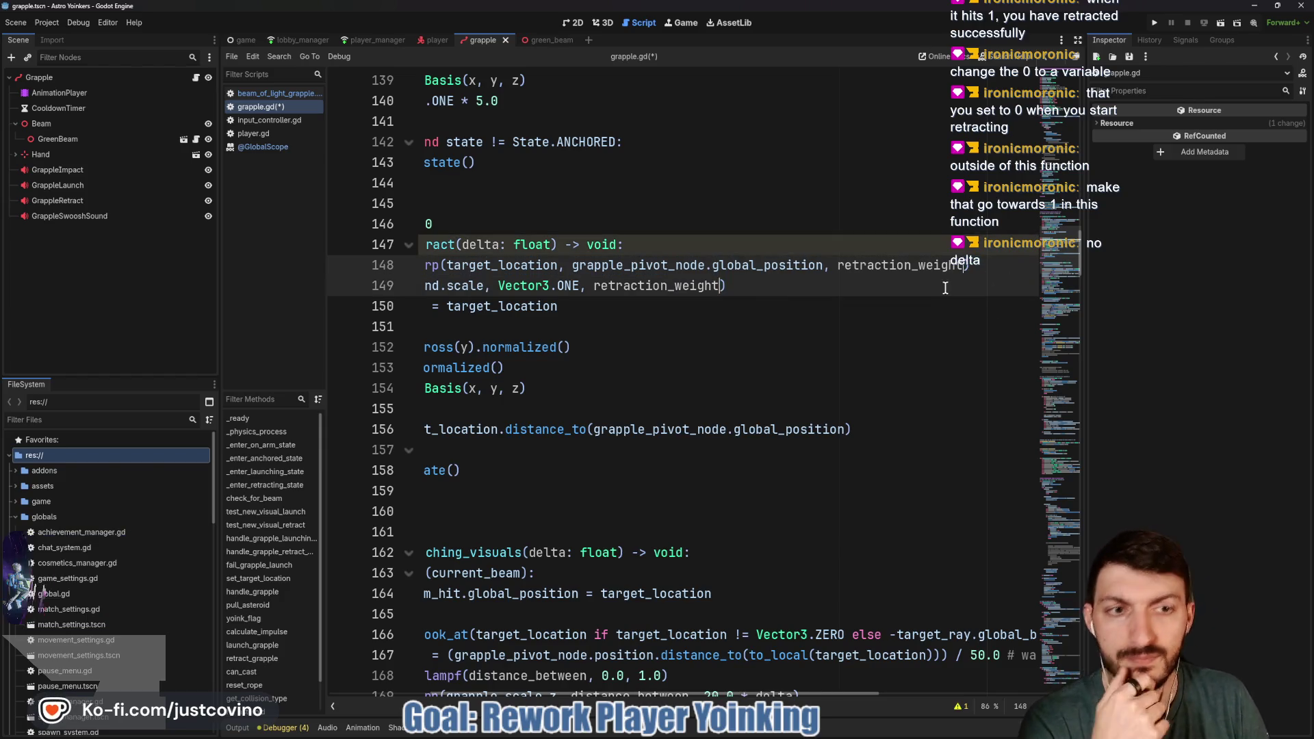
Select the two distance-check lines before the arm-state condition
{"action": "scroll", "coordinate": [867, 302], "scroll_direction": "left", "scroll_amount": 3}
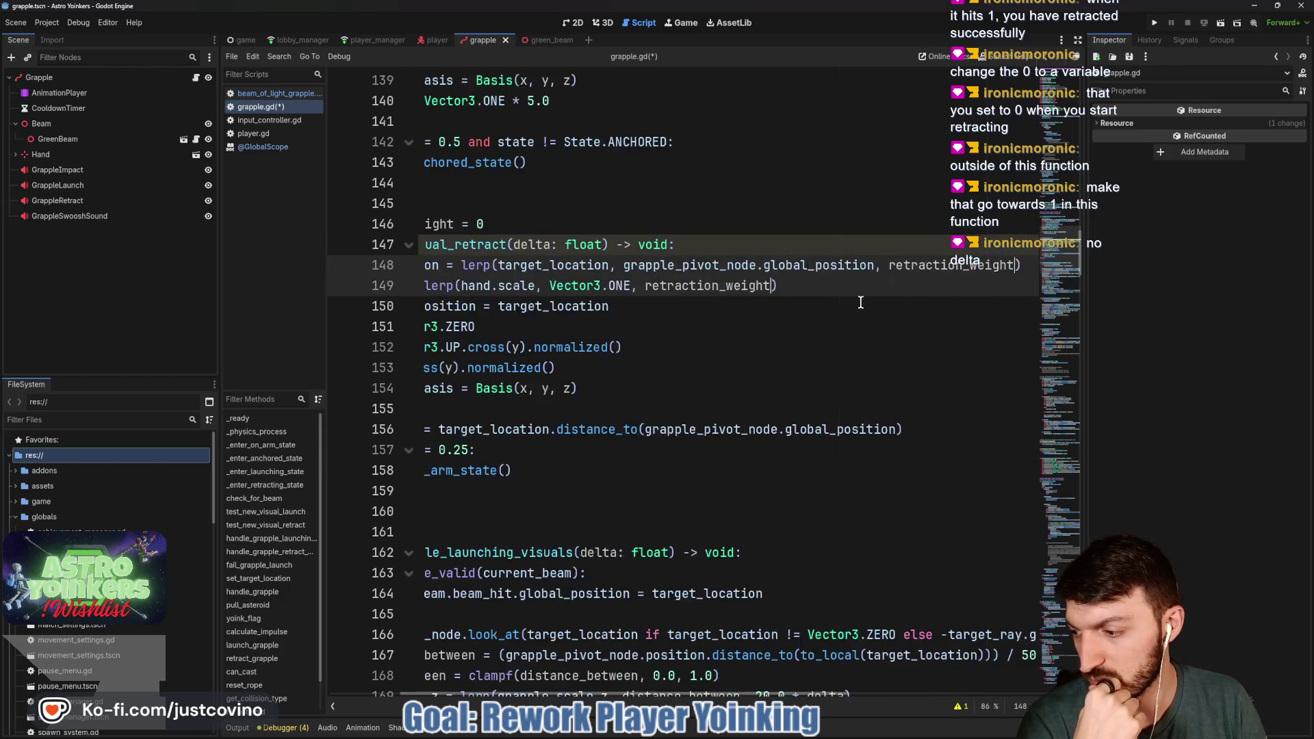
{"action": "scroll", "coordinate": [858, 302], "scroll_direction": "left", "scroll_amount": 2}
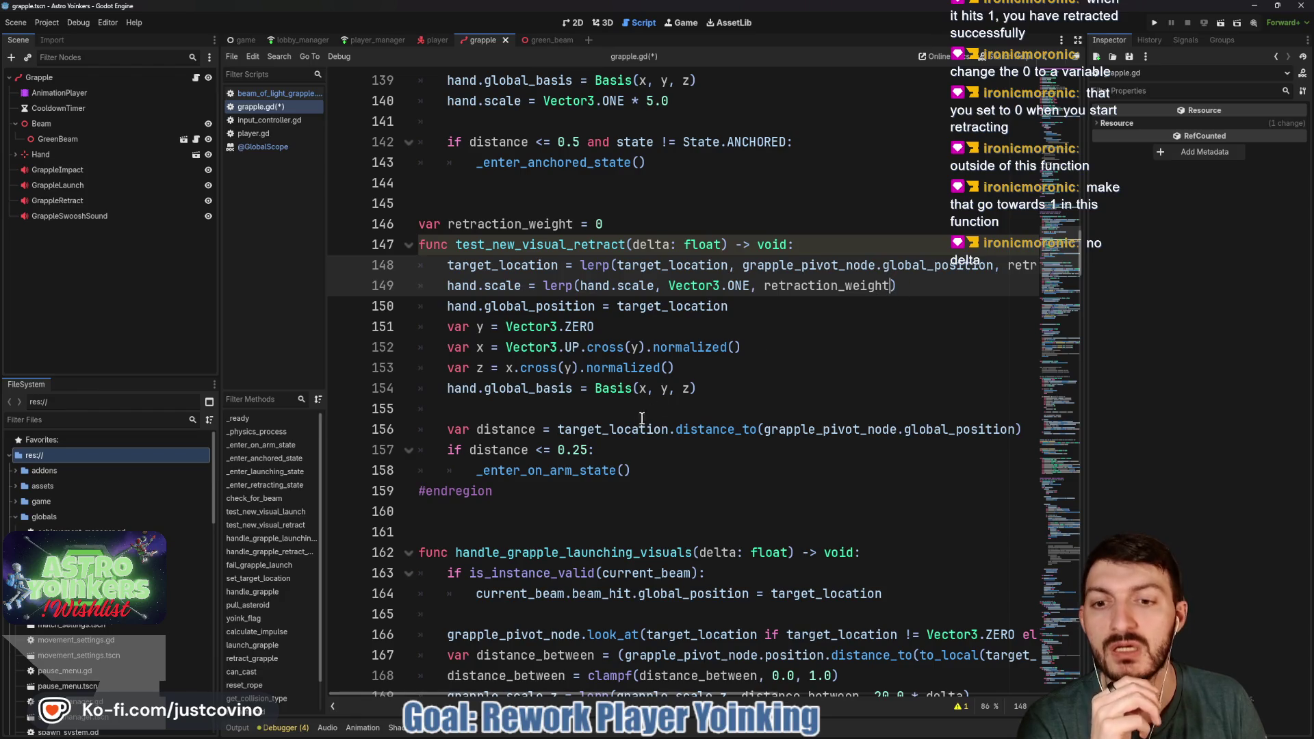
{"action": "left_click", "coordinate": [561, 451]}
{"action": "mouse_move", "coordinate": [427, 435]}
{"action": "left_mouse_down"}
{"action": "mouse_move", "coordinate": [1023, 431]}
{"action": "mouse_move", "coordinate": [613, 446]}
{"action": "left_mouse_up"}
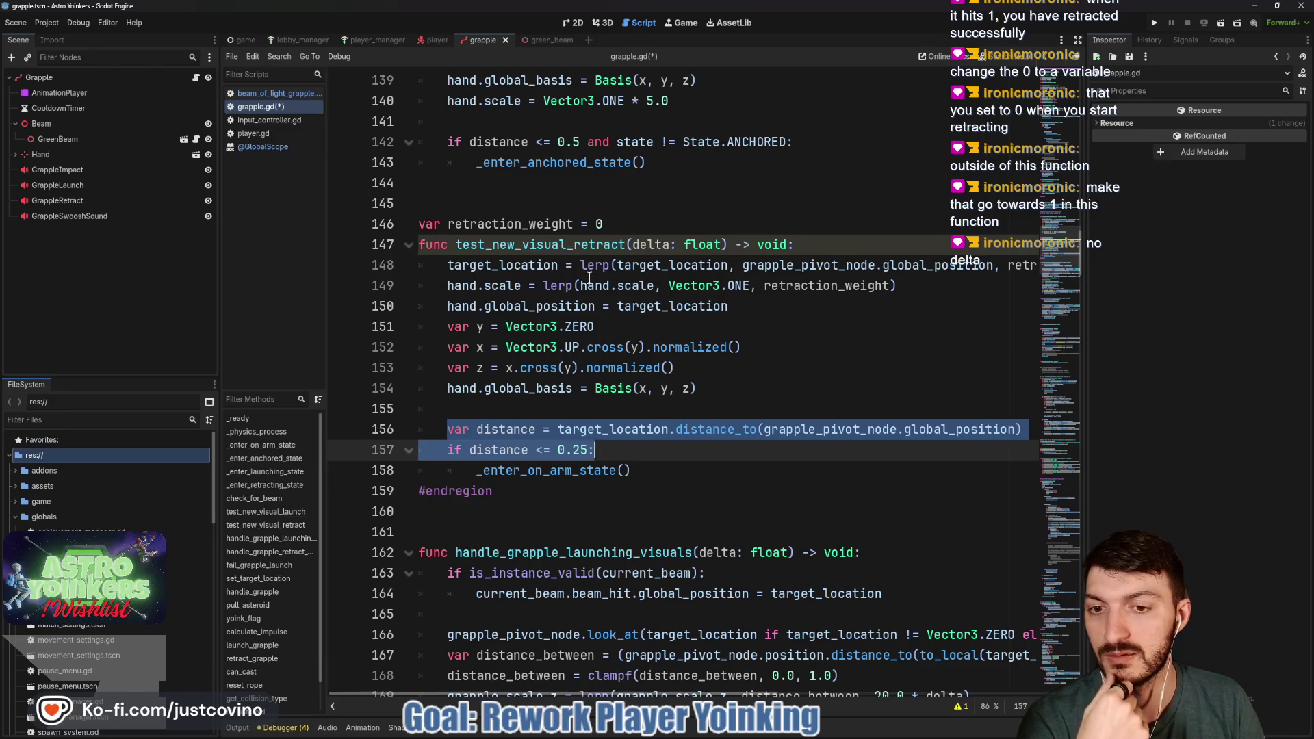
Comment out the distance check, add 'if retraction_weight == 1' below it, and save
{"action": "key", "text": "ctrl+k"}
{"action": "left_click", "coordinate": [614, 451]}
{"action": "key", "text": "Return"}
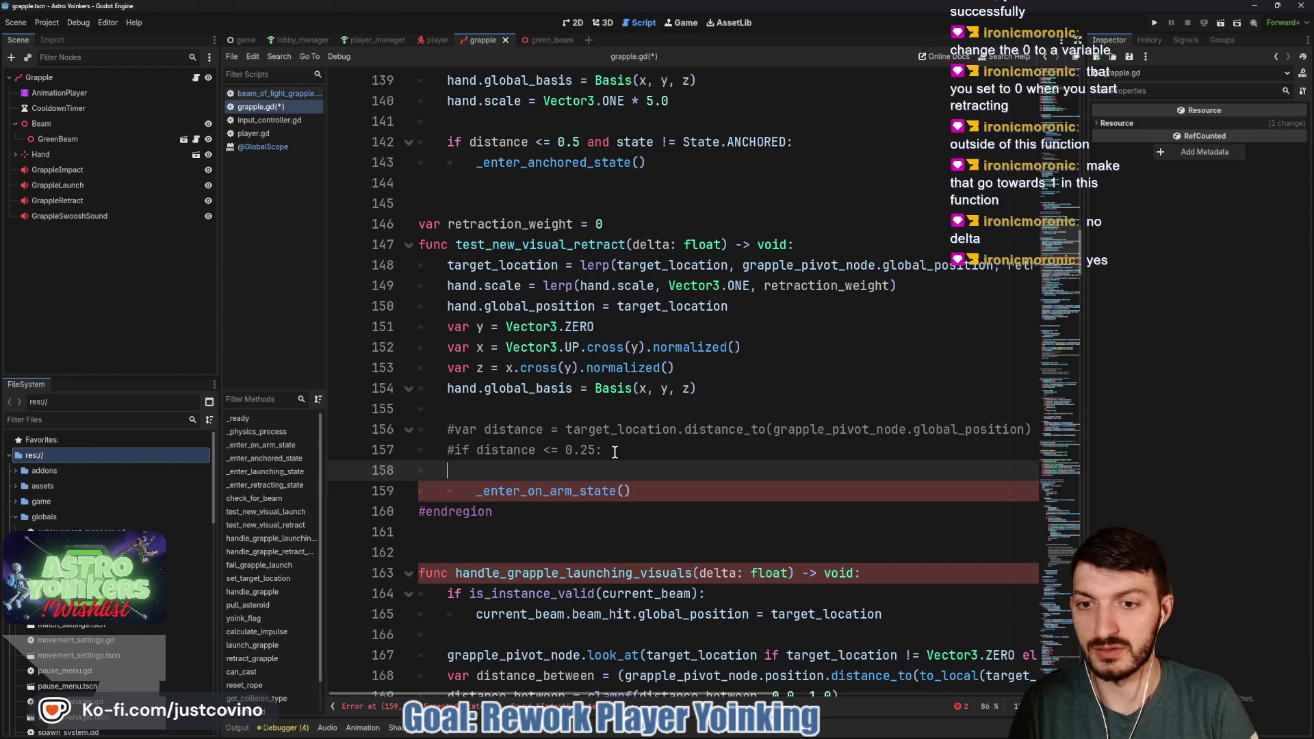
{"action": "type", "text": "if retra"}
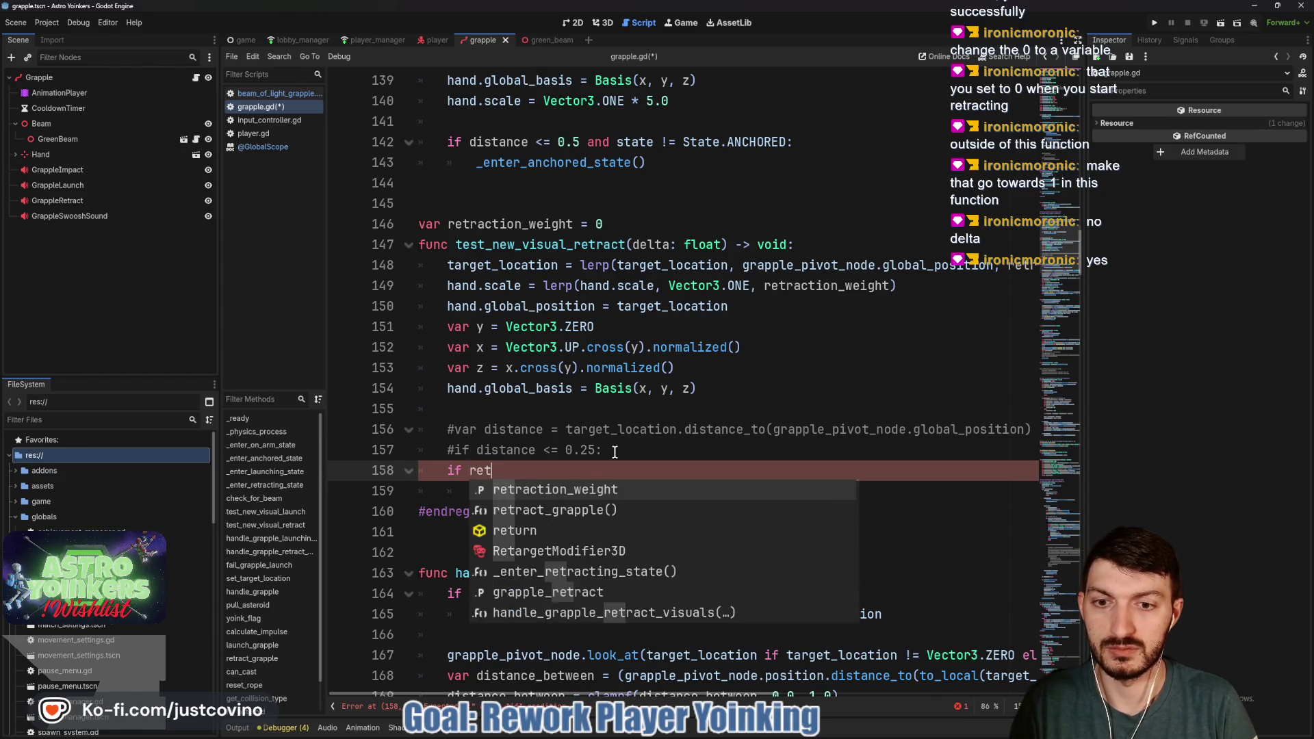
{"action": "key", "text": "Return"}
{"action": "type", "text": "== 1:"}
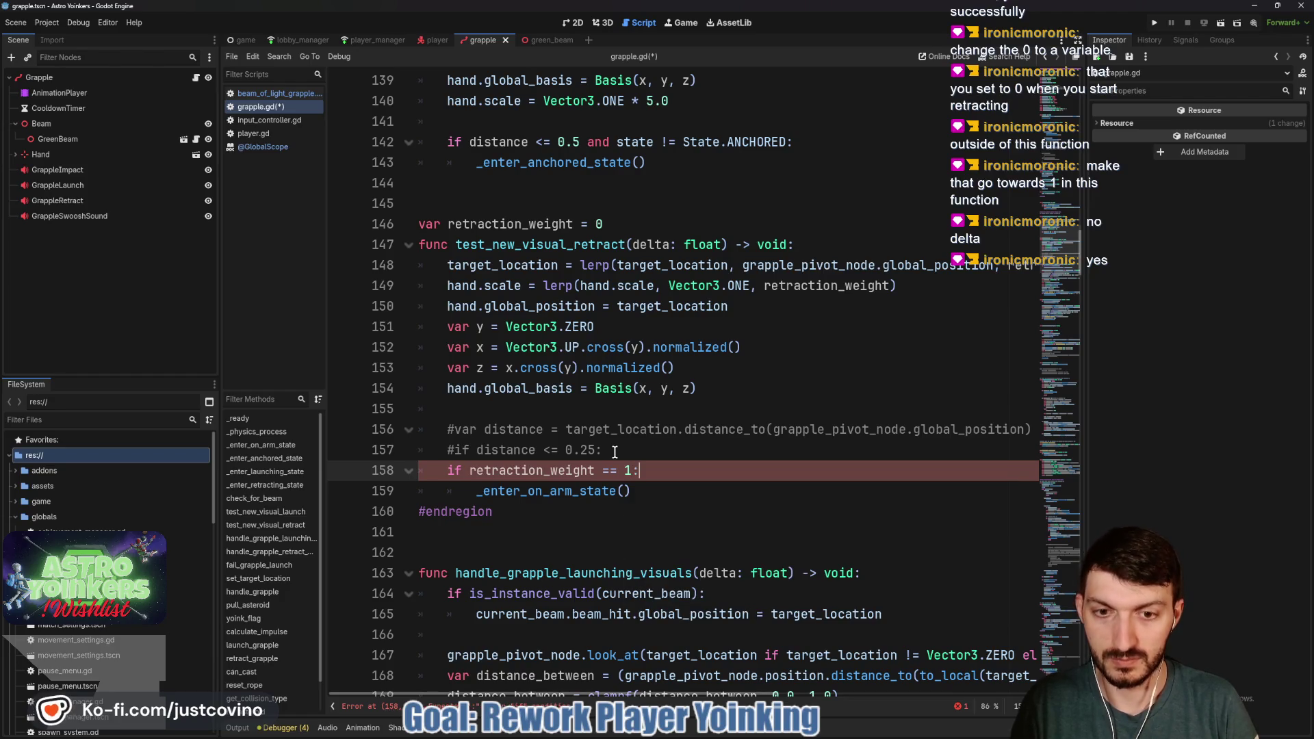
{"action": "key", "text": "ctrl+s"}
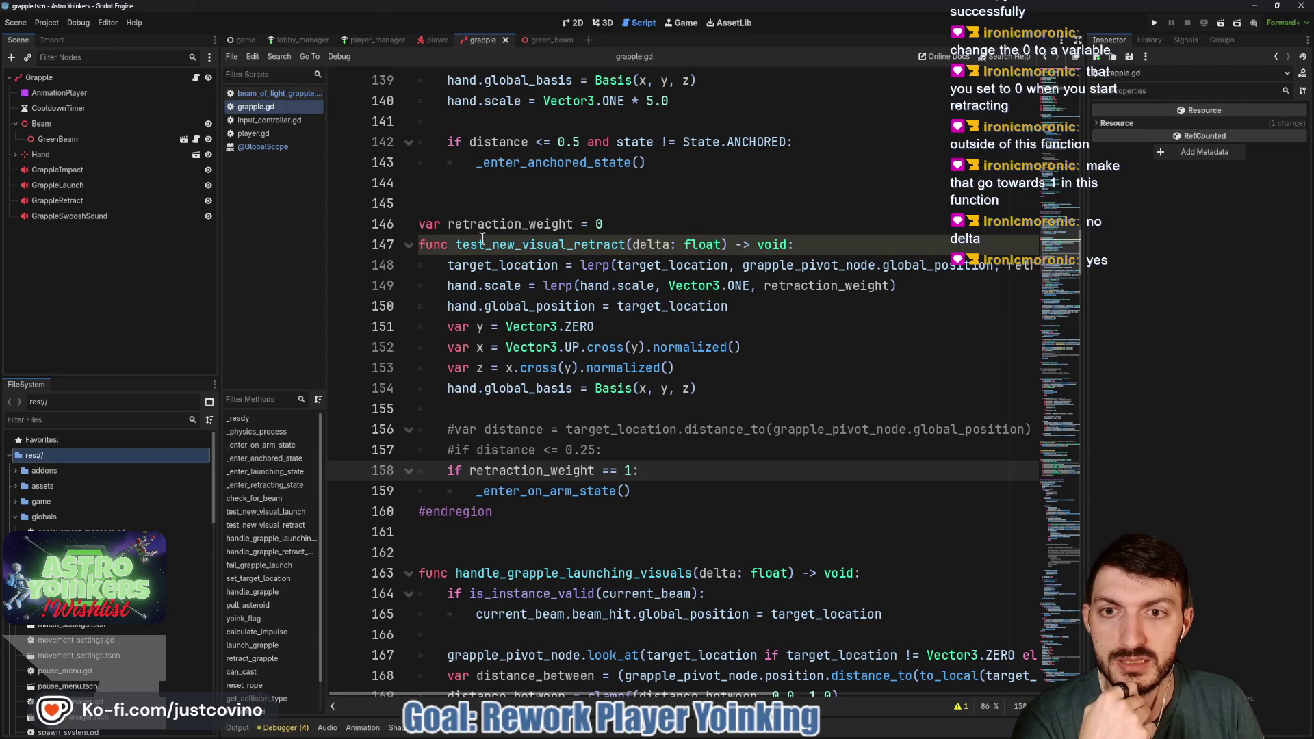
Change the new condition to 'retraction_weight >= 1'
{"action": "double_click", "coordinate": [458, 224]}
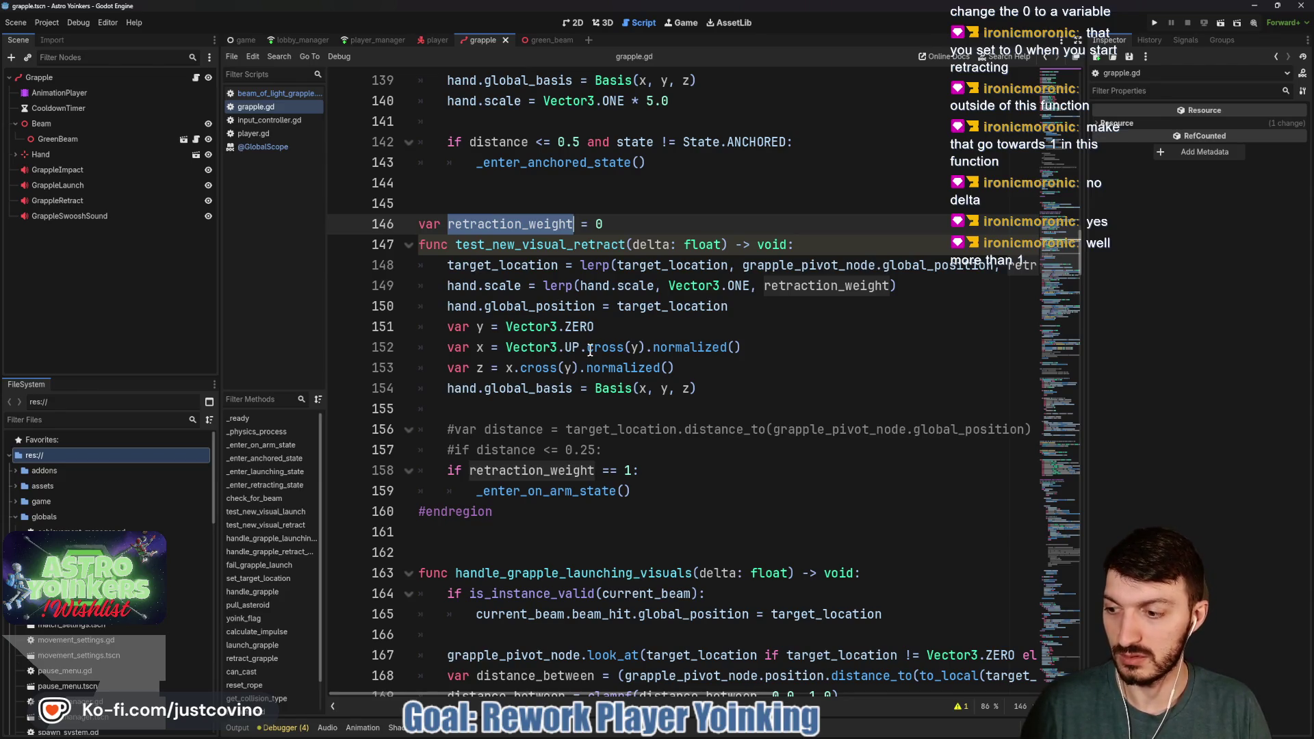
{"action": "left_click", "coordinate": [608, 470]}
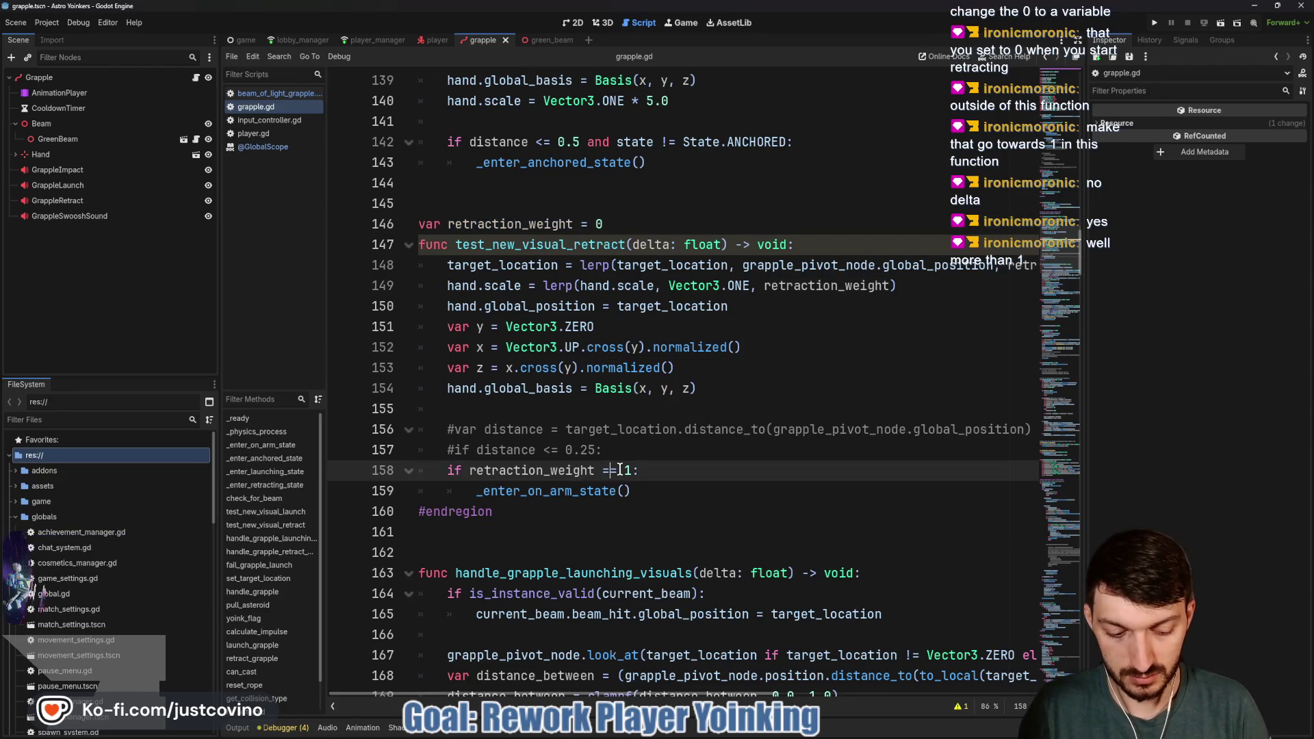
{"action": "key", "text": "BackSpace"}
{"action": "key", "text": "BackSpace"}
{"action": "type", "text": ">"}
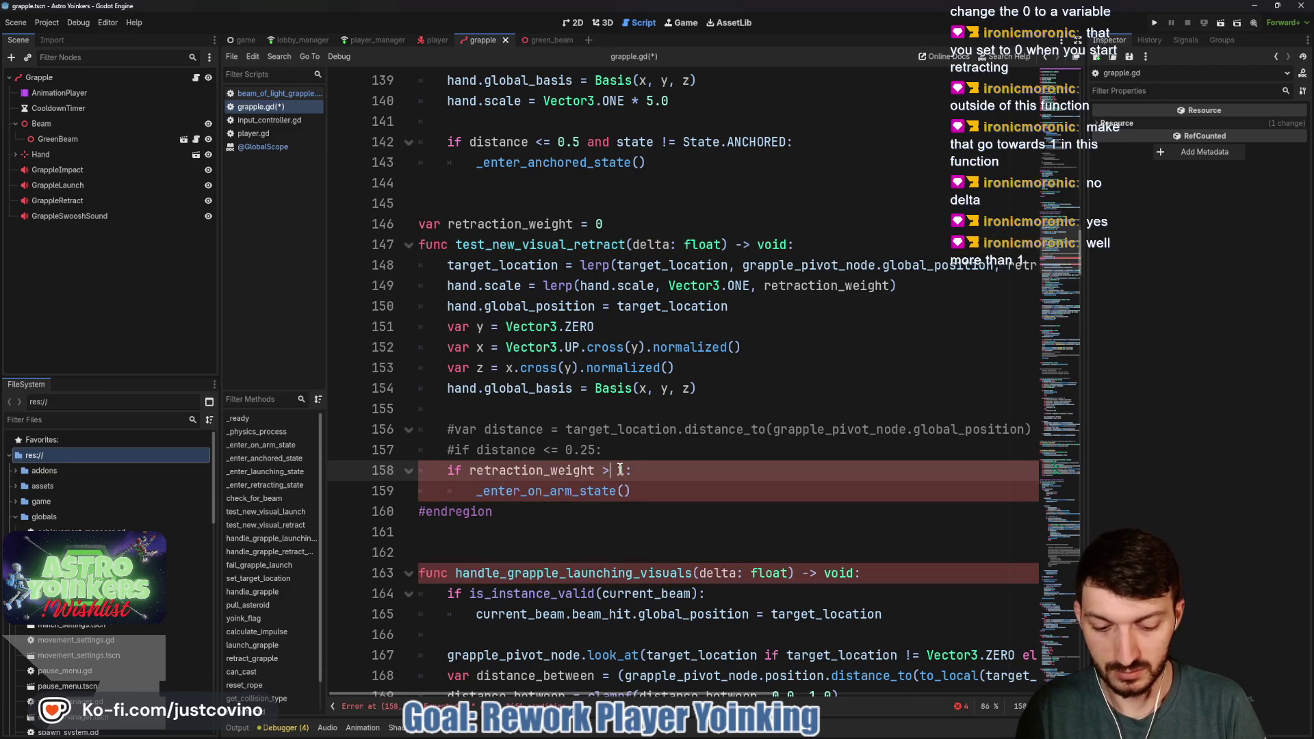
{"action": "left_click", "coordinate": [646, 470]}
{"action": "type", "text": "="}
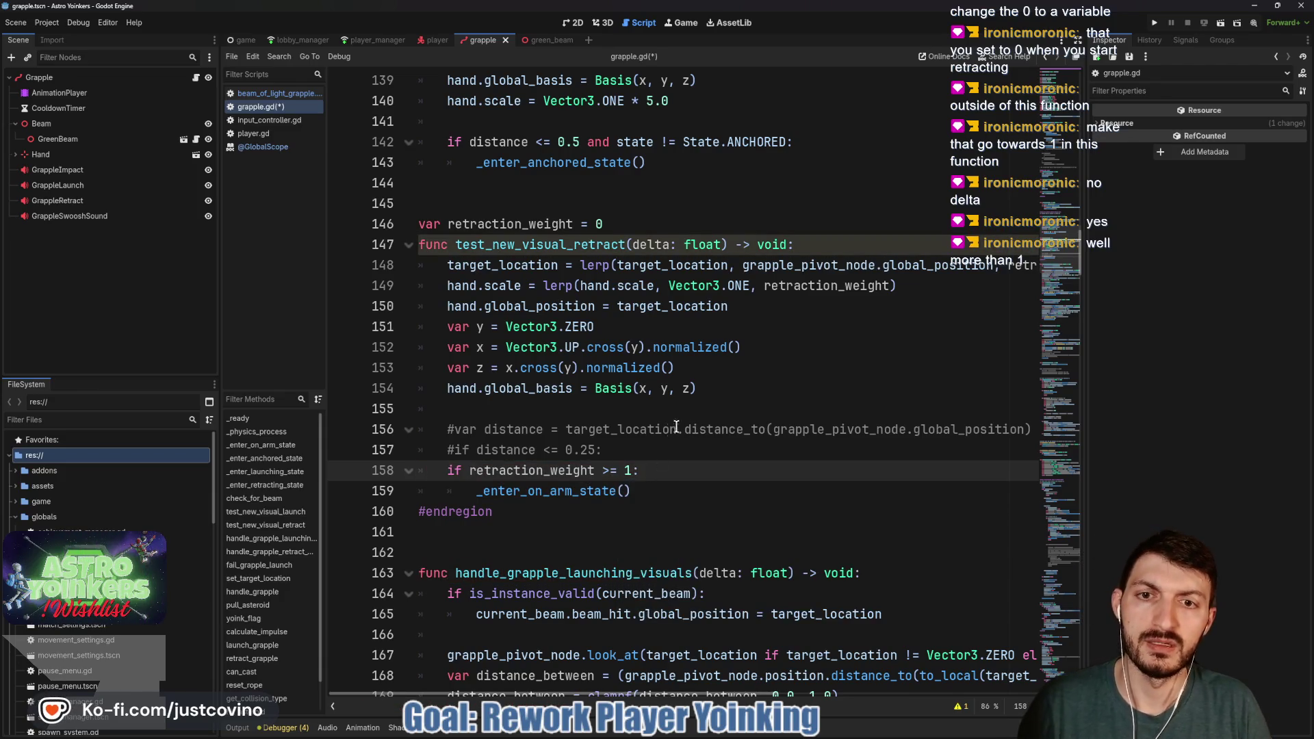
{"action": "double_click", "coordinate": [509, 224]}
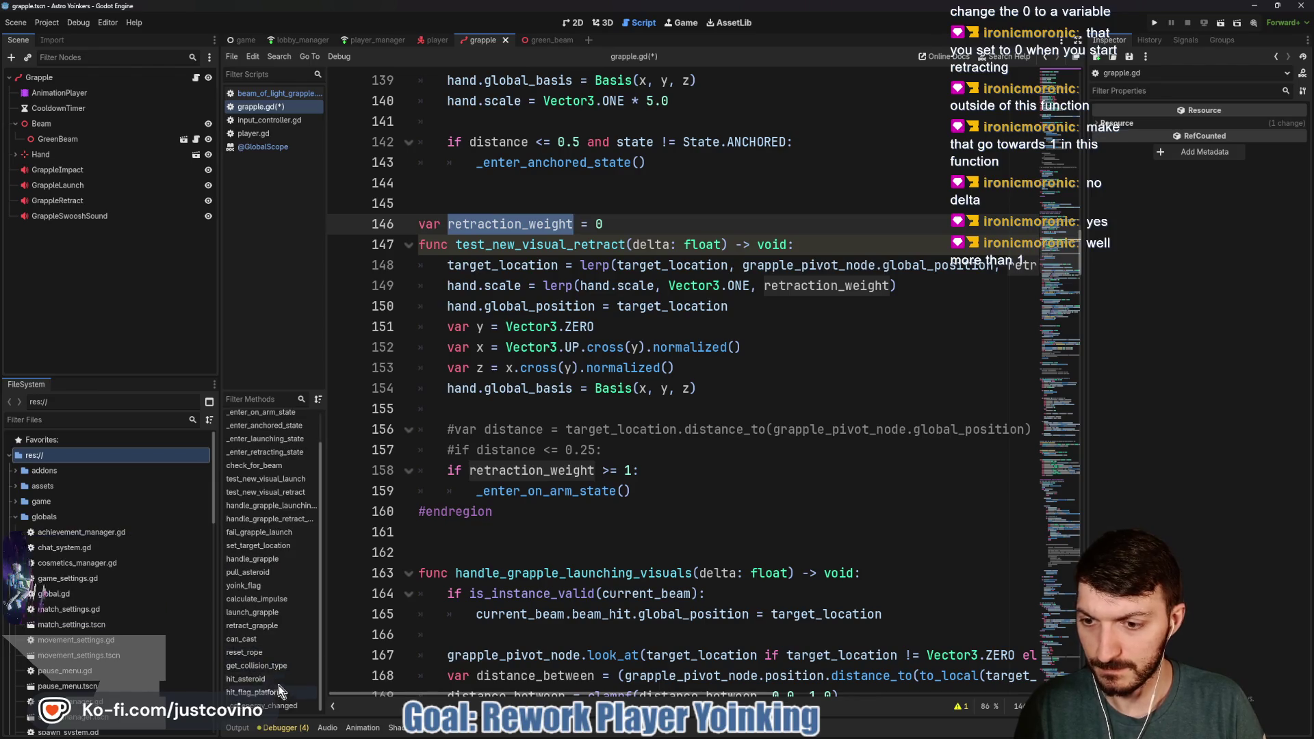
Add 'retraction_weight = 0' after hide() in reset_rope and save grapple.gd
{"action": "scroll", "coordinate": [560, 532], "scroll_direction": "down", "scroll_amount": 20}
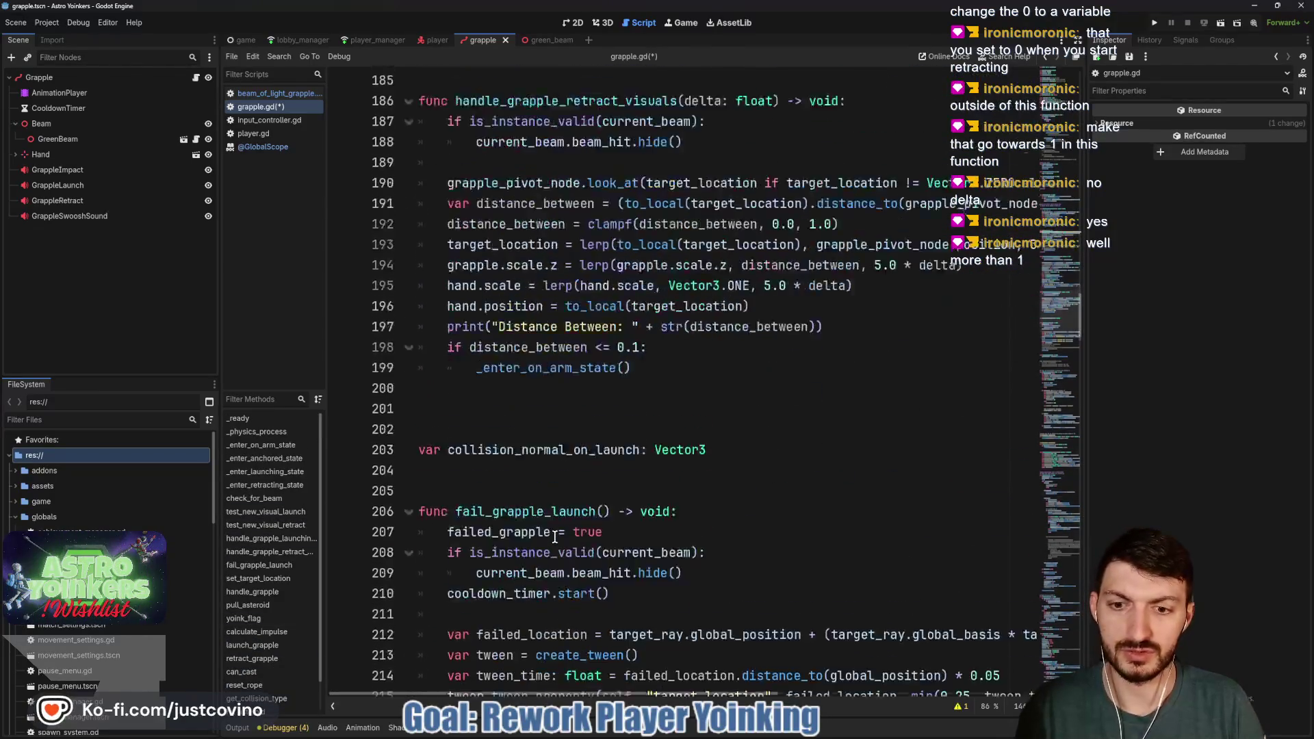
{"action": "scroll", "coordinate": [547, 536], "scroll_direction": "down", "scroll_amount": 13}
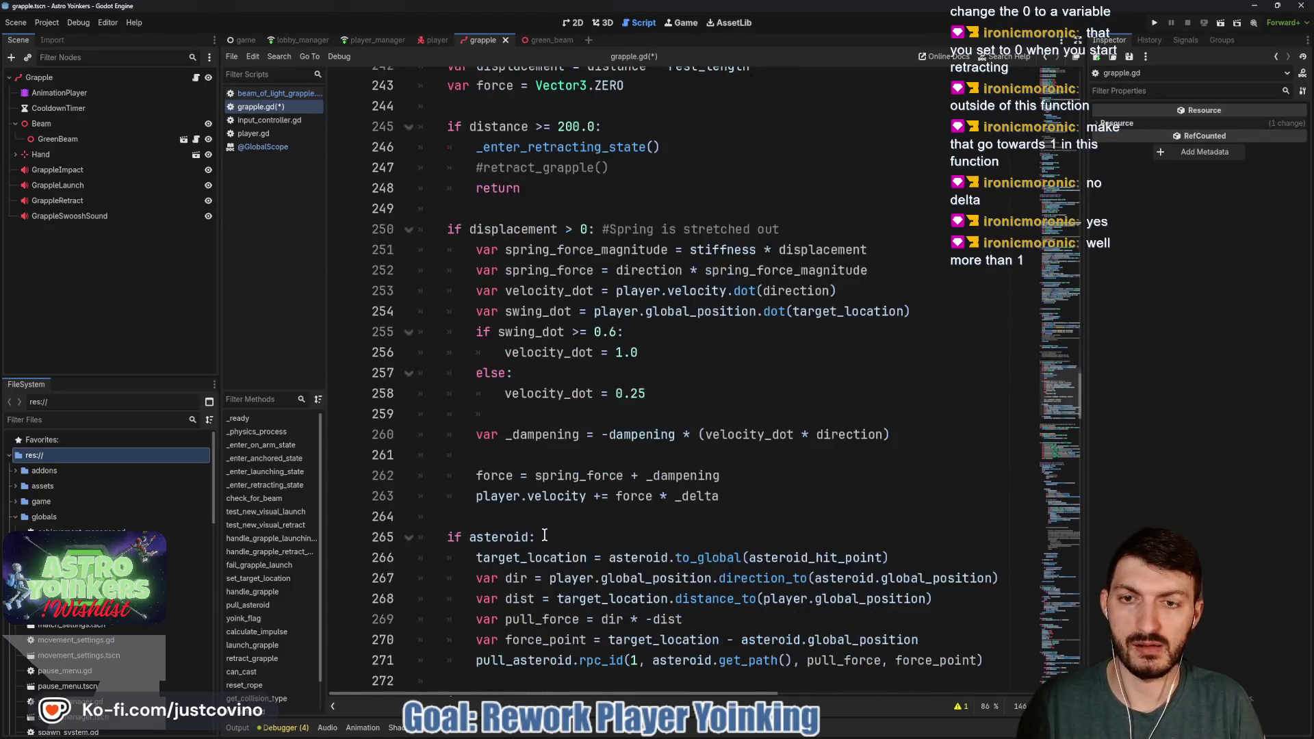
{"action": "scroll", "coordinate": [532, 540], "scroll_direction": "down", "scroll_amount": 8}
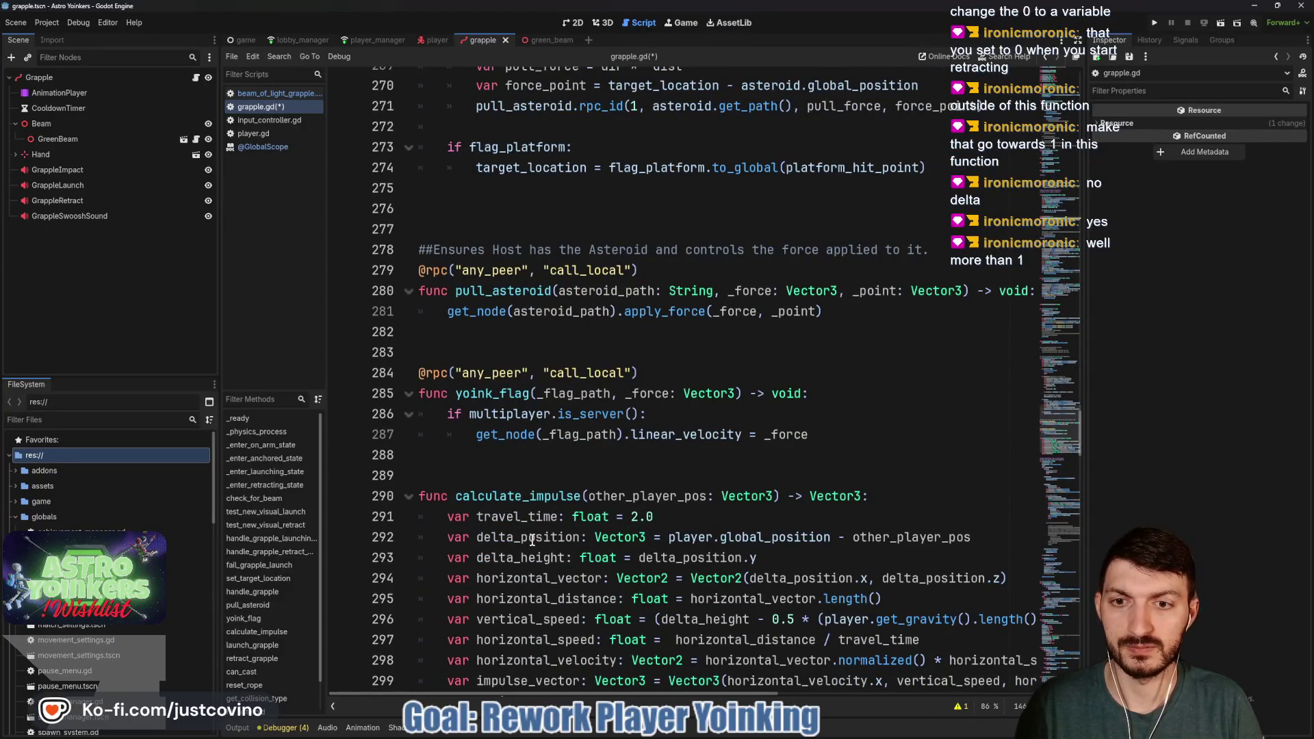
{"action": "scroll", "coordinate": [531, 537], "scroll_direction": "down", "scroll_amount": 19}
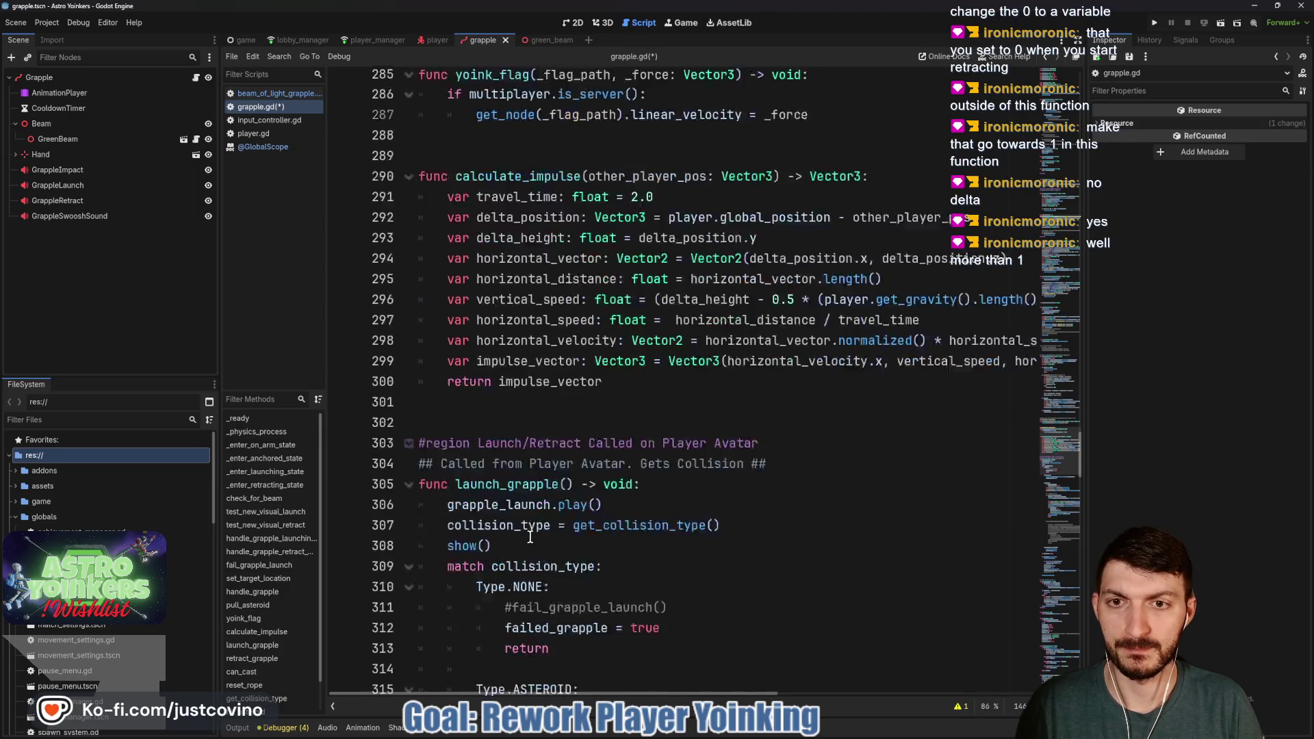
{"action": "scroll", "coordinate": [530, 538], "scroll_direction": "down", "scroll_amount": 20}
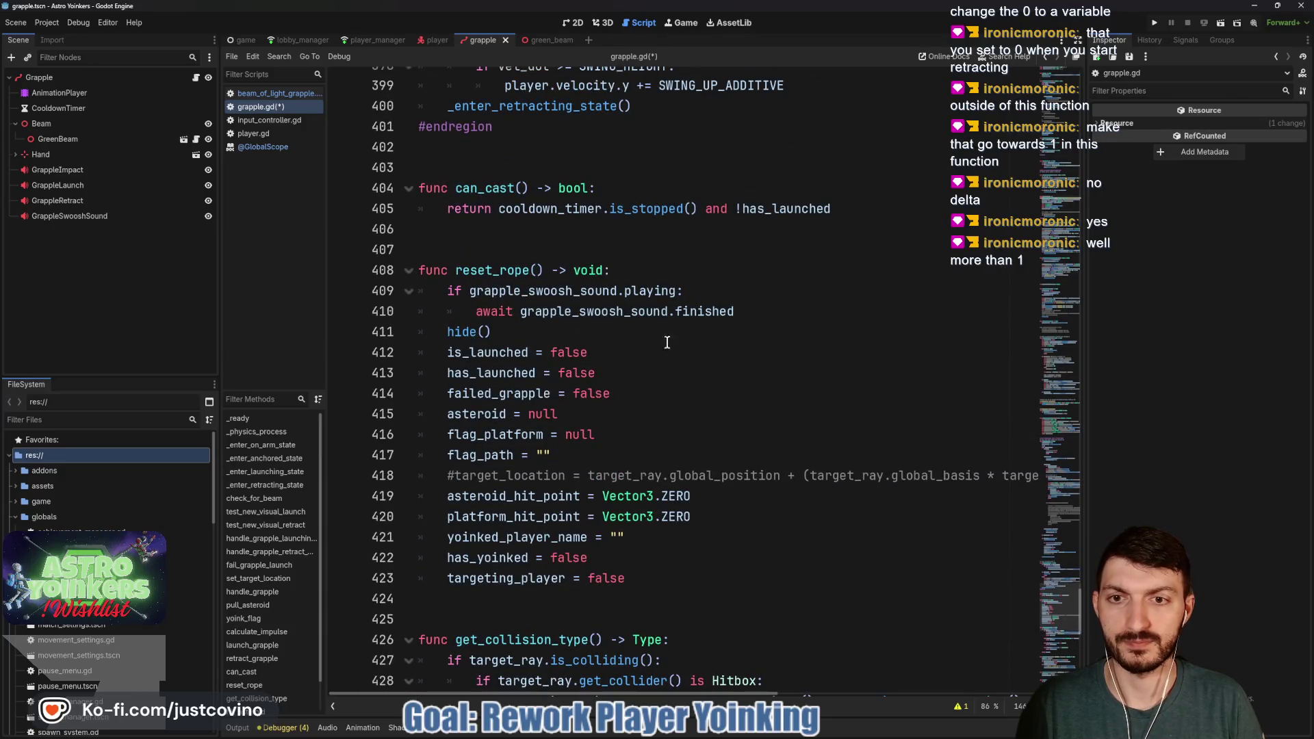
{"action": "left_click", "coordinate": [524, 334]}
{"action": "key", "text": "Return"}
{"action": "type", "text": "retraction_weight"}
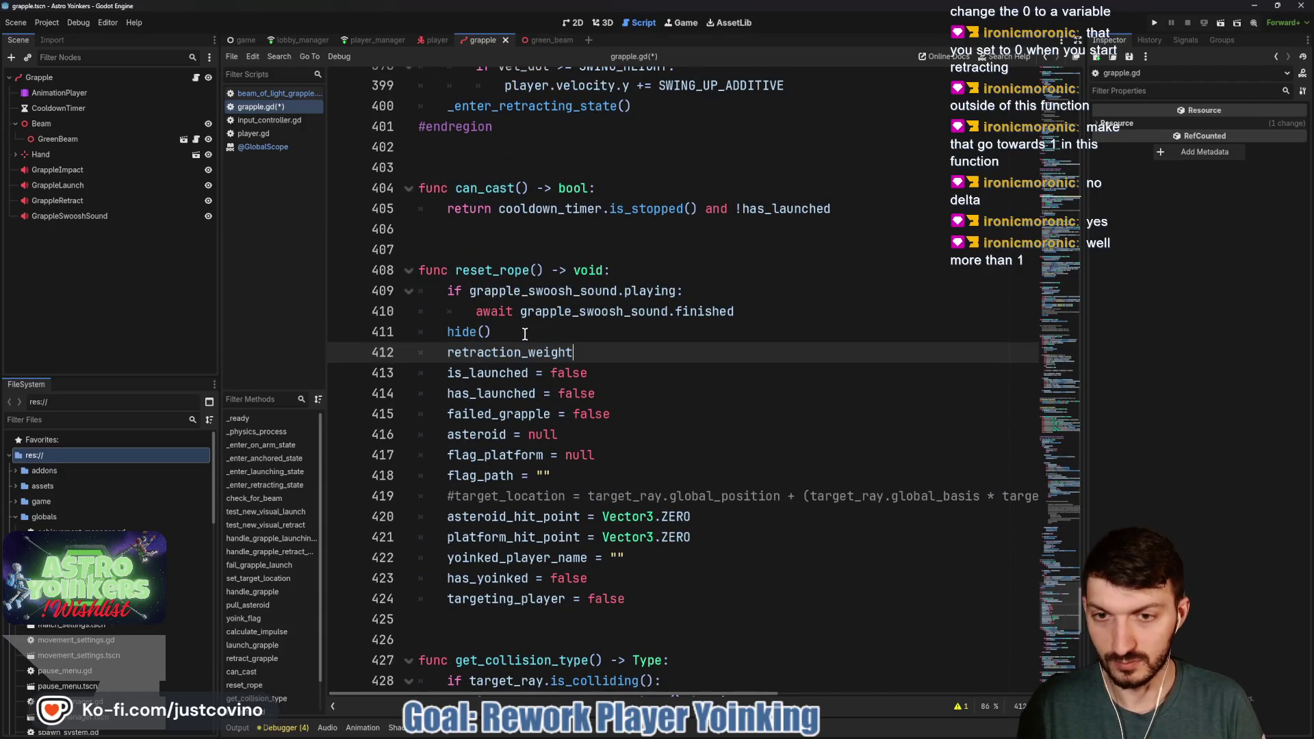
{"action": "type", "text": " = 0"}
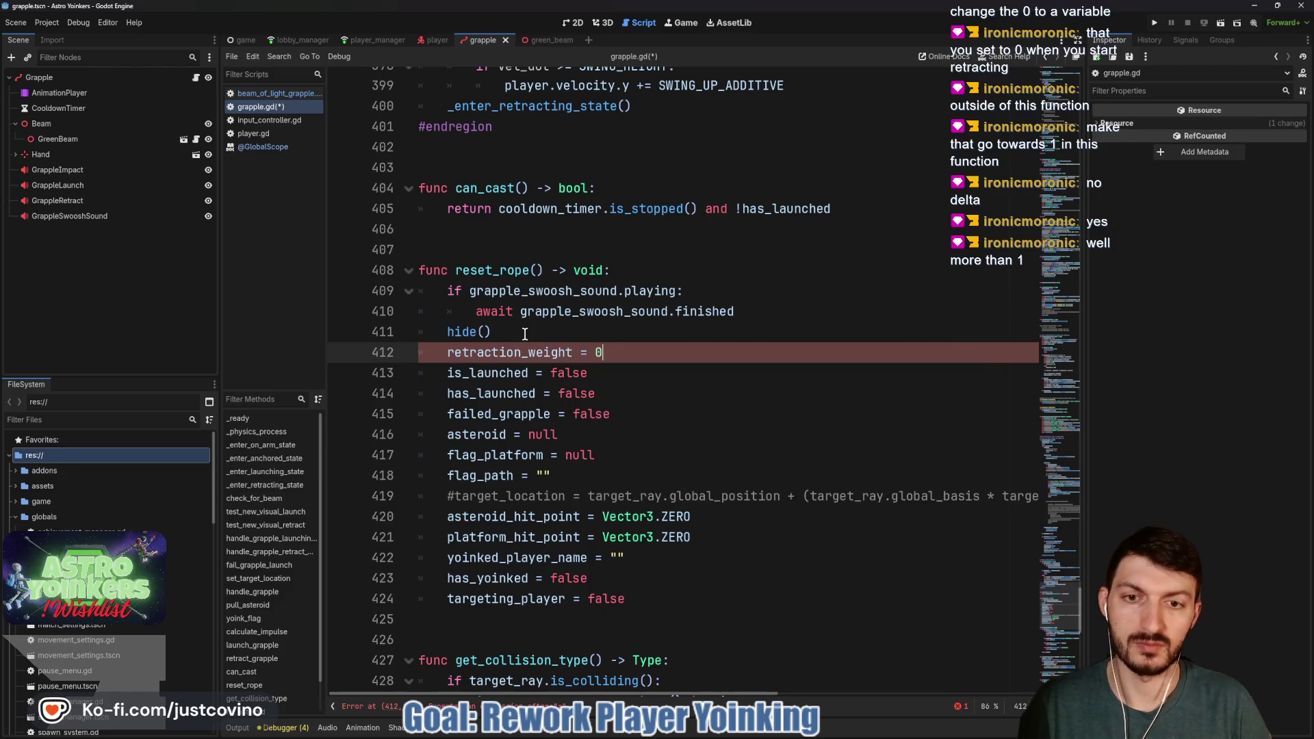
{"action": "key", "text": "ctrl+s"}
Run the project to test the change
{"action": "scroll", "coordinate": [667, 357], "scroll_direction": "up", "scroll_amount": 17}
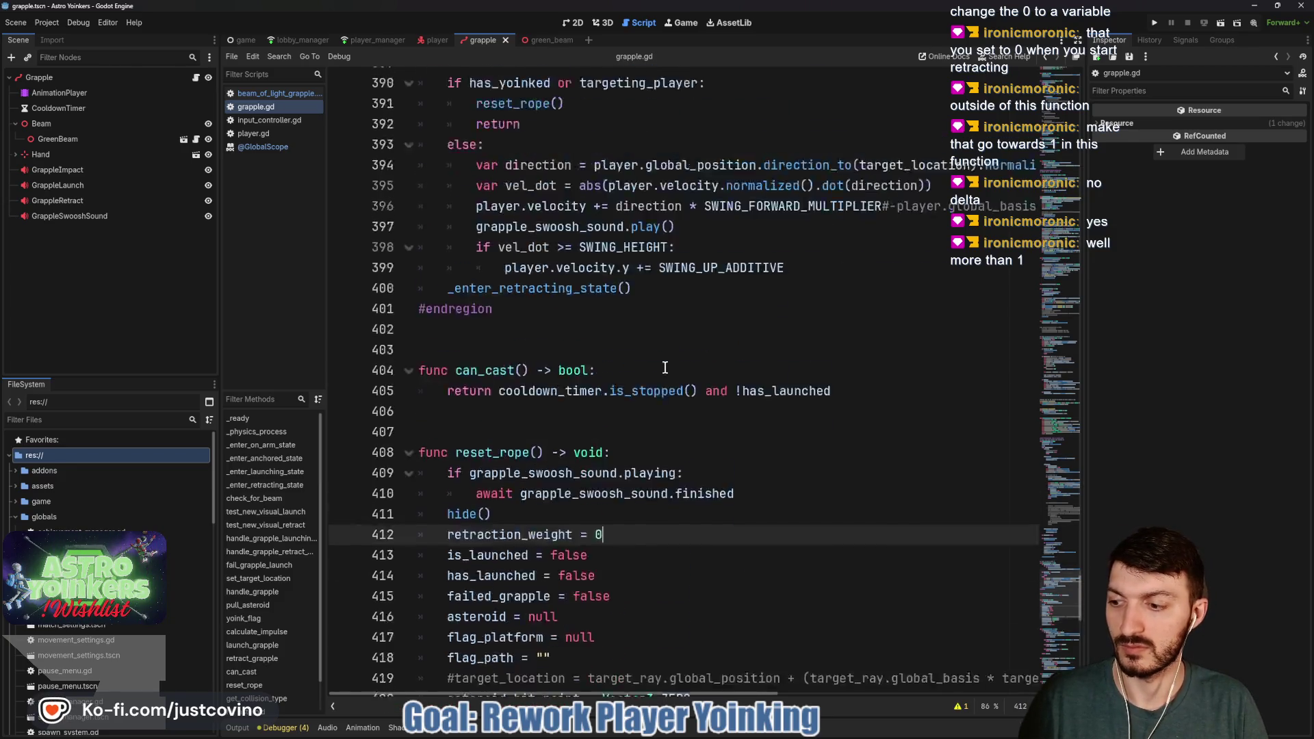
{"action": "scroll", "coordinate": [663, 373], "scroll_direction": "up", "scroll_amount": 20}
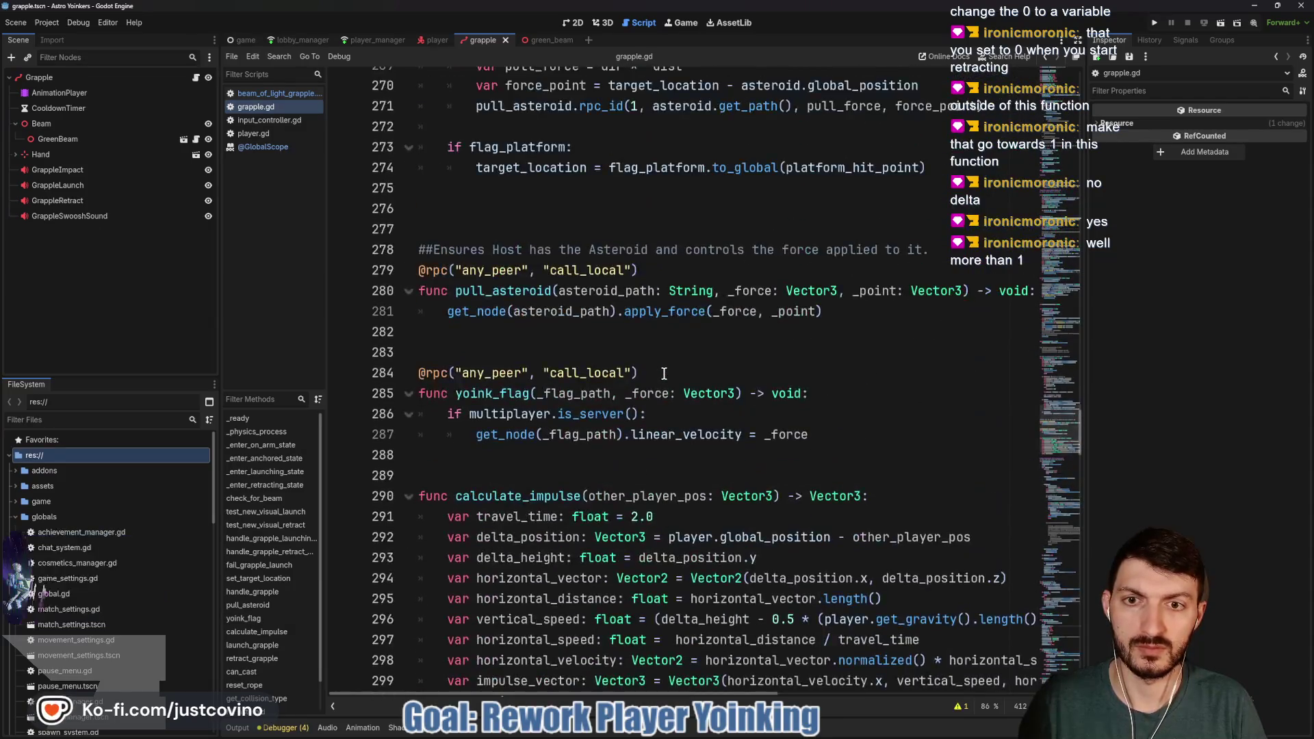
{"action": "left_click", "coordinate": [1153, 22]}
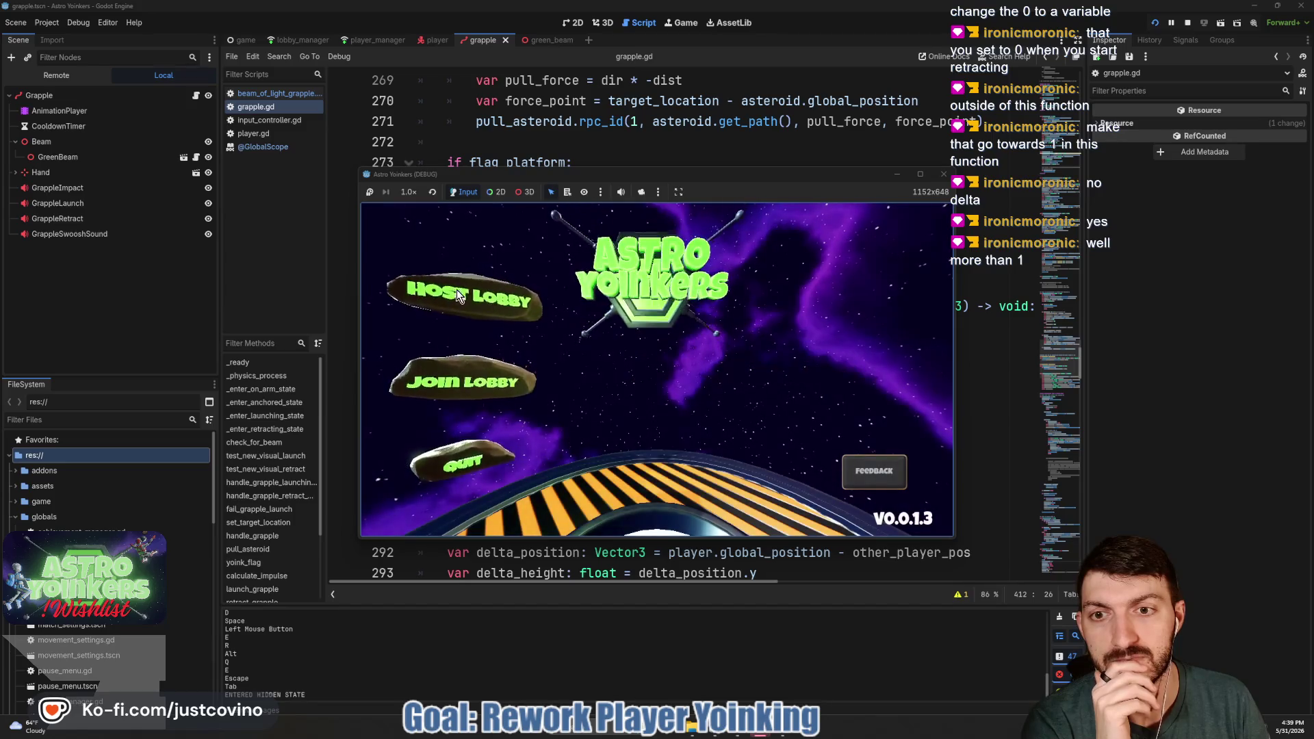
Host a lobby, walk forward, fire the grapple beam at a surface, then close the game
{"action": "left_click", "coordinate": [640, 331]}
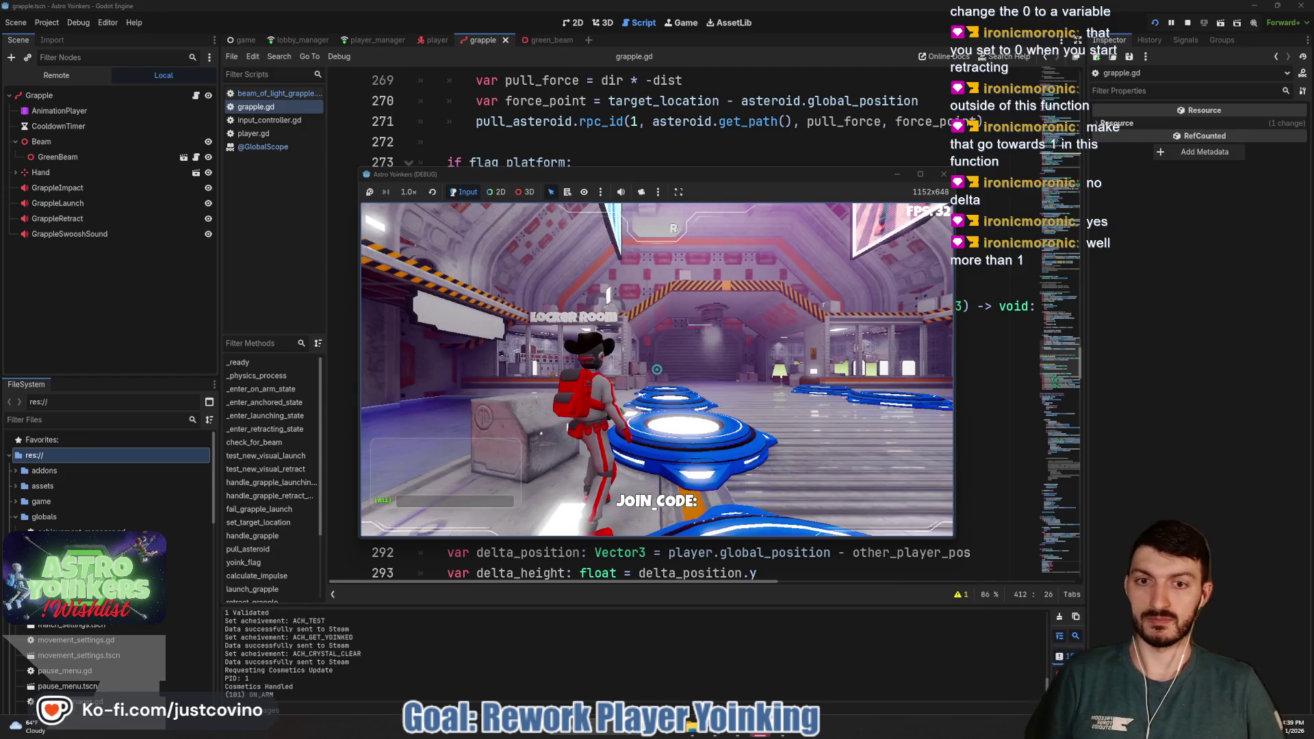
{"action": "key", "text": "w"}
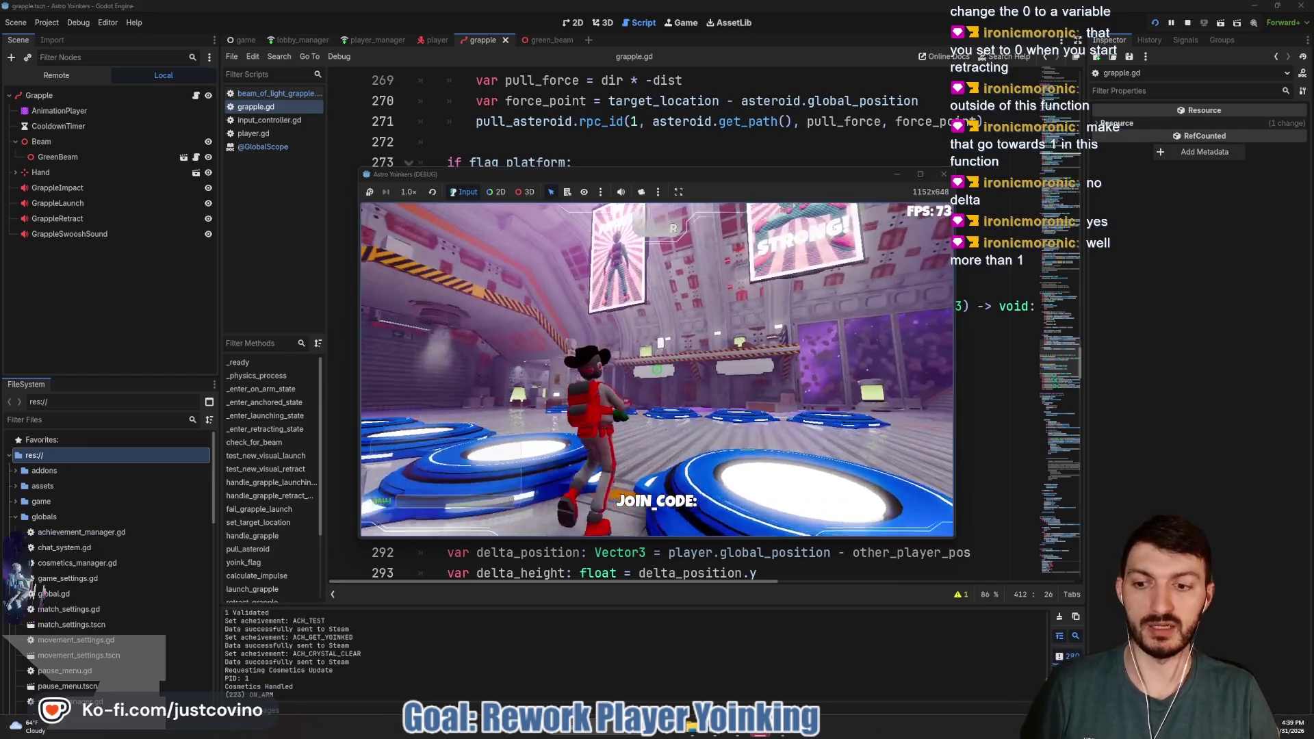
{"action": "left_click", "coordinate": [656, 370]}
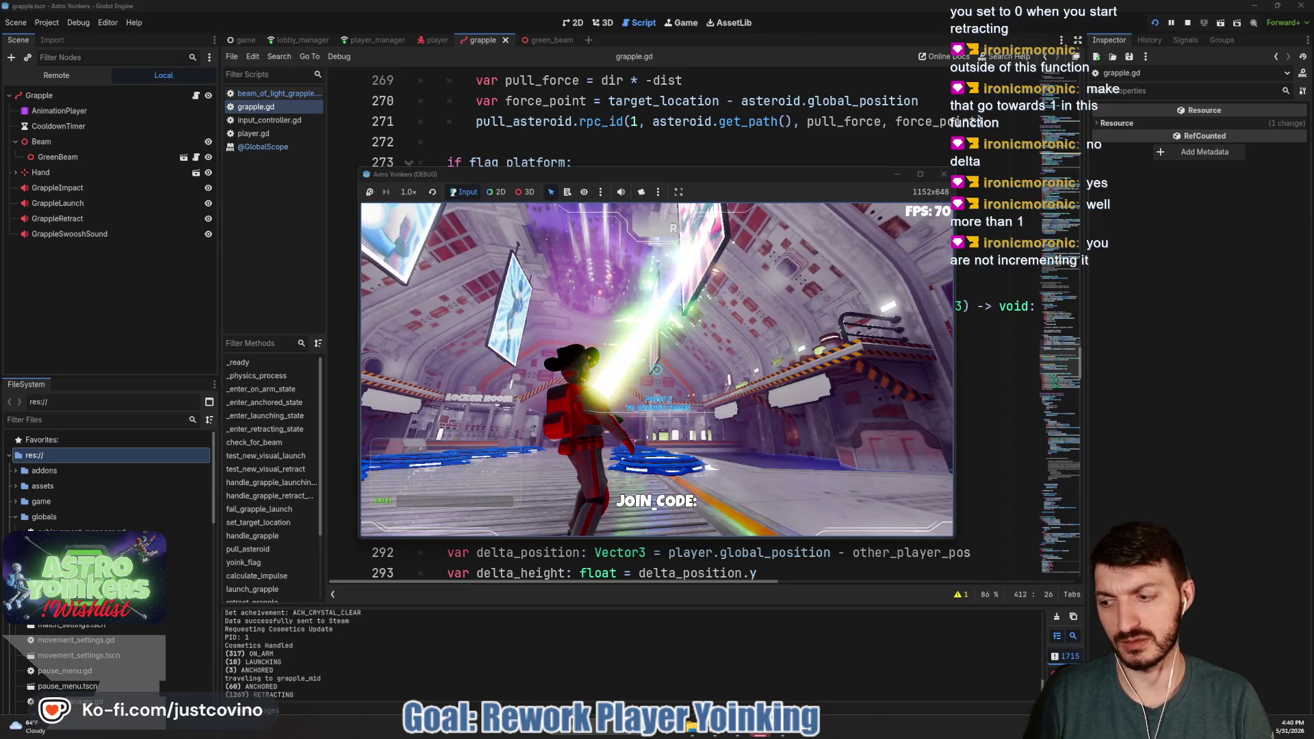
{"action": "key", "text": "alt+F4"}
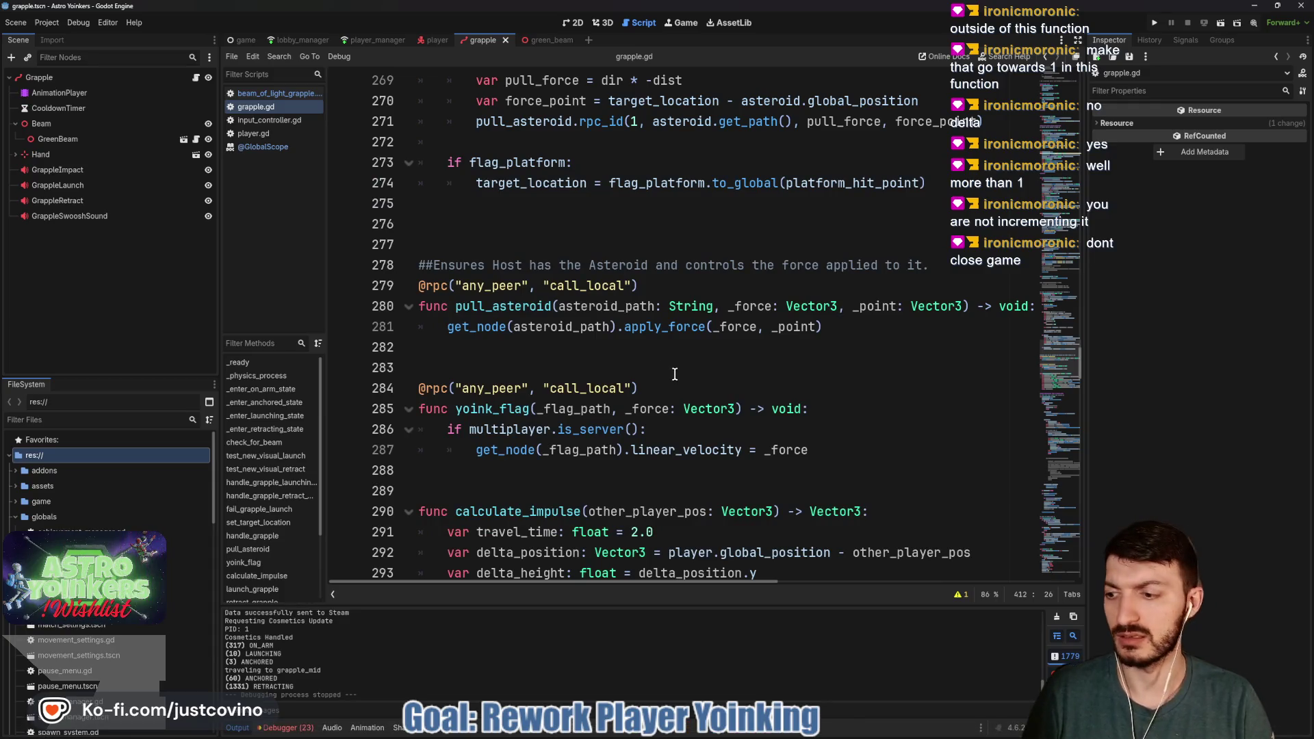
Add 'retraction_weight += delta' as the first line of test_new_visual_retract, save, and rerun the game
{"action": "scroll", "coordinate": [676, 374], "scroll_direction": "up", "scroll_amount": 1}
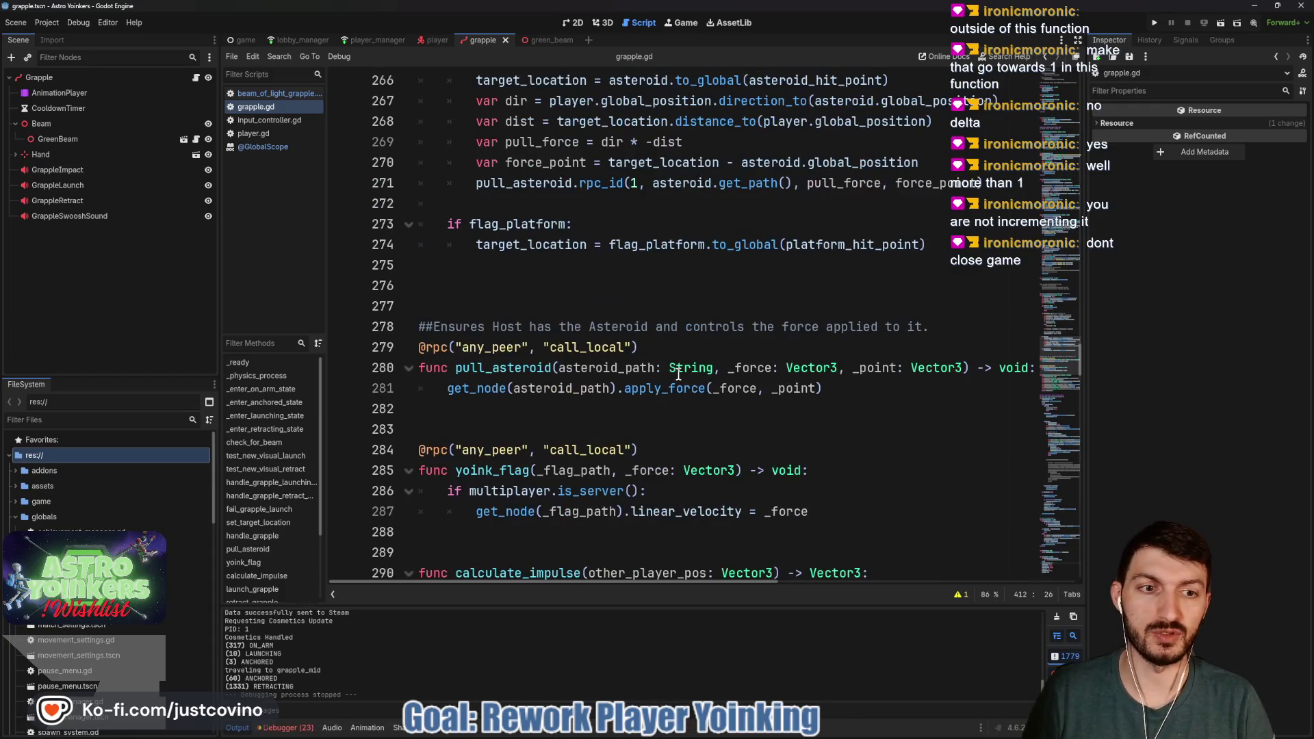
{"action": "scroll", "coordinate": [674, 373], "scroll_direction": "up", "scroll_amount": 10}
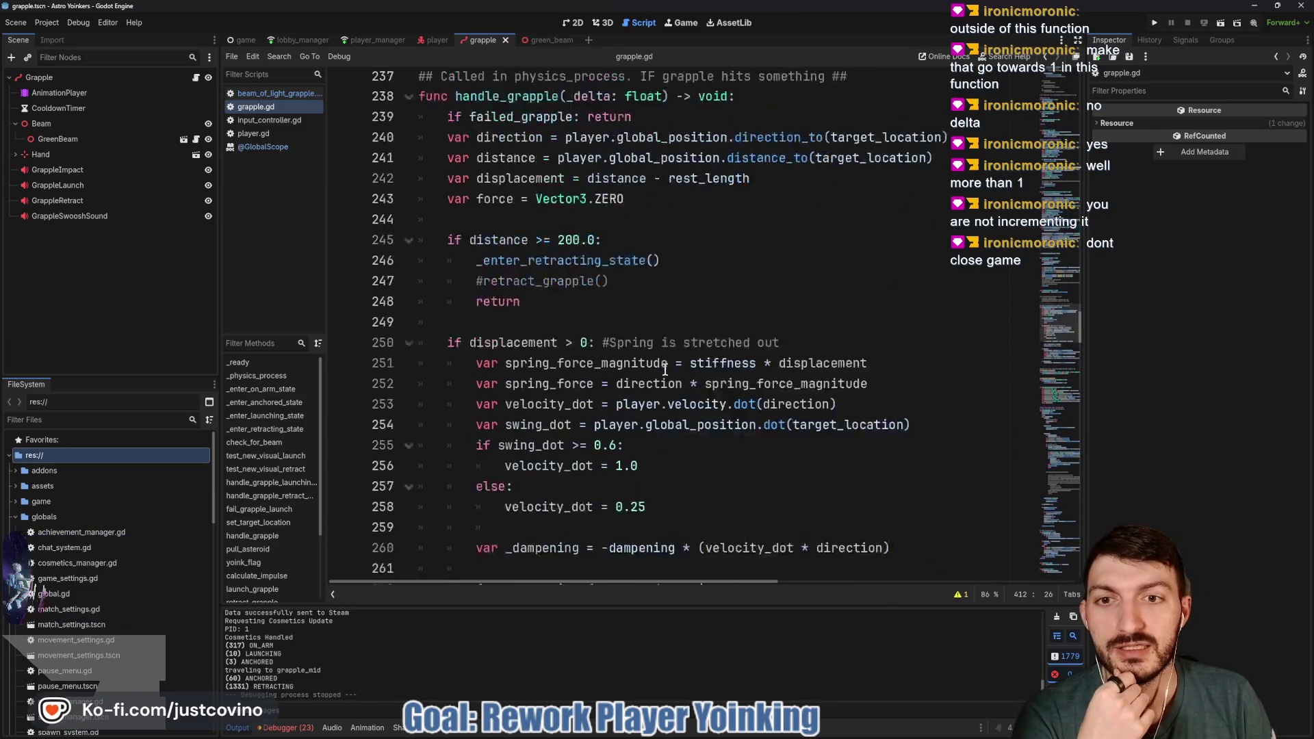
{"action": "scroll", "coordinate": [664, 370], "scroll_direction": "up", "scroll_amount": 2}
{"action": "scroll", "coordinate": [664, 369], "scroll_direction": "up", "scroll_amount": 1}
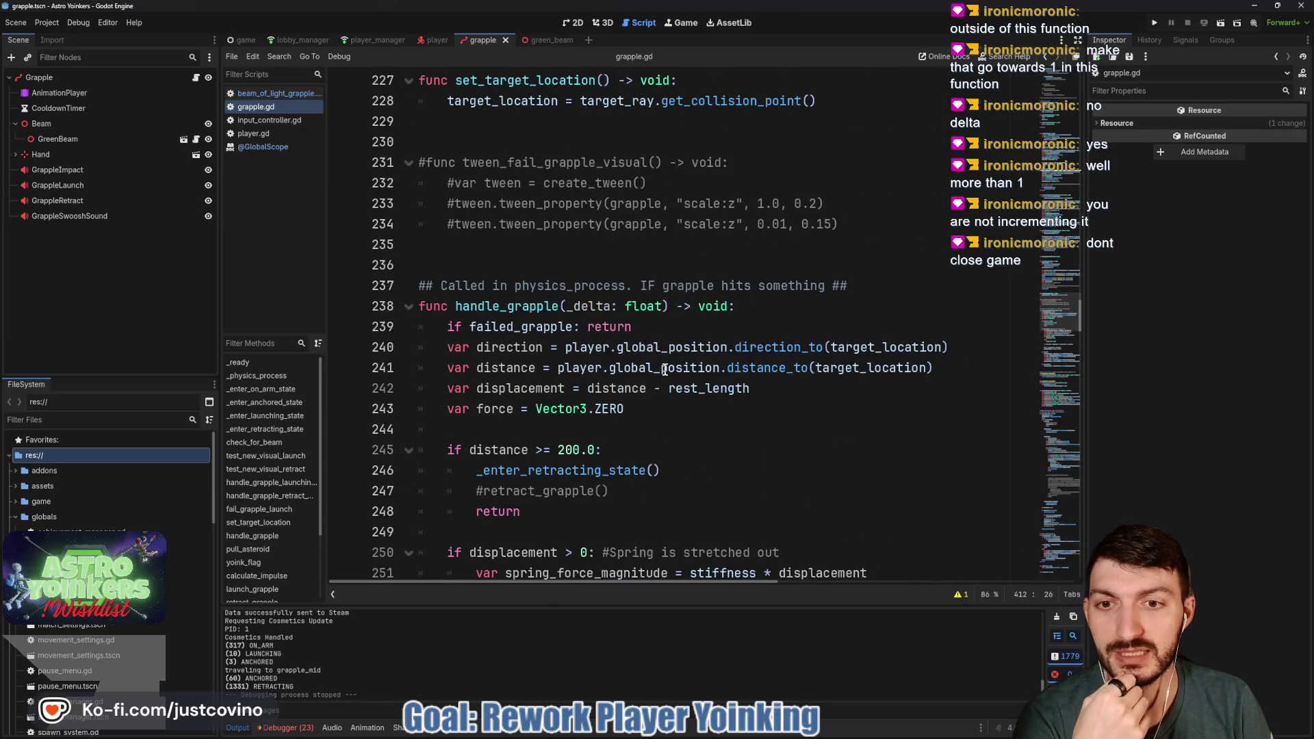
{"action": "scroll", "coordinate": [665, 369], "scroll_direction": "up", "scroll_amount": 10}
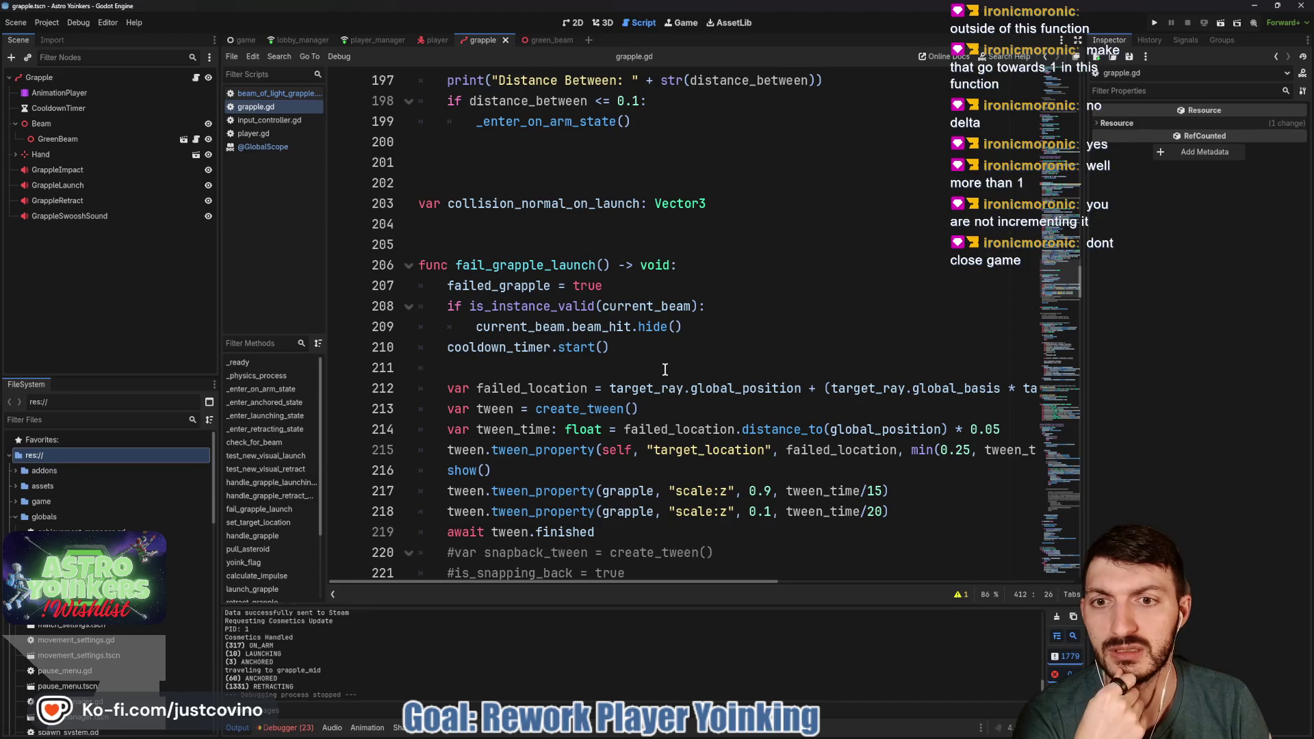
{"action": "scroll", "coordinate": [665, 370], "scroll_direction": "up", "scroll_amount": 20}
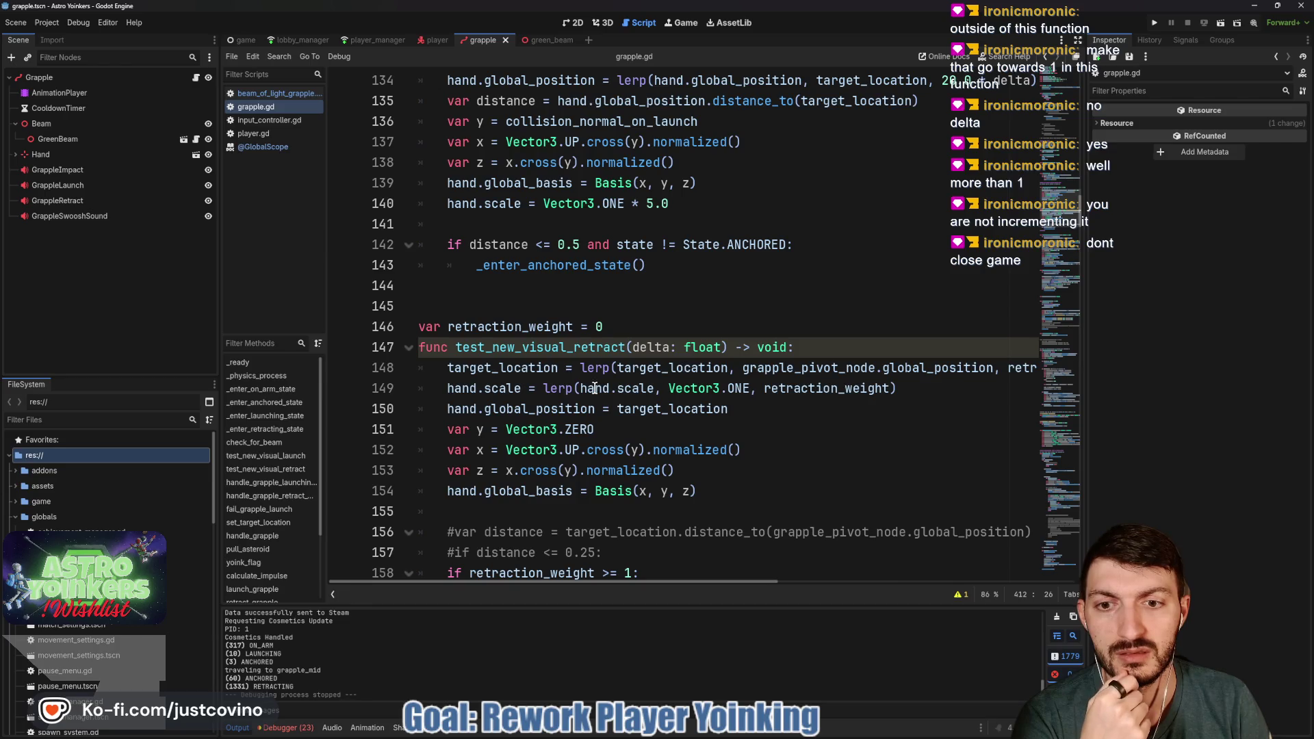
{"action": "left_click", "coordinate": [830, 348]}
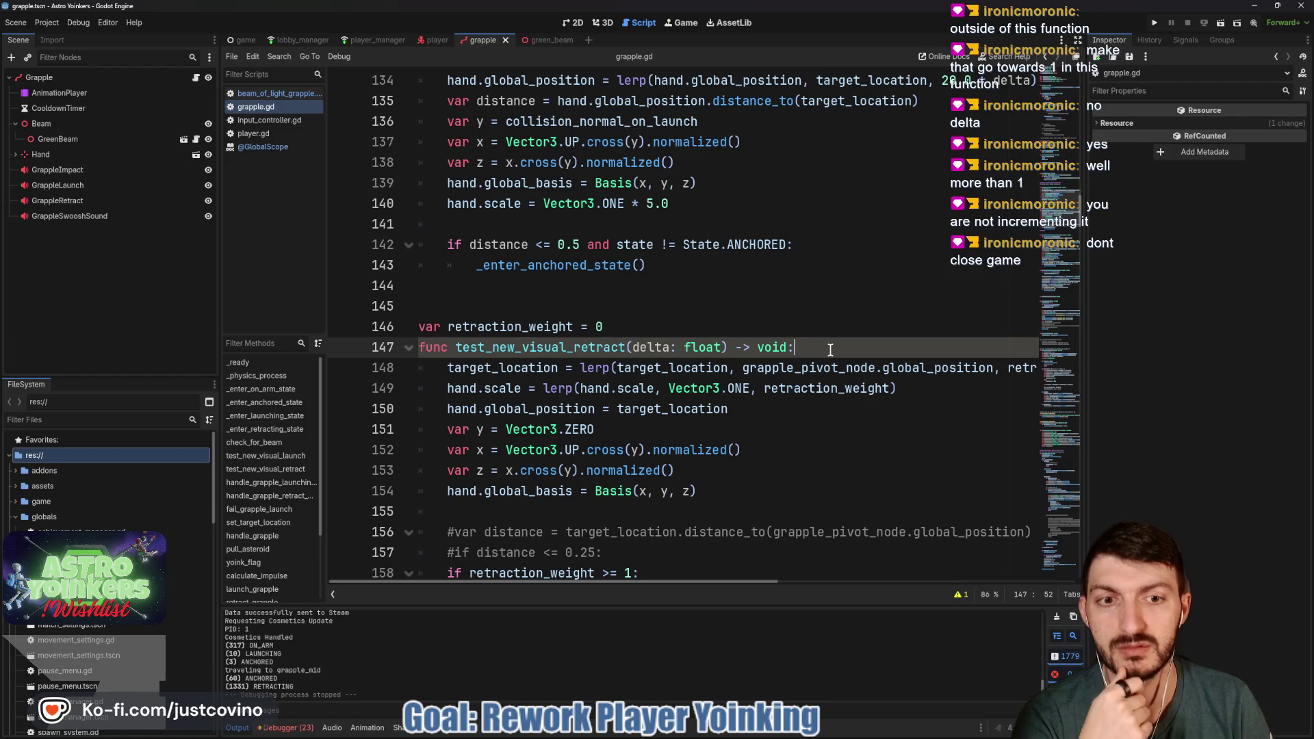
{"action": "key", "text": "Return"}
{"action": "type", "text": "retra"}
{"action": "key", "text": "Return"}
{"action": "type", "text": "+= "}
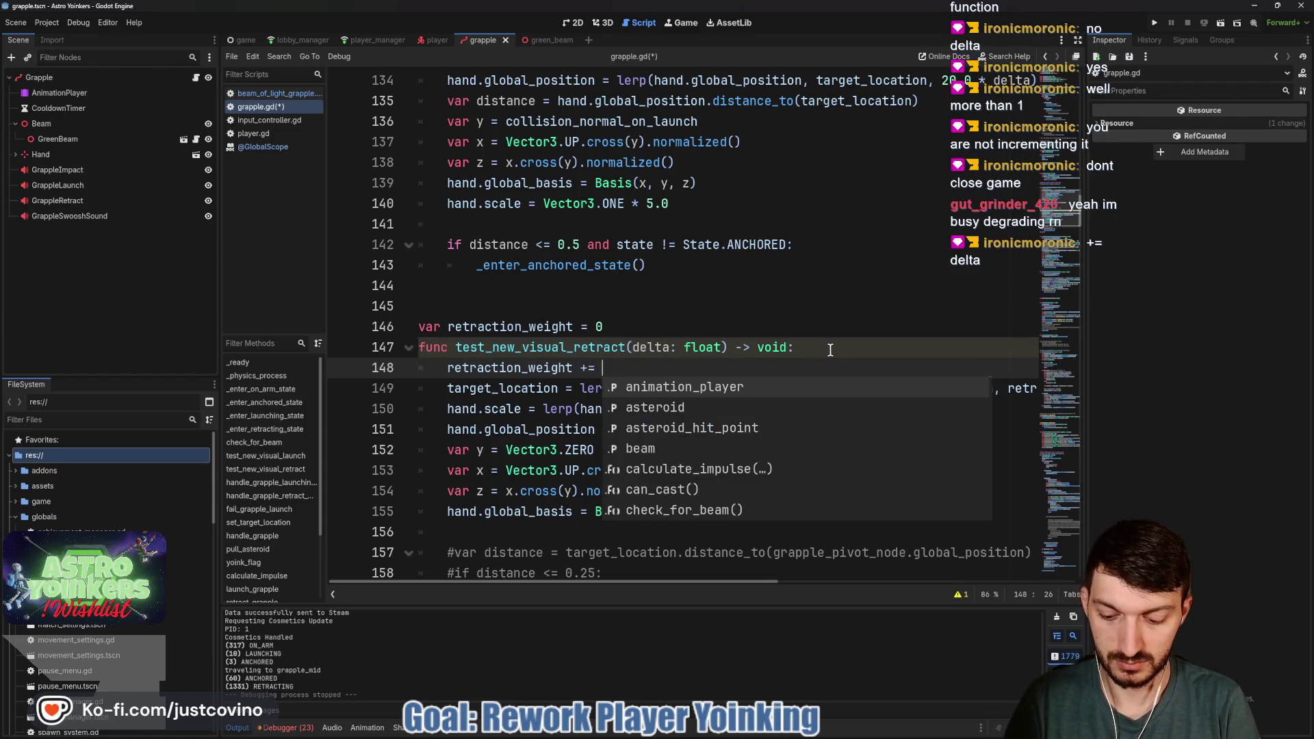
{"action": "type", "text": "delta"}
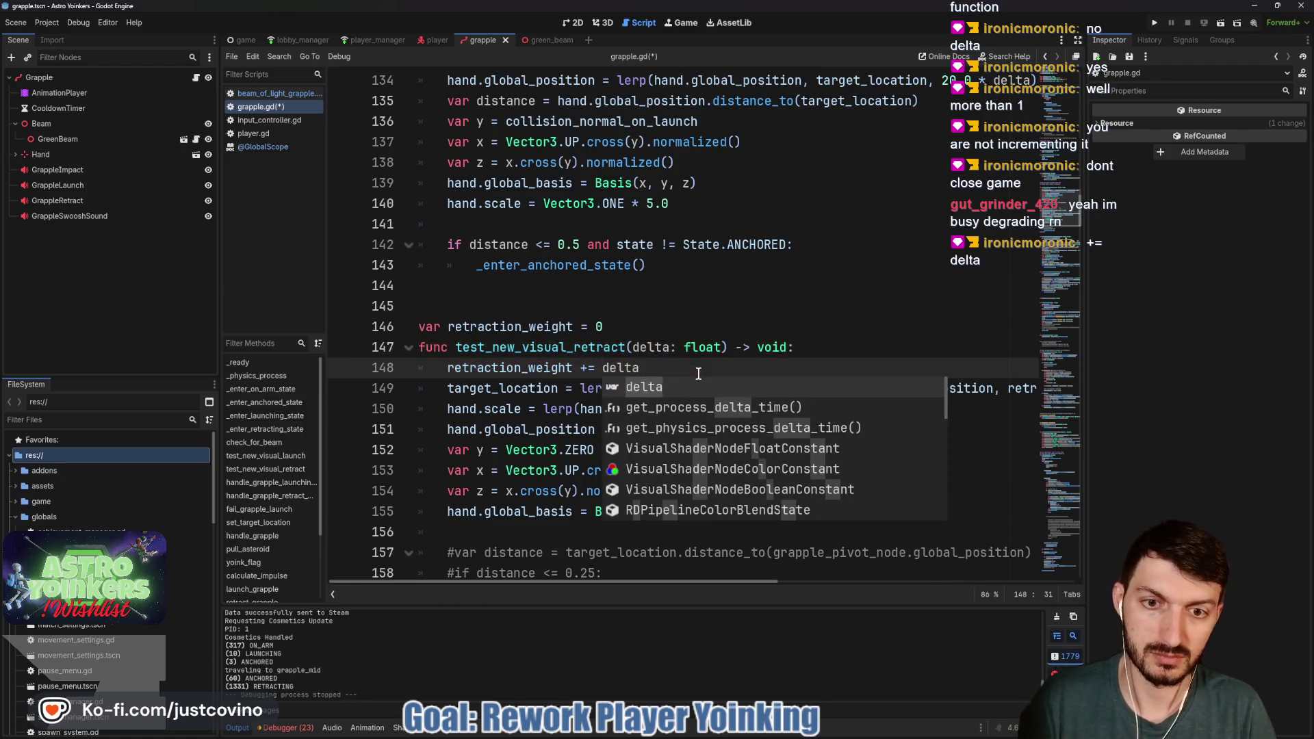
{"action": "key", "text": "Escape"}
{"action": "key", "text": "ctrl+s"}
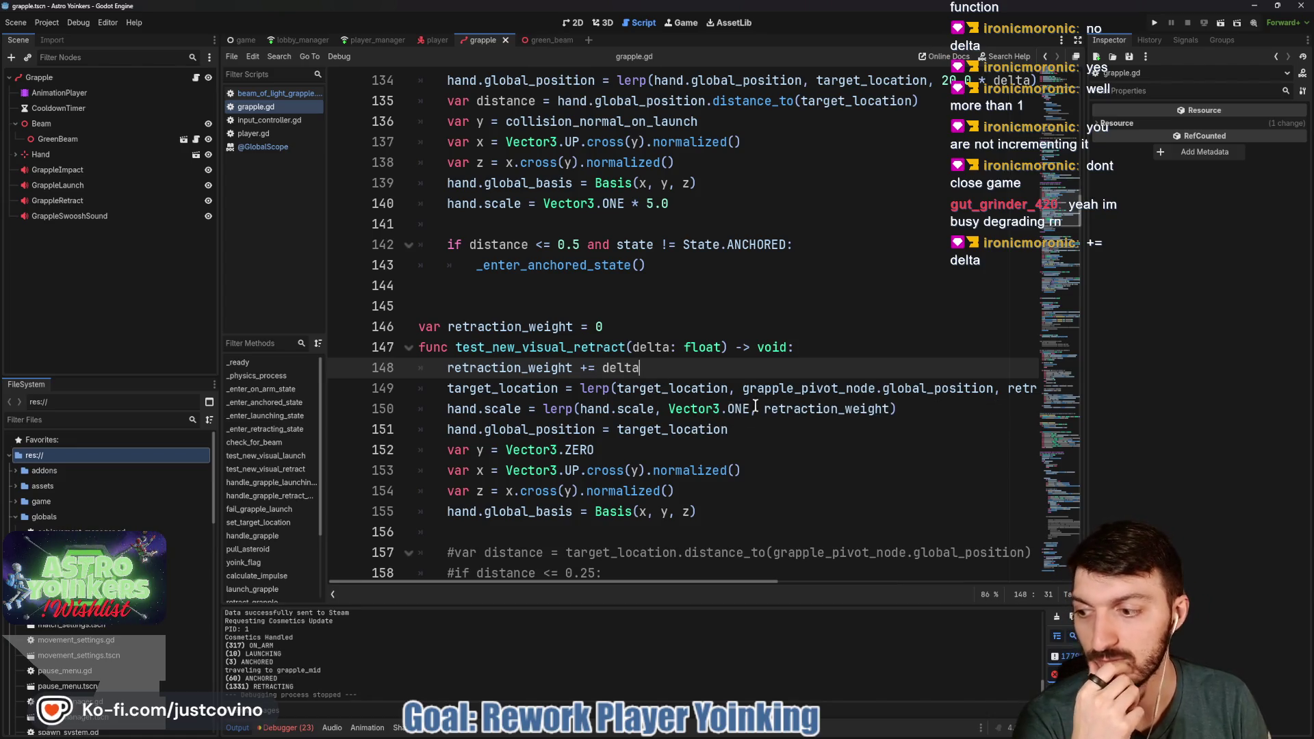
{"action": "left_click", "coordinate": [1155, 24]}
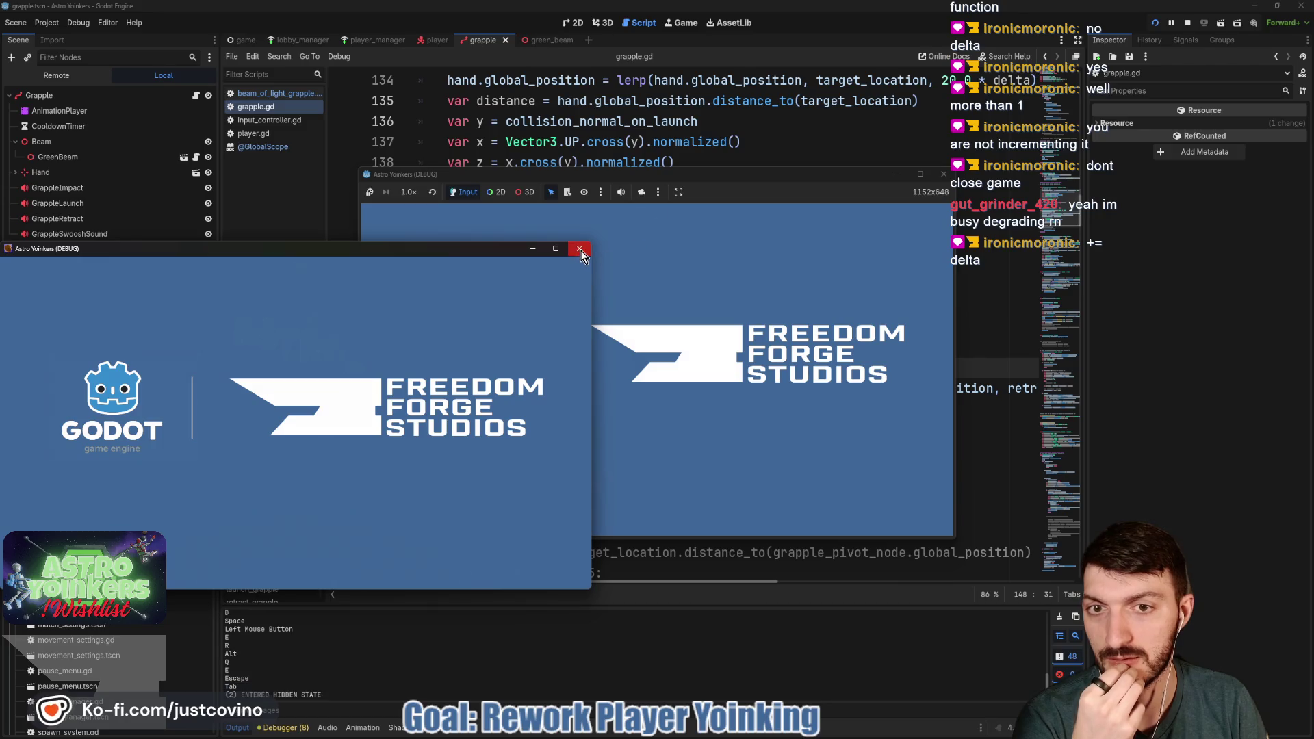
Close the extra floating Astro Yoinkers debug window
{"action": "left_click", "coordinate": [579, 250]}
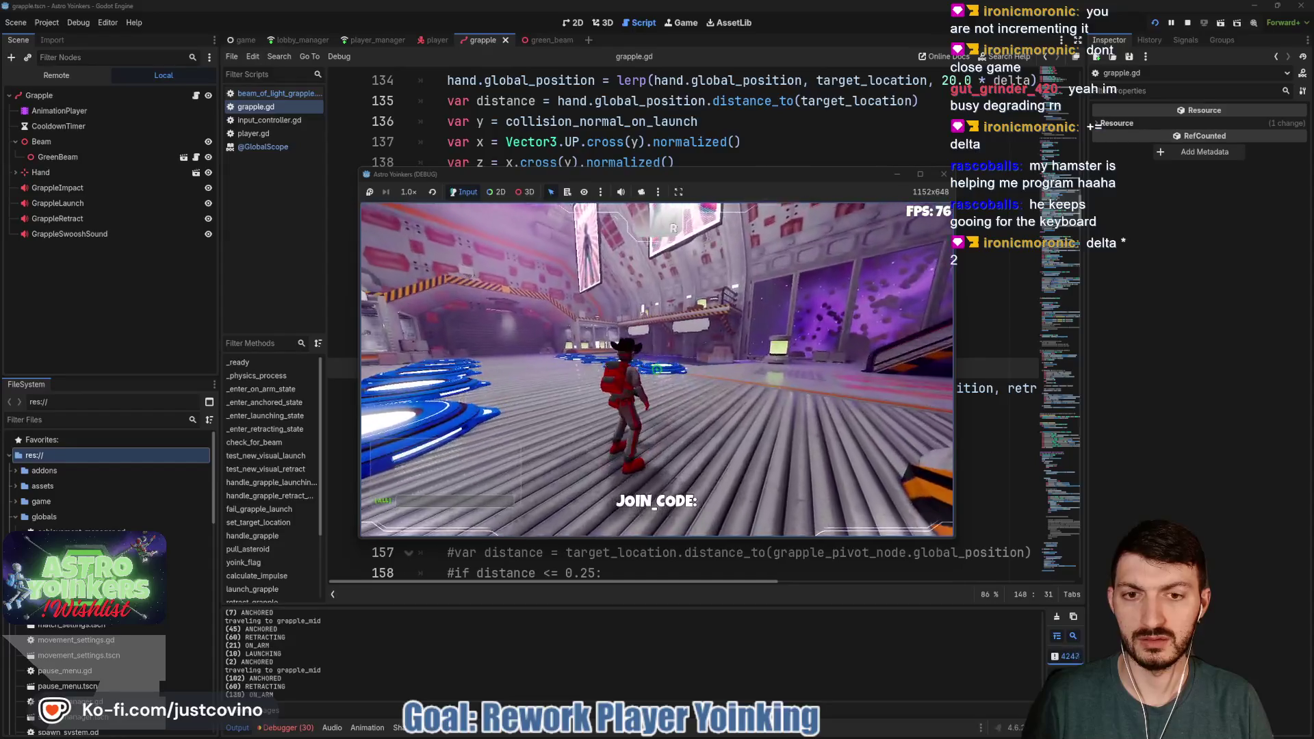
Pause the game and go to the 'retraction_weight += delta' line in grapple.gd
{"action": "key", "text": "Escape"}
{"action": "left_click", "coordinate": [796, 121]}
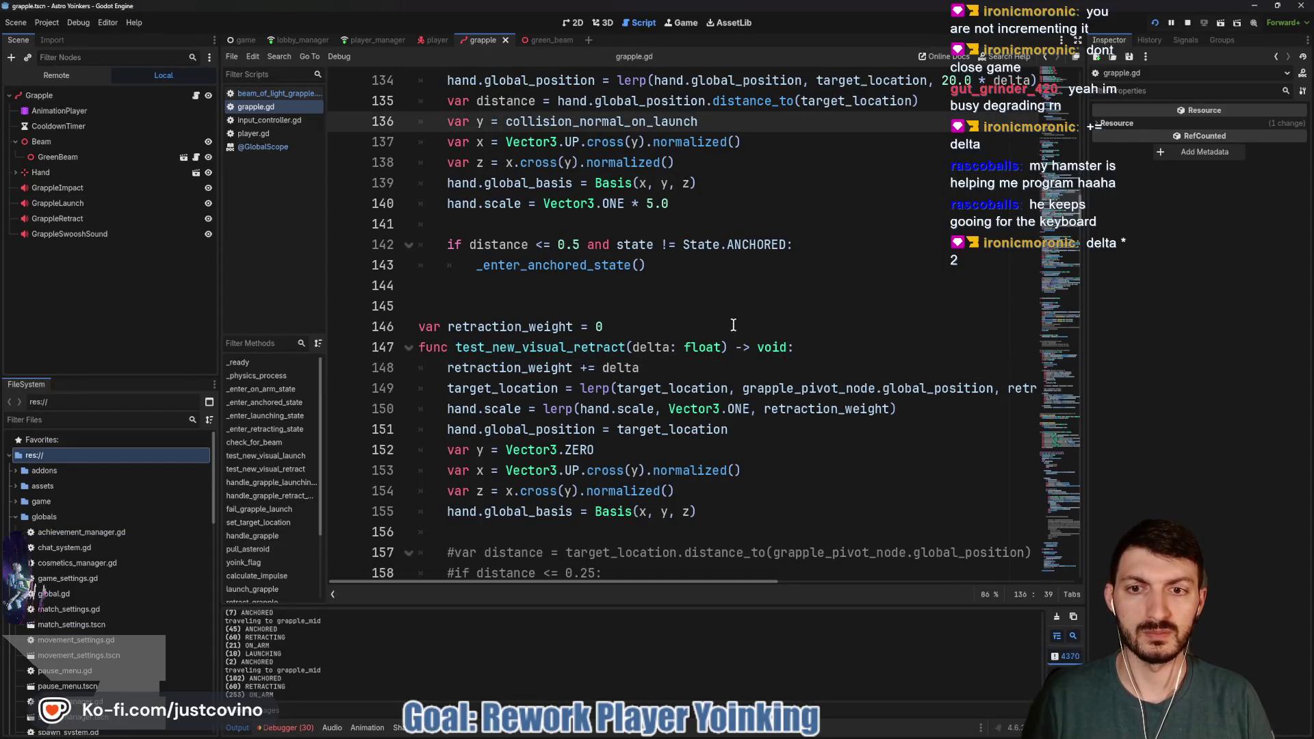
{"action": "left_click", "coordinate": [658, 368]}
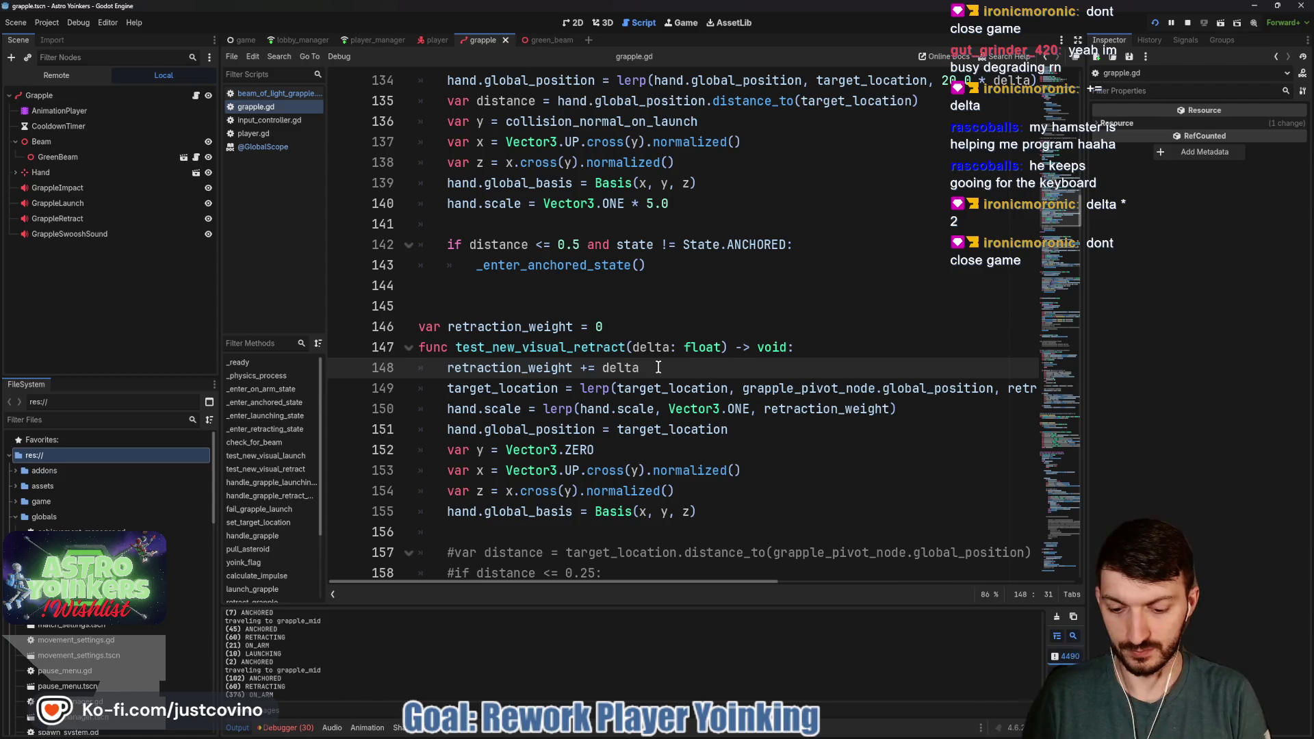
{"action": "mouse_move", "coordinate": [750, 735]}
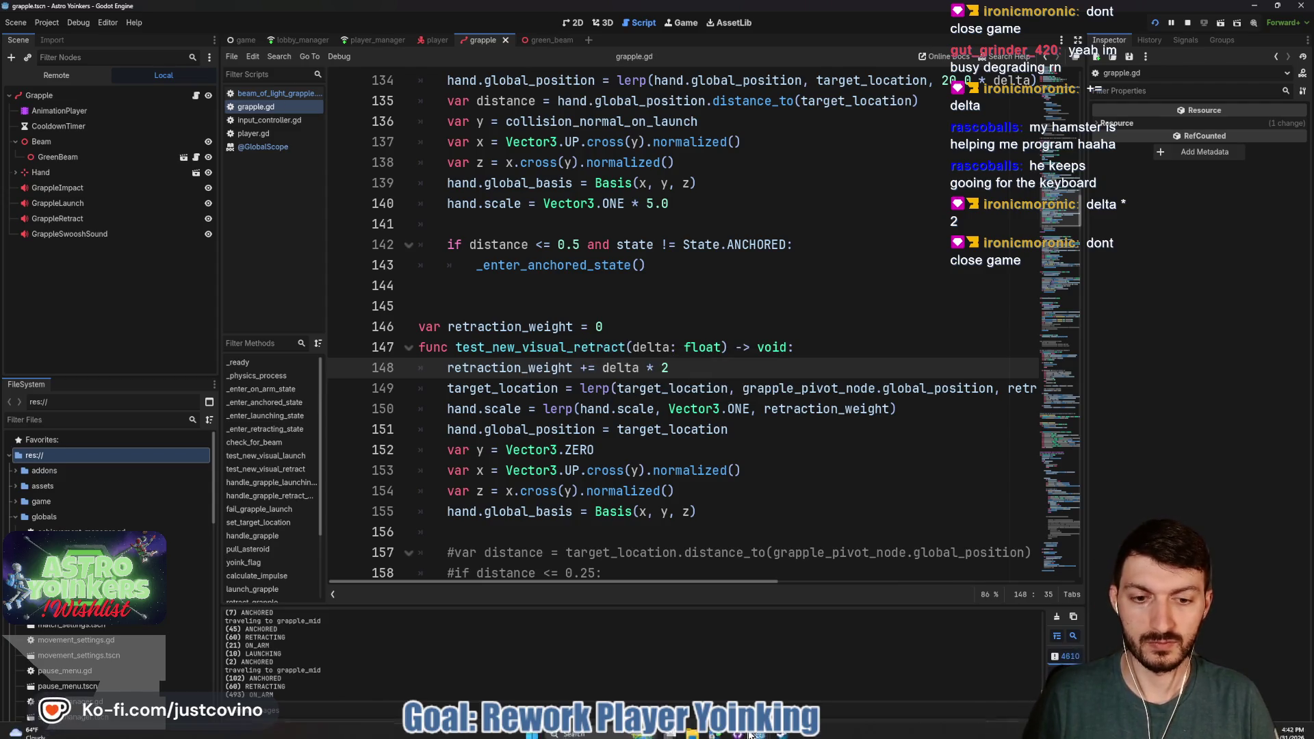
Resume the game and fire and release the grapple several times to watch it retract
{"action": "left_click", "coordinate": [807, 668]}
{"action": "key", "text": "Escape"}
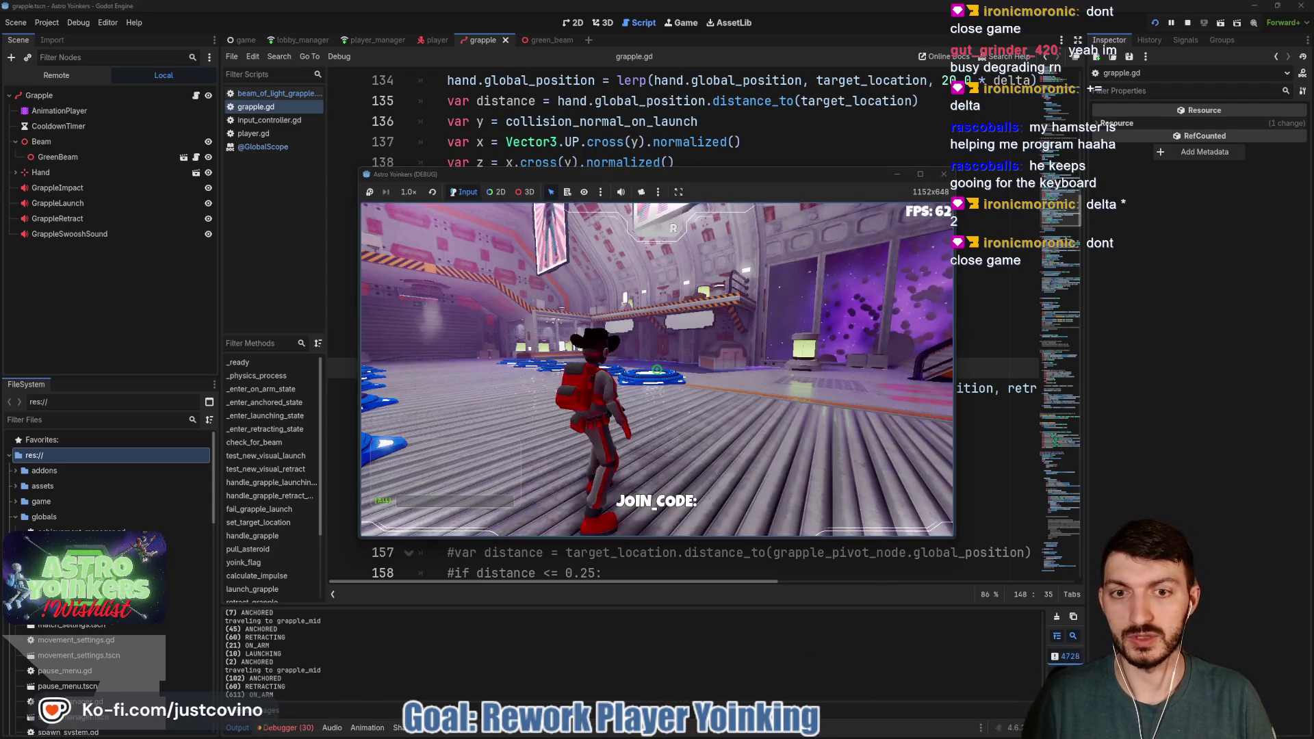
{"action": "left_click", "coordinate": [657, 370]}
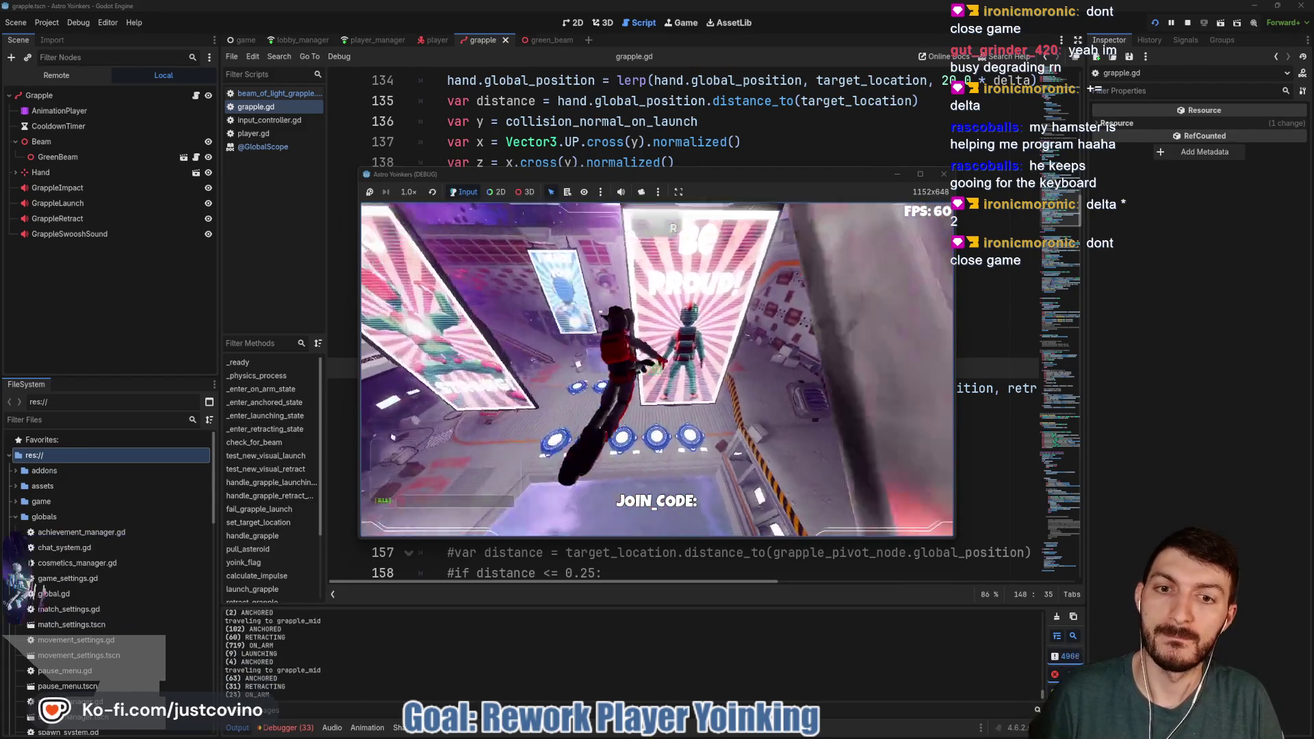
{"action": "left_click", "coordinate": [657, 370]}
{"action": "left_click", "coordinate": [657, 369]}
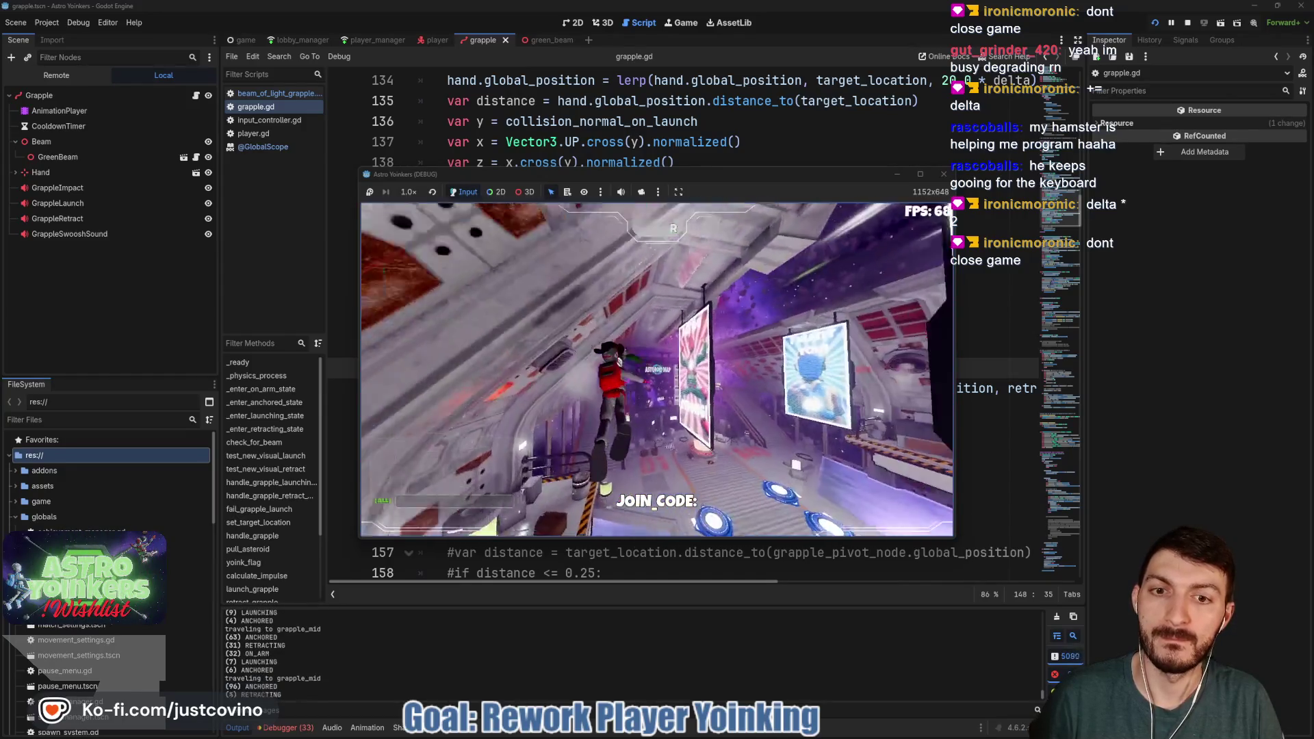
{"action": "left_click", "coordinate": [657, 369]}
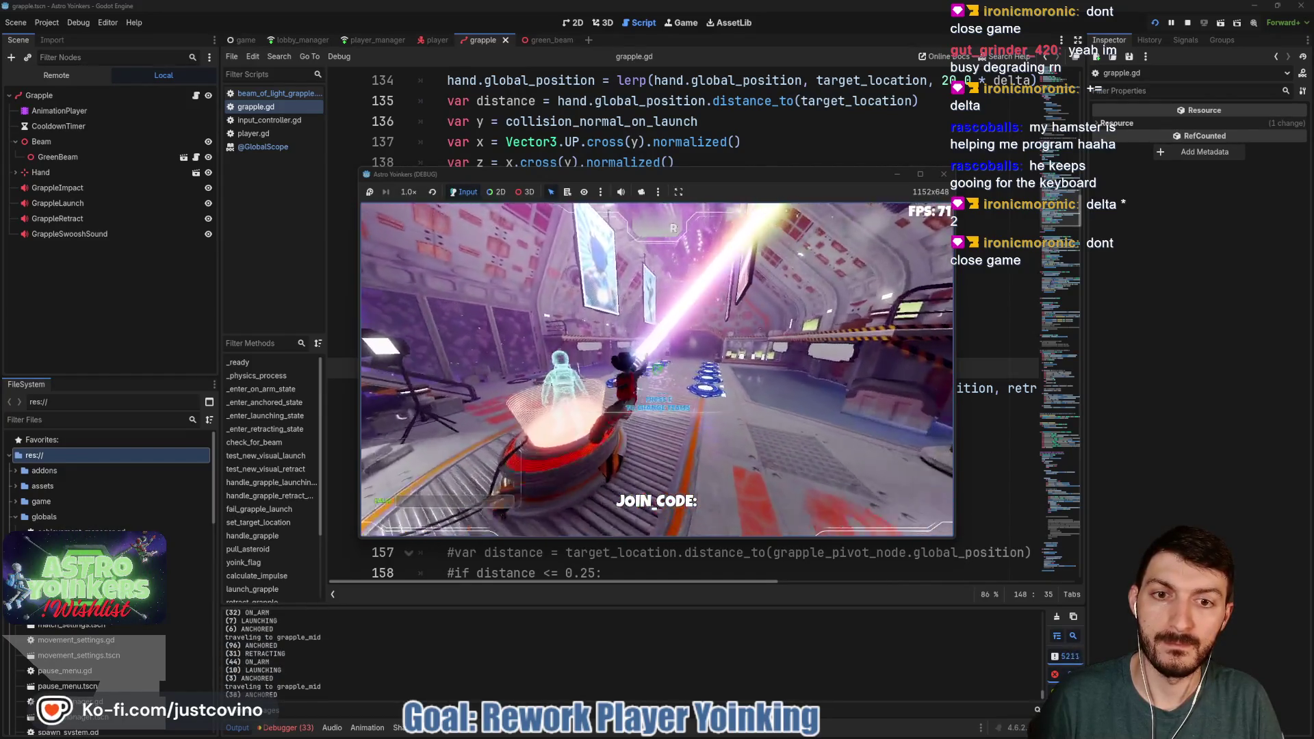
{"action": "left_click", "coordinate": [657, 370]}
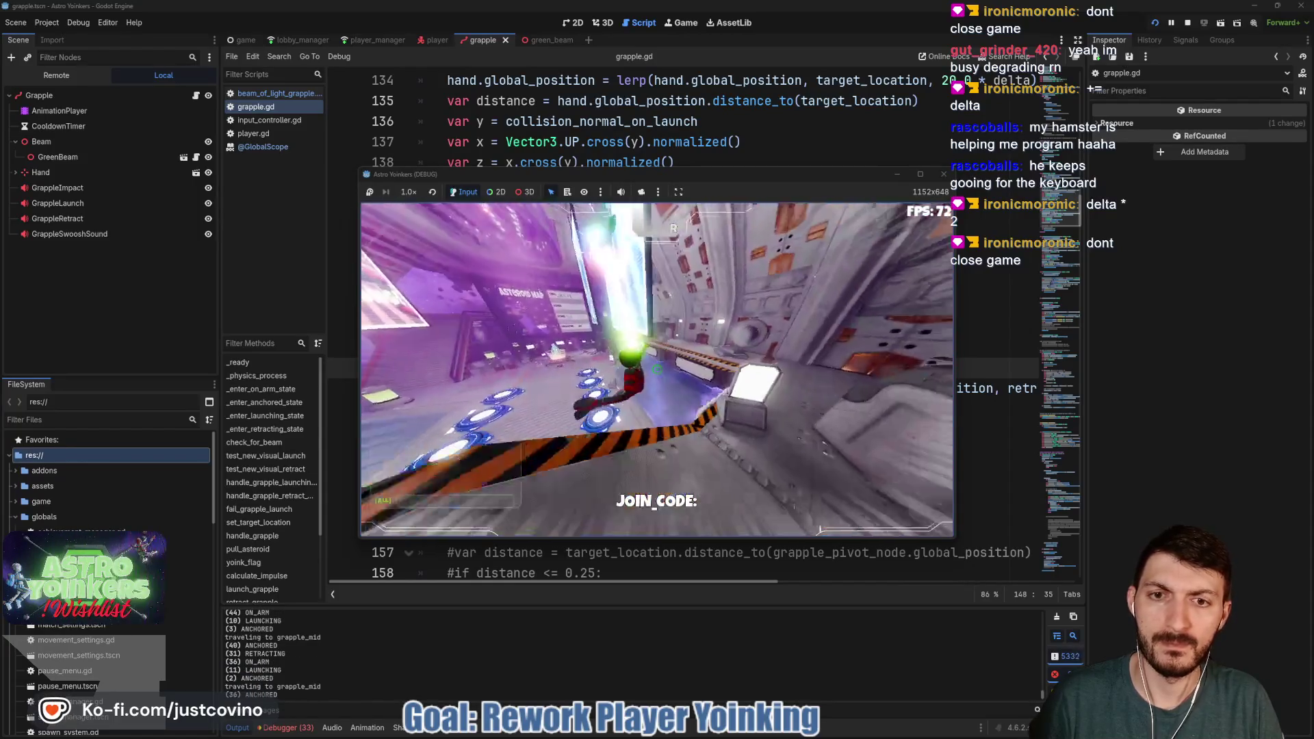
{"action": "left_click", "coordinate": [657, 370]}
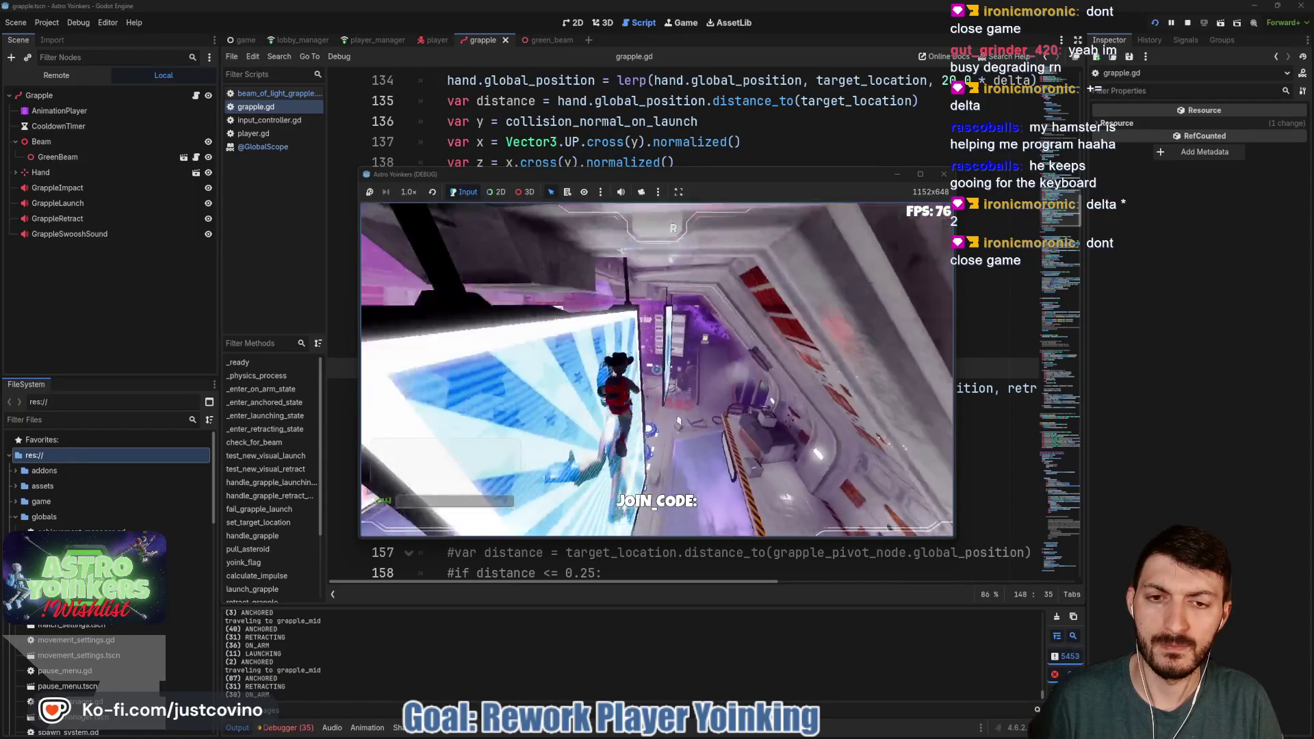
{"action": "left_click", "coordinate": [657, 369]}
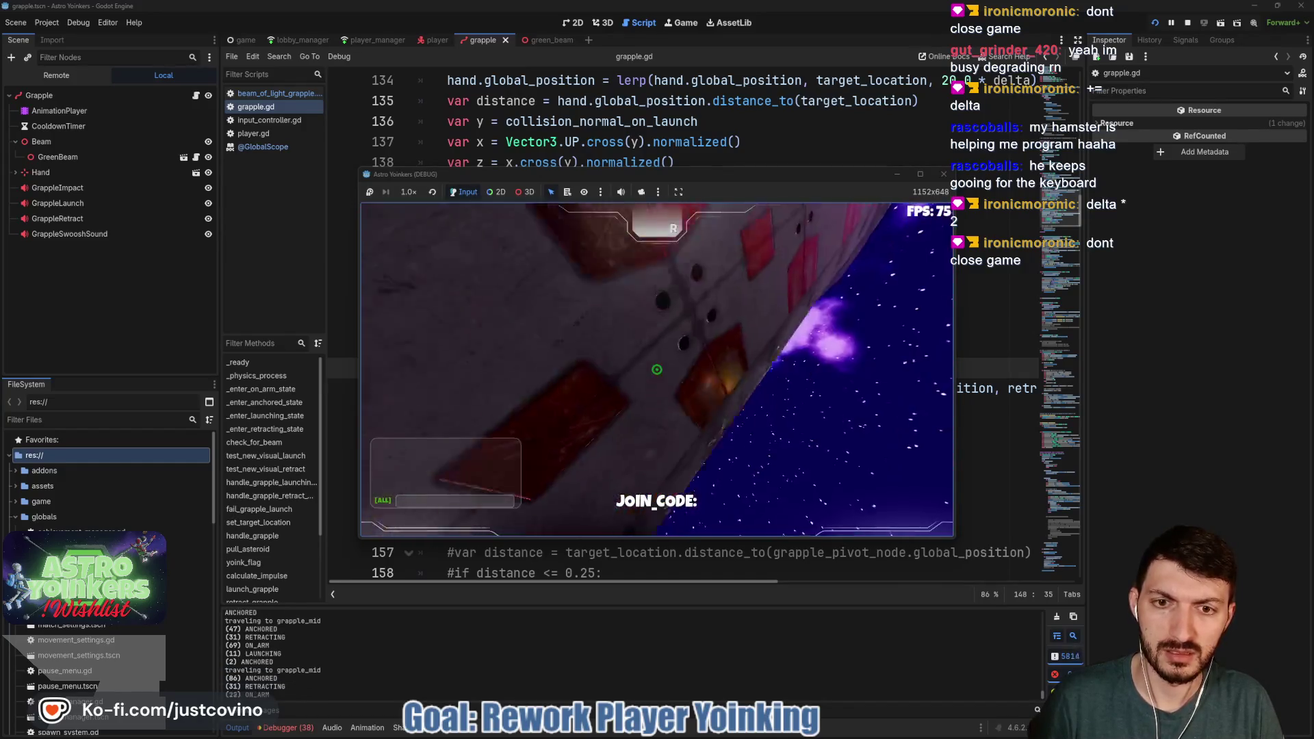
Fire the grapple at the station hull, walkway and hologram pedestal, then pause and return to grapple.gd
{"action": "left_click", "coordinate": [657, 369]}
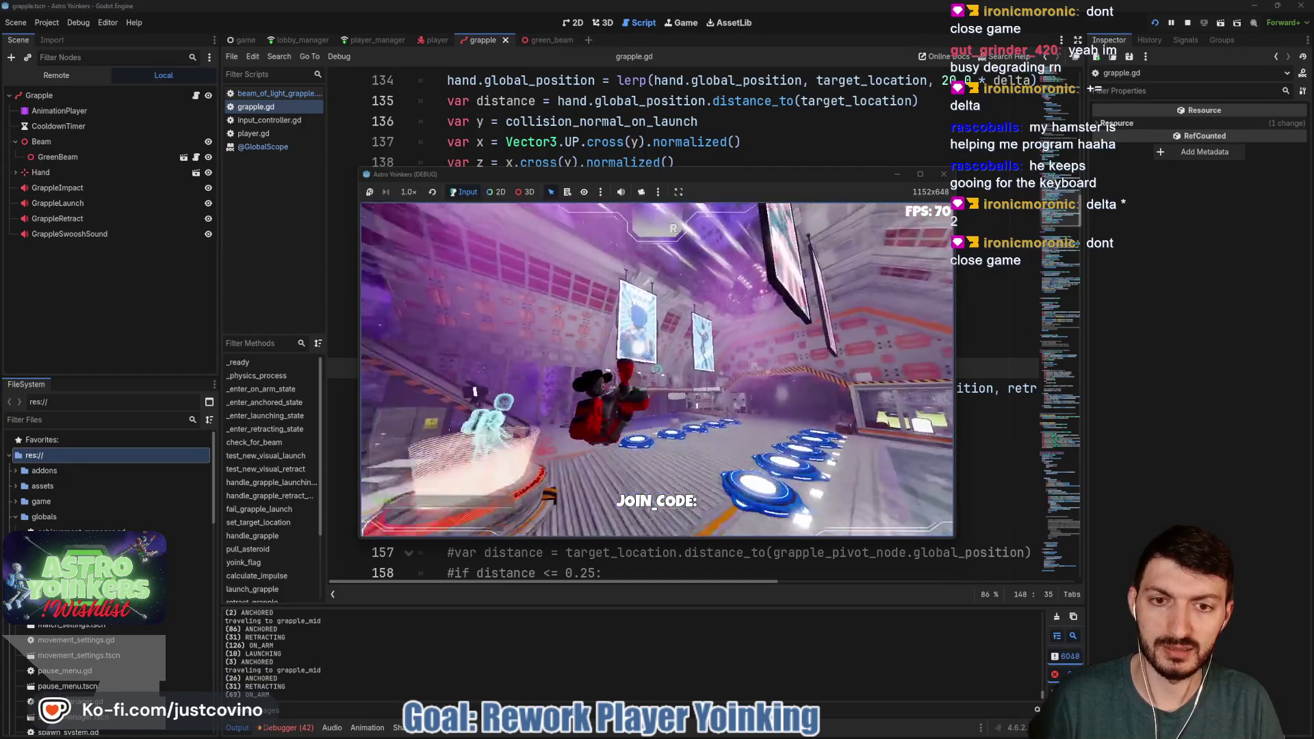
{"action": "left_click", "coordinate": [657, 369]}
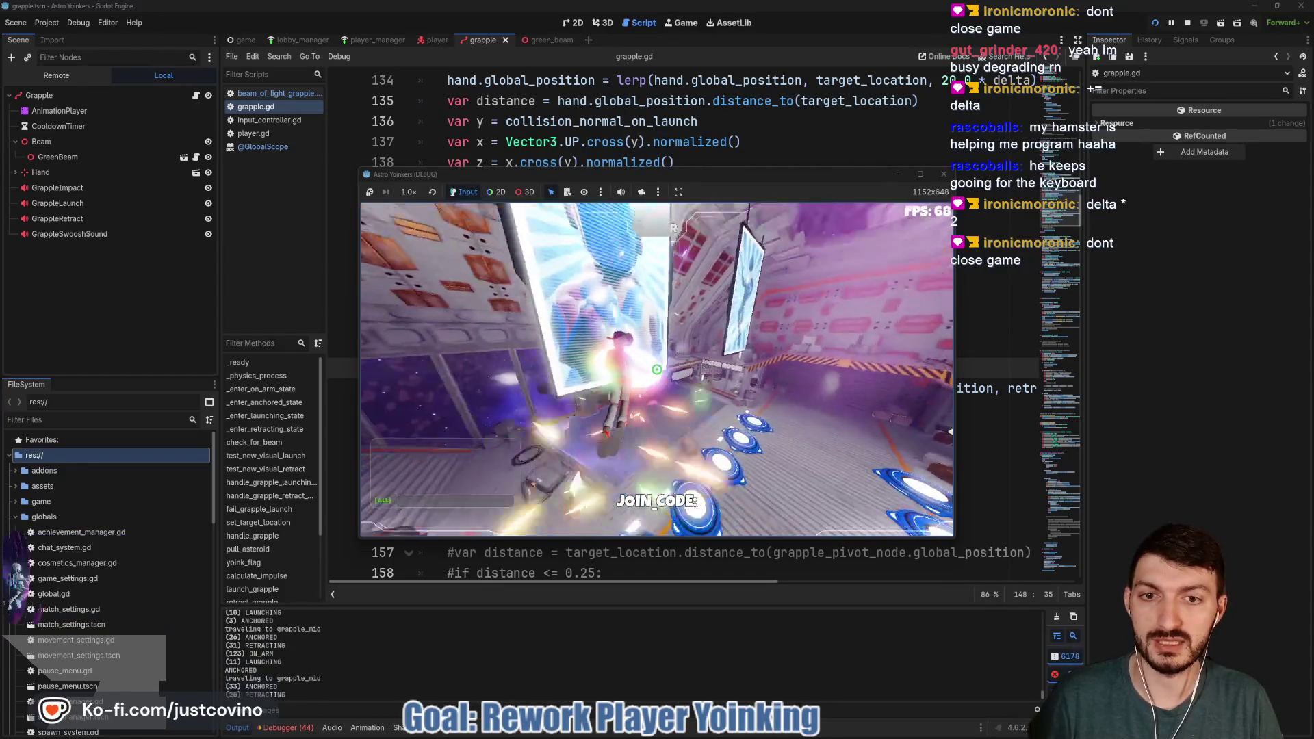
{"action": "left_click", "coordinate": [657, 369]}
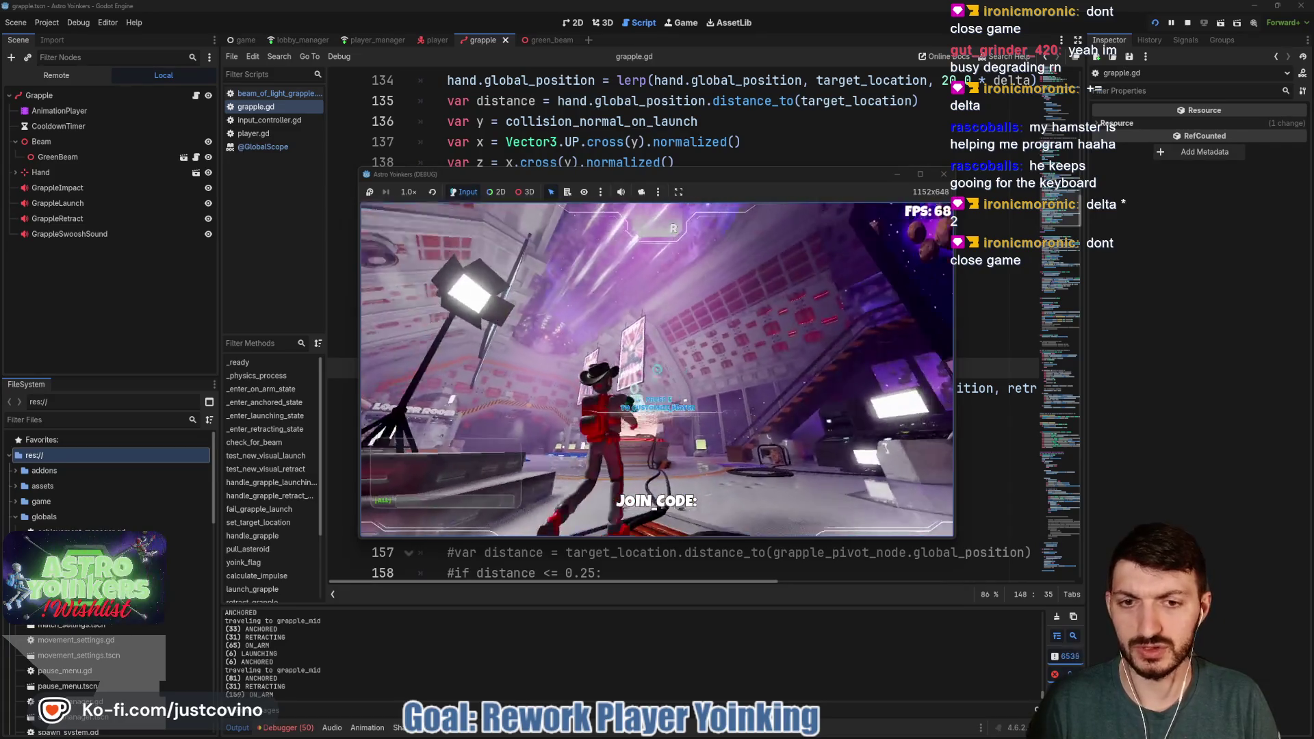
{"action": "left_click", "coordinate": [657, 370]}
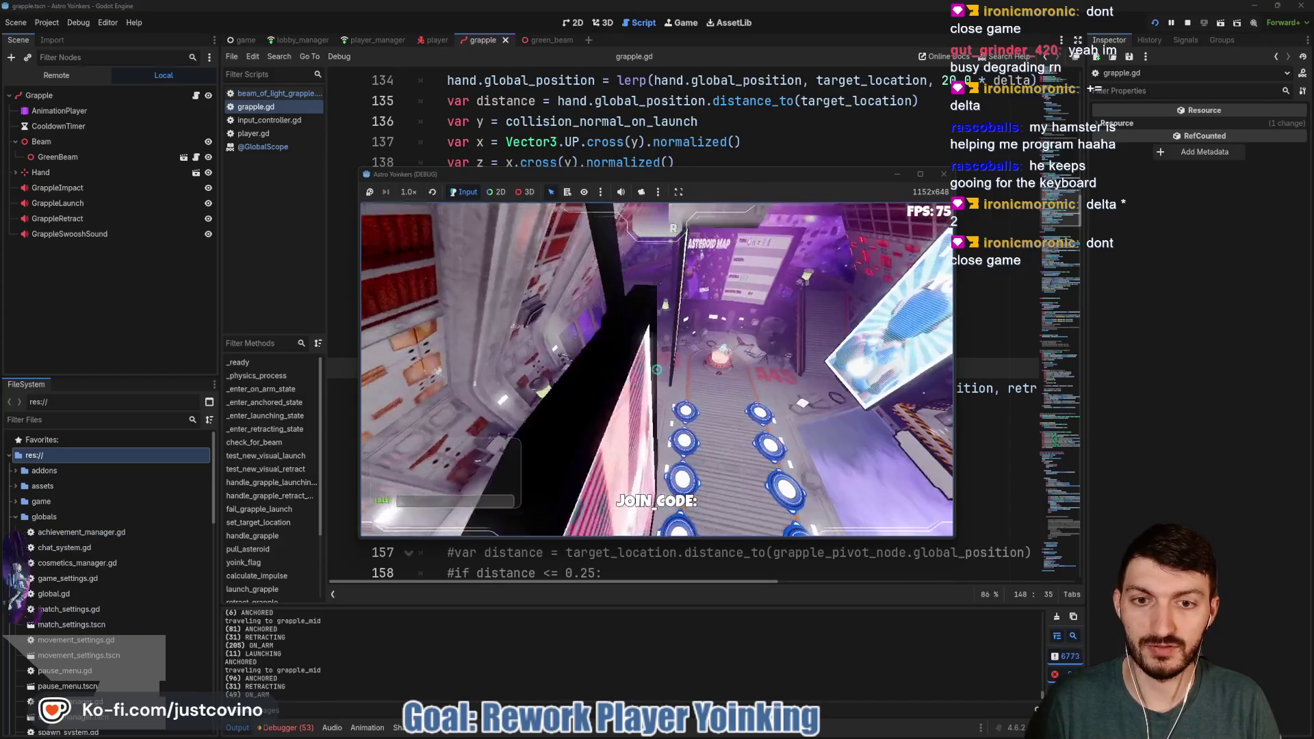
{"action": "key", "text": "Escape"}
{"action": "left_click", "coordinate": [731, 142]}
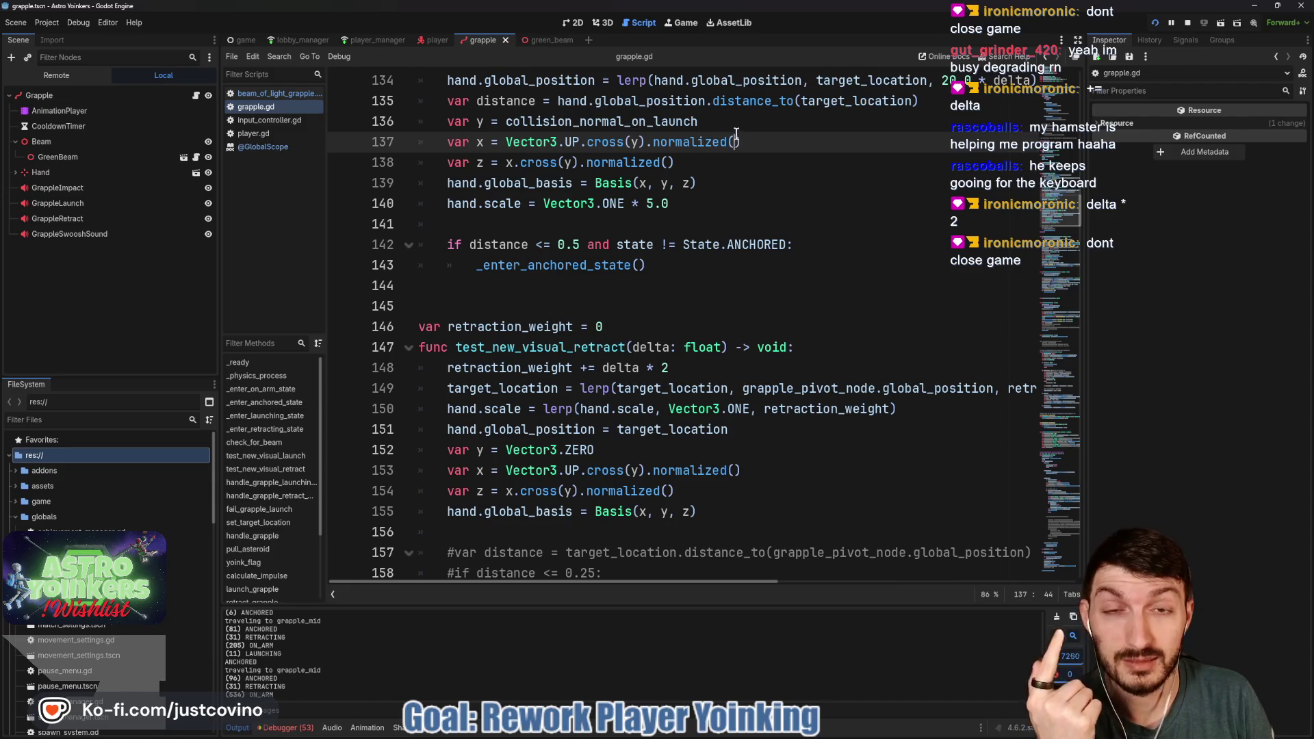
Open the green_beam scene and read the end of line 34 in beam_of_light_grapple.gd
{"action": "left_click", "coordinate": [540, 40]}
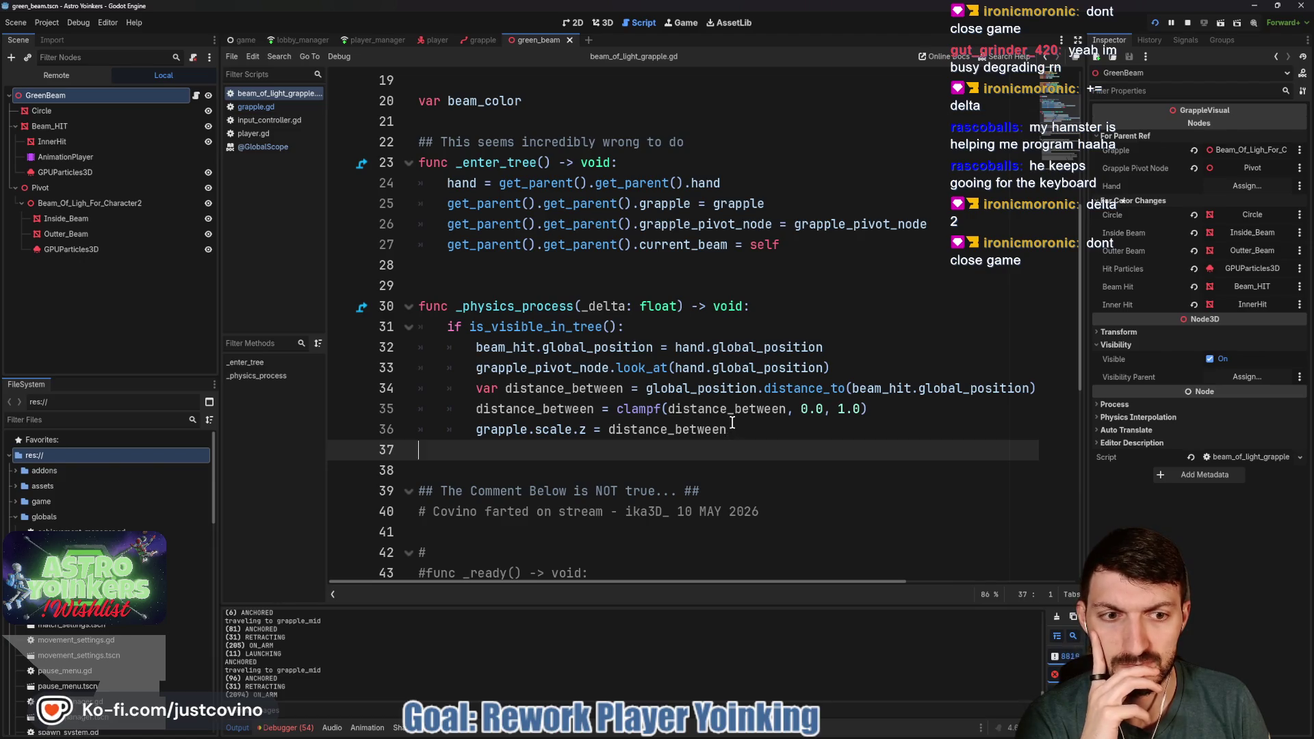
{"action": "scroll", "coordinate": [841, 416], "scroll_direction": "right", "scroll_amount": 3}
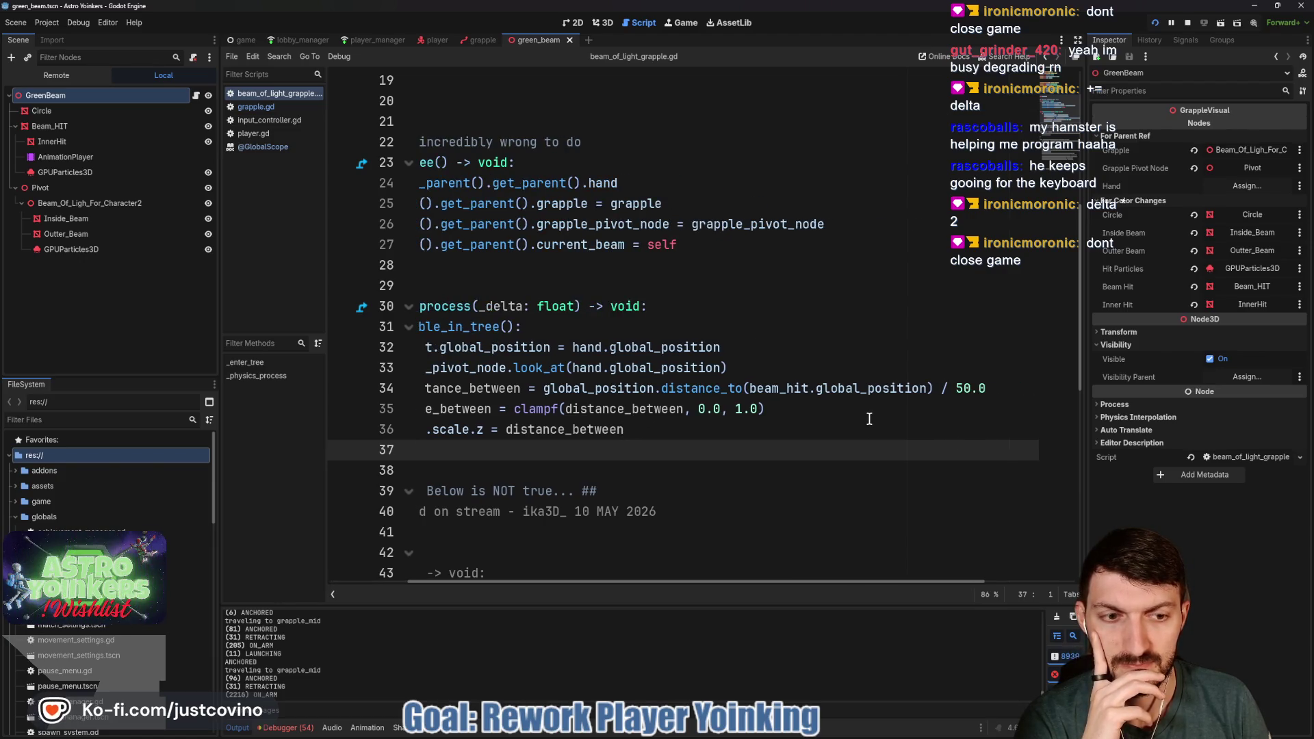
{"action": "scroll", "coordinate": [869, 419], "scroll_direction": "left", "scroll_amount": 3}
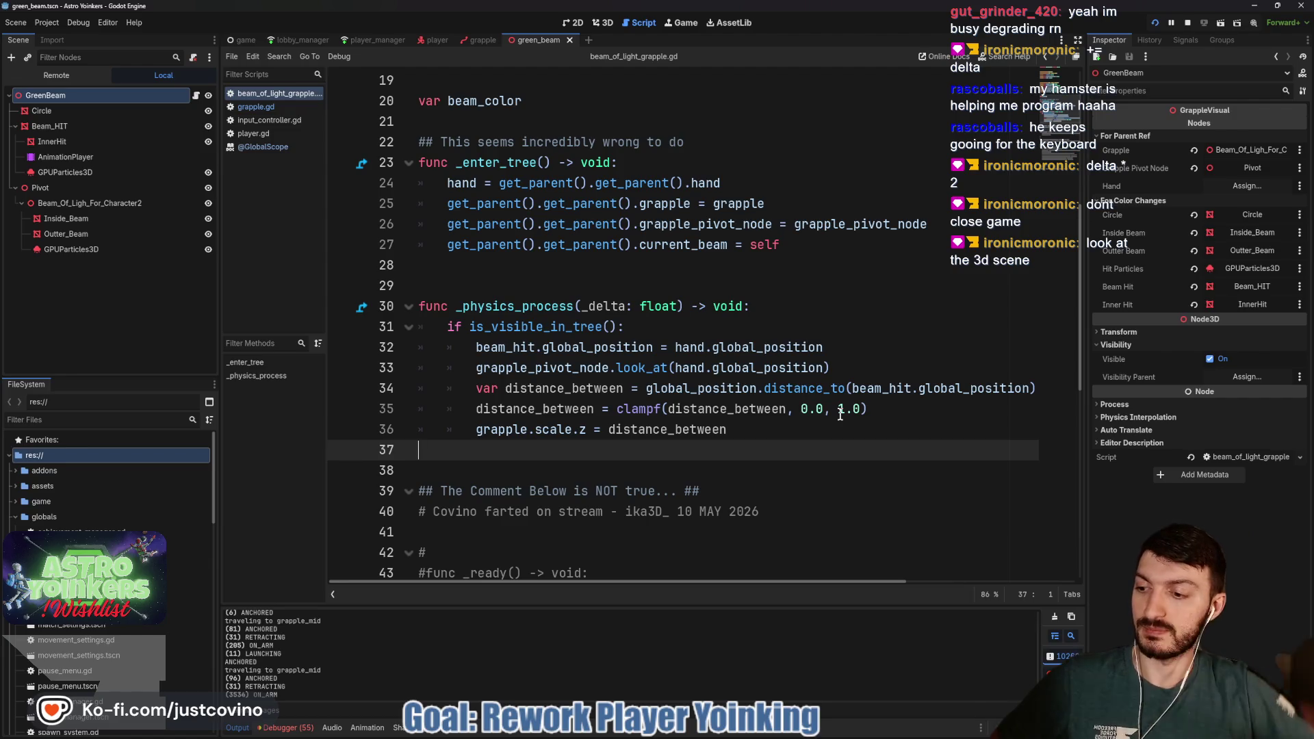
{"action": "left_click", "coordinate": [602, 22]}
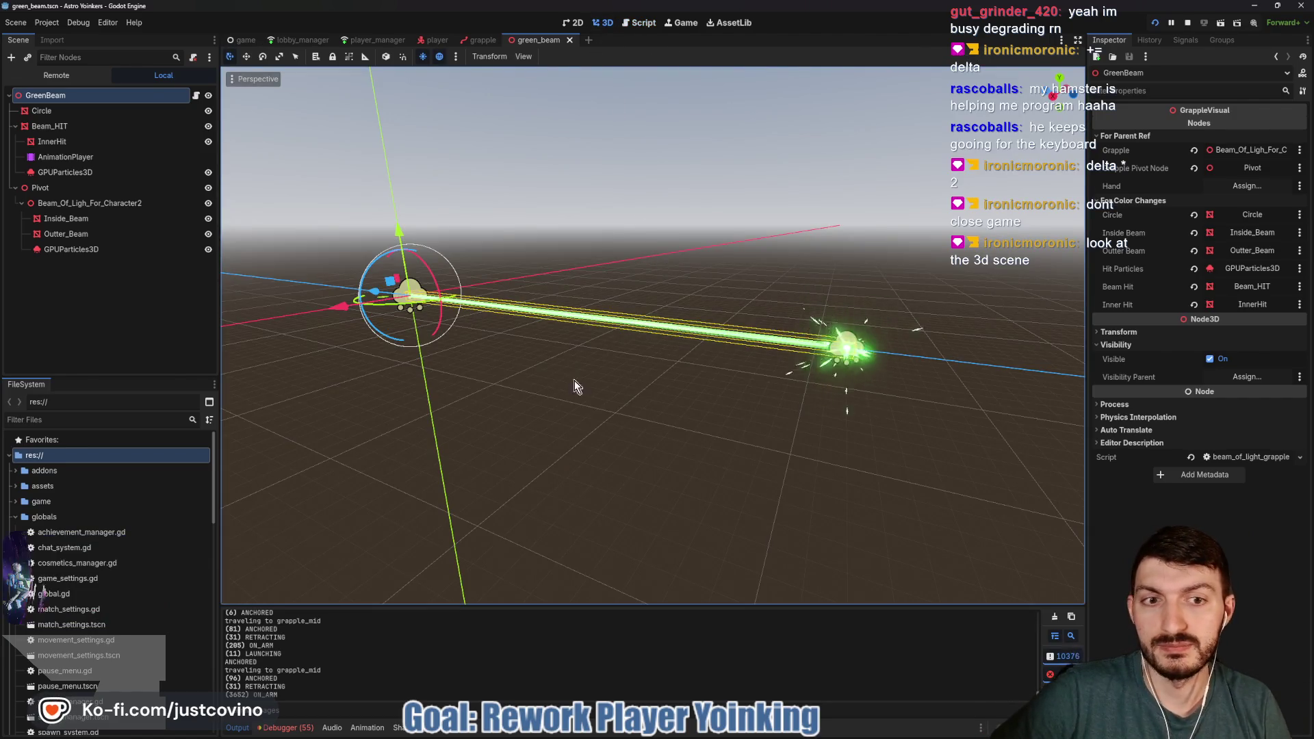
{"action": "scroll", "coordinate": [585, 375], "scroll_direction": "up", "scroll_amount": 5}
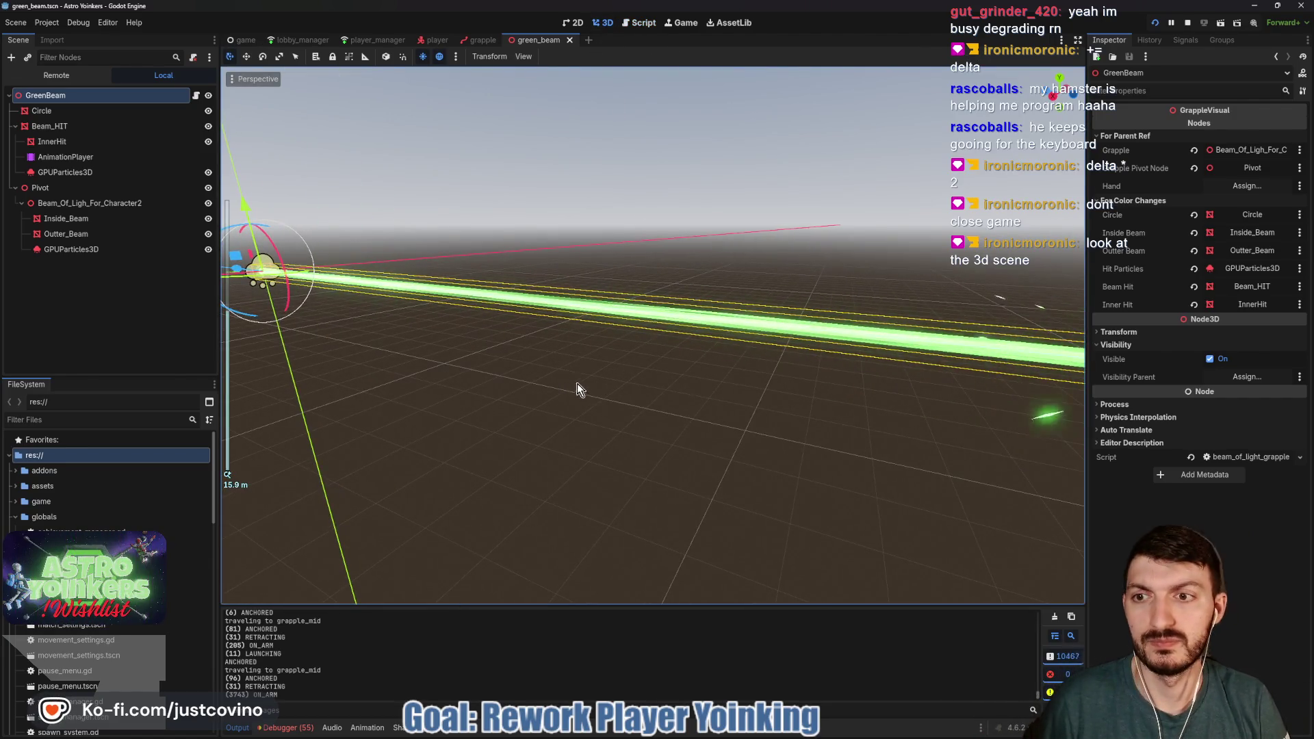
{"action": "mouse_move", "coordinate": [577, 389]}
{"action": "left_mouse_down"}
{"action": "mouse_move", "coordinate": [774, 393]}
{"action": "mouse_move", "coordinate": [797, 465]}
{"action": "mouse_move", "coordinate": [738, 457]}
{"action": "mouse_move", "coordinate": [302, 252]}
{"action": "left_mouse_up"}
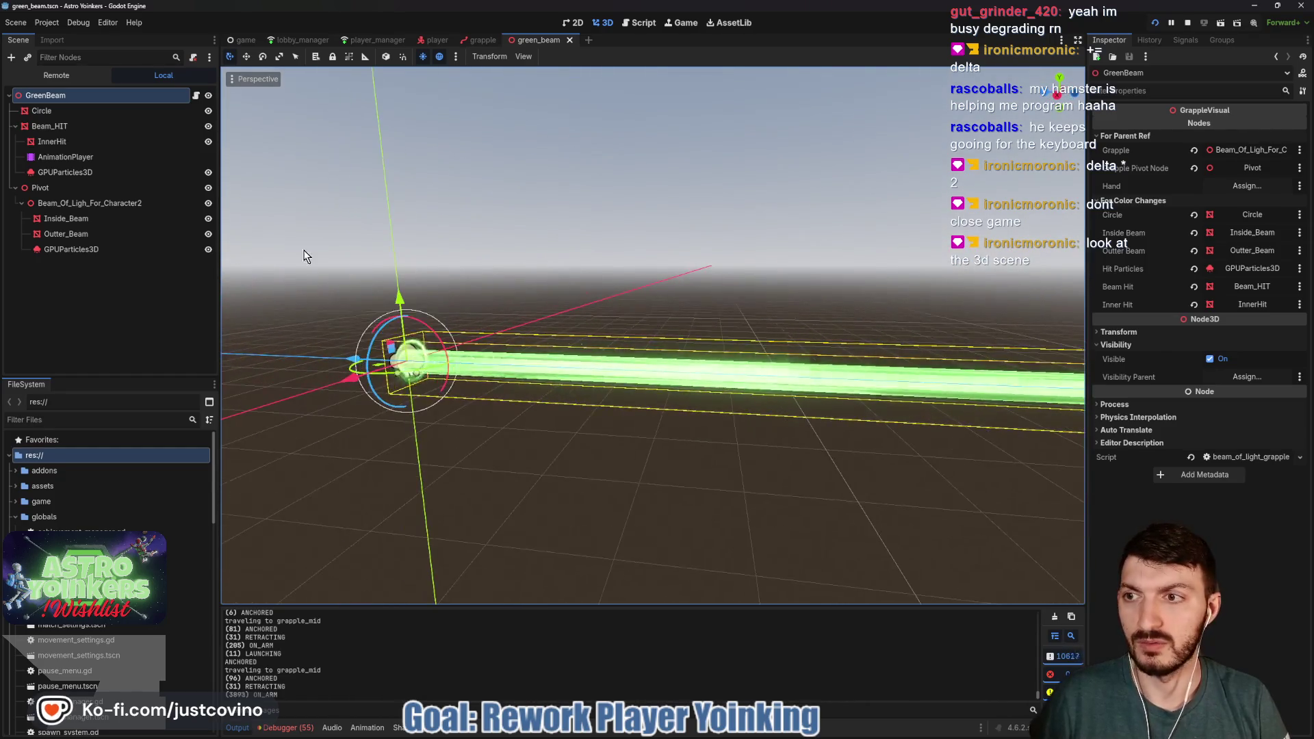
{"action": "left_click", "coordinate": [103, 203]}
{"action": "left_click", "coordinate": [1247, 220]}
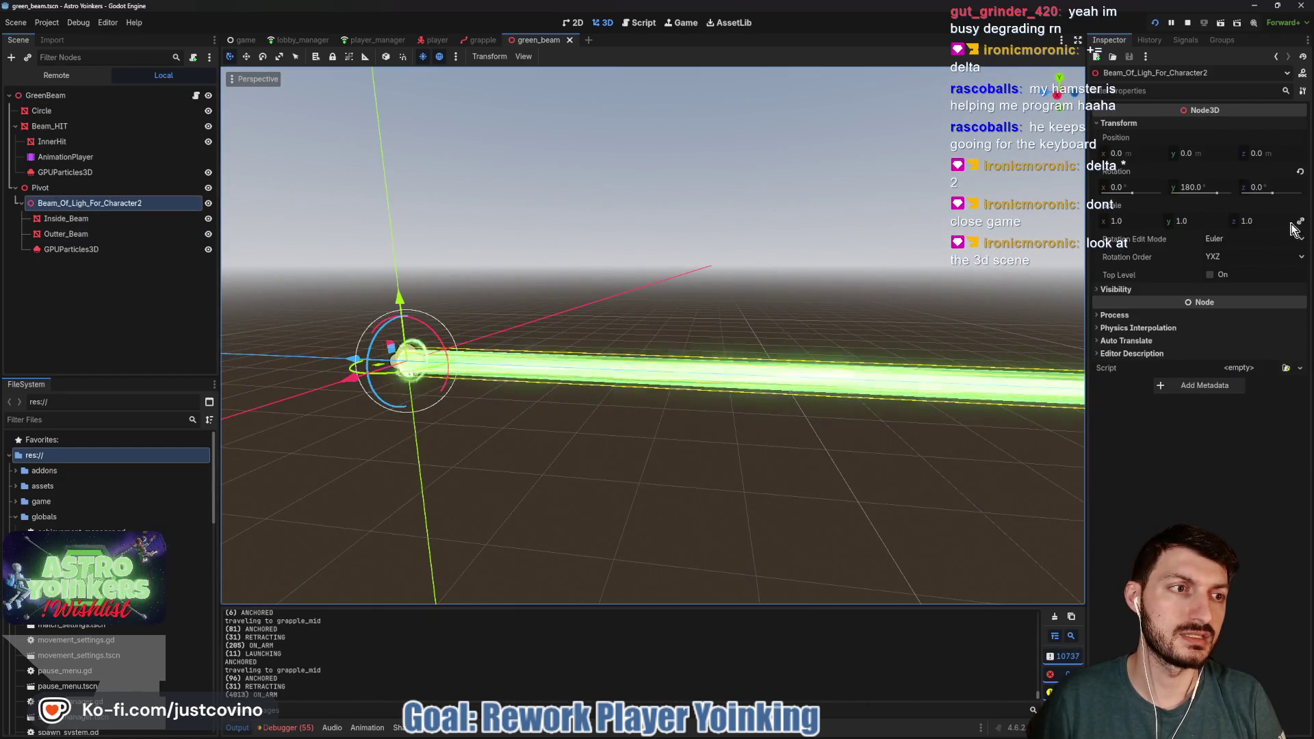
{"action": "type", "text": "0.6"}
{"action": "key", "text": "Return"}
{"action": "mouse_move", "coordinate": [1247, 221]}
{"action": "left_mouse_down"}
{"action": "mouse_move", "coordinate": [1217, 221]}
{"action": "mouse_move", "coordinate": [1273, 221]}
{"action": "mouse_move", "coordinate": [1191, 221]}
{"action": "left_mouse_up"}
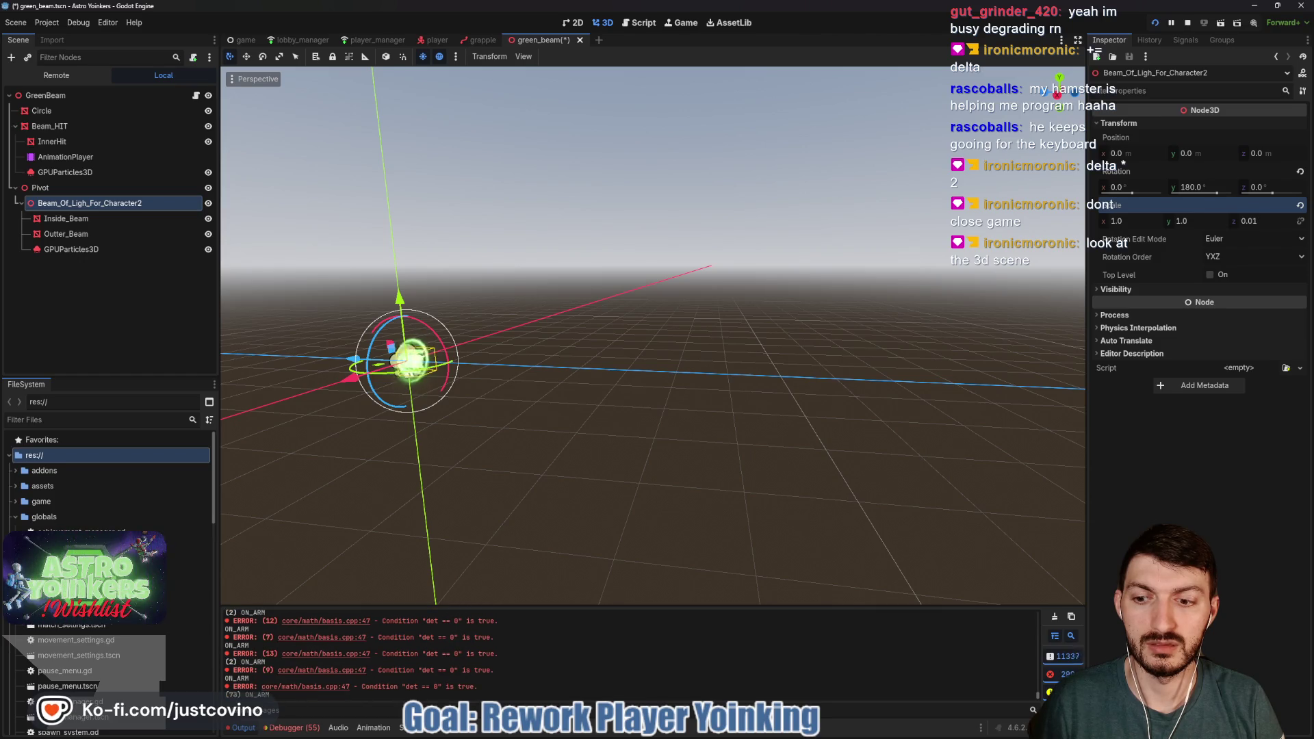
{"action": "left_click", "coordinate": [1299, 205]}
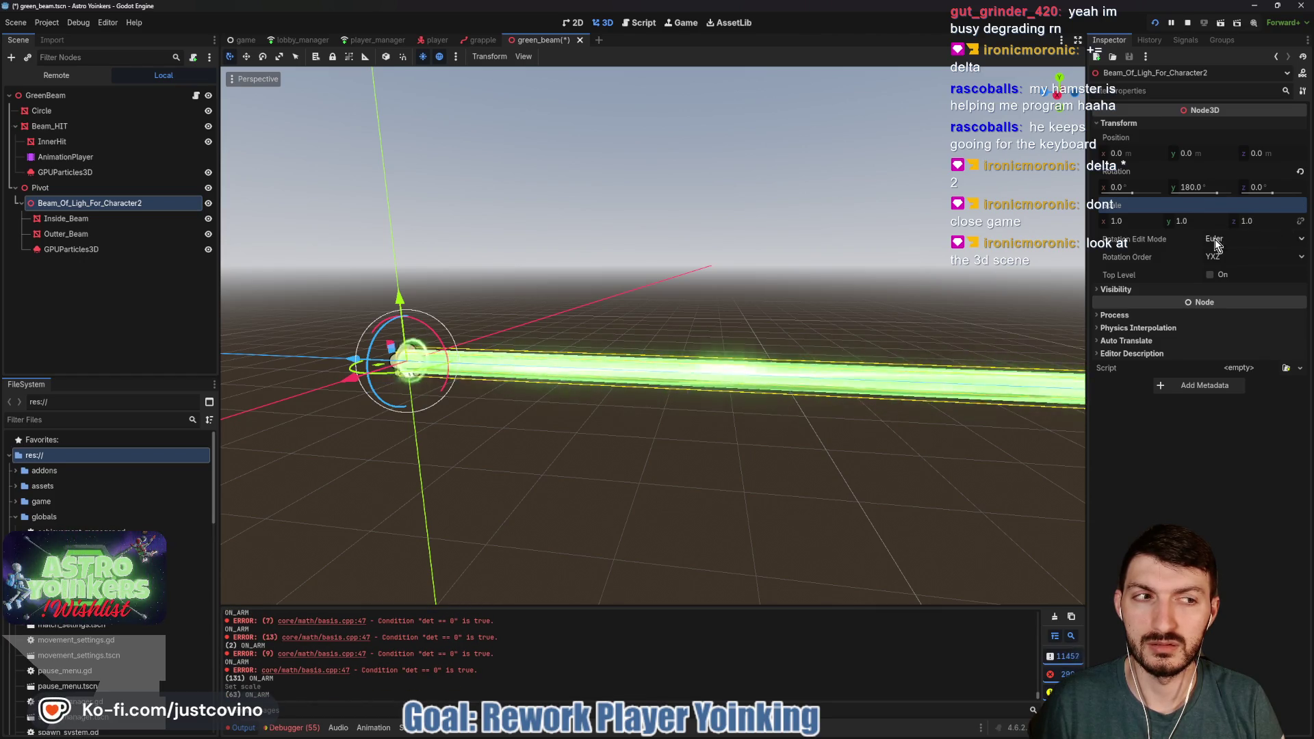
{"action": "key", "text": "ctrl+s"}
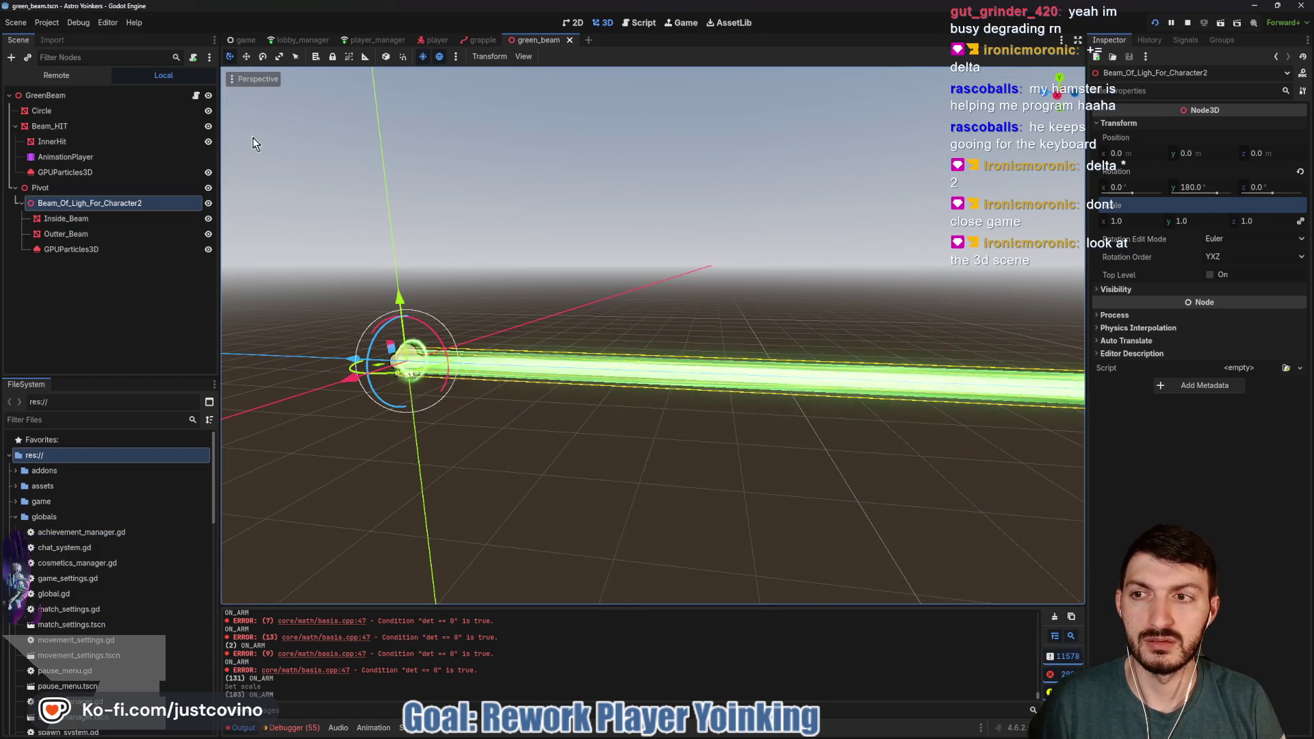
{"action": "left_click", "coordinate": [196, 96]}
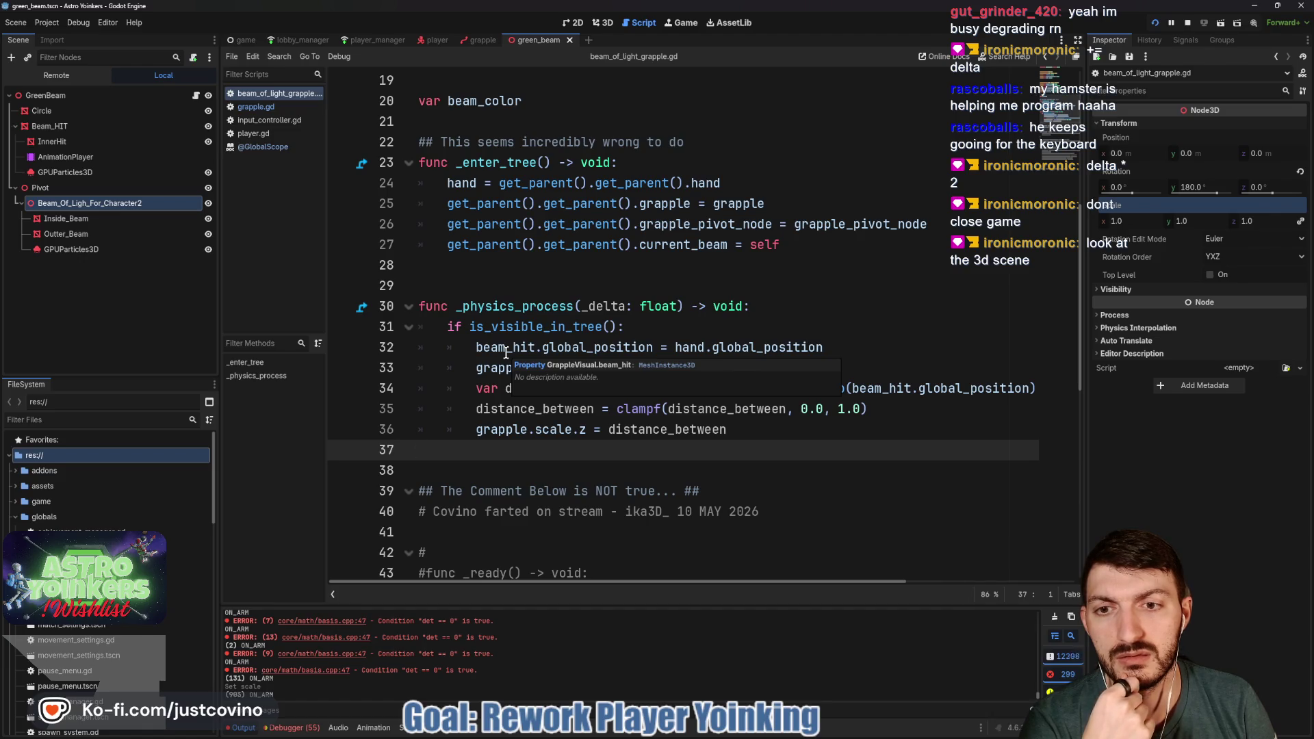
{"action": "left_click", "coordinate": [602, 23]}
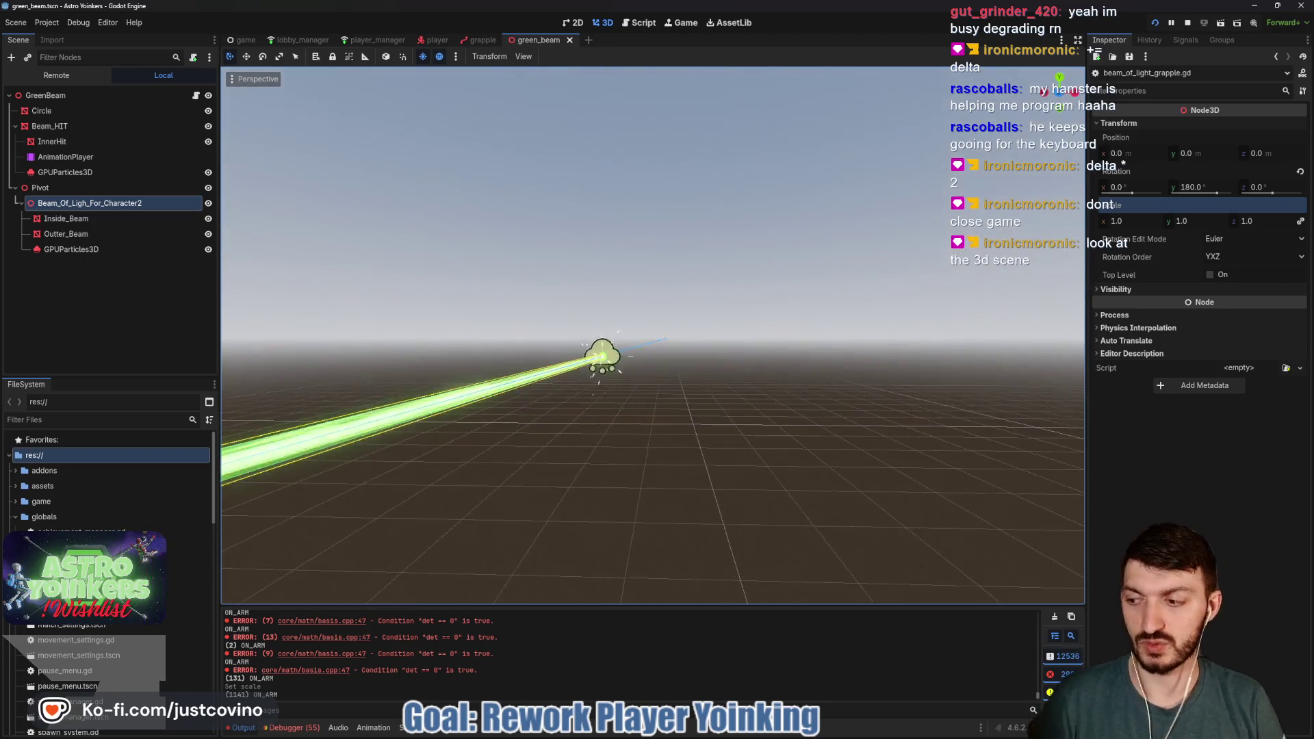
{"action": "mouse_move", "coordinate": [650, 342]}
{"action": "left_mouse_down"}
{"action": "mouse_move", "coordinate": [915, 223]}
{"action": "mouse_move", "coordinate": [752, 321]}
{"action": "left_mouse_up"}
{"action": "scroll", "coordinate": [653, 335], "scroll_direction": "up", "scroll_amount": 5}
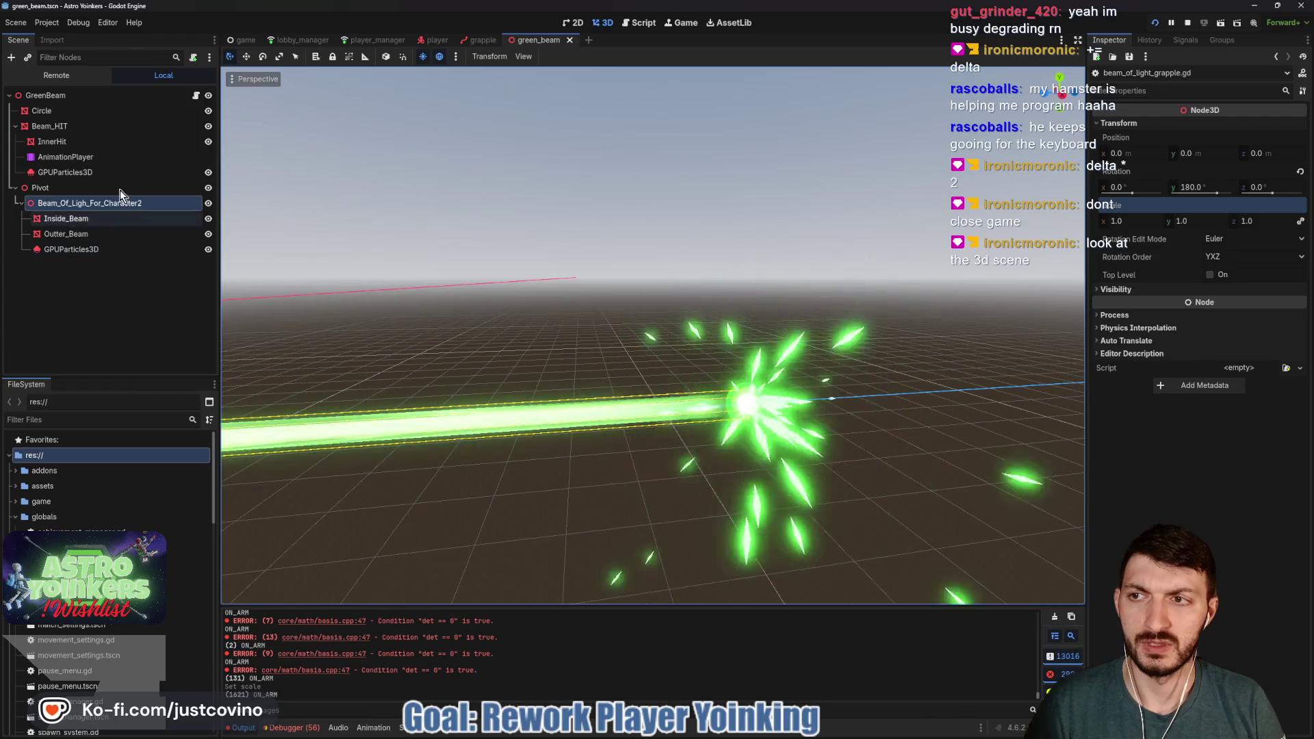
{"action": "left_click", "coordinate": [83, 126]}
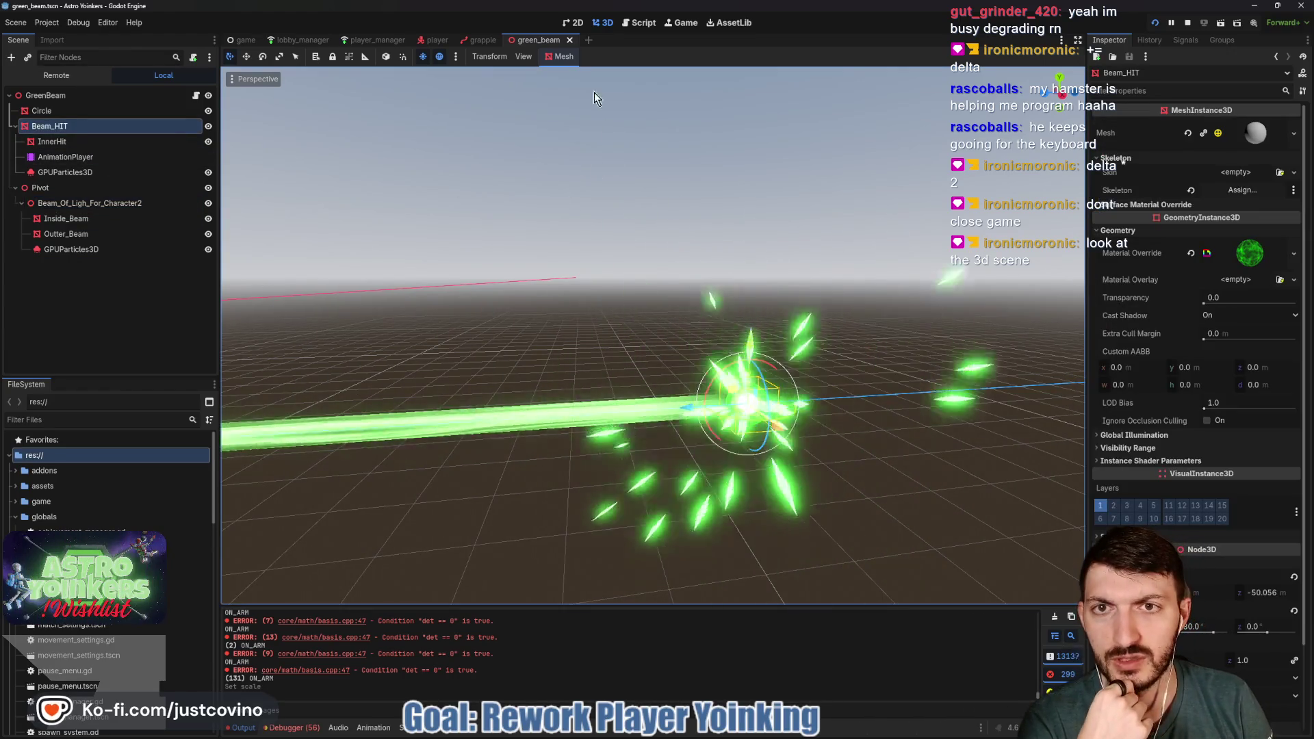
{"action": "left_click", "coordinate": [196, 96]}
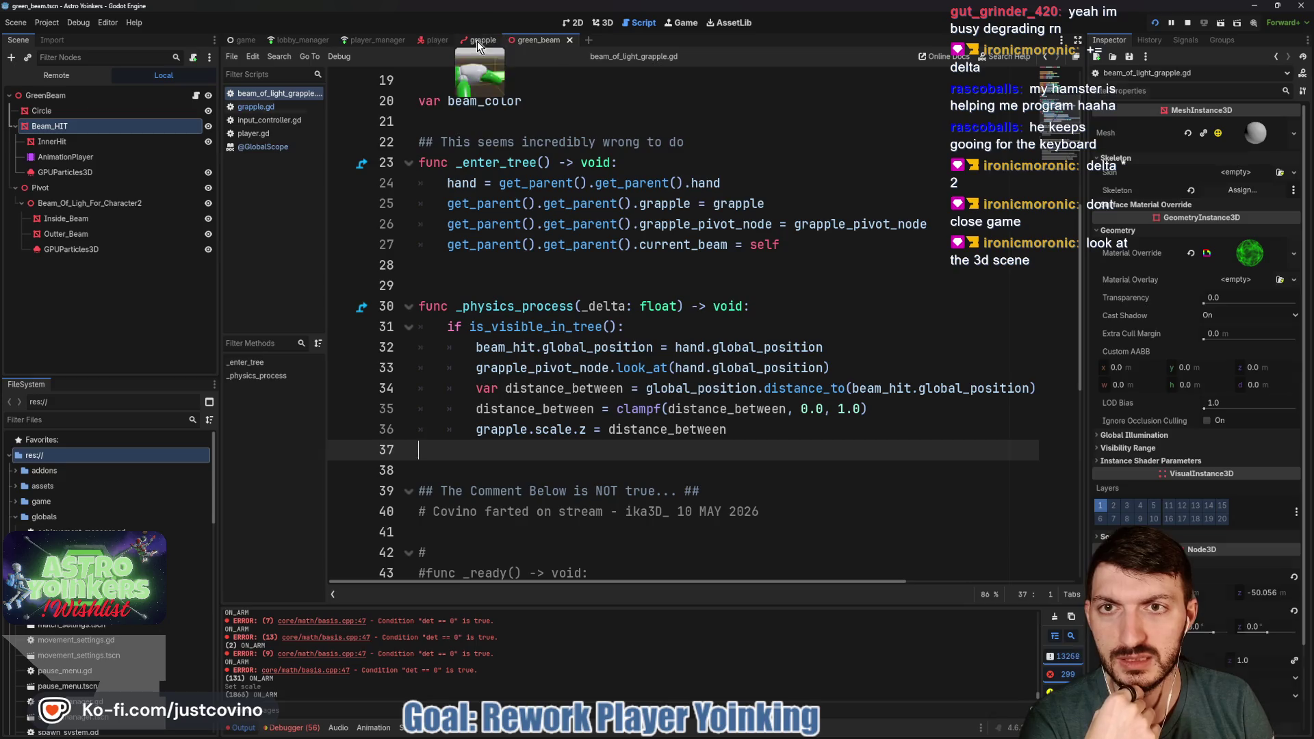
In grapple.gd, delete the commented-out distance-check lines and leftover blank line, then select 'scale' in hand.scale
{"action": "left_click", "coordinate": [477, 41]}
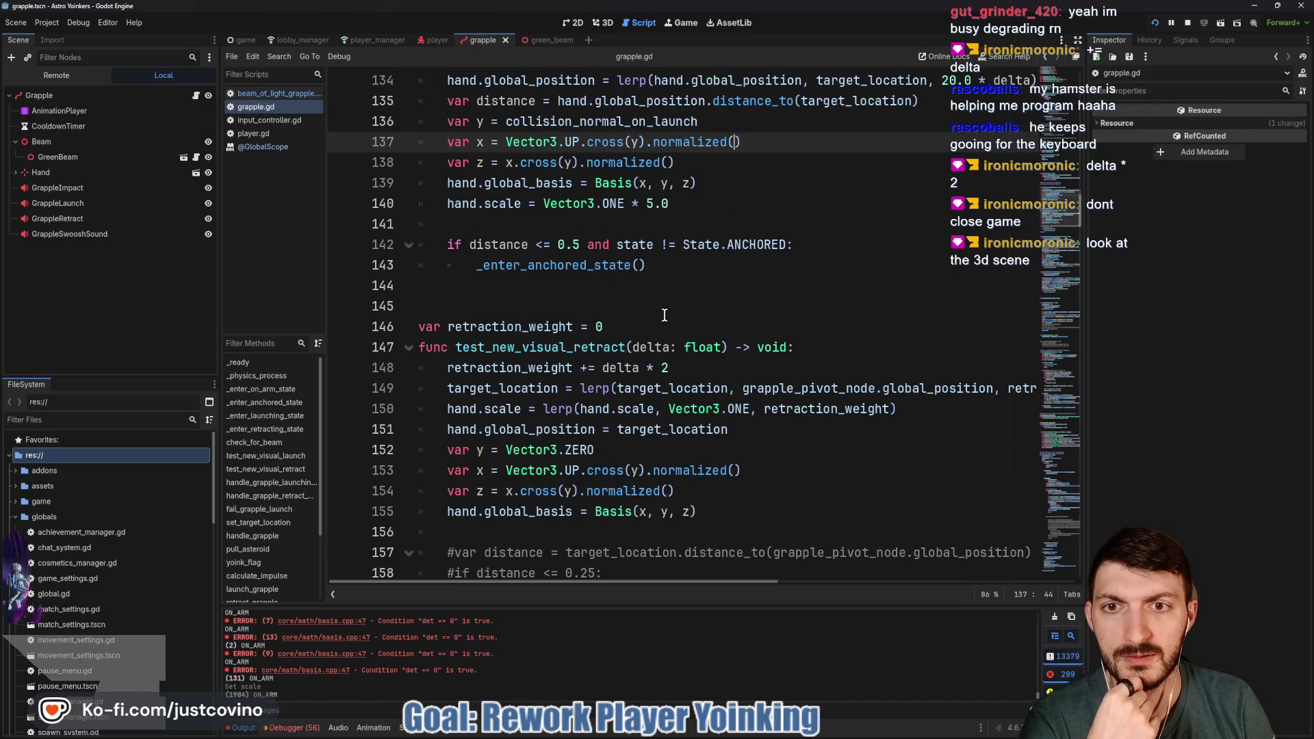
{"action": "scroll", "coordinate": [663, 314], "scroll_direction": "down", "scroll_amount": 1}
{"action": "scroll", "coordinate": [662, 314], "scroll_direction": "down", "scroll_amount": 2}
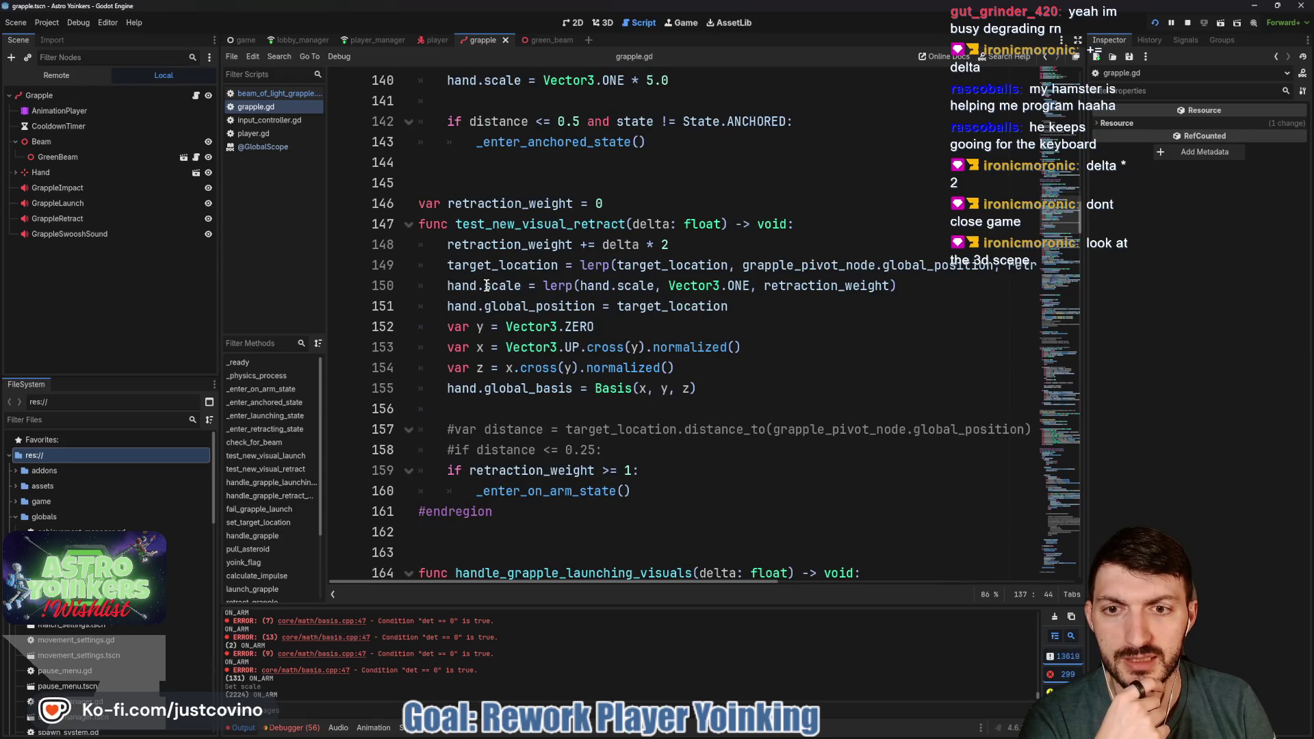
{"action": "mouse_move", "coordinate": [488, 310]}
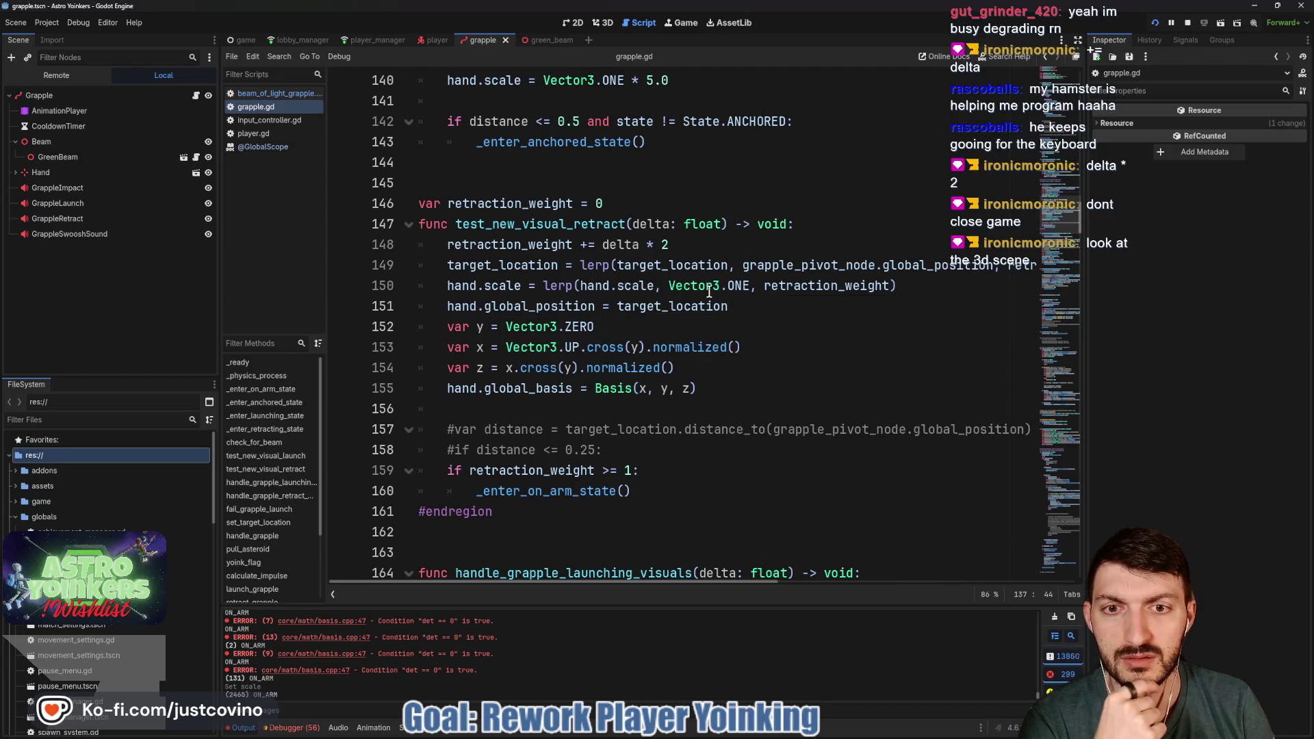
{"action": "mouse_move", "coordinate": [704, 292]}
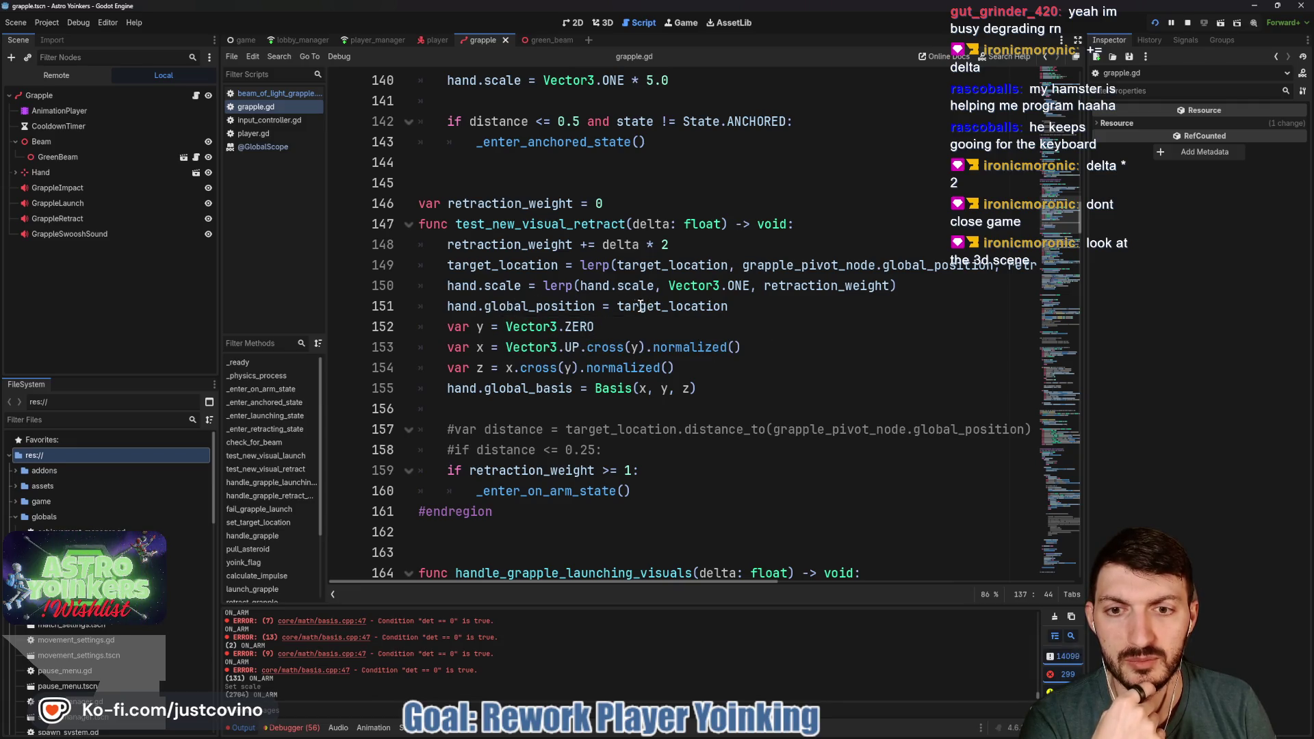
{"action": "scroll", "coordinate": [499, 337], "scroll_direction": "down", "scroll_amount": 1}
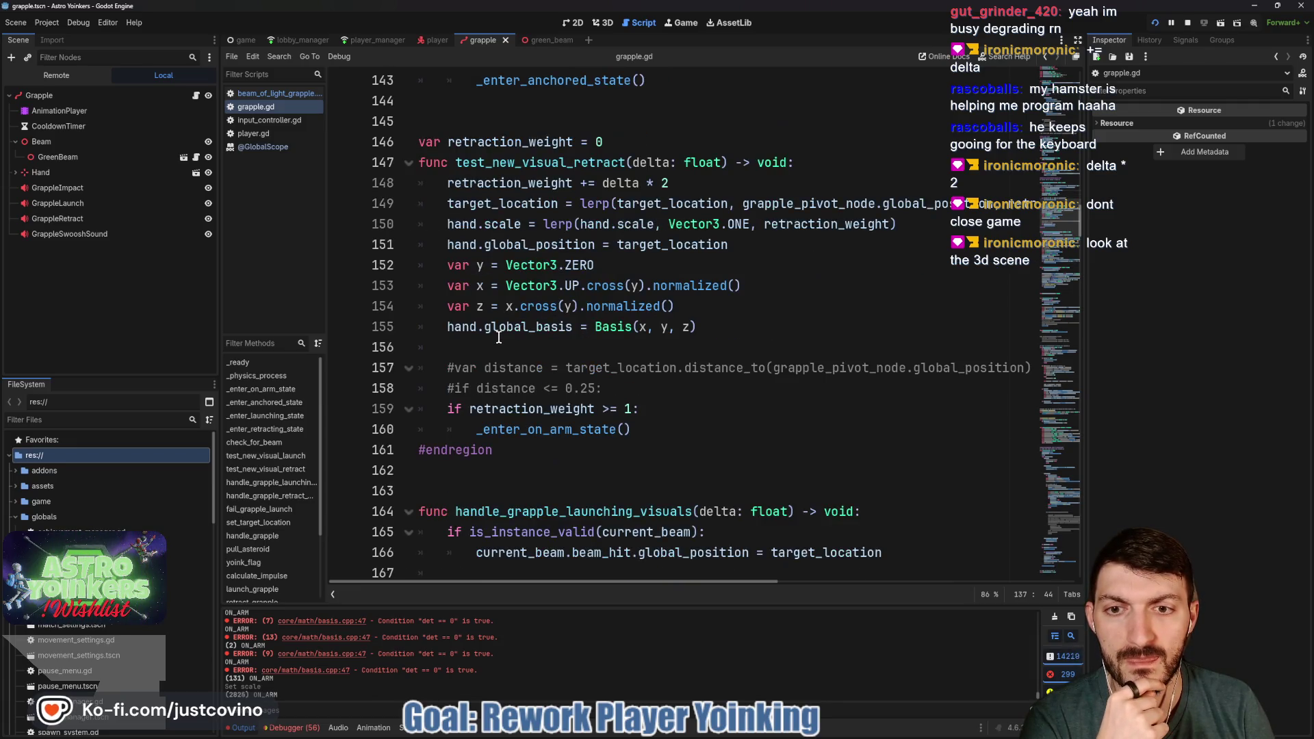
{"action": "scroll", "coordinate": [498, 338], "scroll_direction": "down", "scroll_amount": 1}
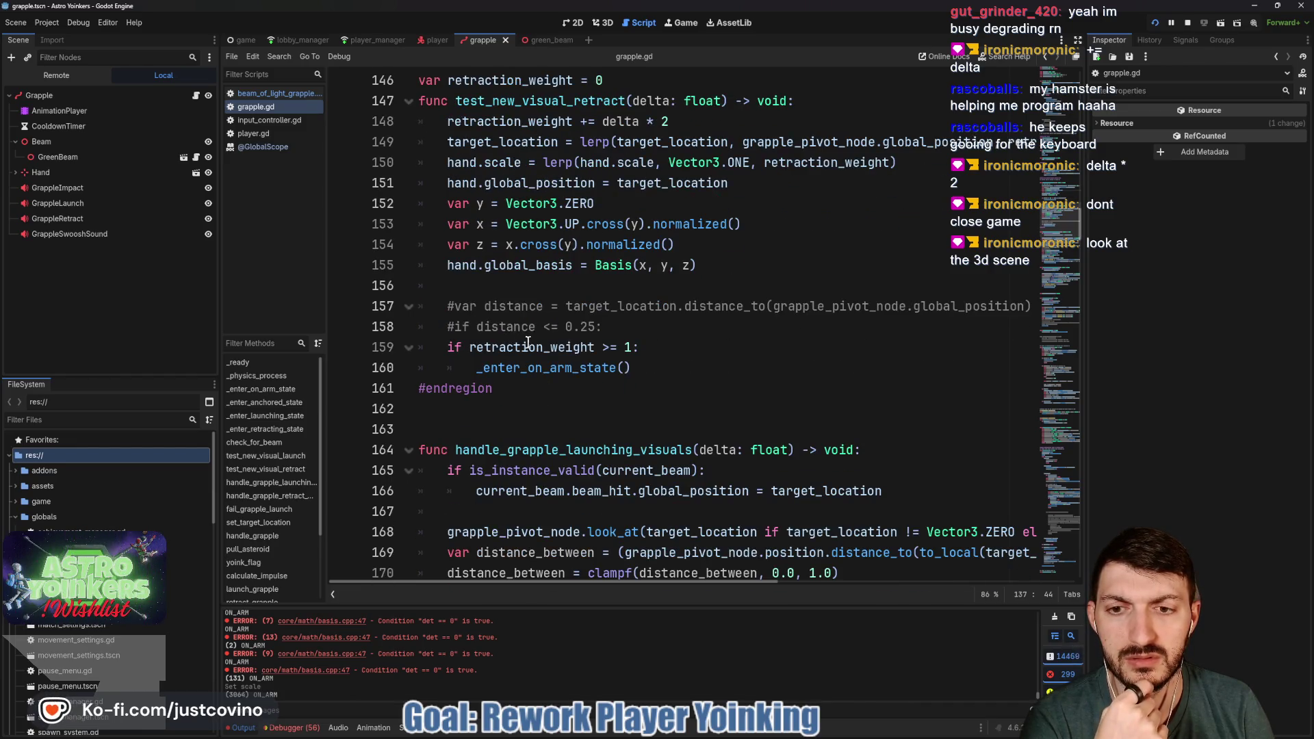
{"action": "left_click_drag", "start_coordinate": [626, 319], "coordinate": [386, 301]}
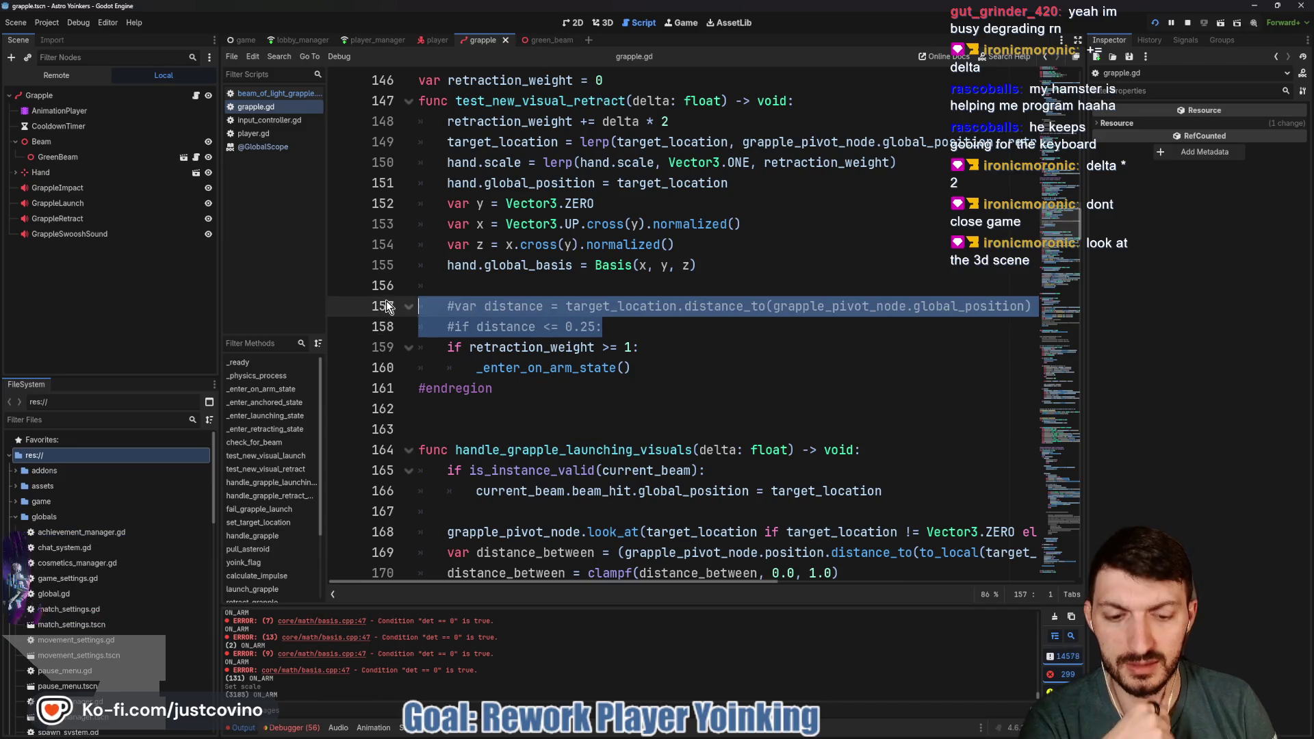
{"action": "key", "text": "Delete"}
{"action": "key", "text": "BackSpace"}
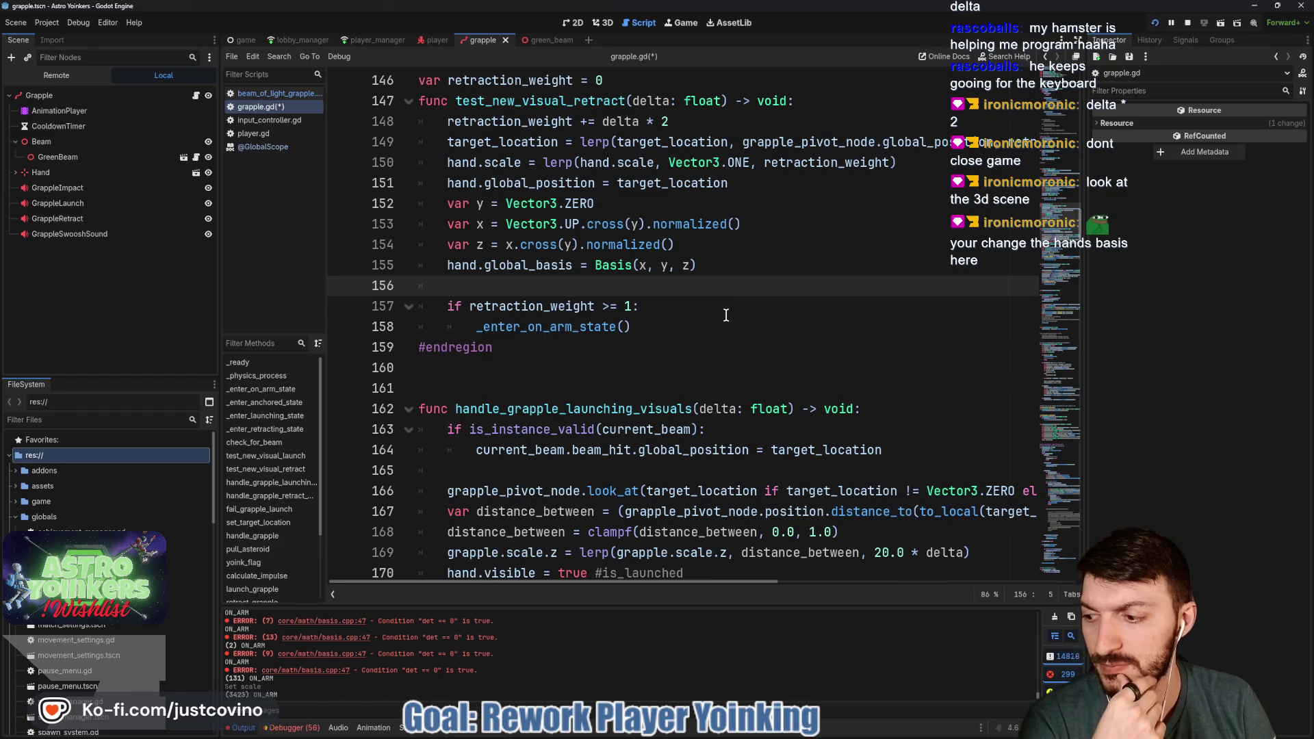
{"action": "scroll", "coordinate": [722, 308], "scroll_direction": "up", "scroll_amount": 1}
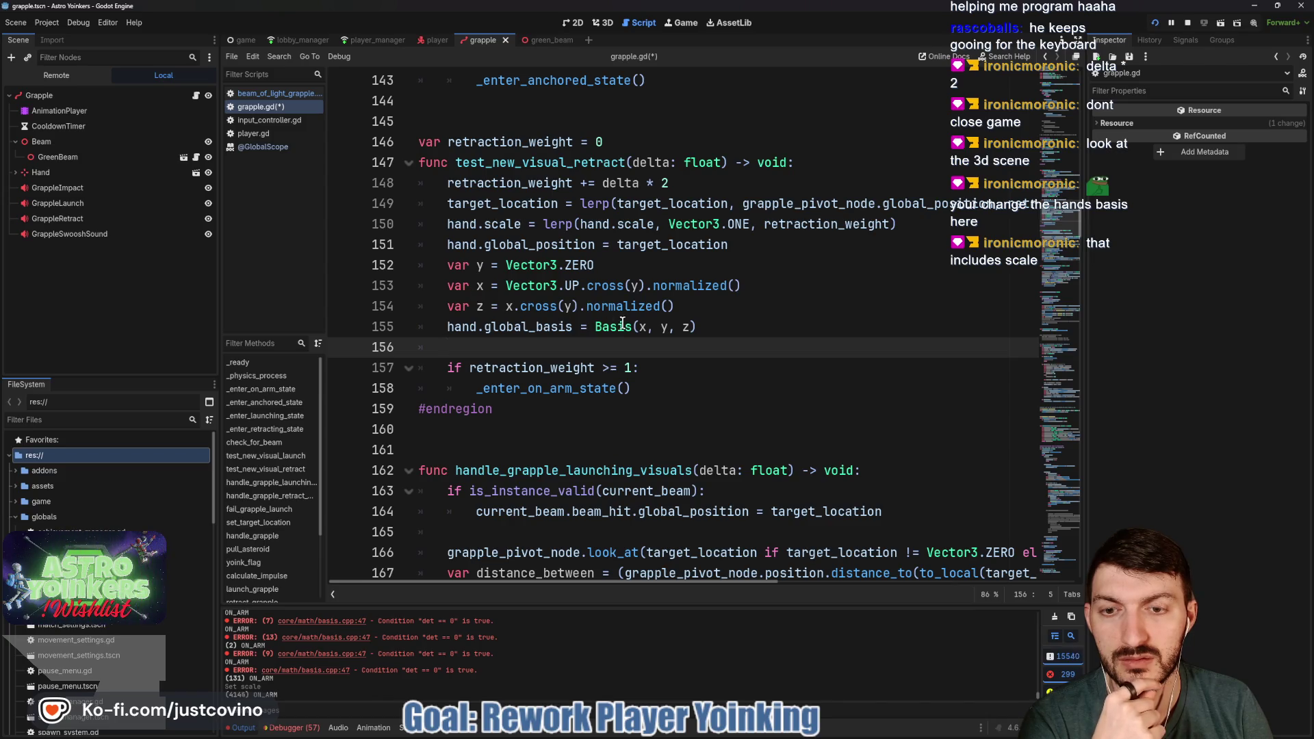
{"action": "double_click", "coordinate": [499, 227]}
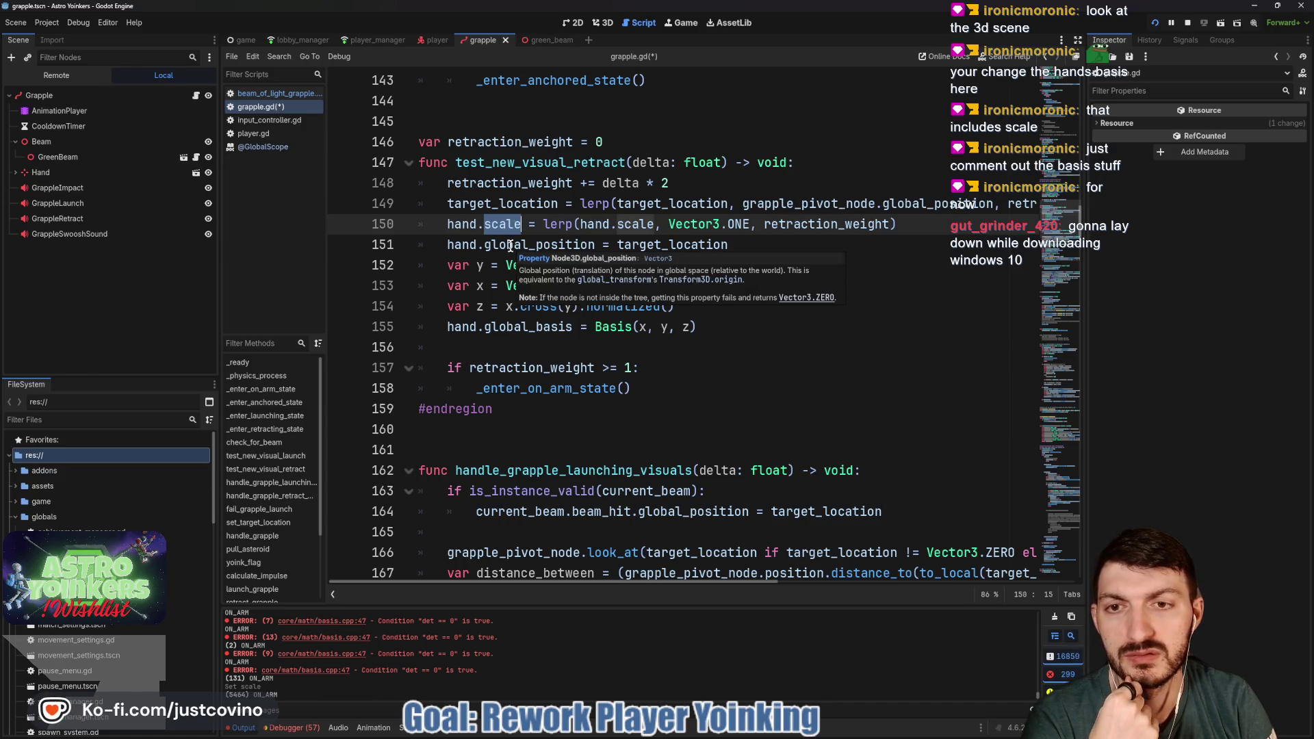
Declare 'var hand_scale = hand.scale' above the hand.scale line in the retract function
{"action": "key", "text": "Home"}
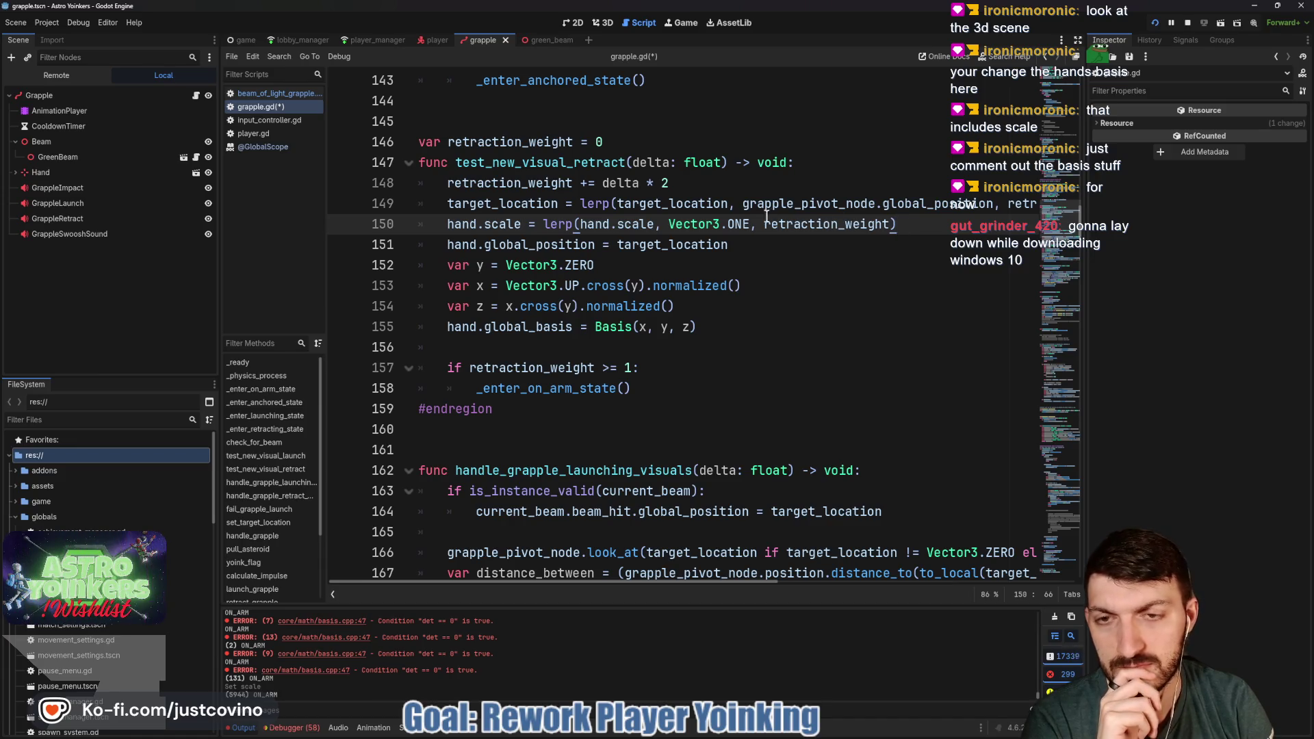
{"action": "left_click", "coordinate": [445, 223]}
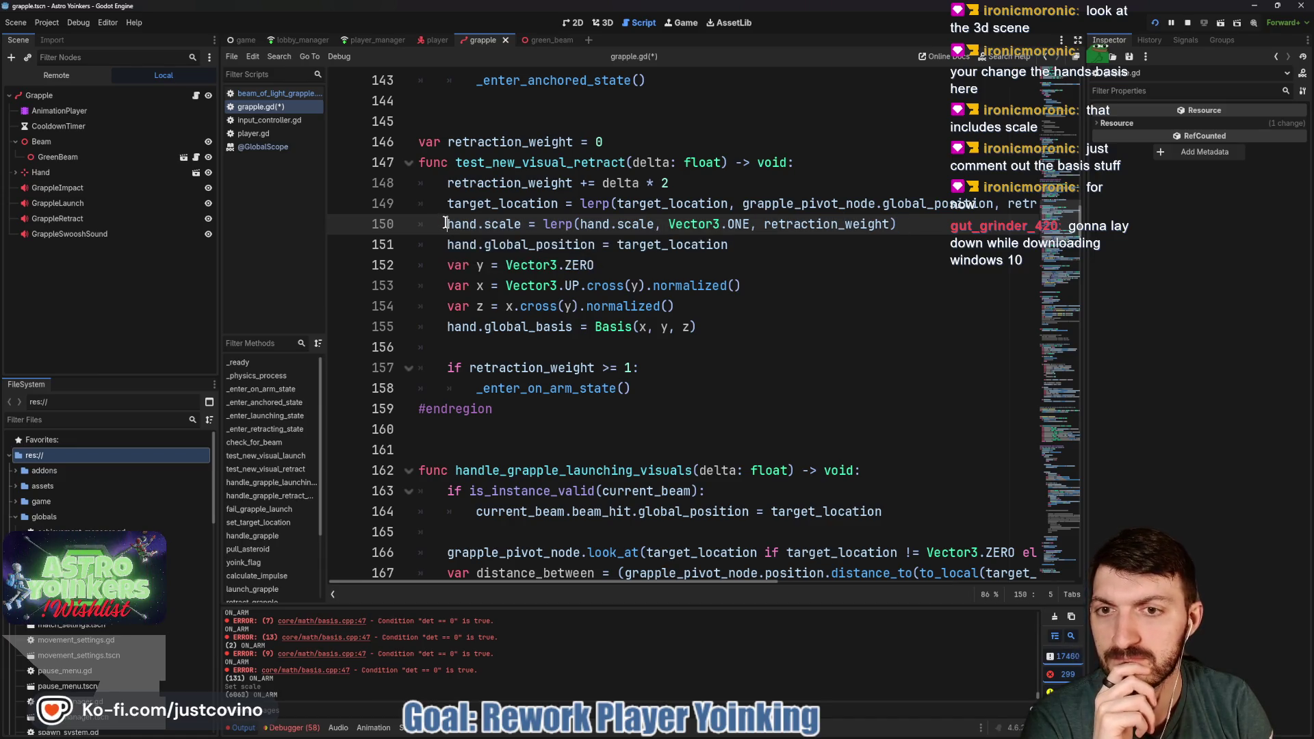
{"action": "key", "text": "Return"}
{"action": "key", "text": "Up"}
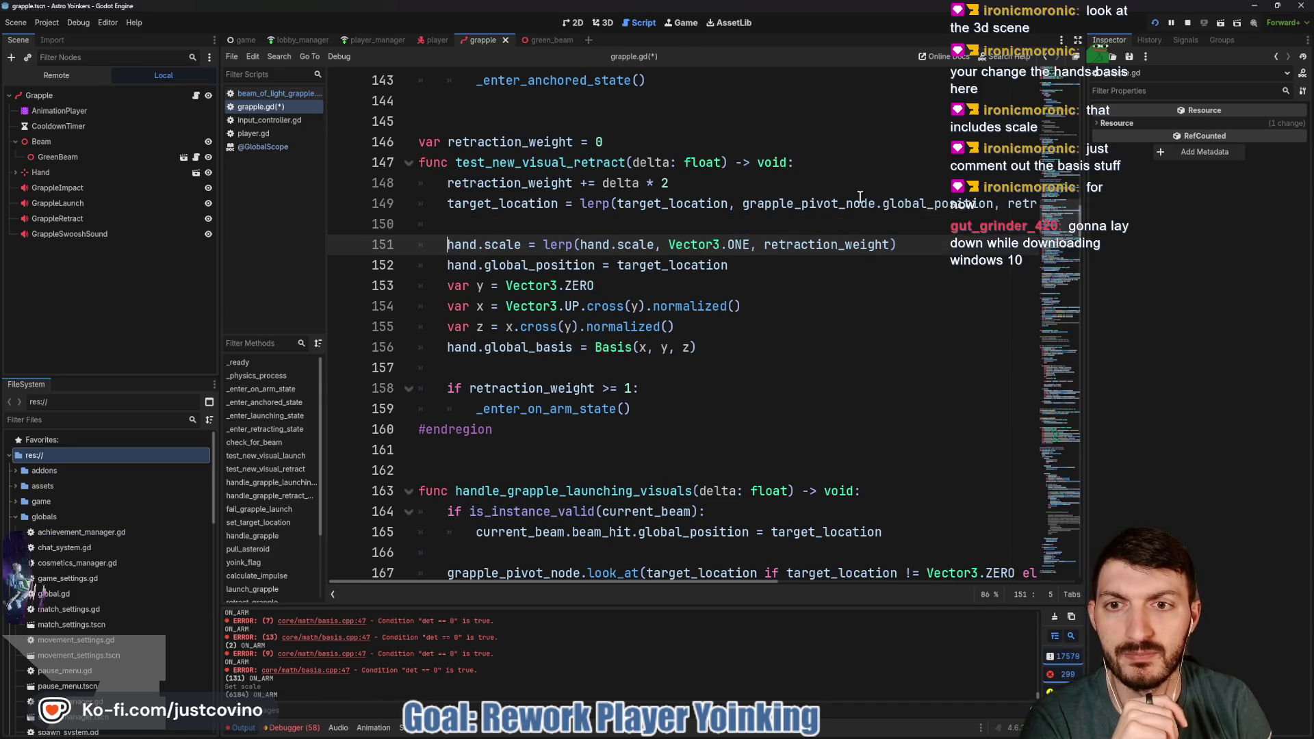
{"action": "type", "text": "var "}
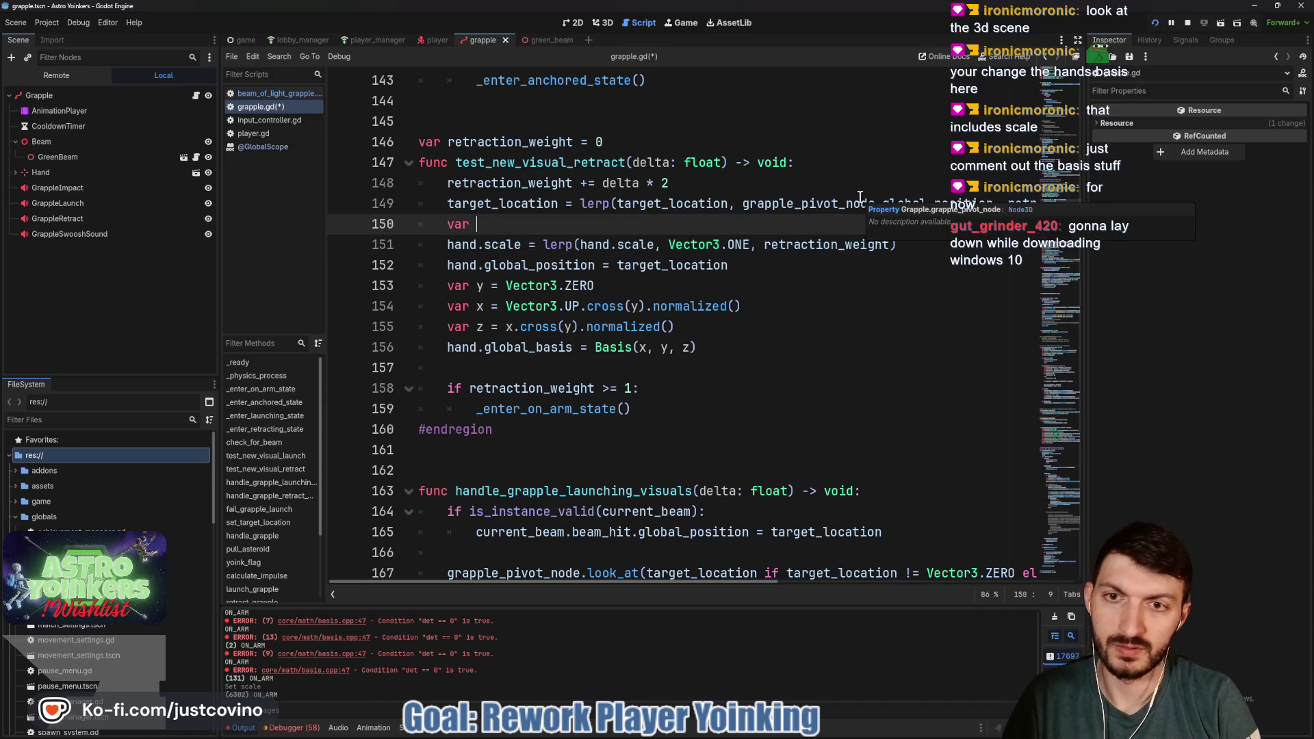
{"action": "type", "text": "hand_scale ="}
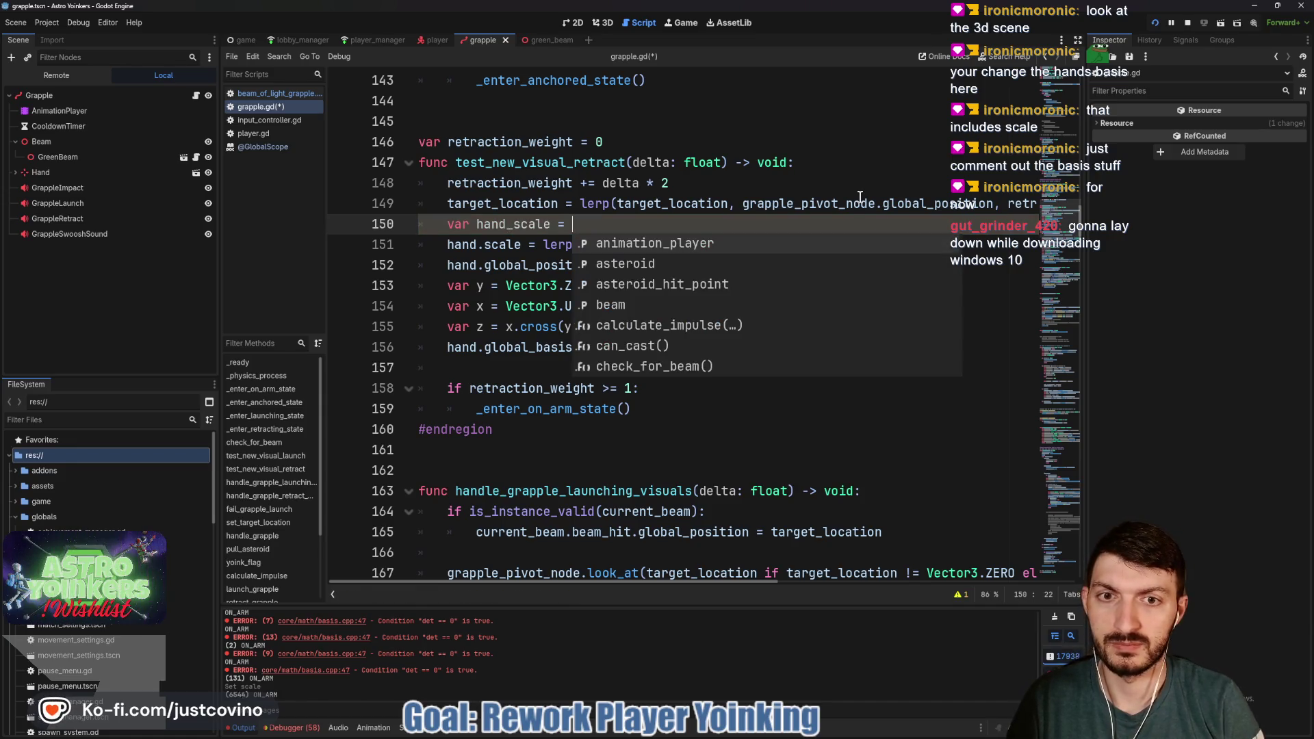
{"action": "left_click", "coordinate": [536, 244]}
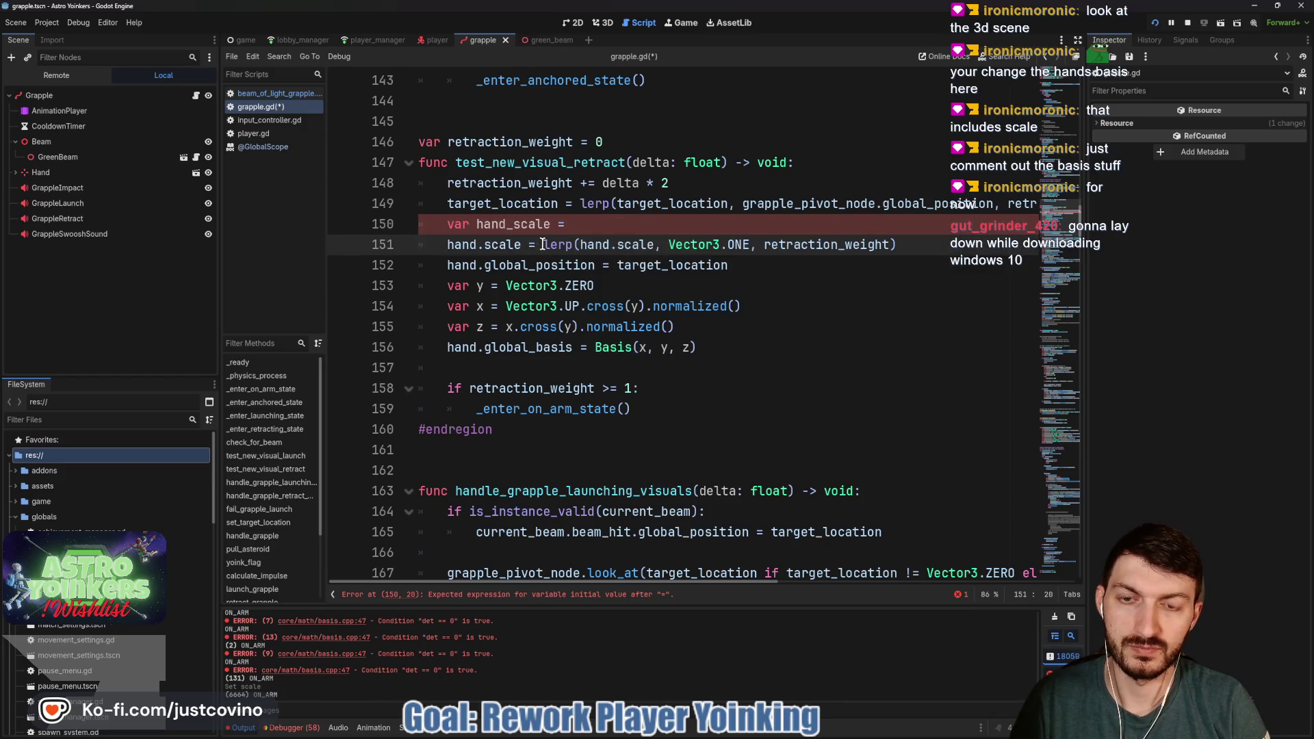
{"action": "left_click", "coordinate": [572, 221]}
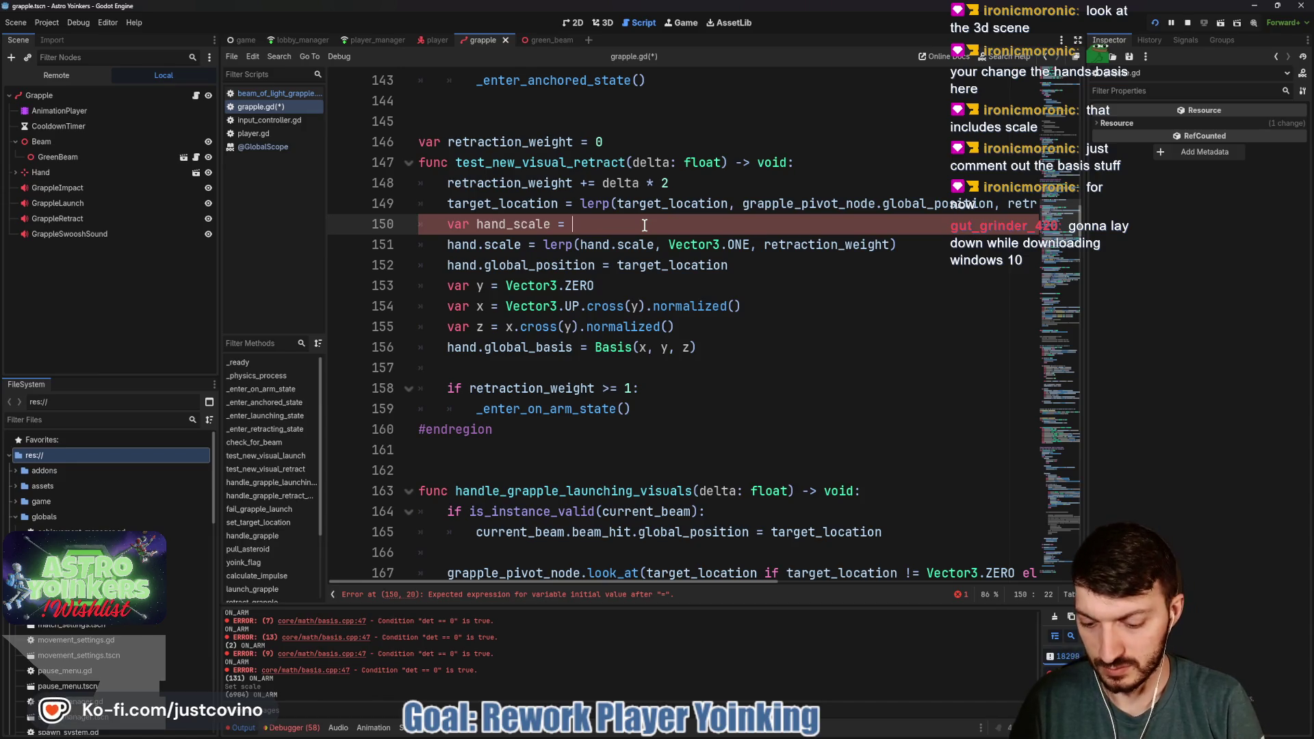
{"action": "type", "text": "Vector3."}
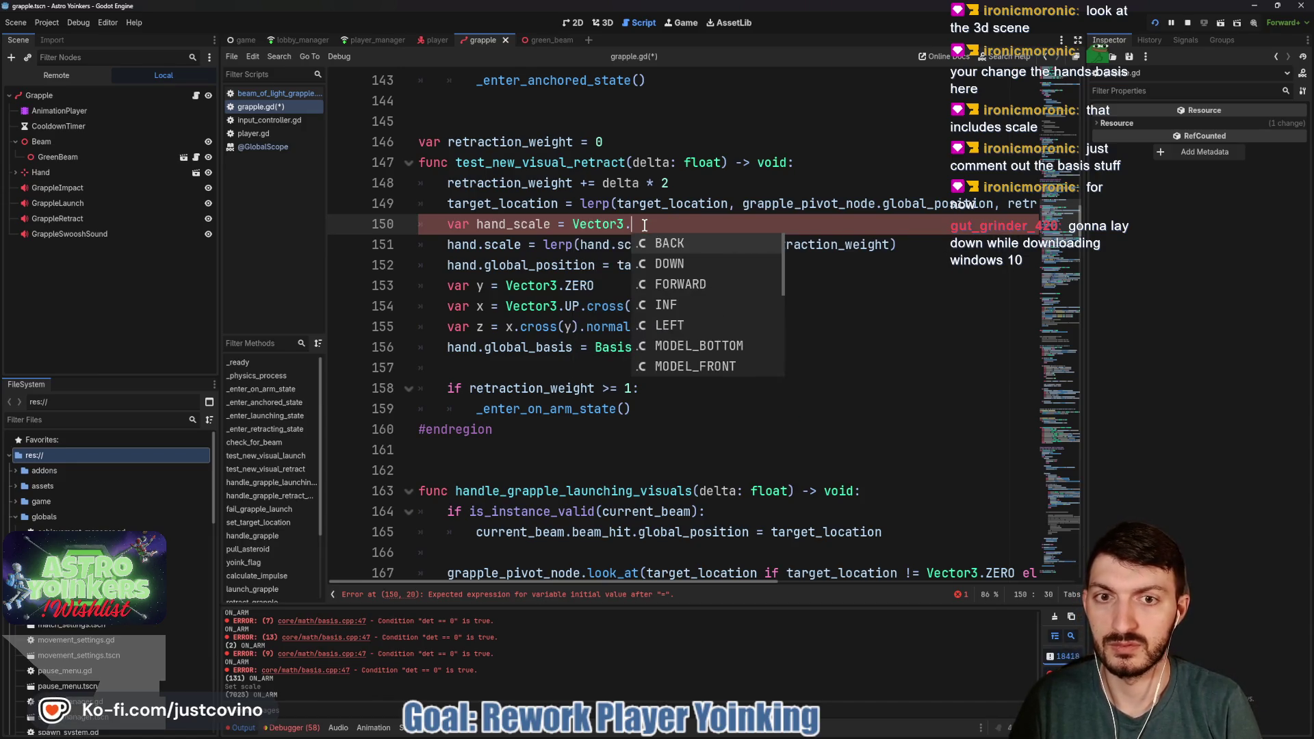
{"action": "type", "text": "ZERO"}
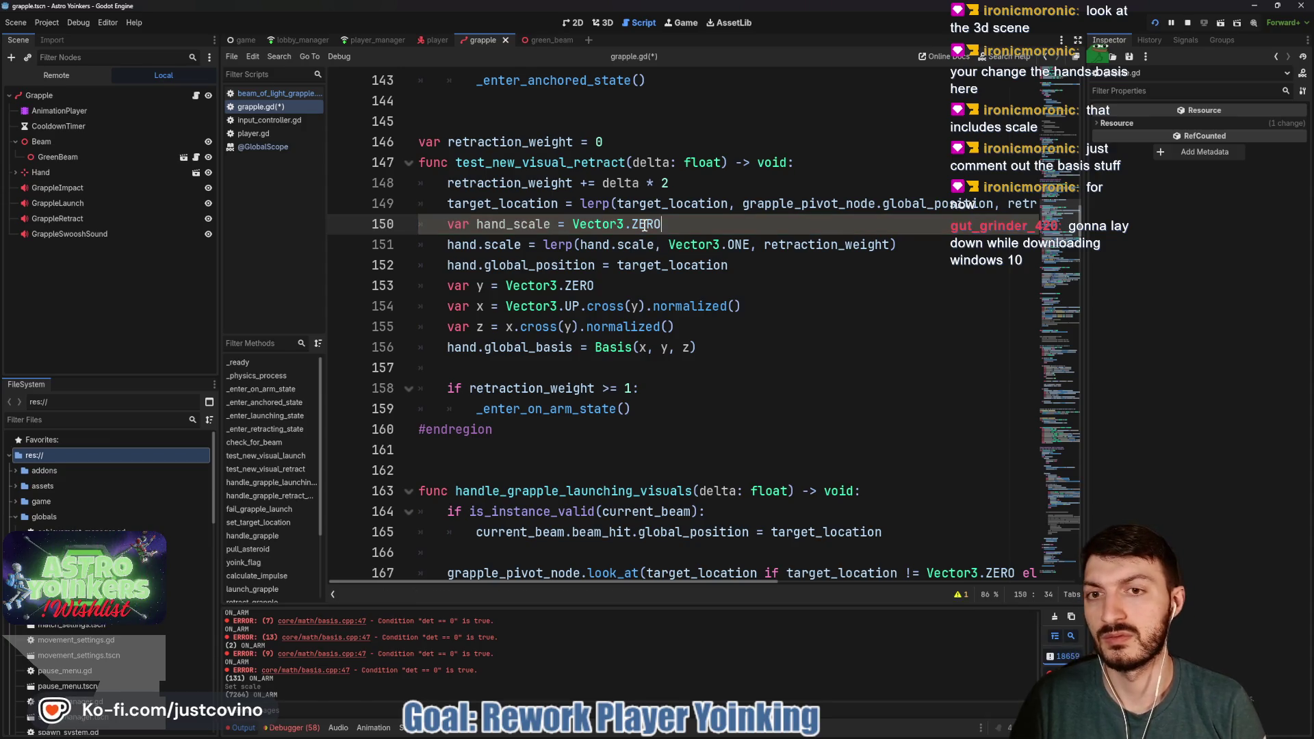
{"action": "key", "text": "BackSpace"}
{"action": "key", "text": "BackSpace"}
{"action": "key", "text": "BackSpace"}
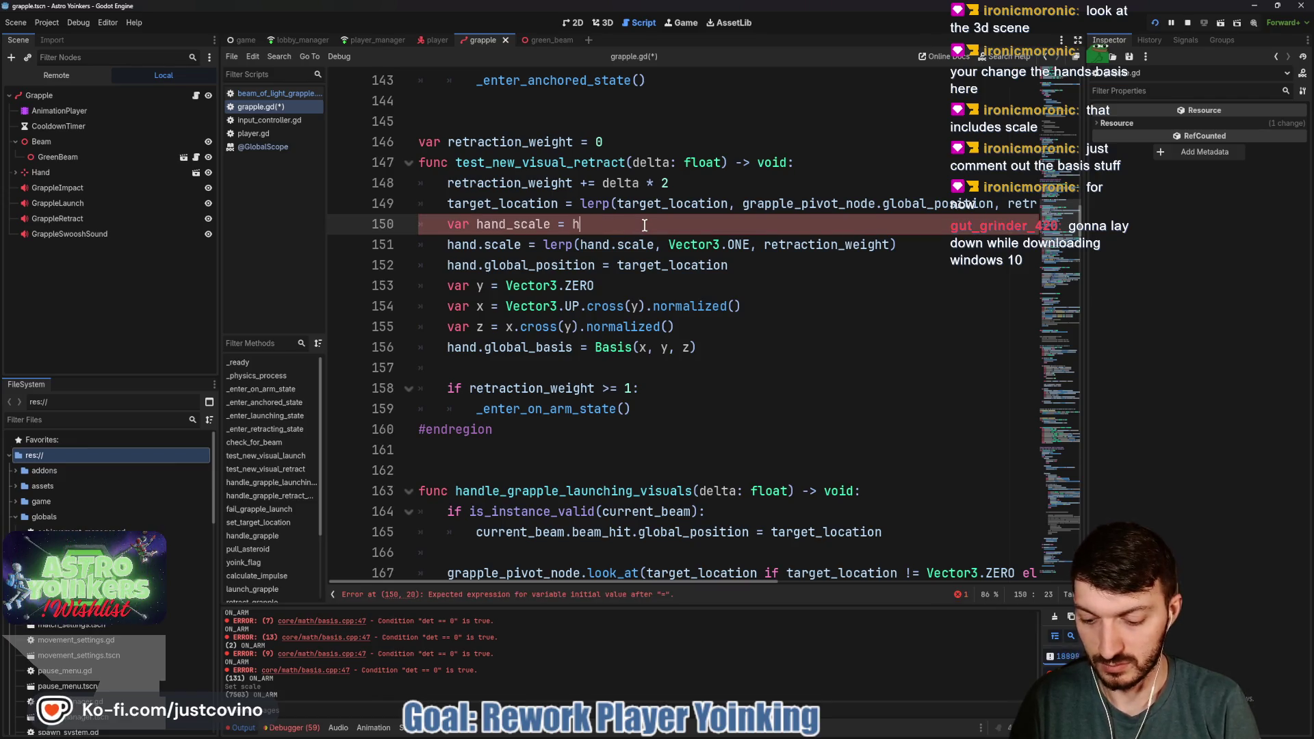
{"action": "type", "text": "hand.scale"}
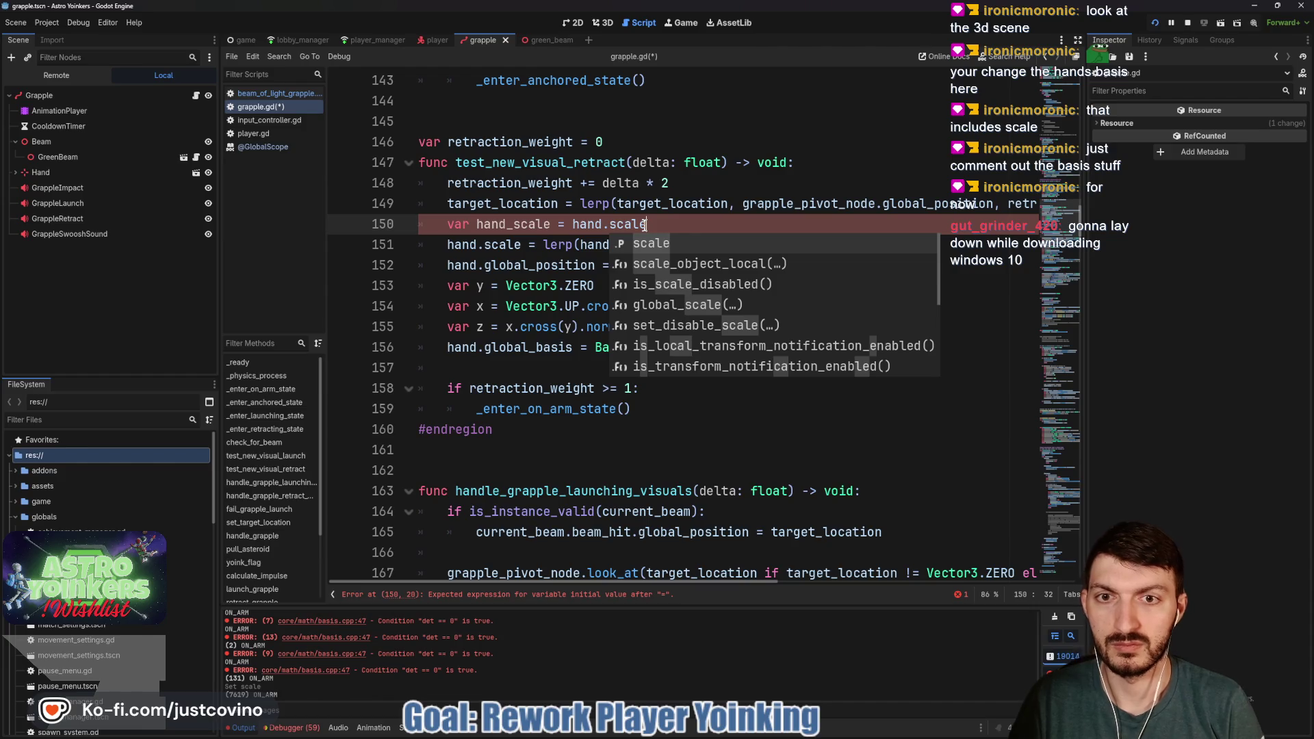
{"action": "key", "text": "Escape"}
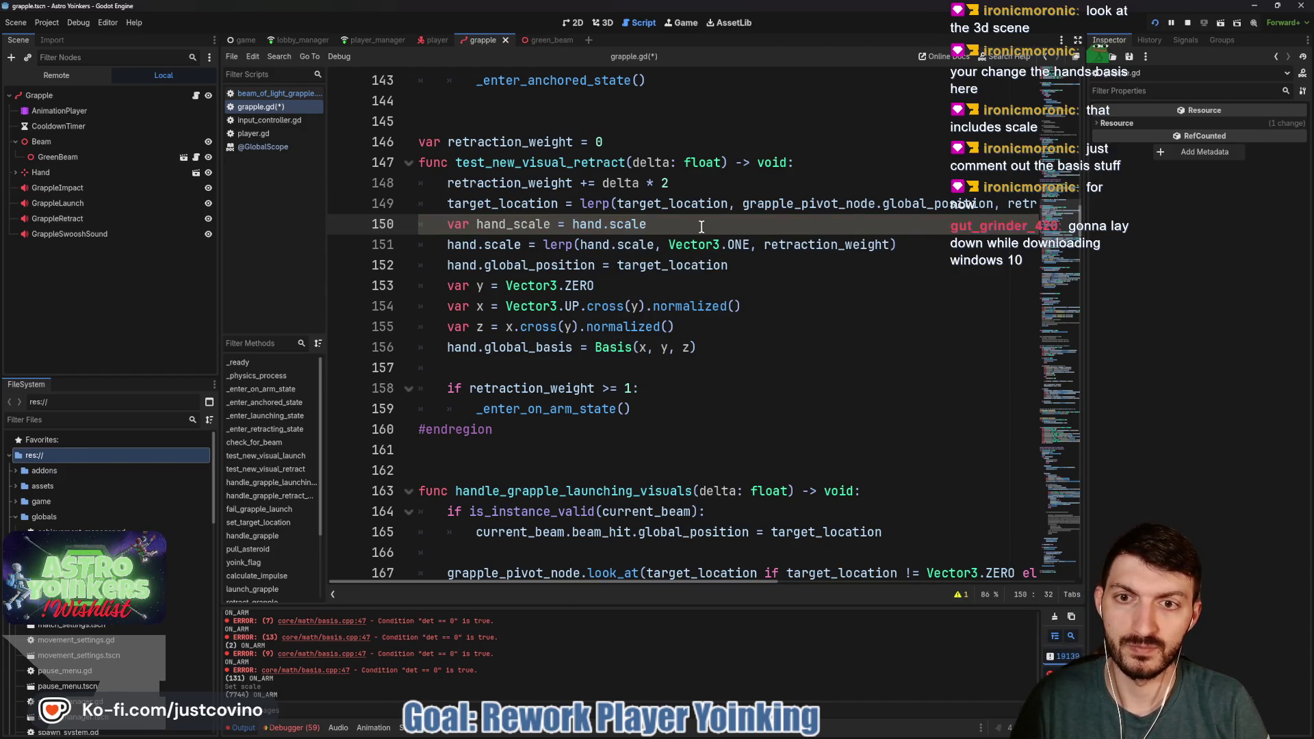
Lerp hand_scale toward Vector3.ONE by retraction_weight, assign it to hand.scale, and save grapple.gd
{"action": "key", "text": "Return"}
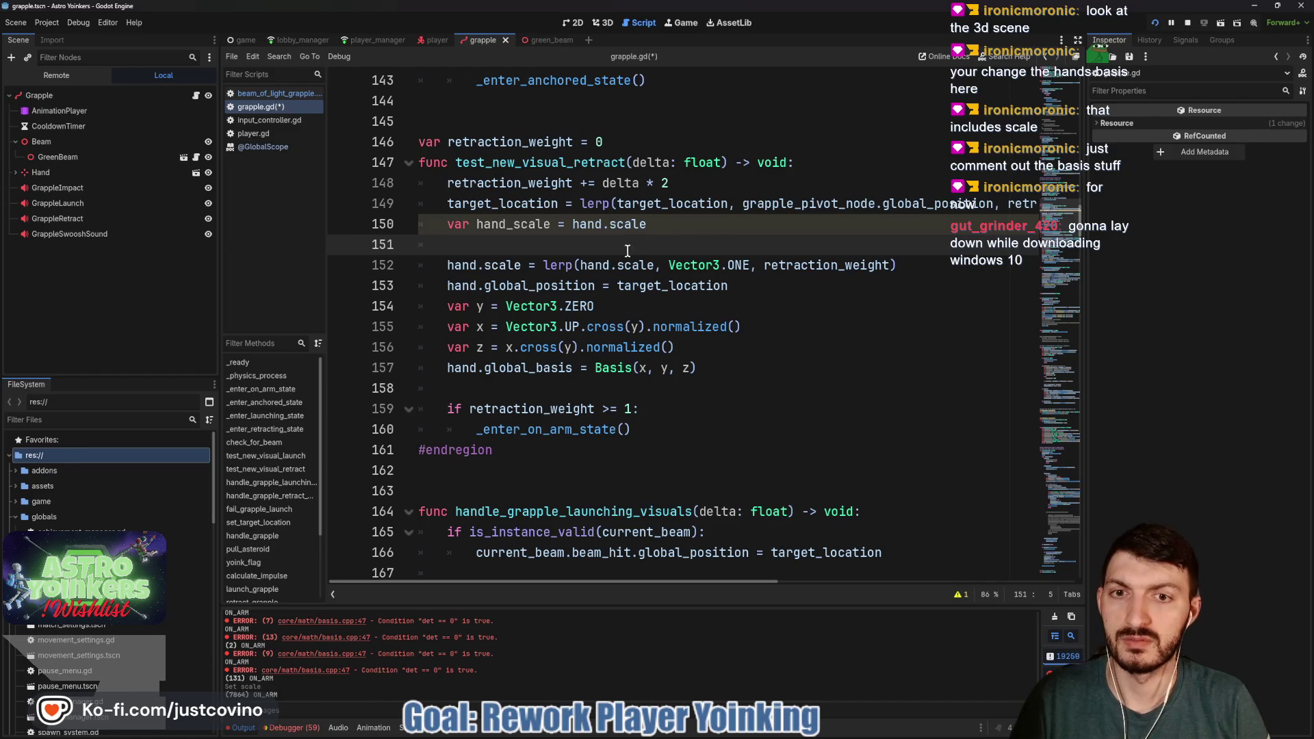
{"action": "type", "text": "hand"}
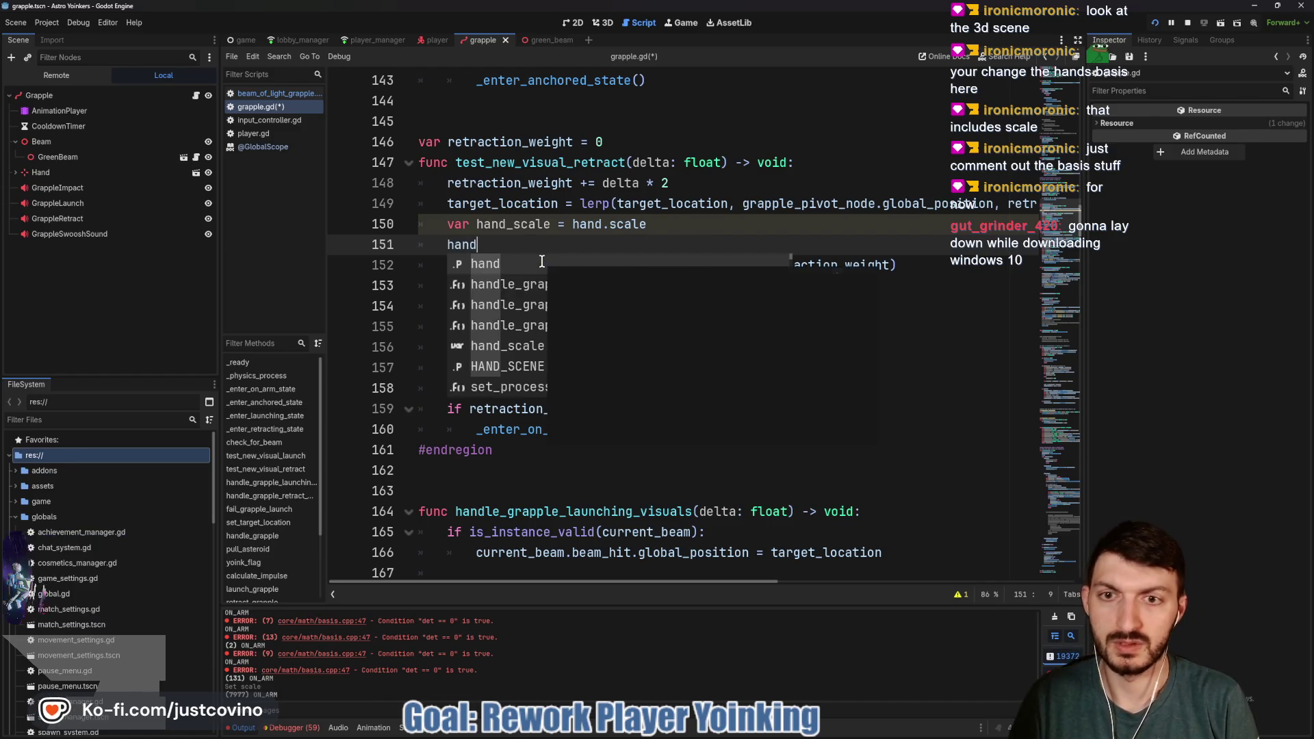
{"action": "type", "text": "_sca"}
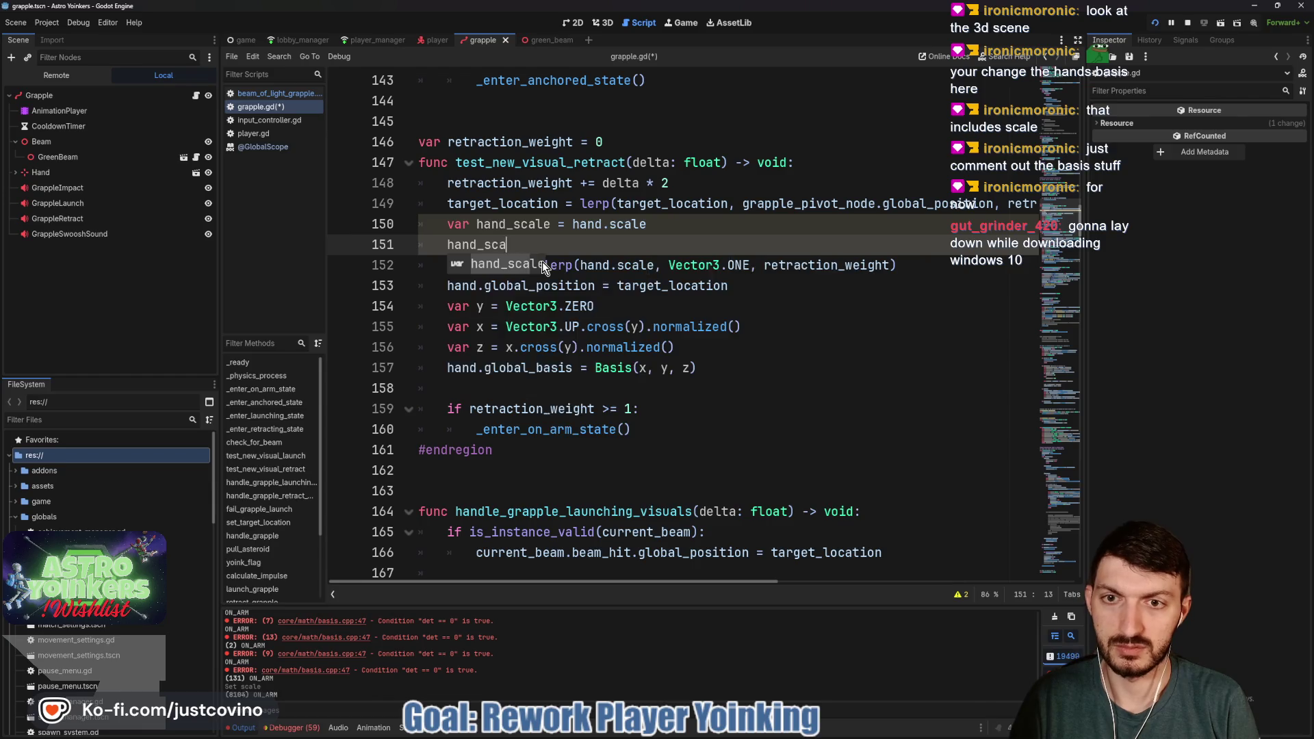
{"action": "type", "text": "le = lerp(h"}
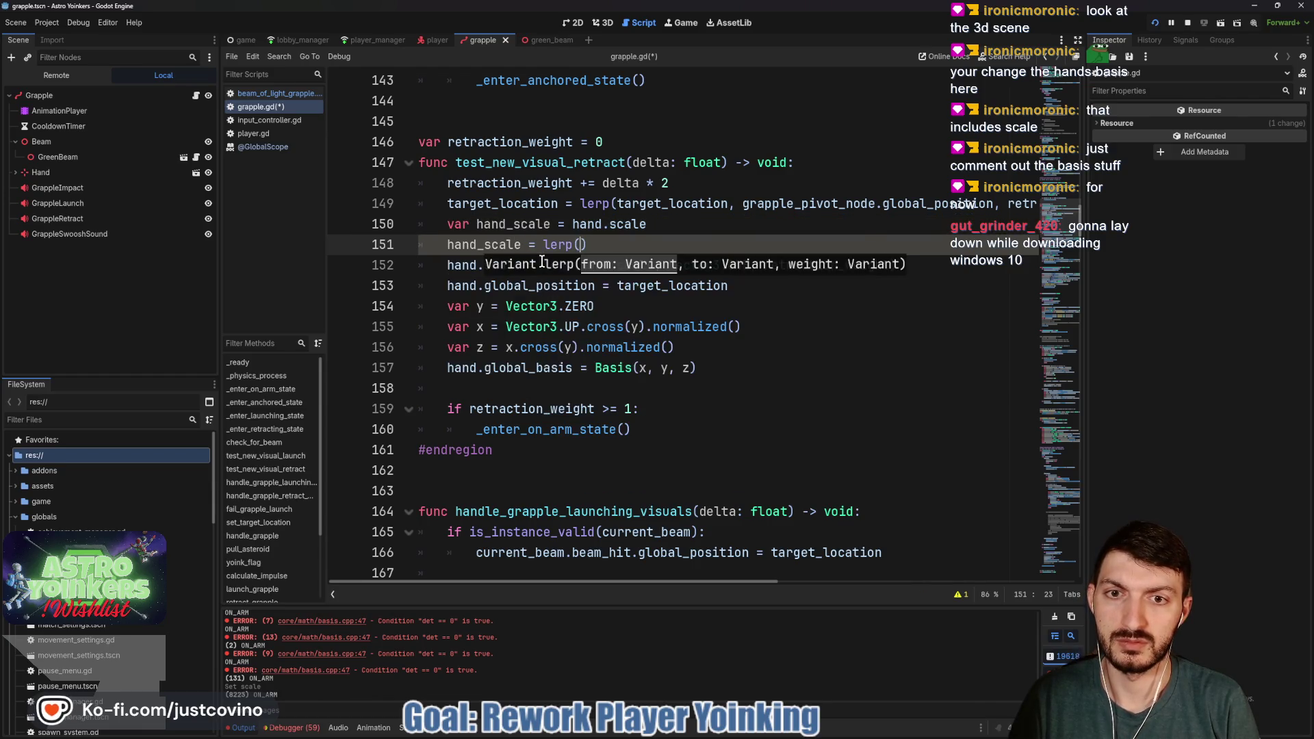
{"action": "type", "text": "and_scale,"}
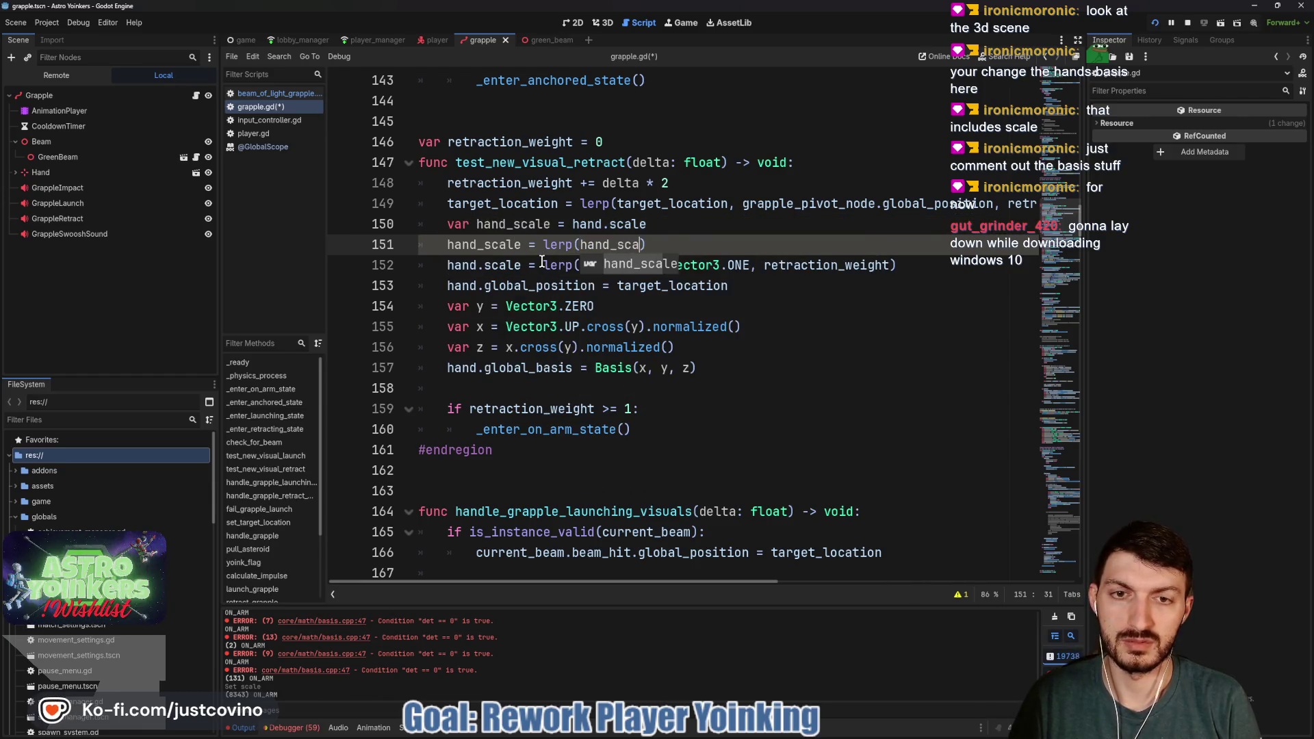
{"action": "type", "text": " Vector3"}
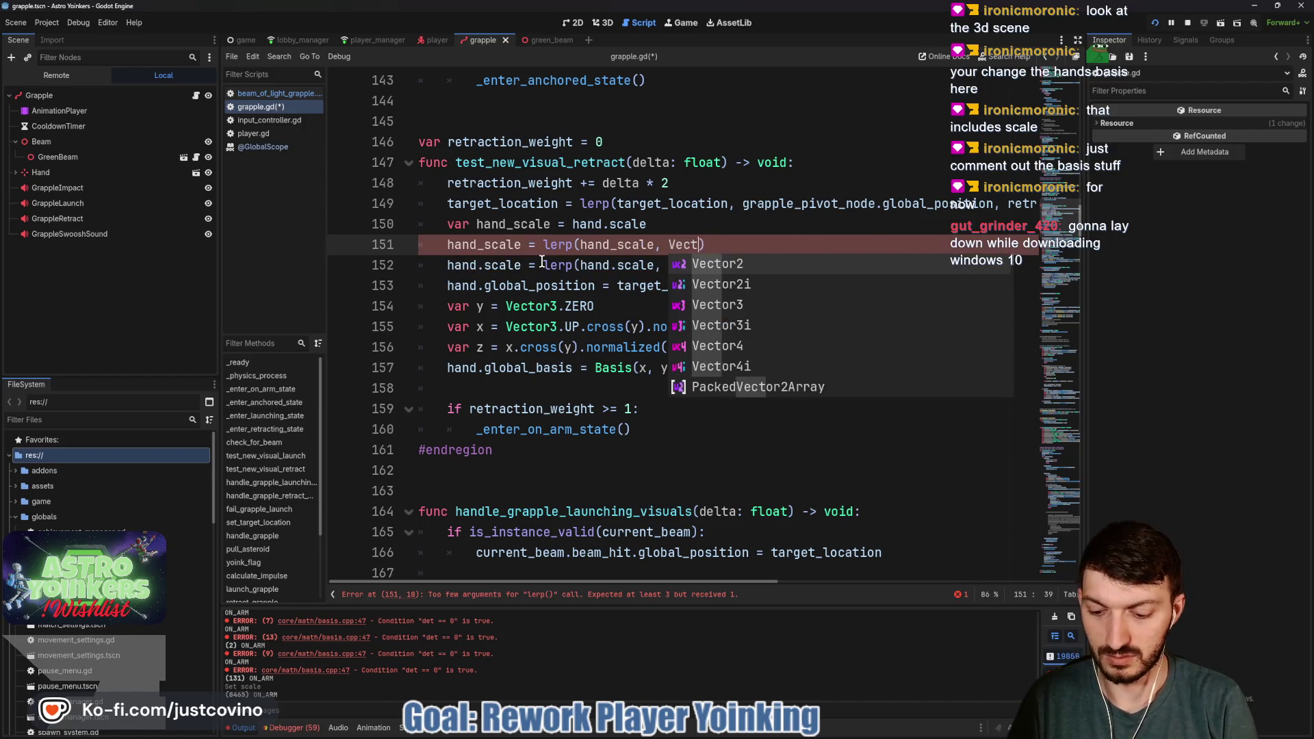
{"action": "type", "text": ".ONE, "}
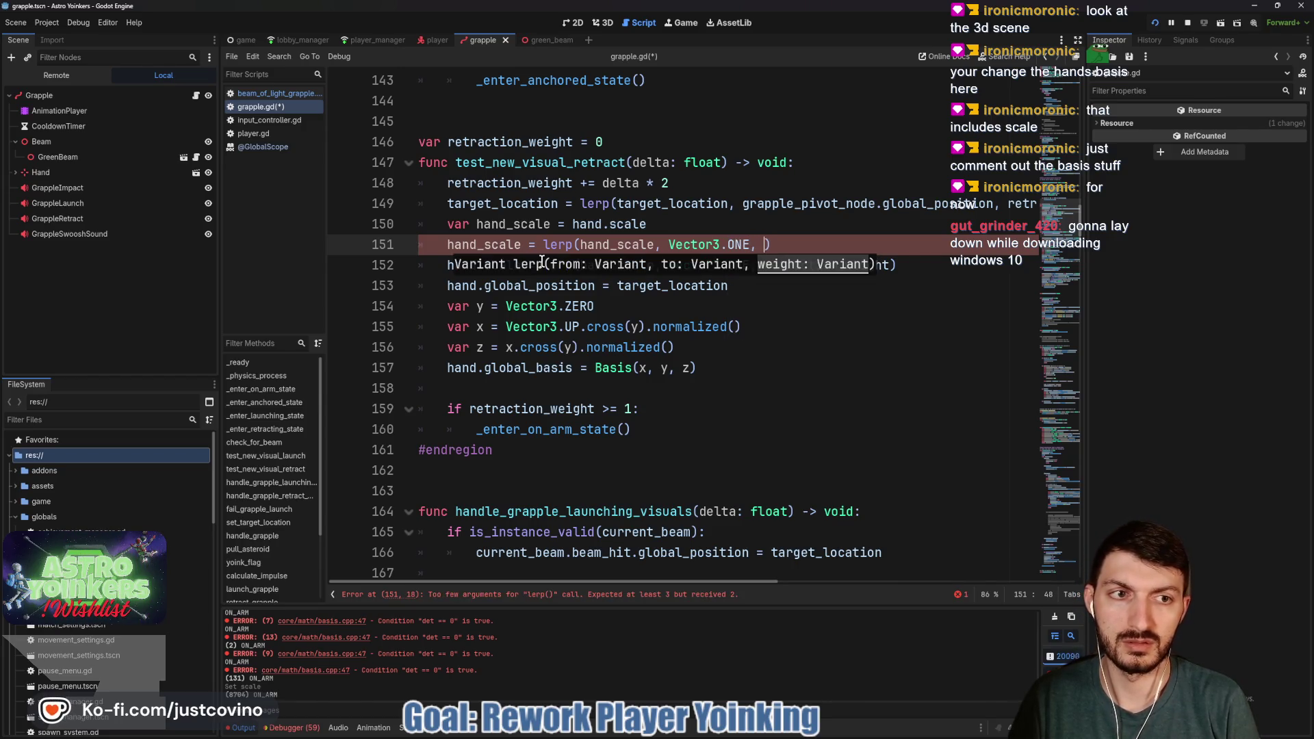
{"action": "type", "text": "retra"}
{"action": "key", "text": "Return"}
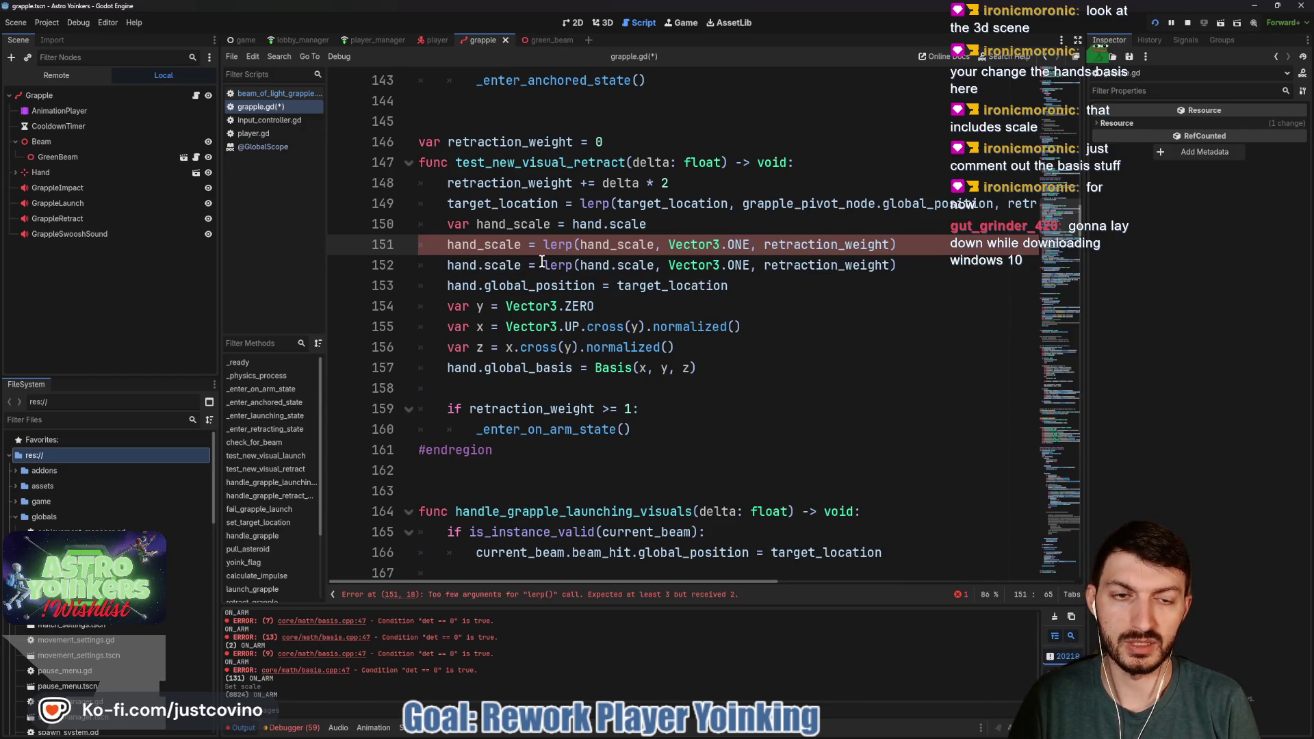
{"action": "left_click_drag", "start_coordinate": [898, 265], "coordinate": [539, 270]}
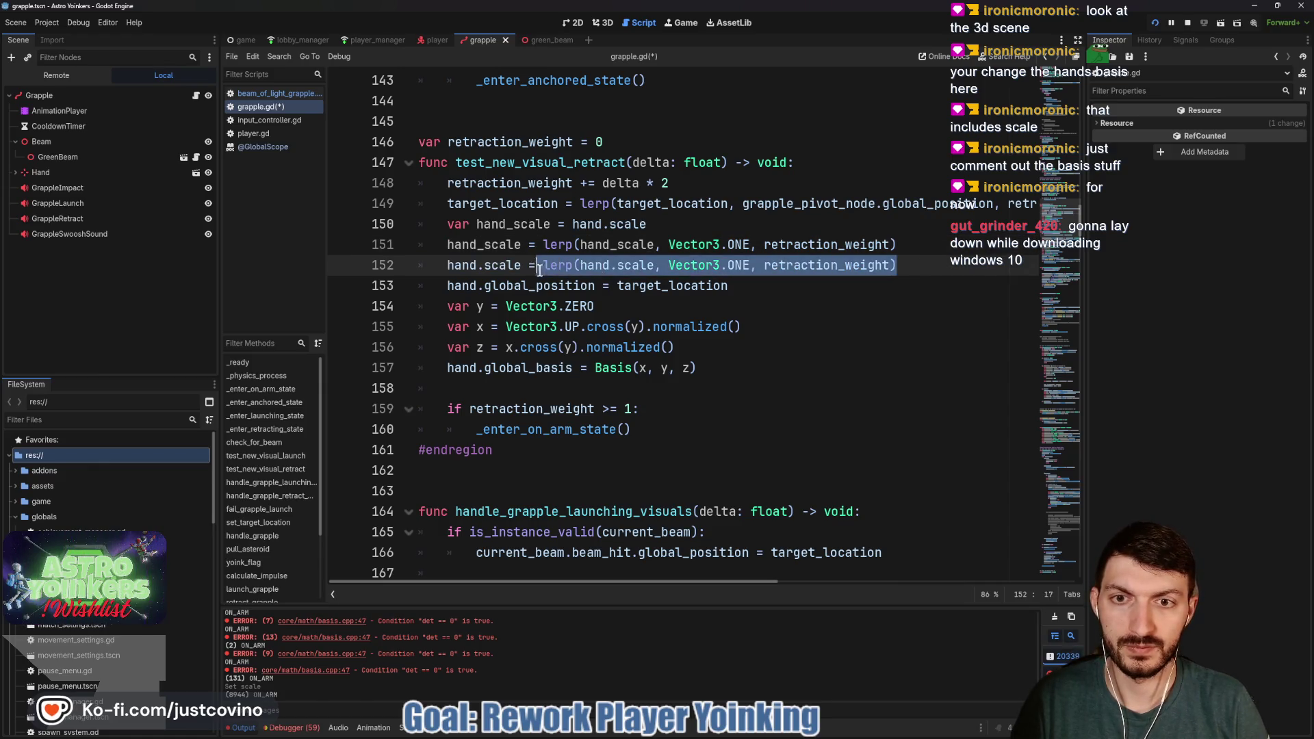
{"action": "type", "text": "hand_scale"}
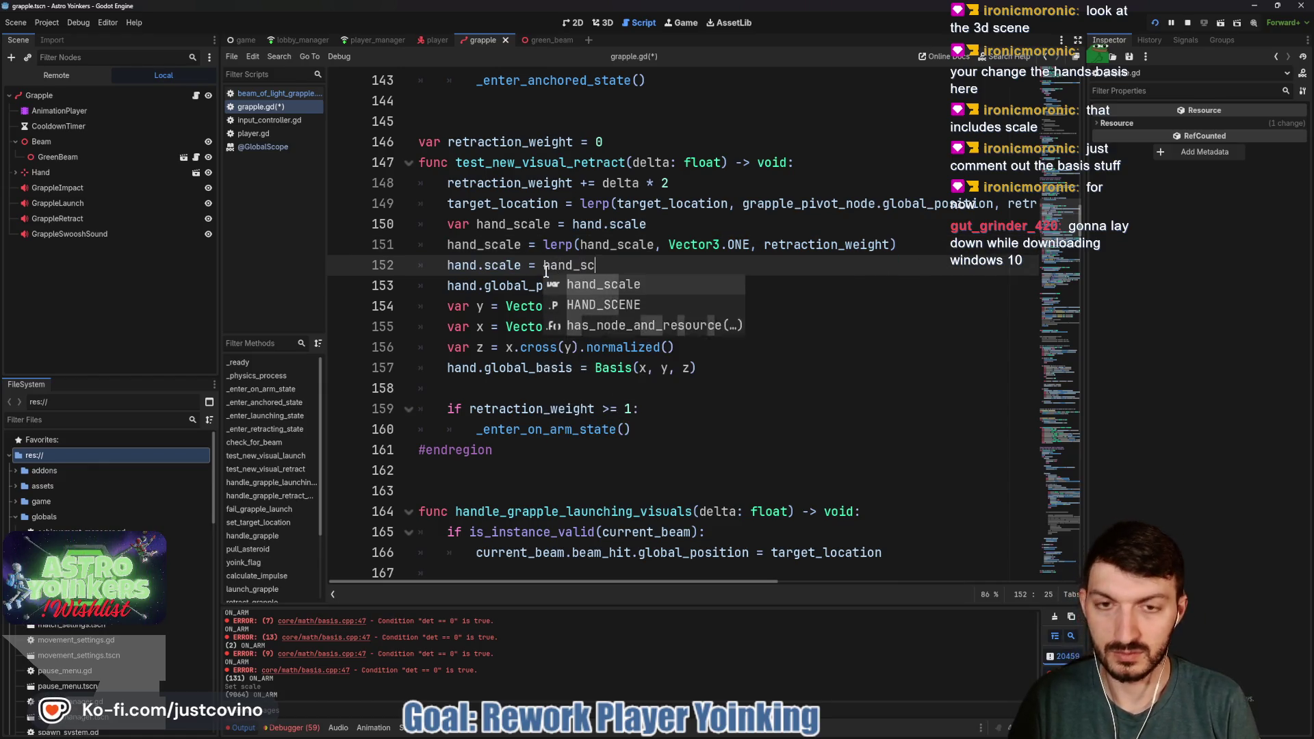
{"action": "key", "text": "ctrl+s"}
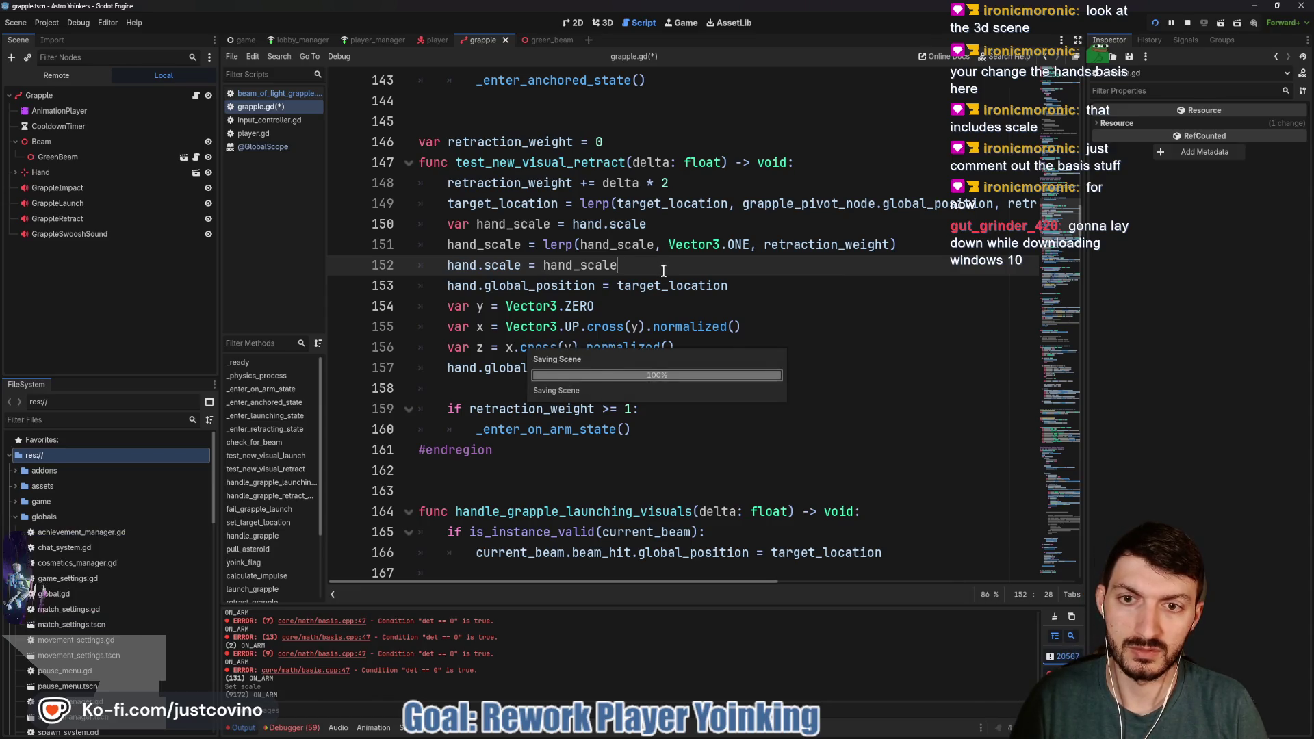
{"action": "left_click", "coordinate": [624, 301]}
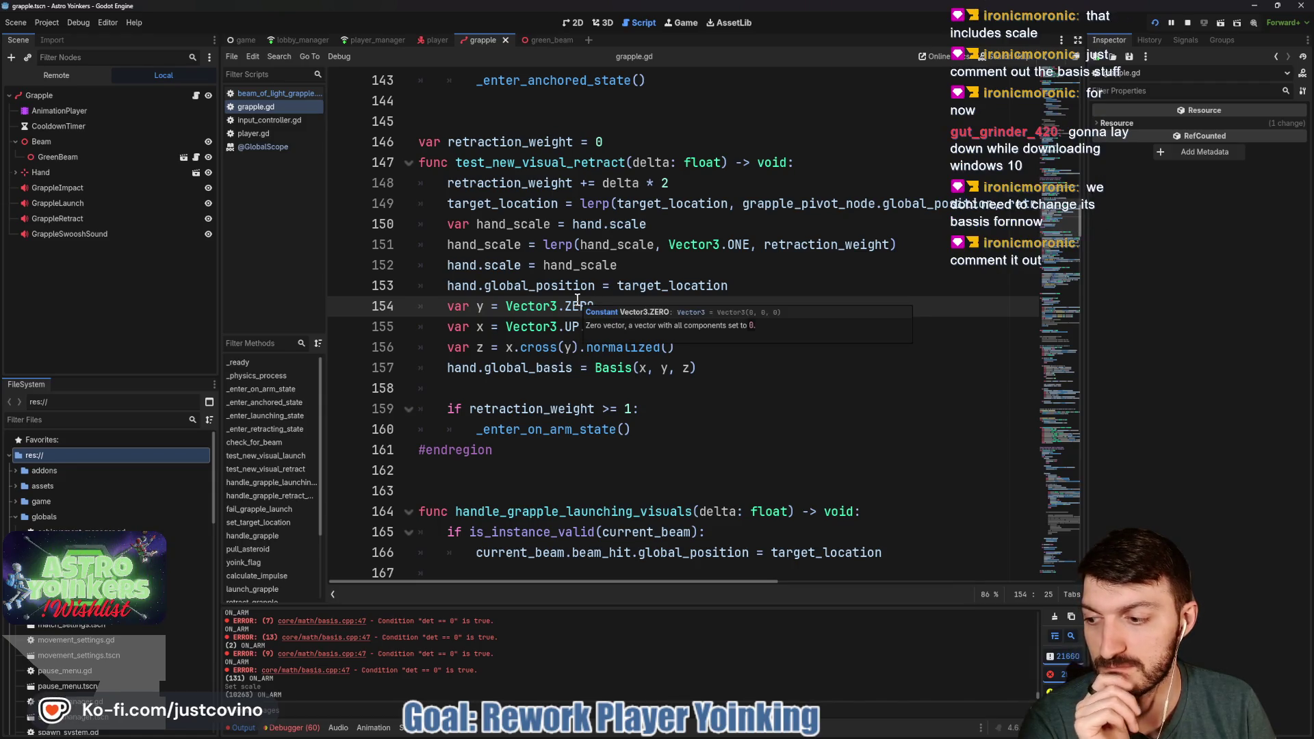
Comment out basis-rebuilding lines 154–157 in test_new_visual_retract with Ctrl+K
{"action": "left_click_drag", "start_coordinate": [696, 370], "coordinate": [419, 306]}
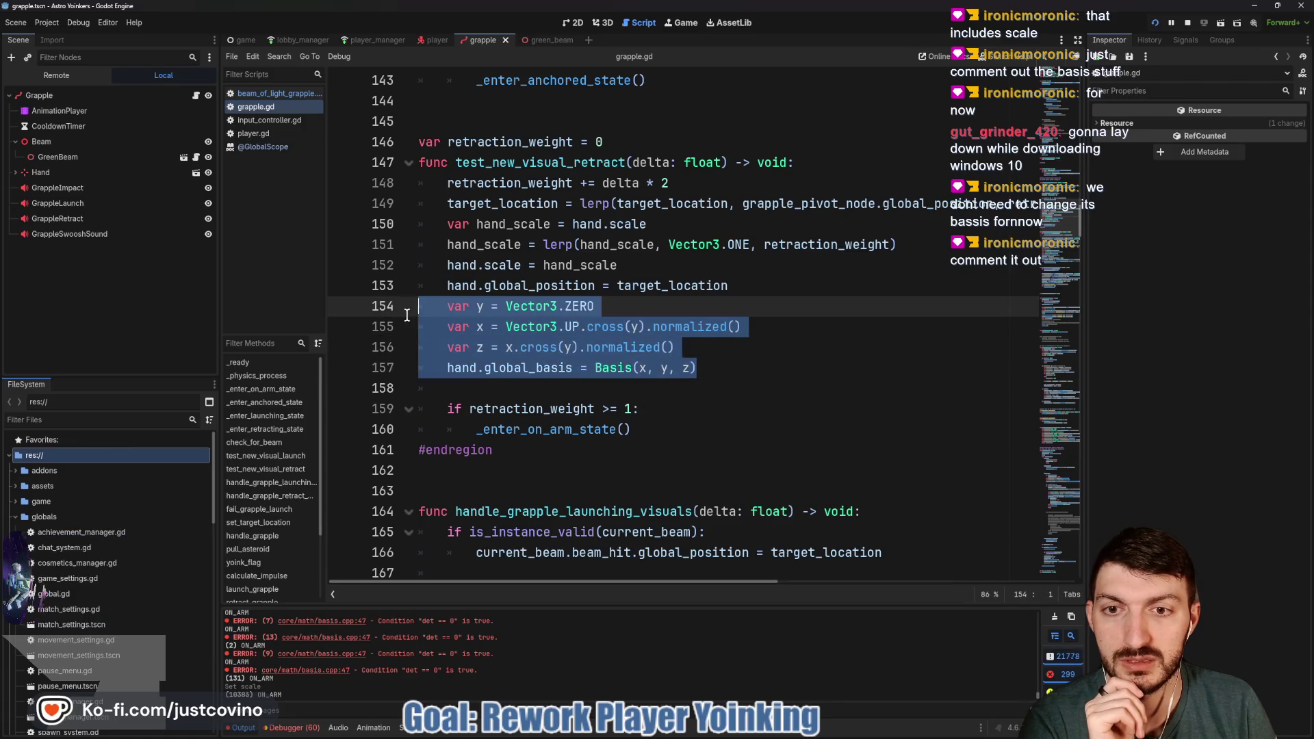
{"action": "key", "text": "ctrl+k"}
{"action": "left_click", "coordinate": [748, 373]}
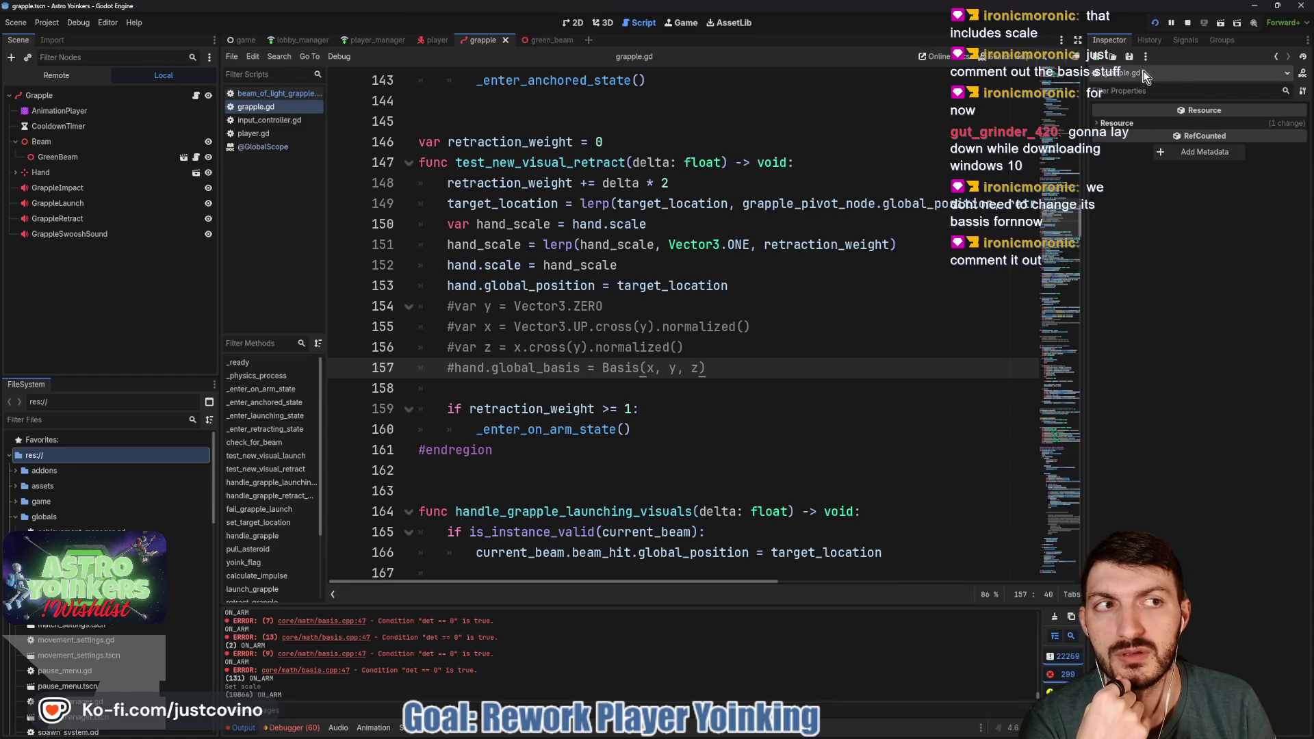
{"action": "mouse_move", "coordinate": [748, 734]}
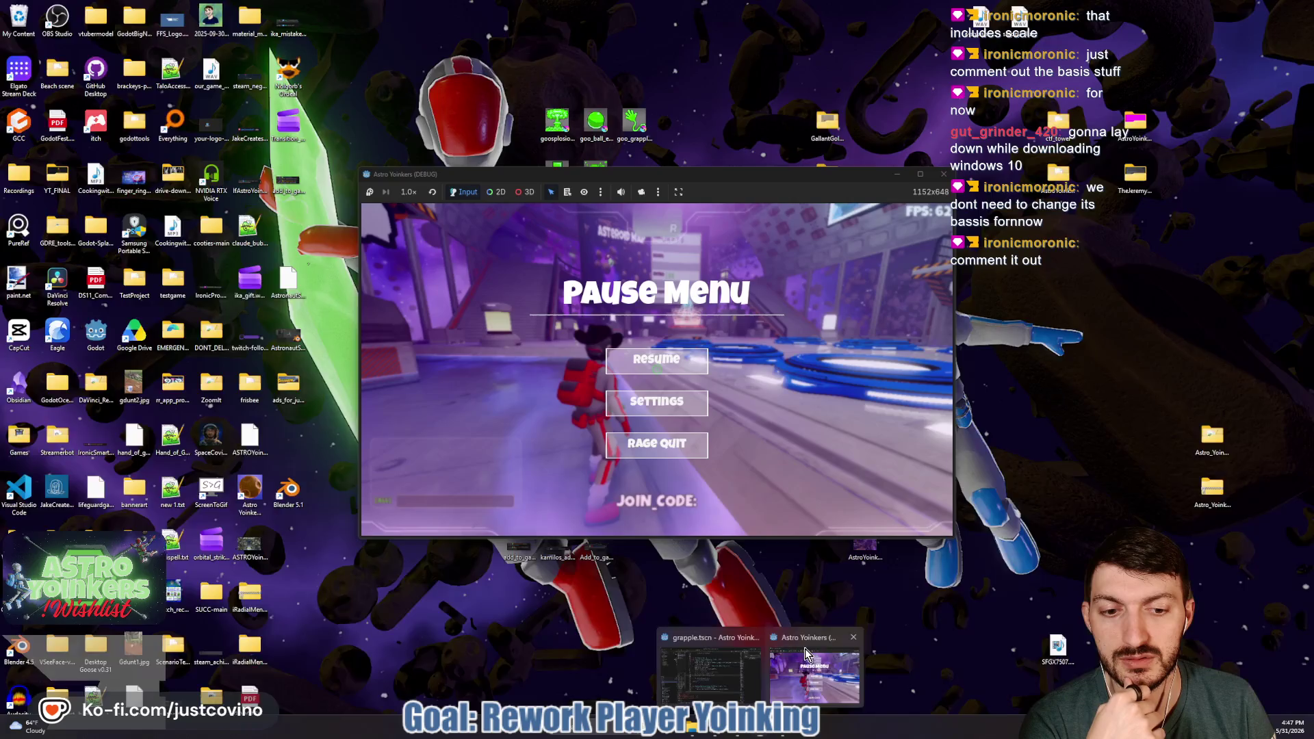
Resume the debug game, fire the grapple seven times at walls and targets, then pause
{"action": "left_click", "coordinate": [759, 668]}
{"action": "left_click", "coordinate": [699, 350]}
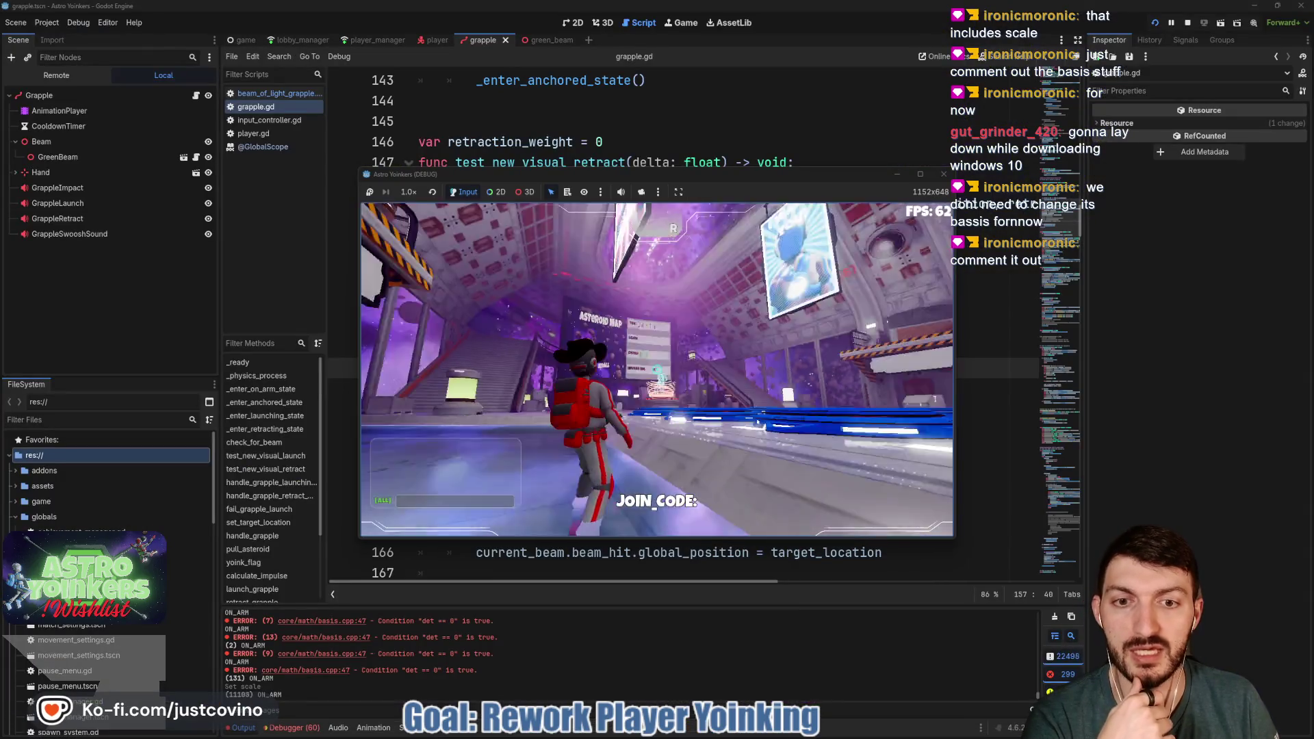
{"action": "left_click", "coordinate": [656, 369]}
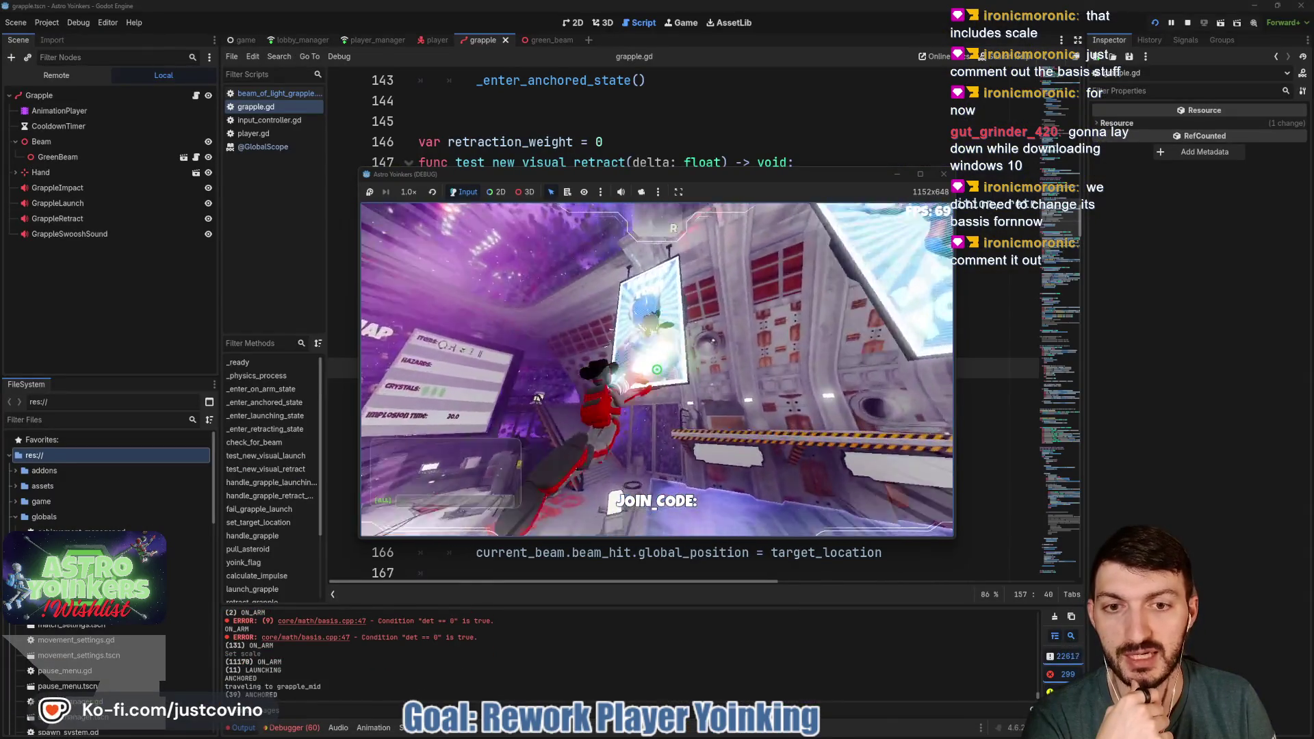
{"action": "left_click", "coordinate": [656, 369]}
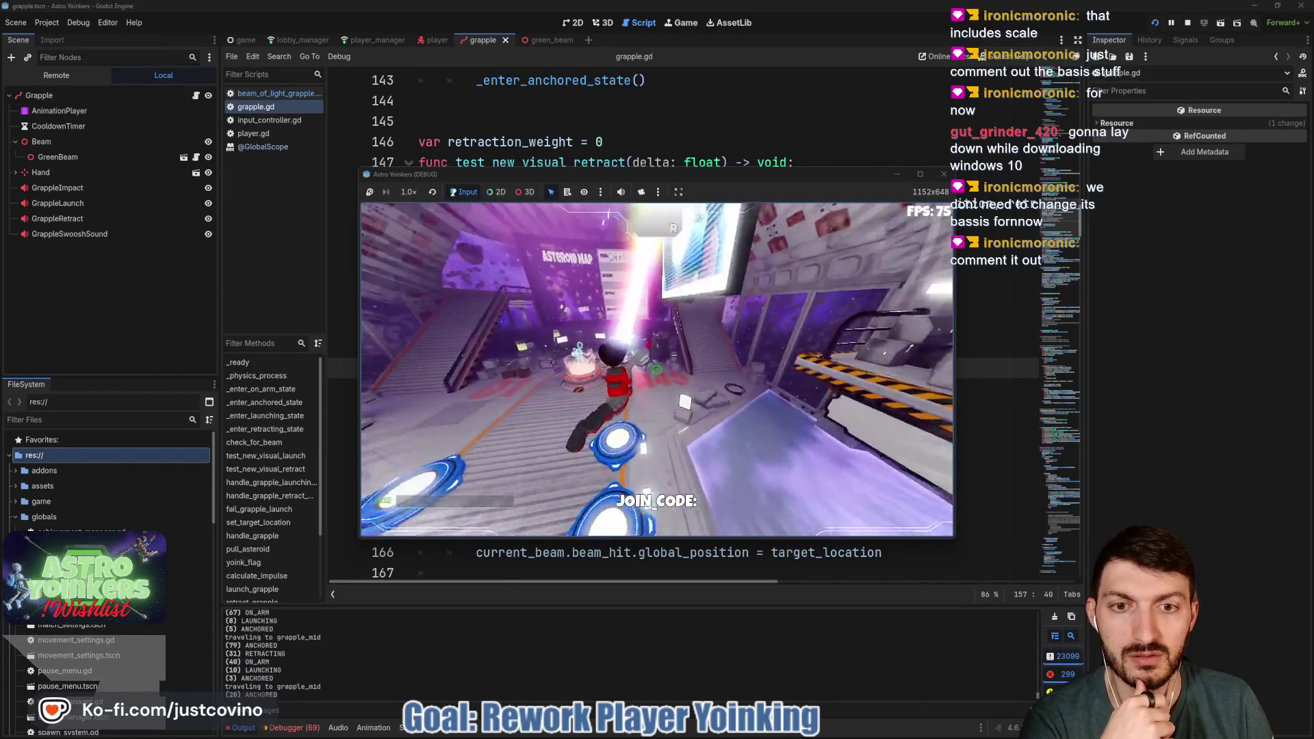
{"action": "left_click", "coordinate": [656, 369]}
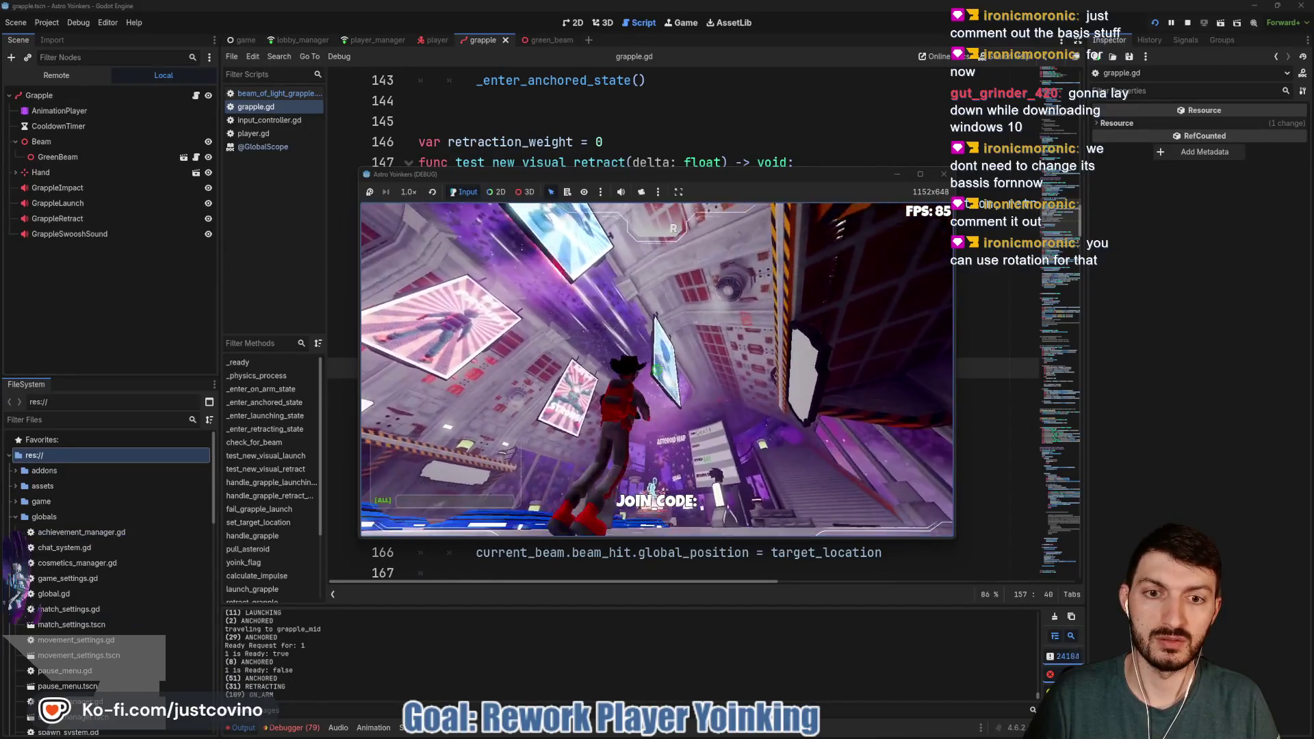
{"action": "left_click", "coordinate": [656, 370]}
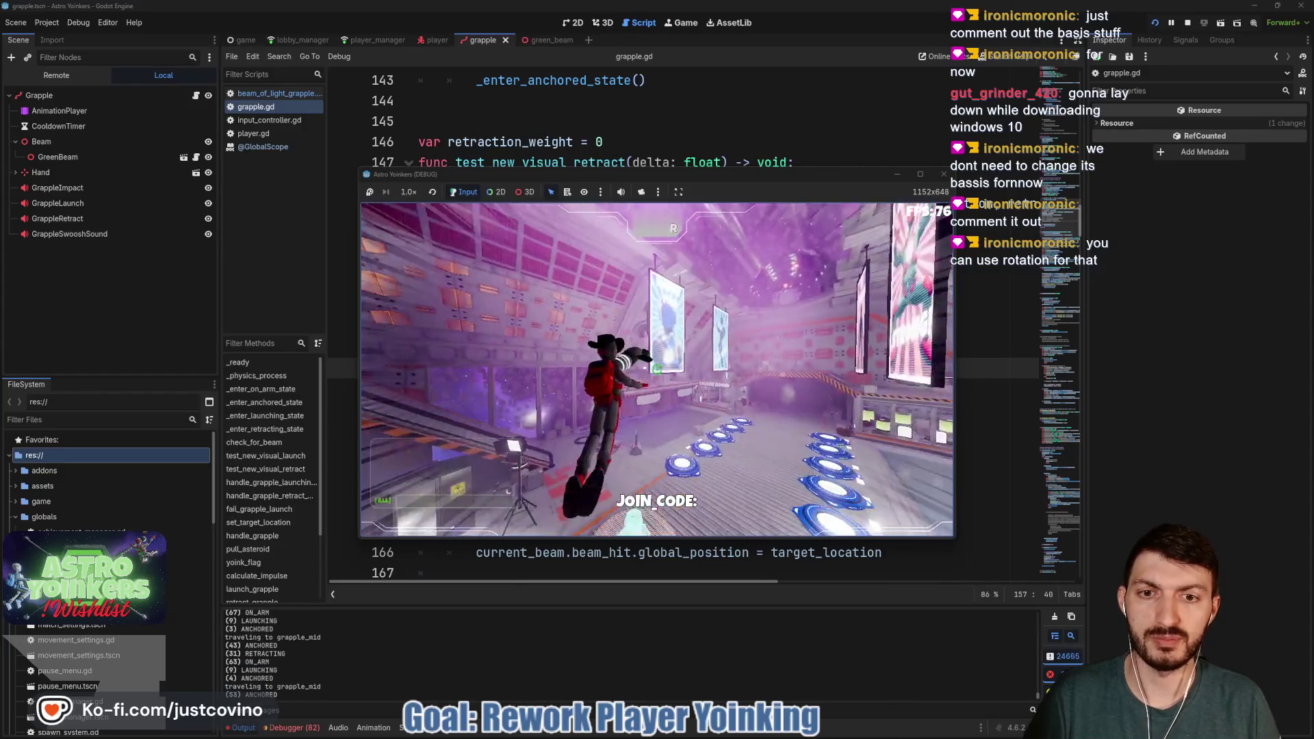
{"action": "left_click", "coordinate": [657, 369]}
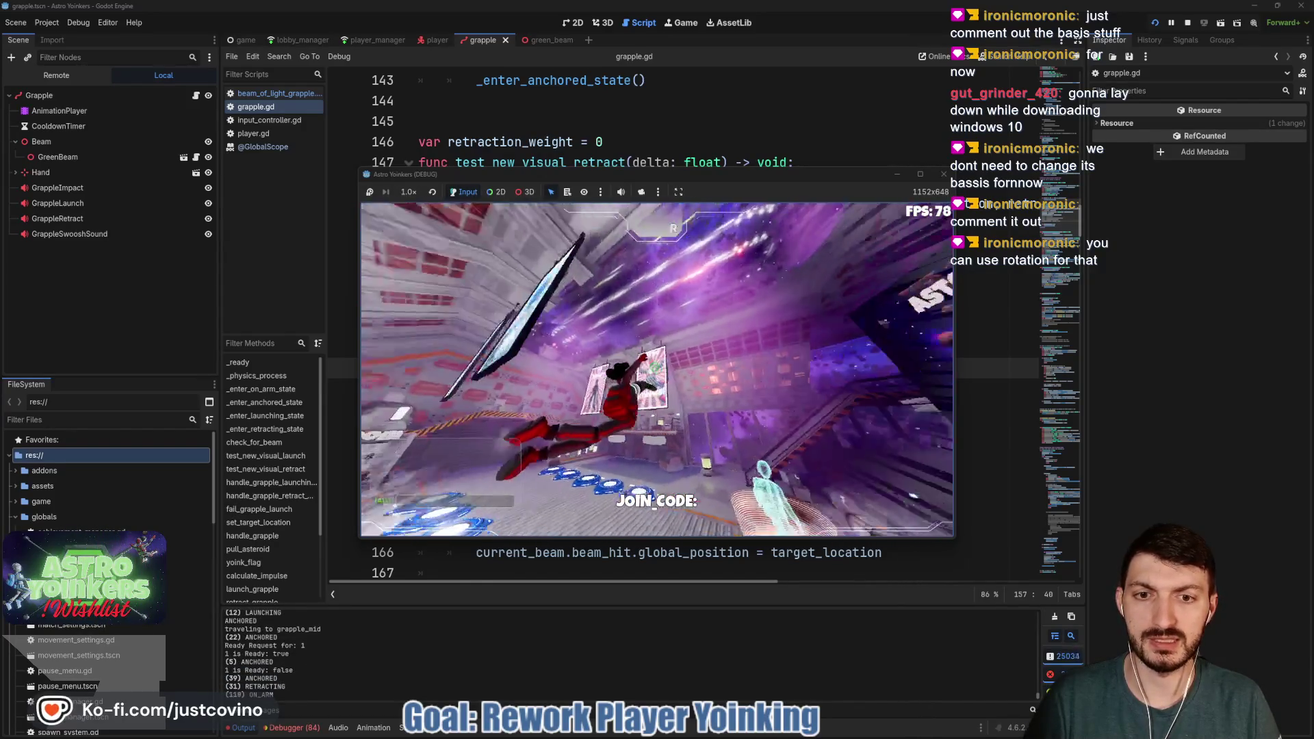
{"action": "left_click", "coordinate": [656, 369]}
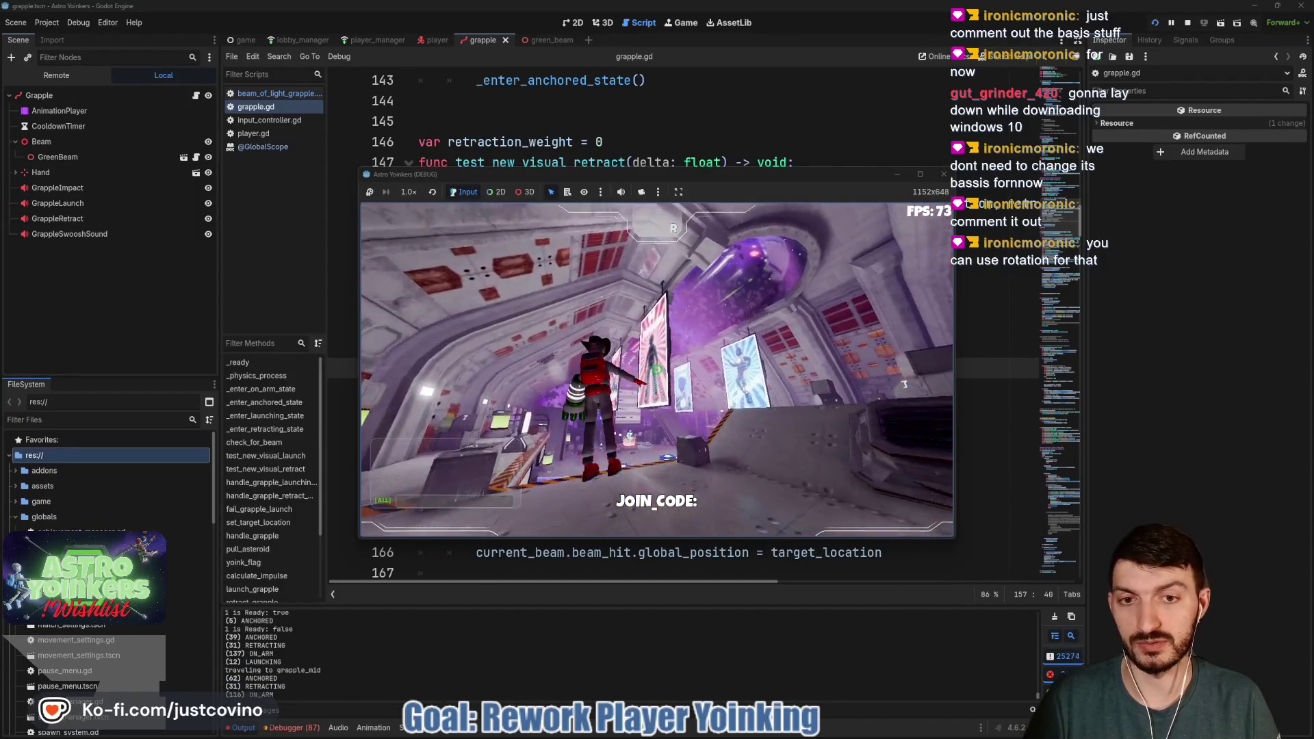
{"action": "left_click", "coordinate": [656, 369]}
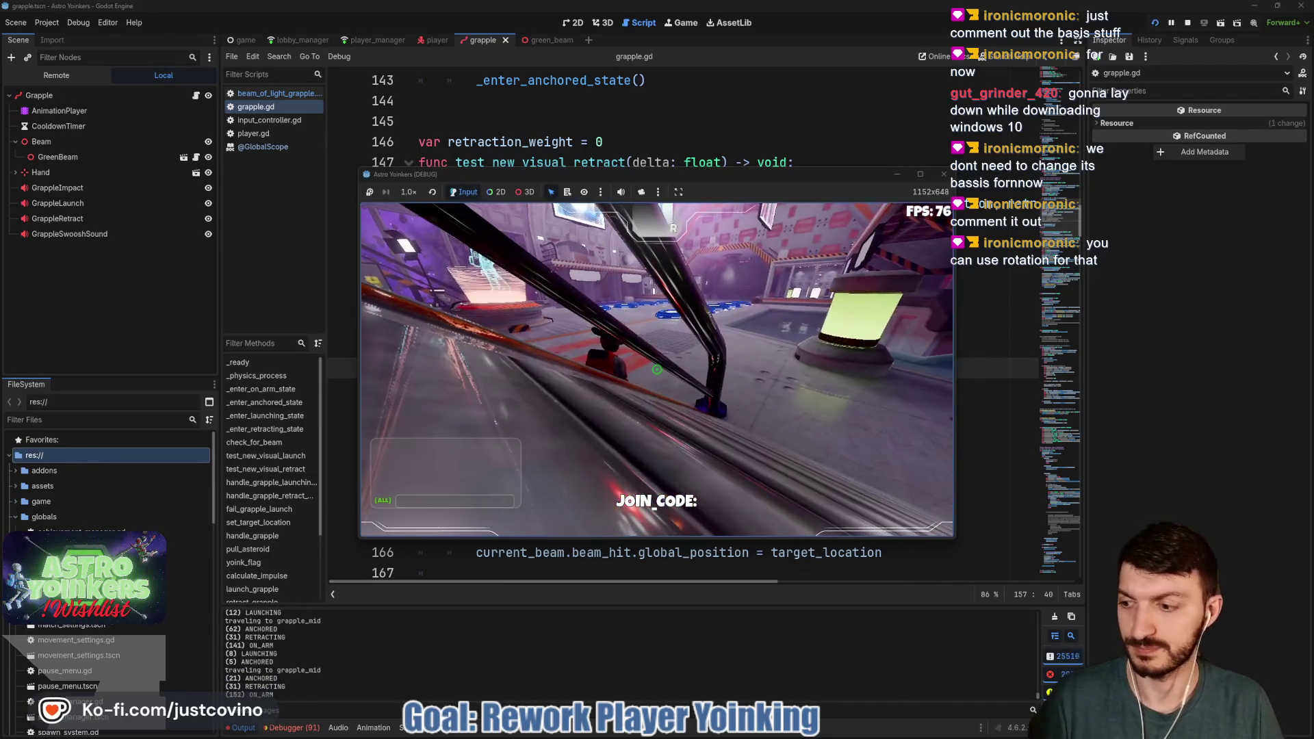
{"action": "key", "text": "Escape"}
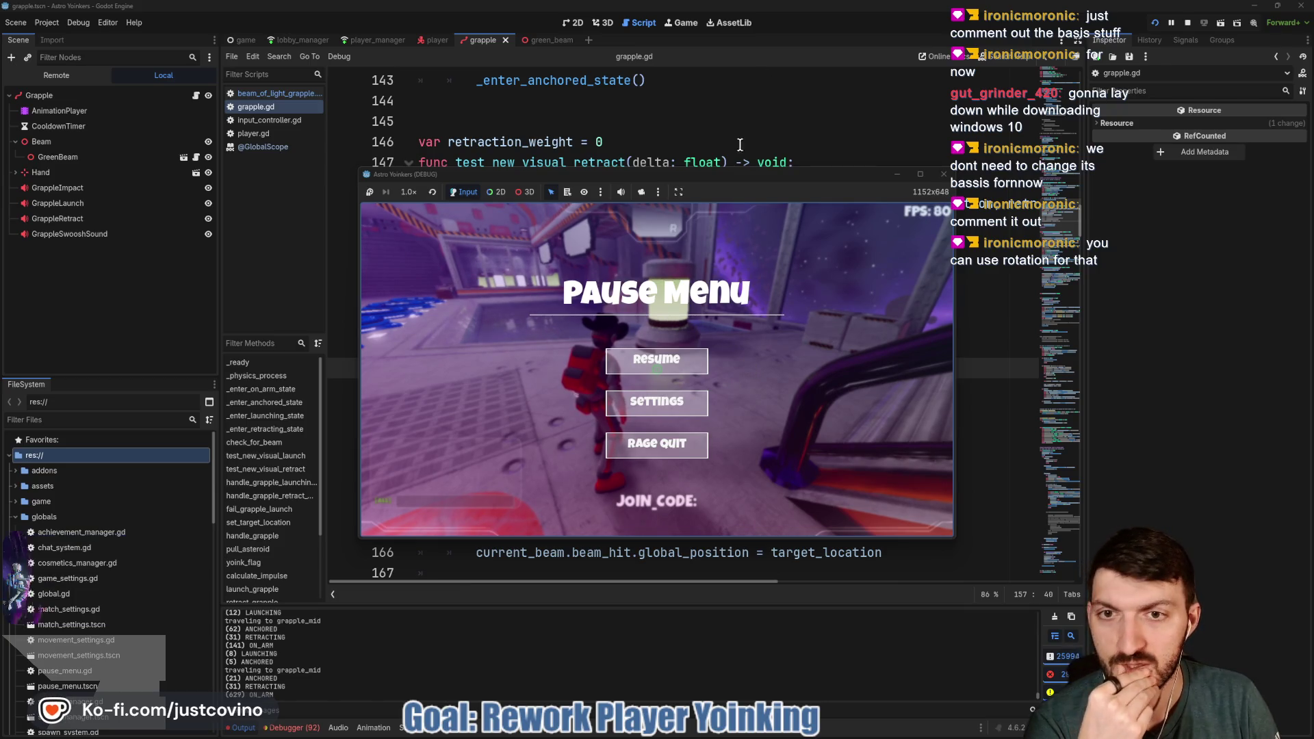
{"action": "left_click", "coordinate": [722, 161]}
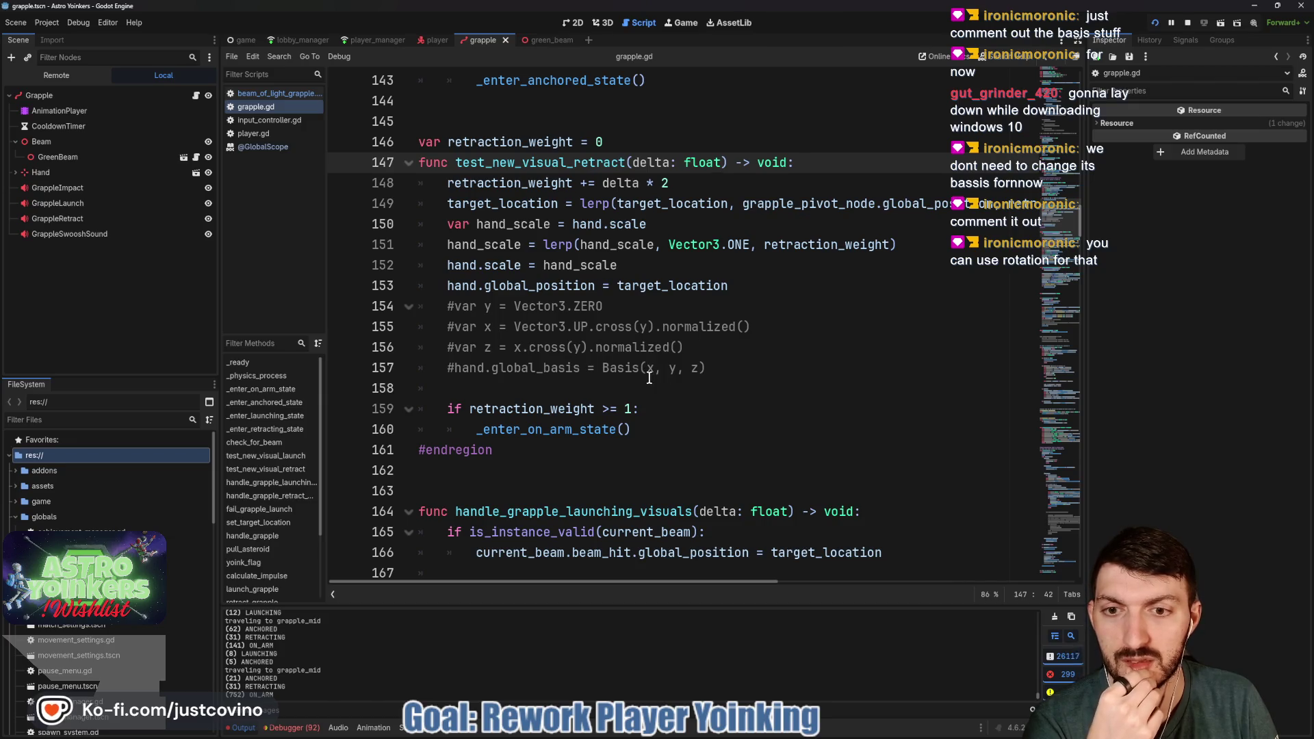
Delete the four commented-out basis lines 154–157 and save grapple.gd
{"action": "left_click", "coordinate": [659, 385]}
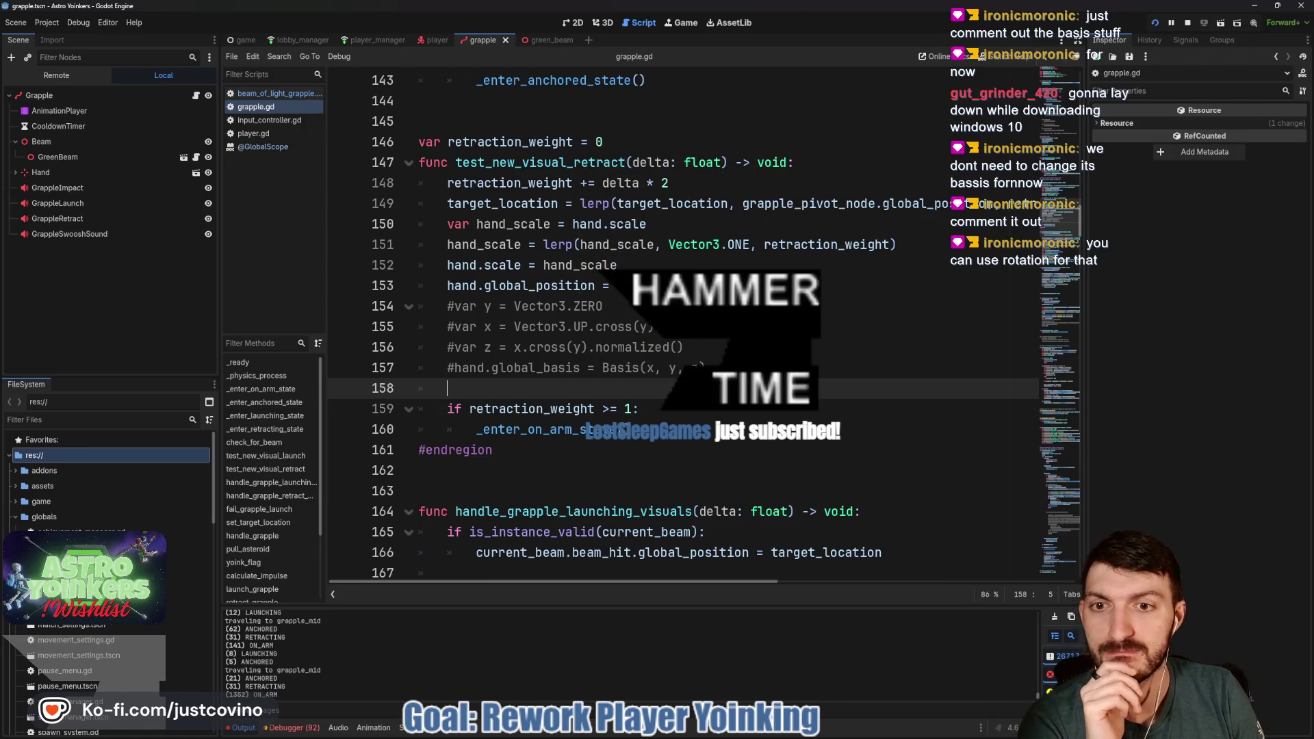
{"action": "mouse_move", "coordinate": [711, 370]}
{"action": "left_mouse_down"}
{"action": "mouse_move", "coordinate": [452, 349]}
{"action": "mouse_move", "coordinate": [419, 305]}
{"action": "left_mouse_up"}
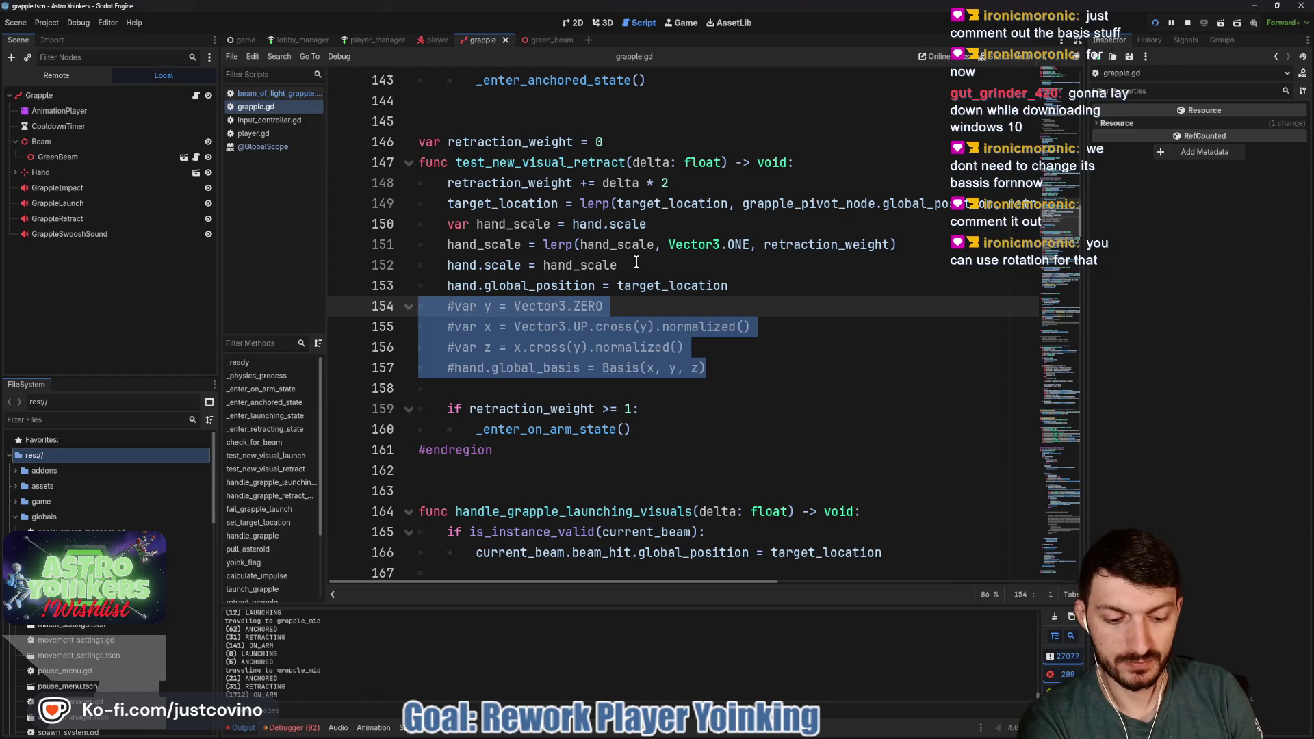
{"action": "key", "text": "BackSpace"}
{"action": "key", "text": "BackSpace"}
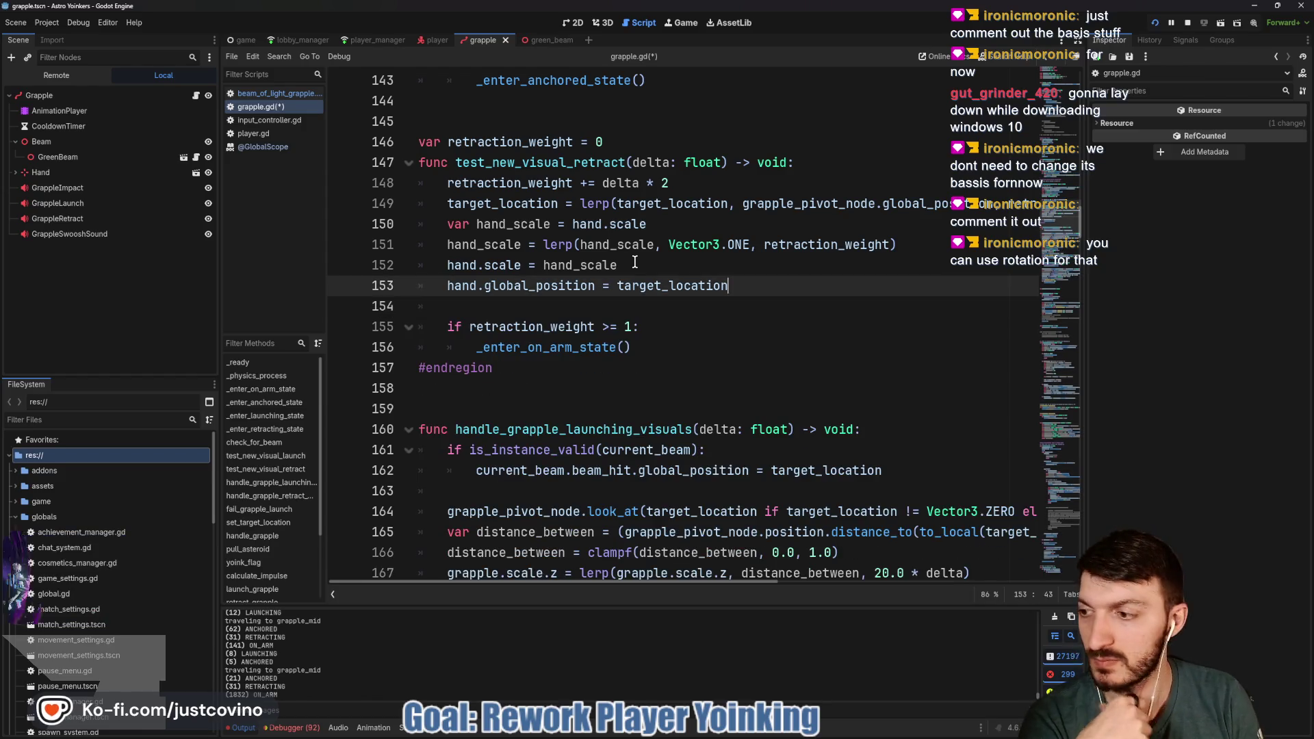
{"action": "key", "text": "ctrl+s"}
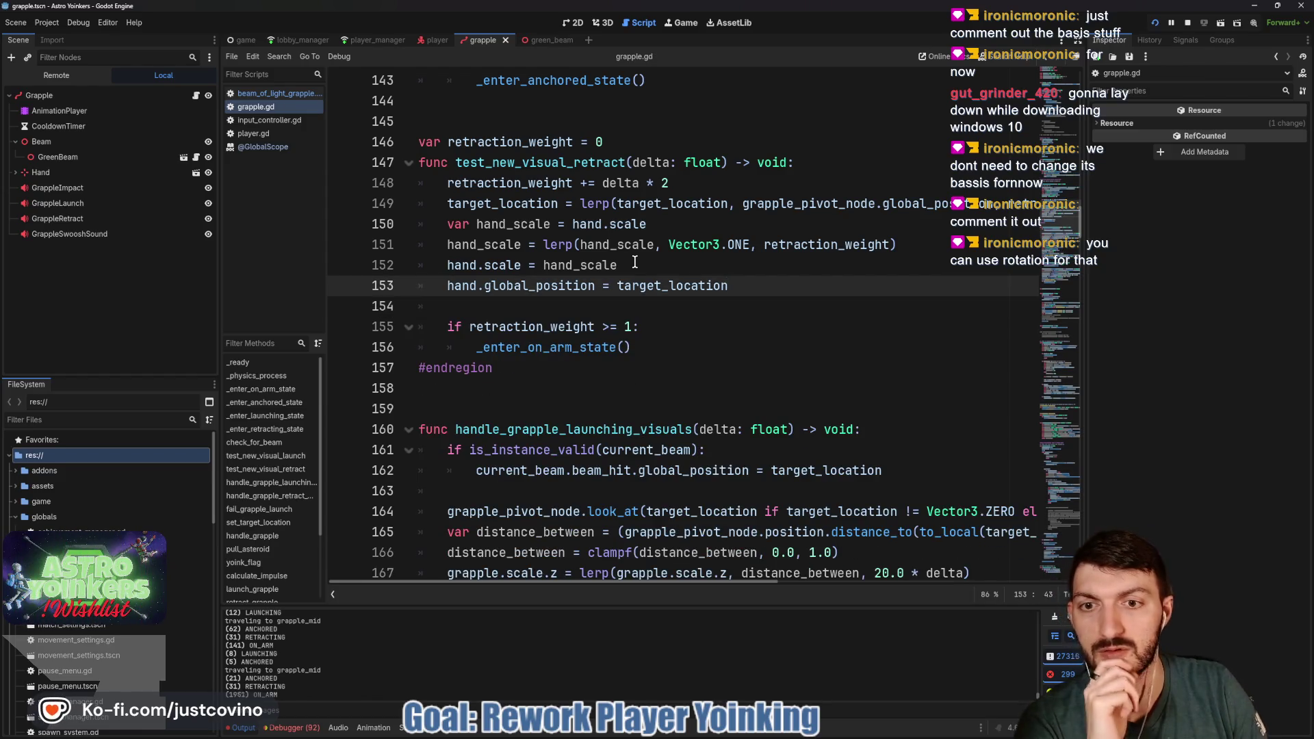
{"action": "left_click", "coordinate": [545, 299]}
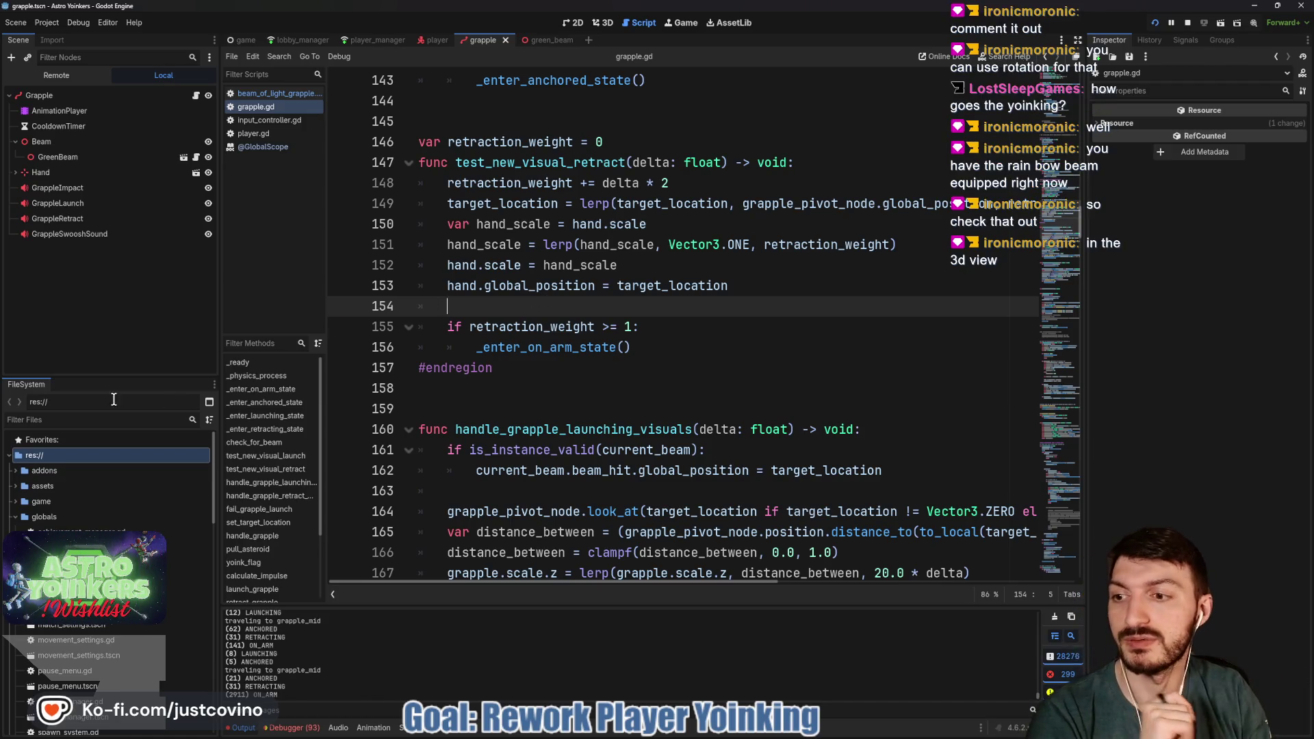
Filter the FileSystem to 'rainb', open rainbow_beam.tscn, and frame the beam in 3D
{"action": "type", "text": "rainbow"}
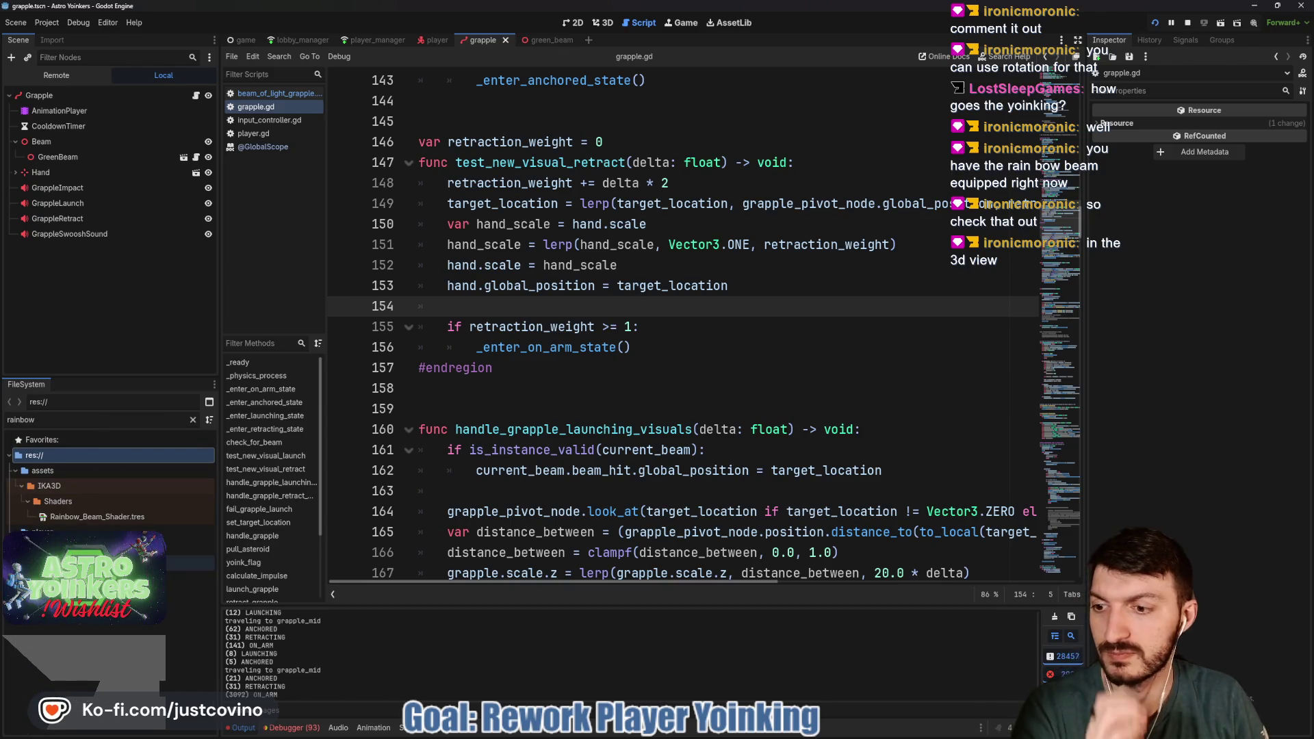
{"action": "double_click", "coordinate": [190, 578]}
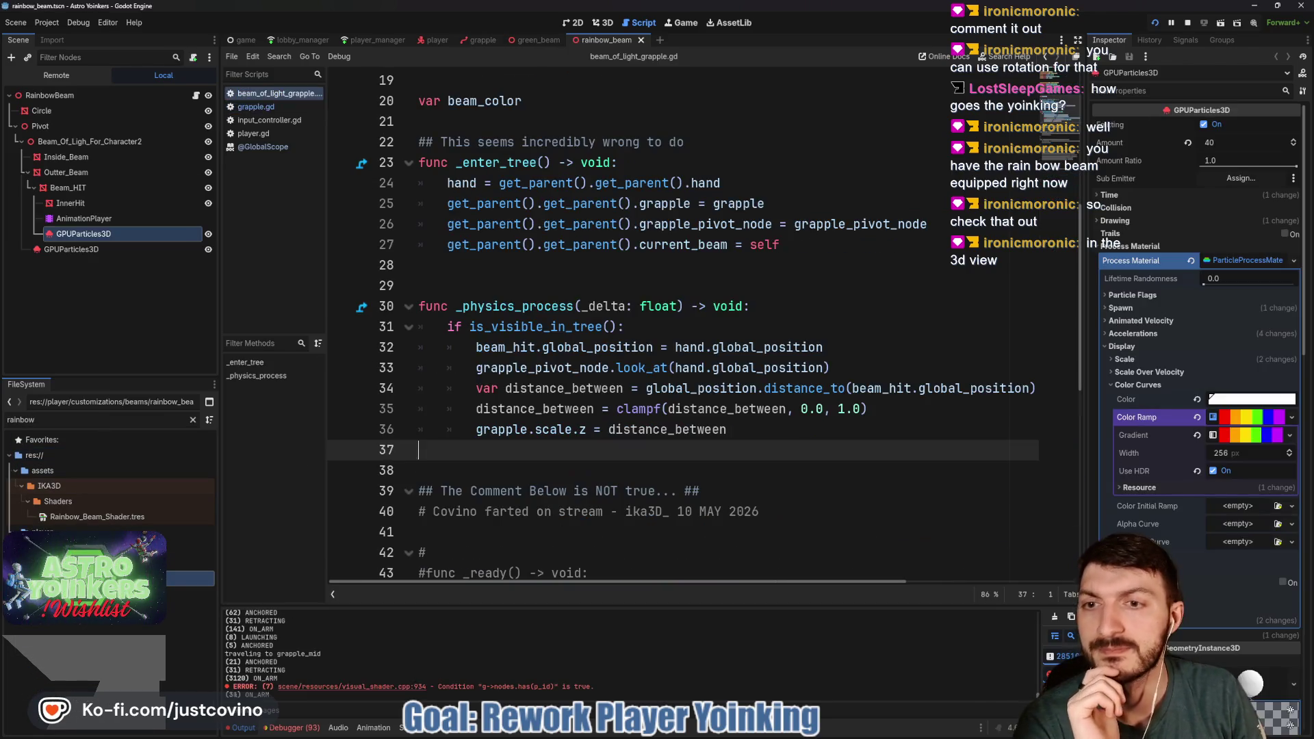
{"action": "left_click", "coordinate": [602, 23]}
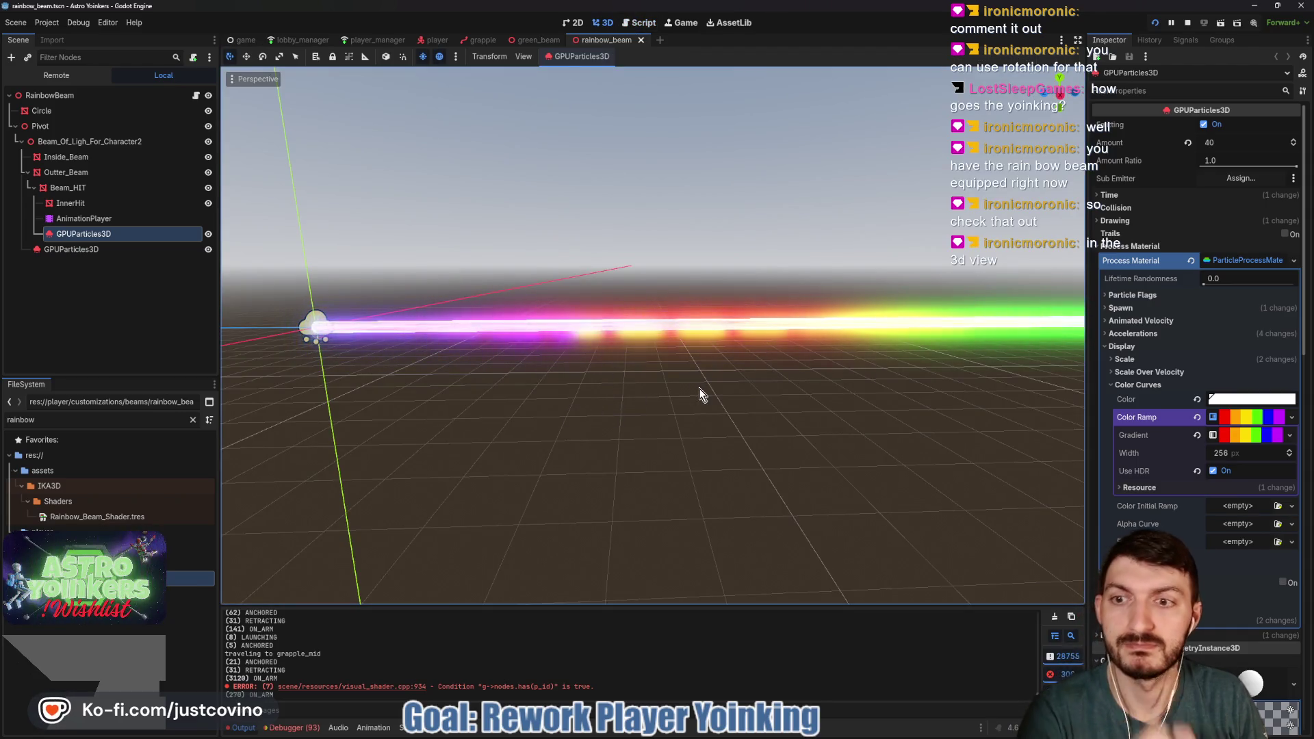
{"action": "key", "text": "f"}
{"action": "mouse_move", "coordinate": [650, 342]}
{"action": "left_mouse_down"}
{"action": "mouse_move", "coordinate": [362, 339]}
{"action": "mouse_move", "coordinate": [707, 395]}
{"action": "left_mouse_up"}
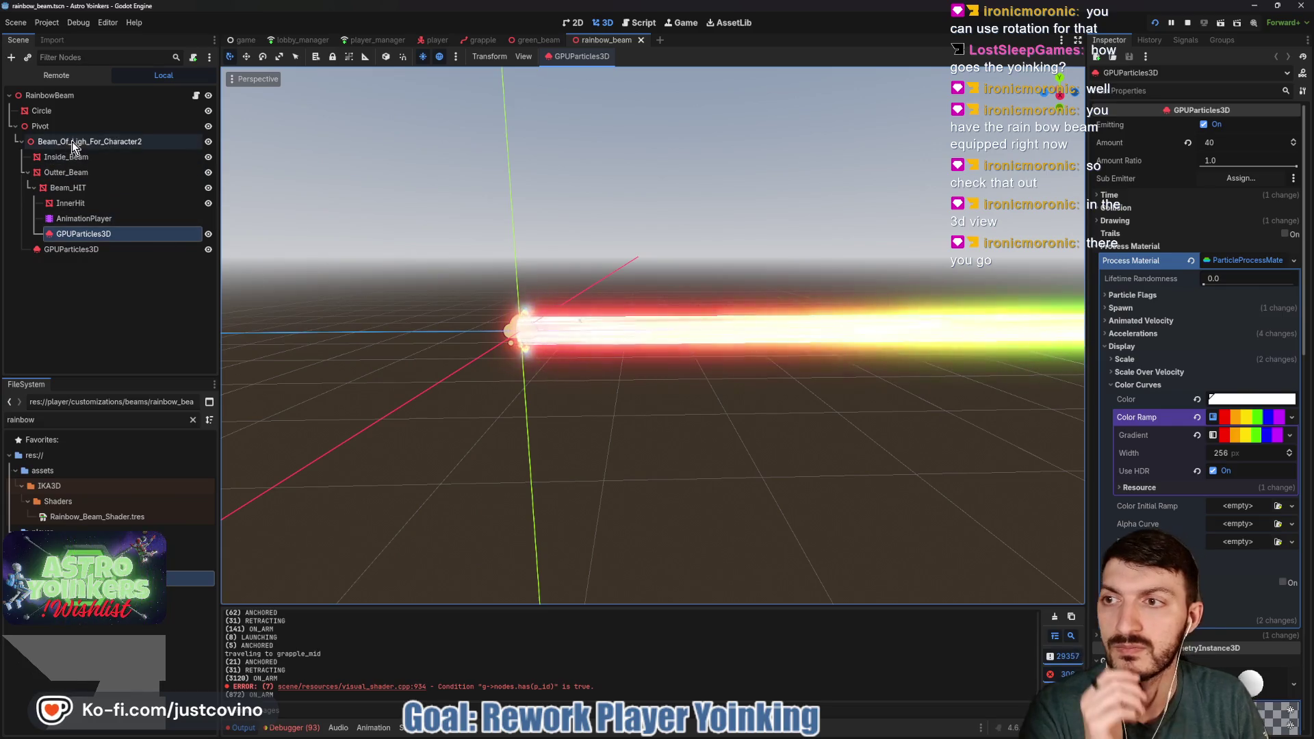
Select RainbowBeam and expand its For Parent Ref and For Color Changes assignments
{"action": "left_click", "coordinate": [54, 96]}
{"action": "left_click", "coordinate": [1179, 134]}
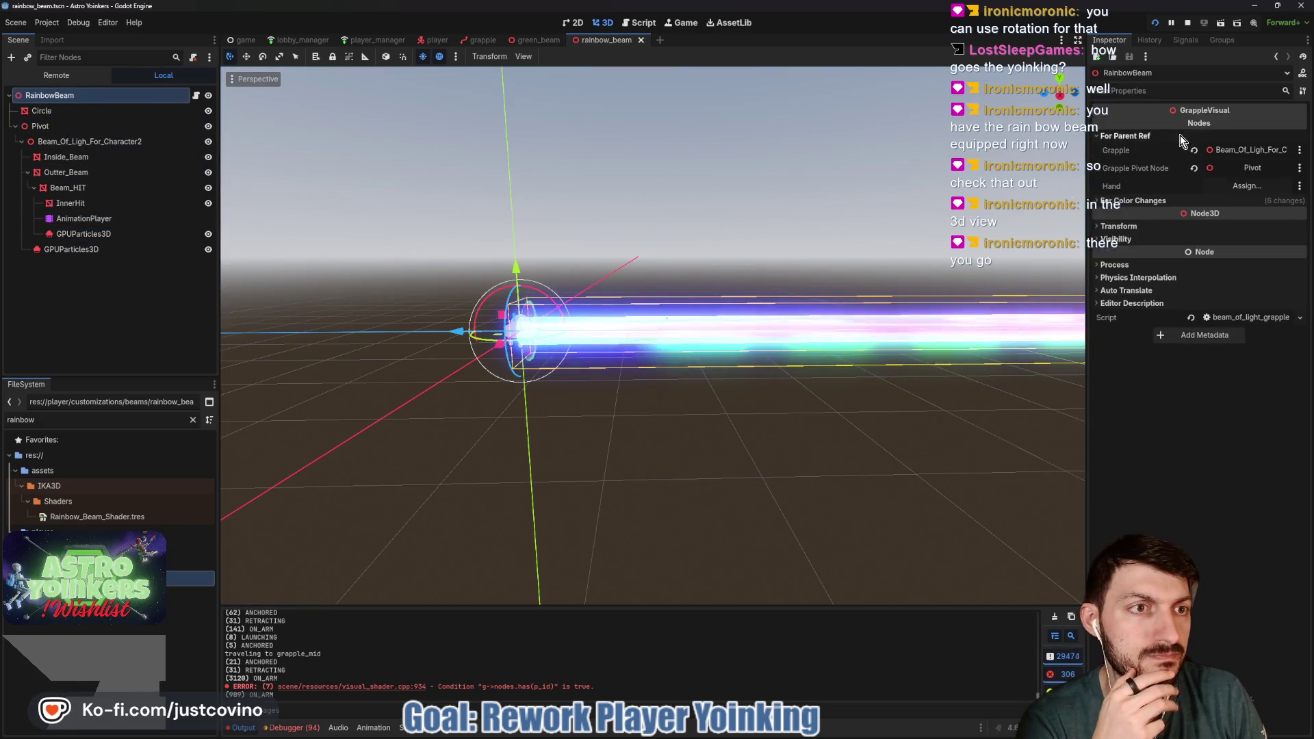
{"action": "left_click", "coordinate": [1135, 200]}
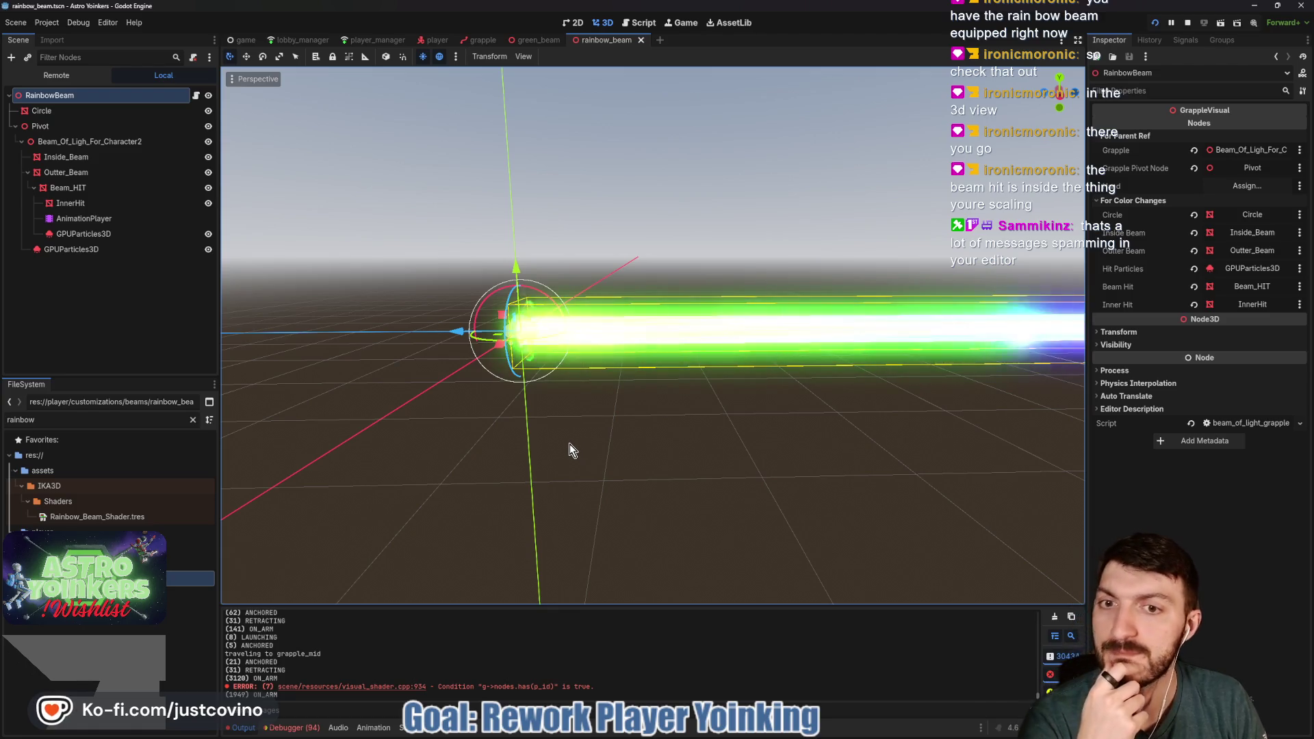
{"action": "left_click", "coordinate": [85, 145]}
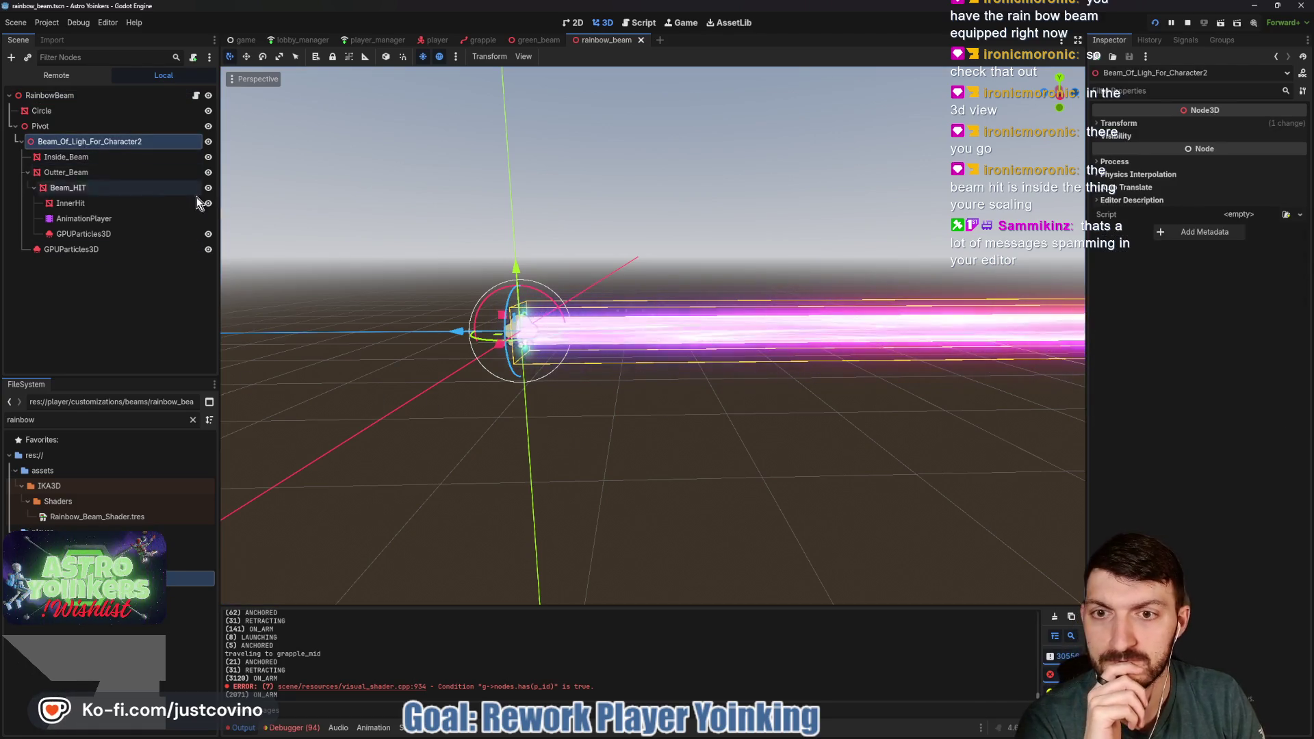
Try a smaller Scale z on Beam_Of_Ligh_For_Character2, then revert it to 1.0
{"action": "left_click", "coordinate": [1119, 123]}
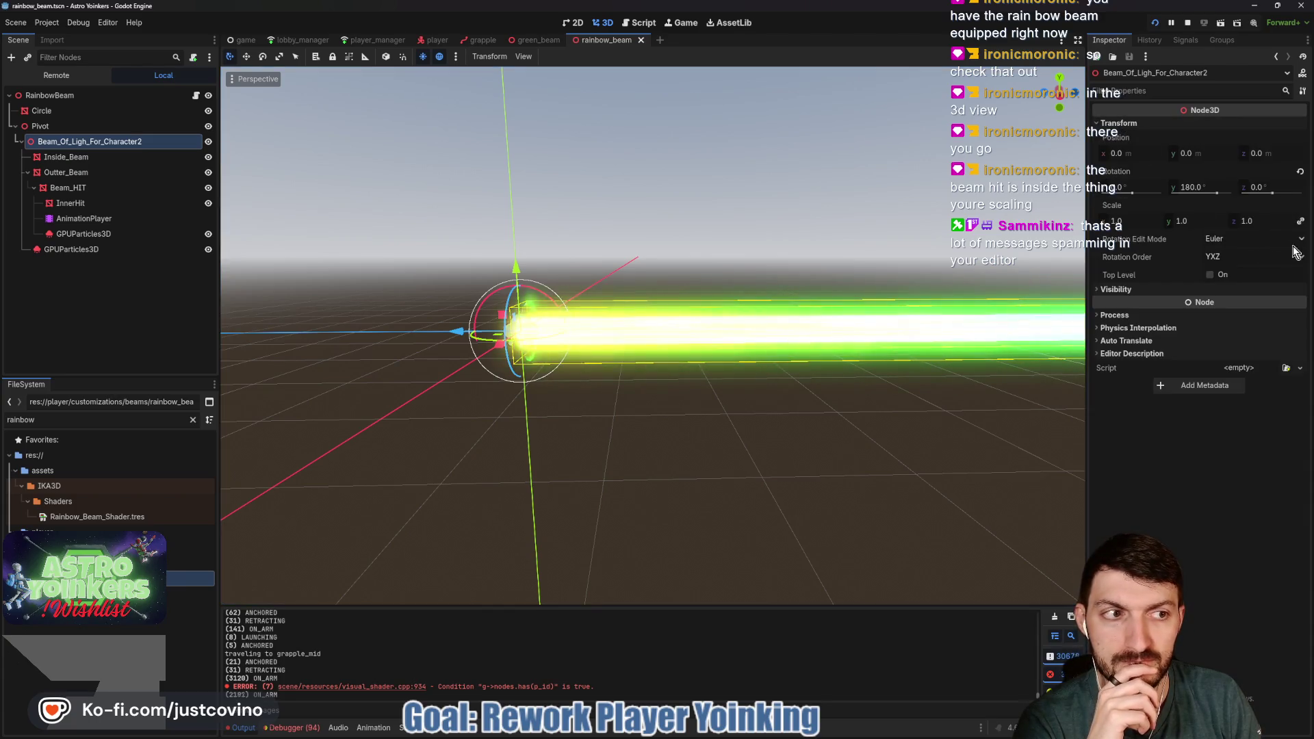
{"action": "mouse_move", "coordinate": [1252, 221]}
{"action": "left_mouse_down"}
{"action": "mouse_move", "coordinate": [1224, 221]}
{"action": "mouse_move", "coordinate": [1259, 221]}
{"action": "left_mouse_up"}
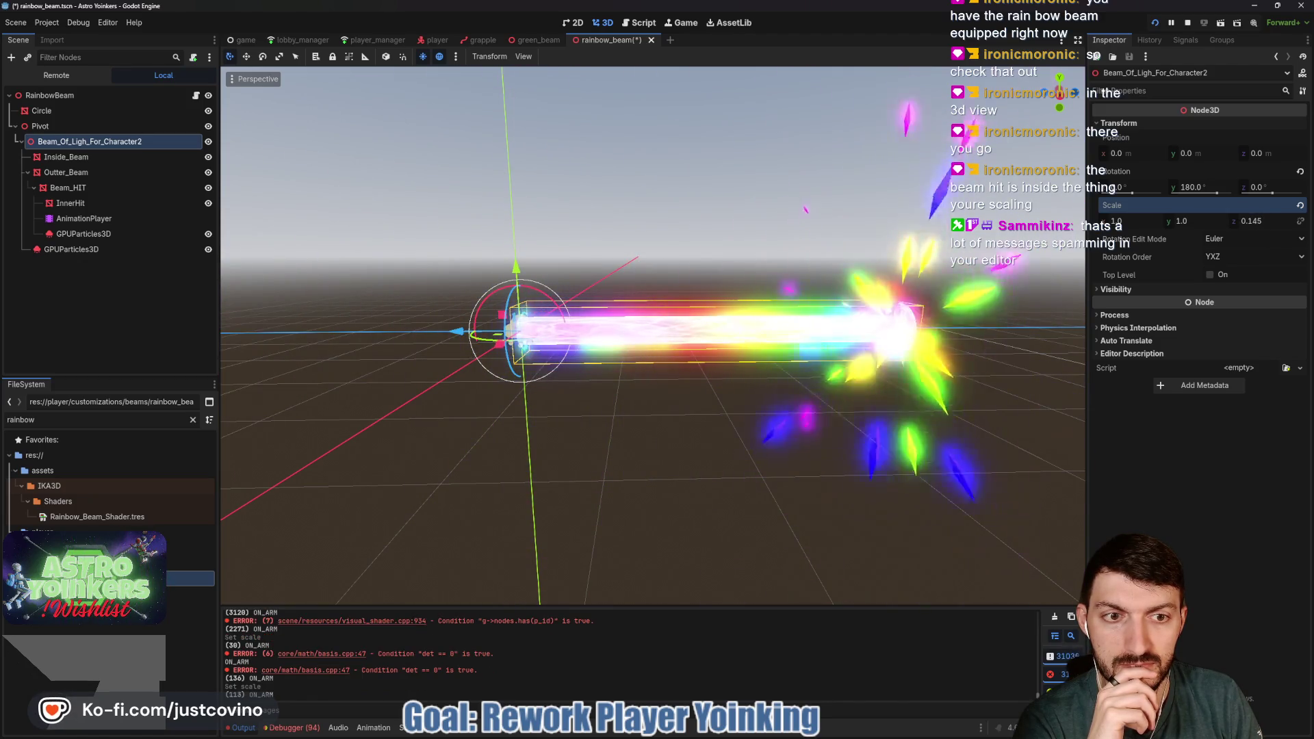
{"action": "left_click", "coordinate": [1299, 206]}
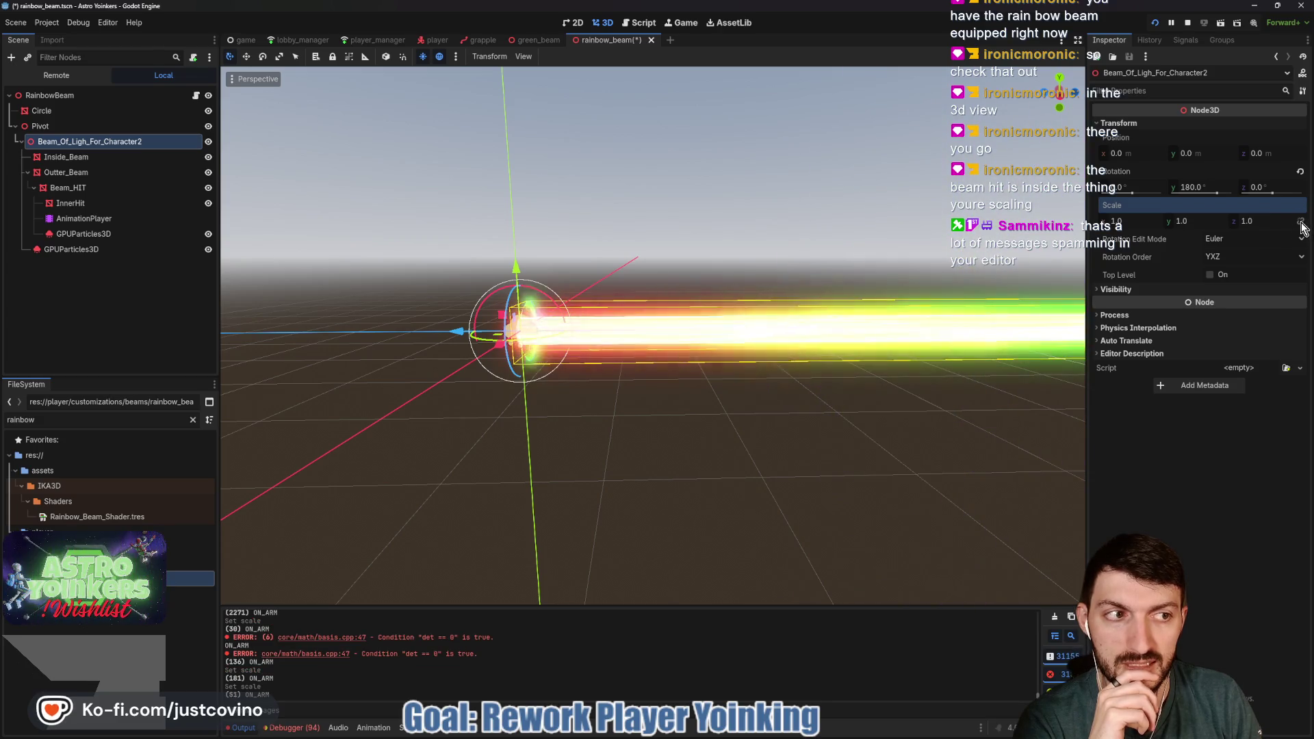
Reorient the viewport on the beam's end, select Beam_HIT, and switch to green_beam
{"action": "left_click_drag", "start_coordinate": [650, 342], "coordinate": [719, 322]}
{"action": "left_click_drag", "start_coordinate": [438, 274], "coordinate": [469, 253]}
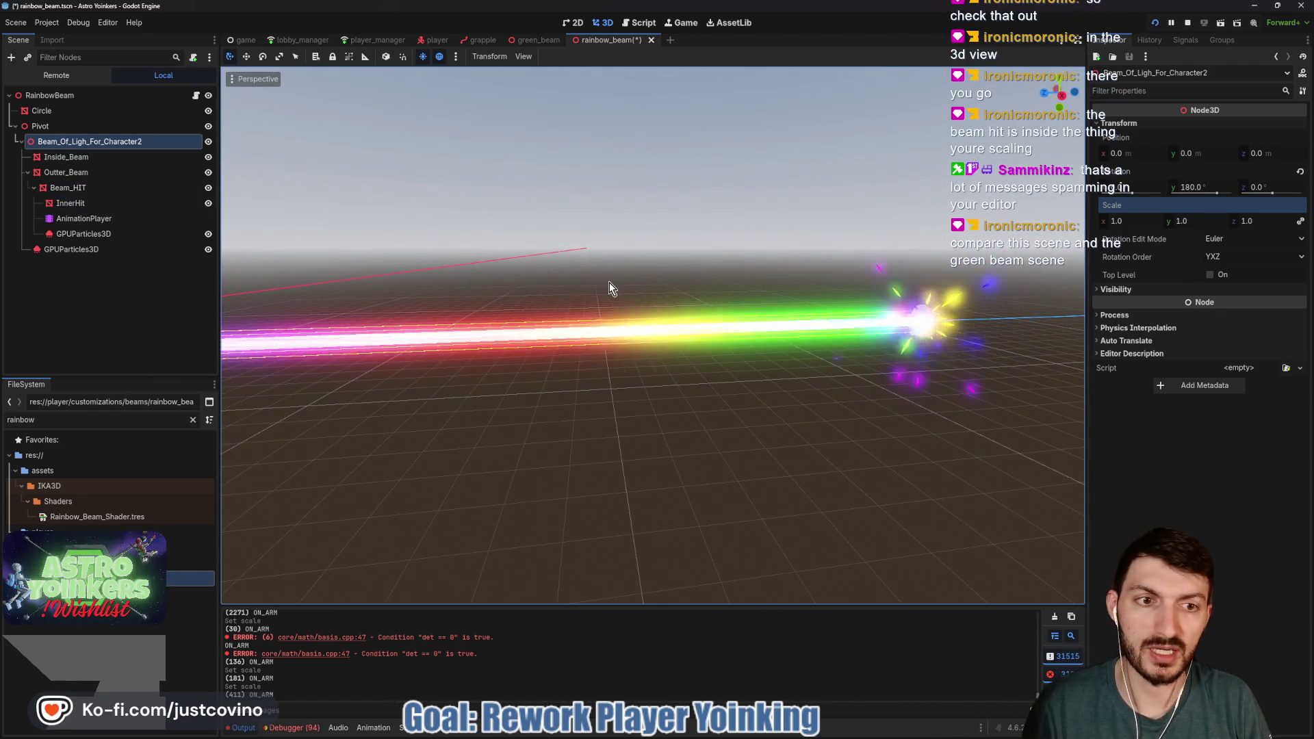
{"action": "left_click_drag", "start_coordinate": [609, 282], "coordinate": [622, 267]}
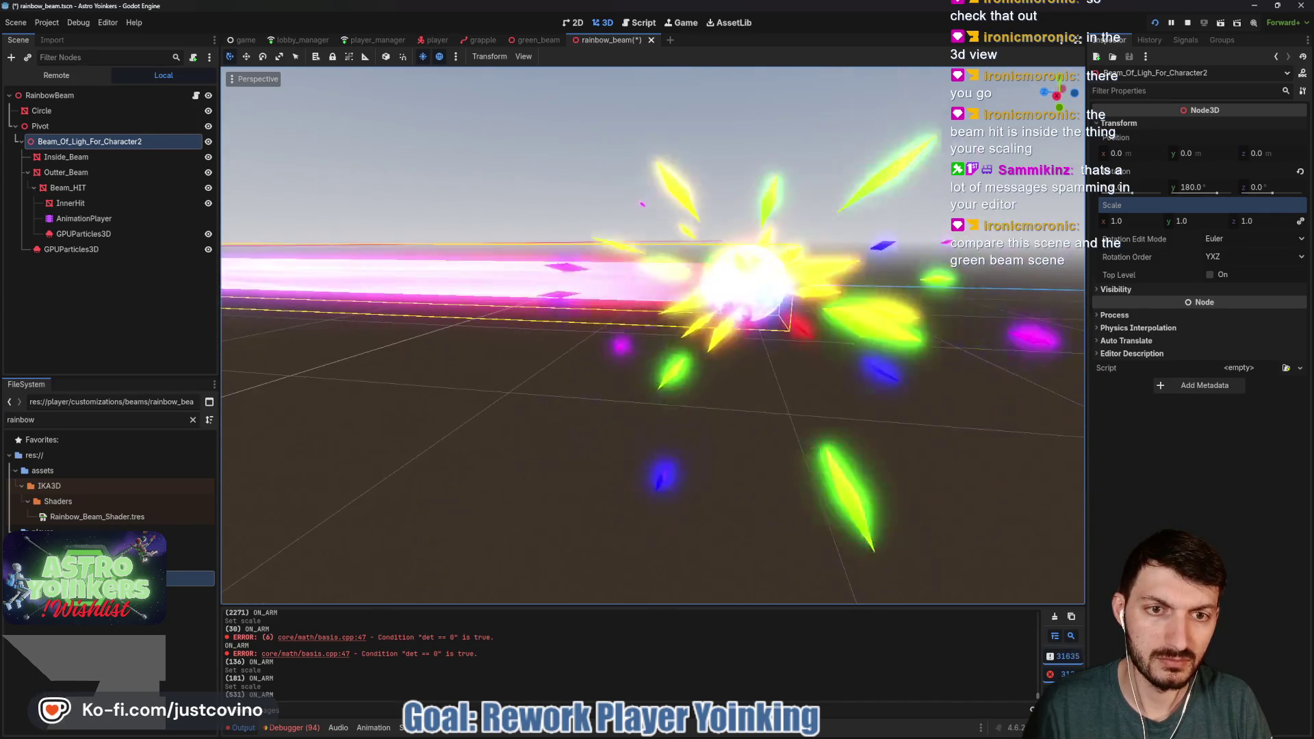
{"action": "left_click", "coordinate": [96, 190]}
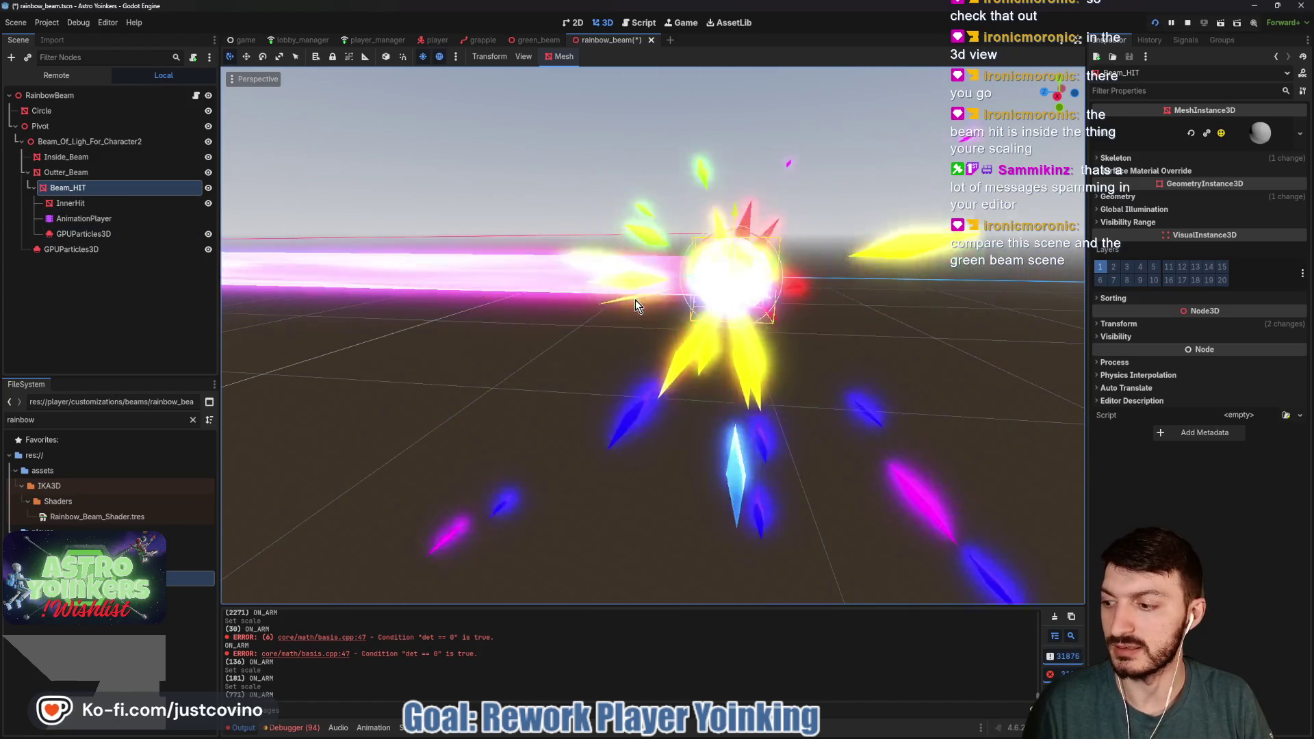
{"action": "left_click", "coordinate": [538, 41]}
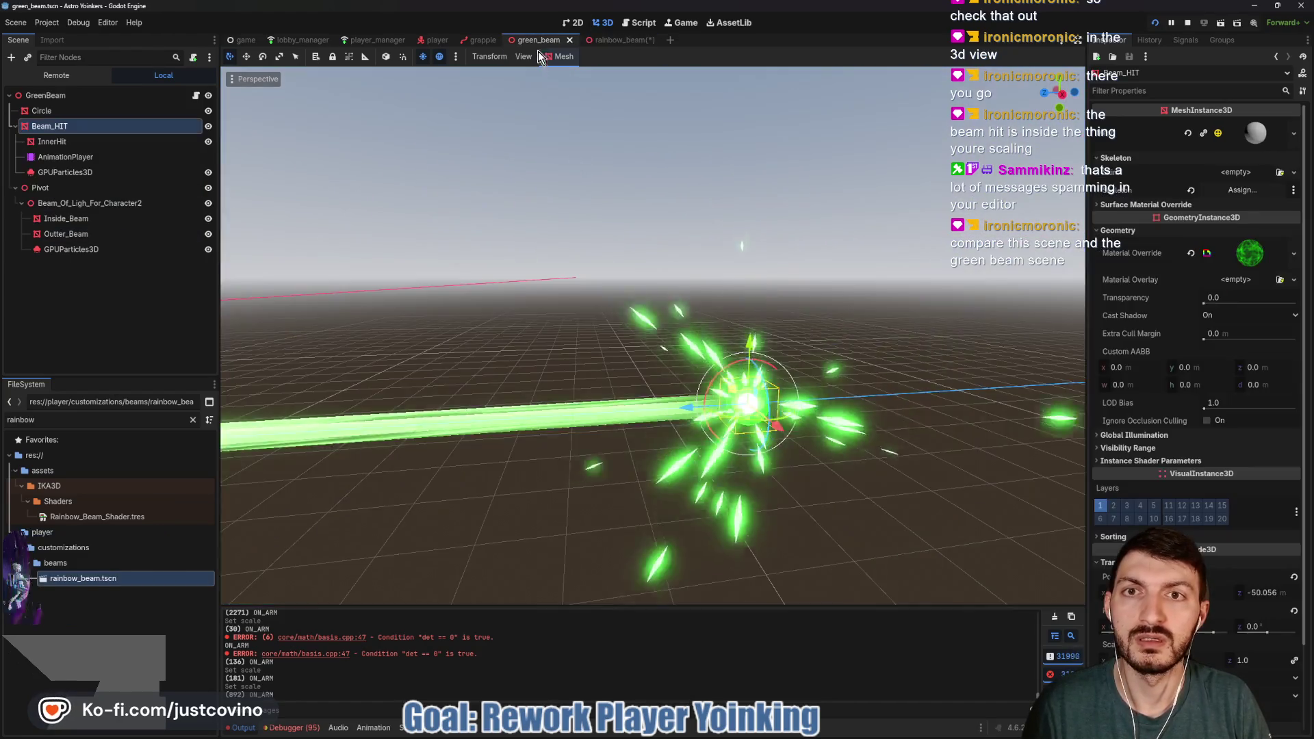
Check that Beam_HIT sits directly under GreenBeam, then go back to rainbow_beam
{"action": "left_click", "coordinate": [71, 124]}
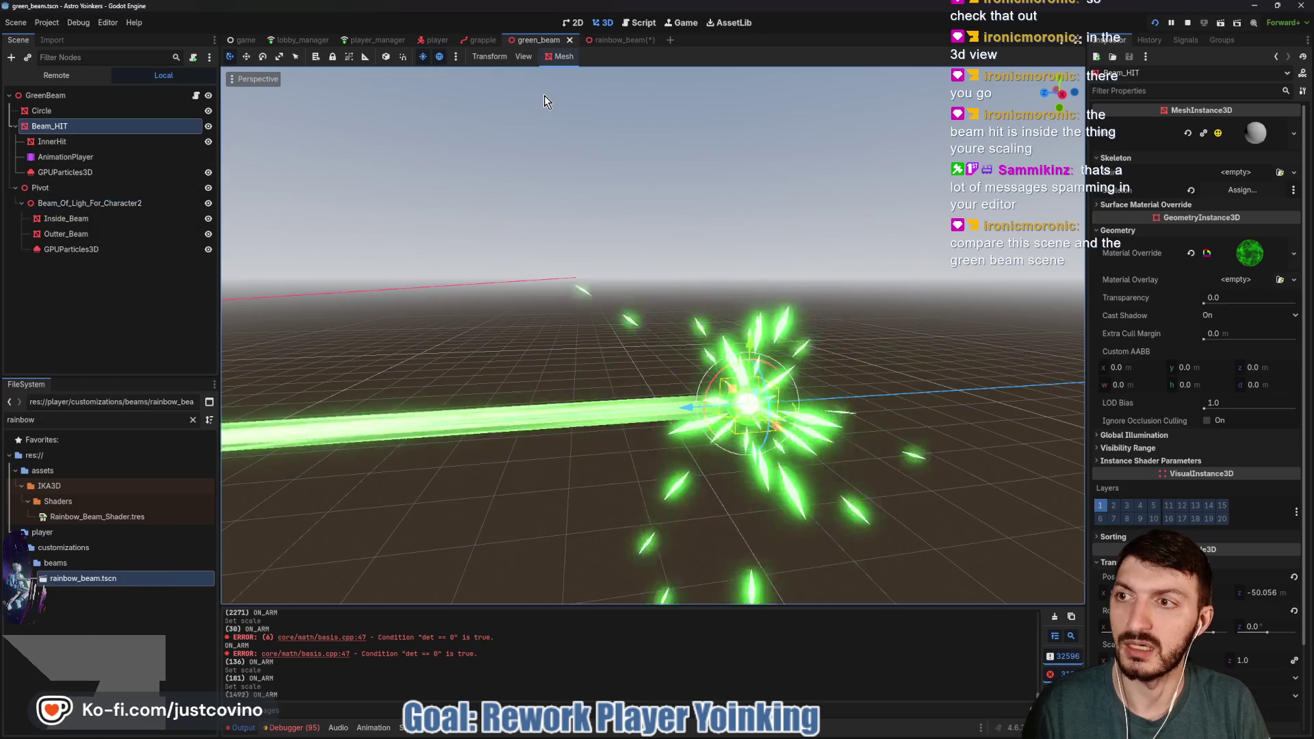
{"action": "left_click", "coordinate": [610, 39]}
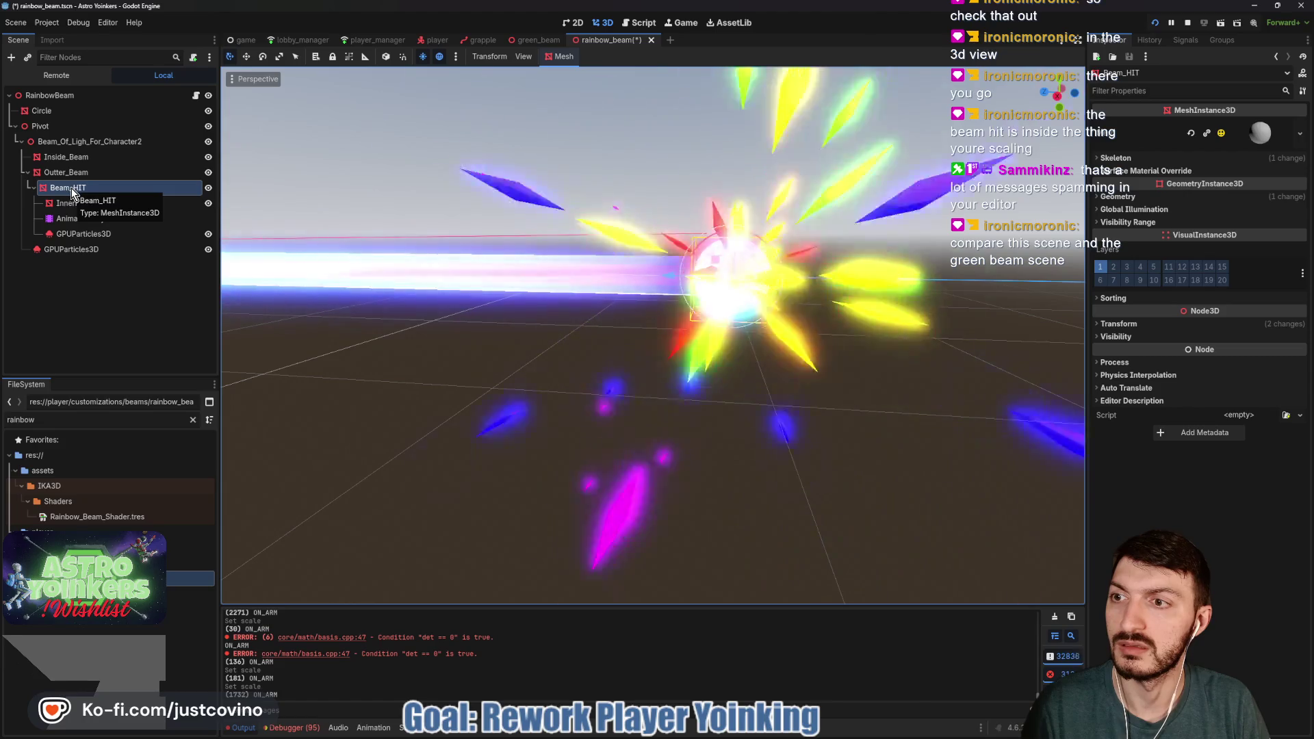
Move Beam_HIT directly under RainbowBeam above Pivot and save the rainbow_beam scene
{"action": "left_click_drag", "start_coordinate": [71, 191], "coordinate": [44, 96]}
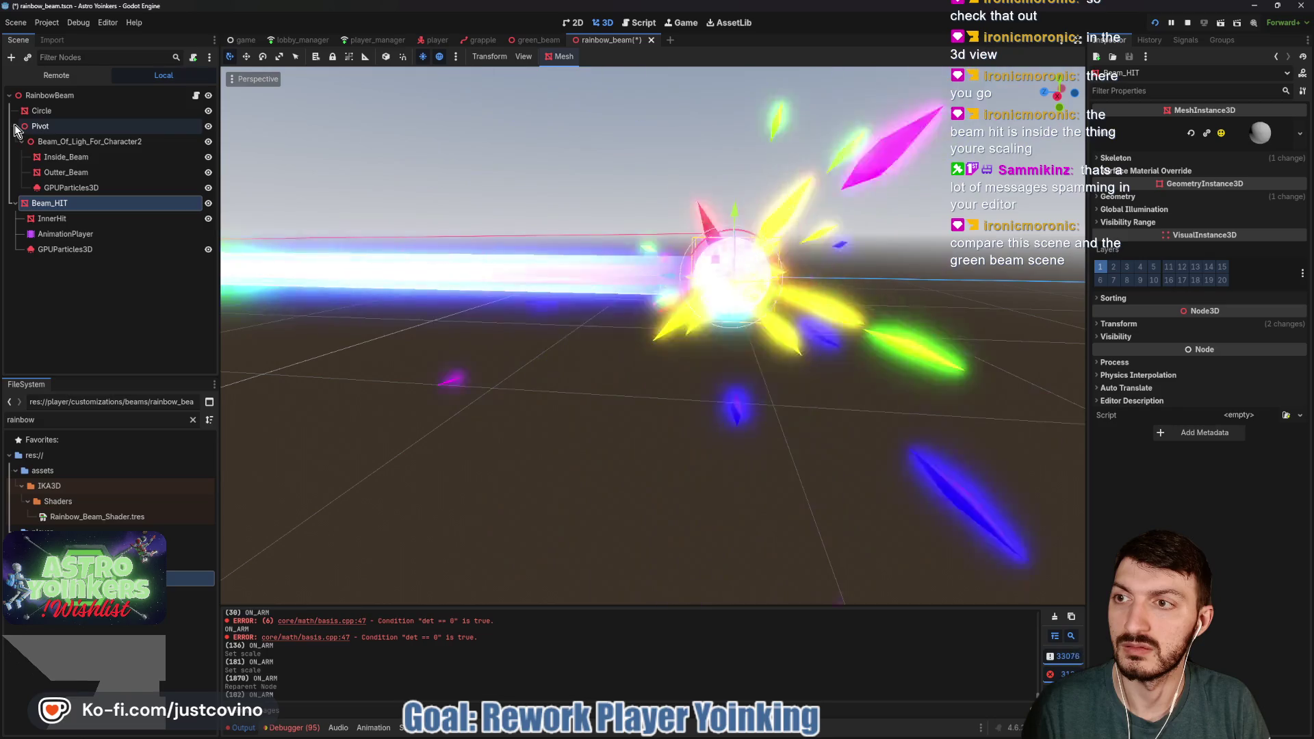
{"action": "left_click", "coordinate": [15, 126]}
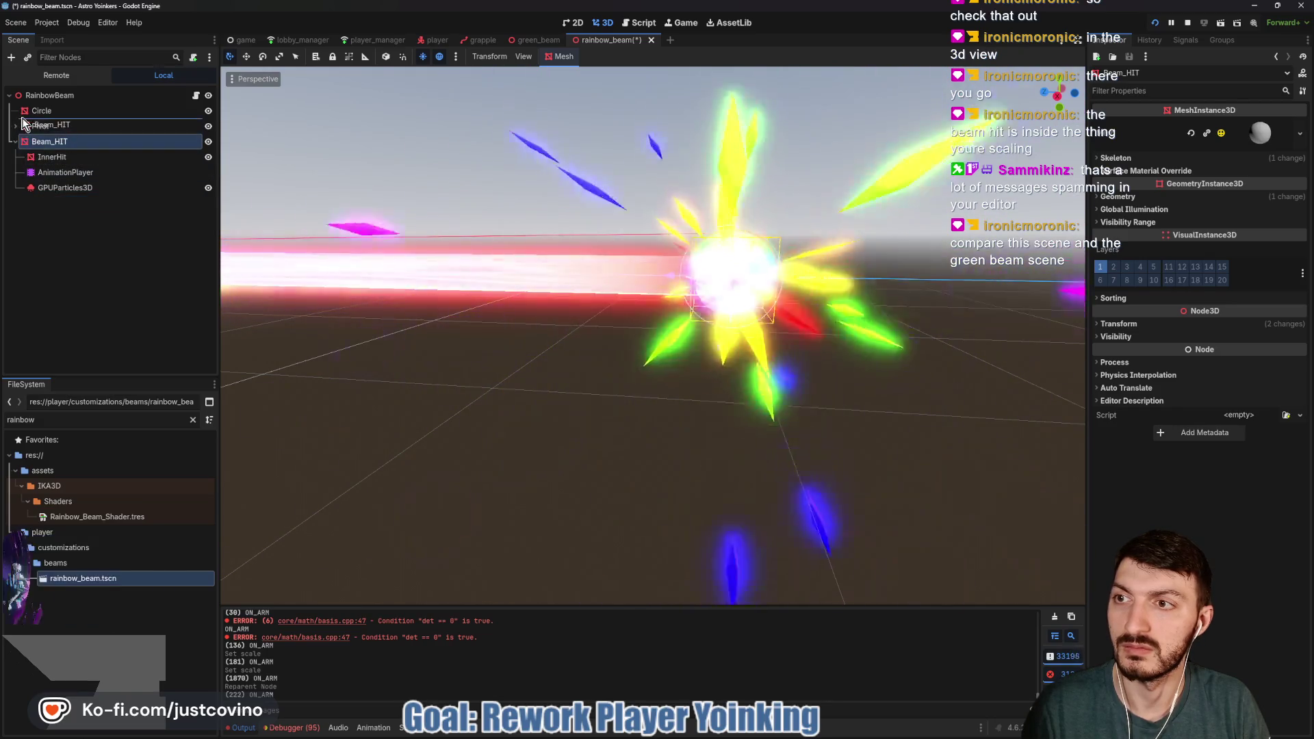
{"action": "left_click_drag", "start_coordinate": [37, 148], "coordinate": [41, 121]}
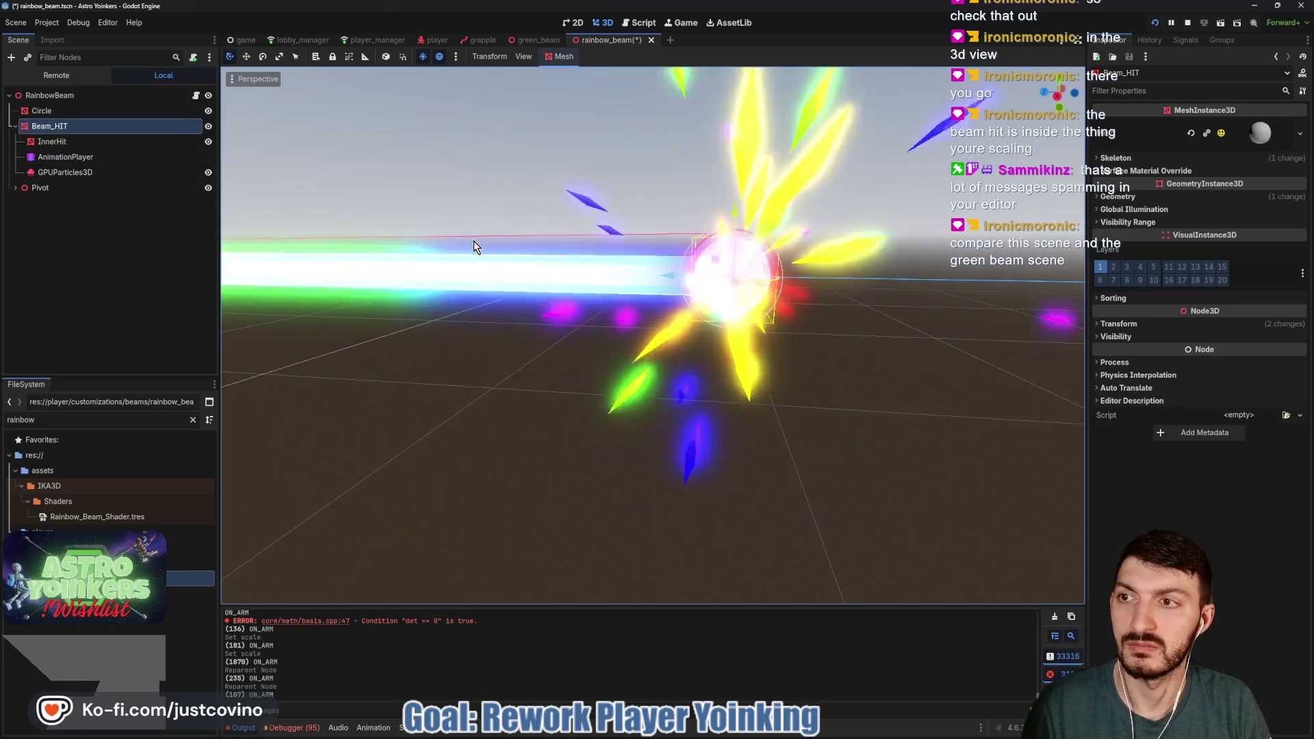
{"action": "key", "text": "ctrl+s"}
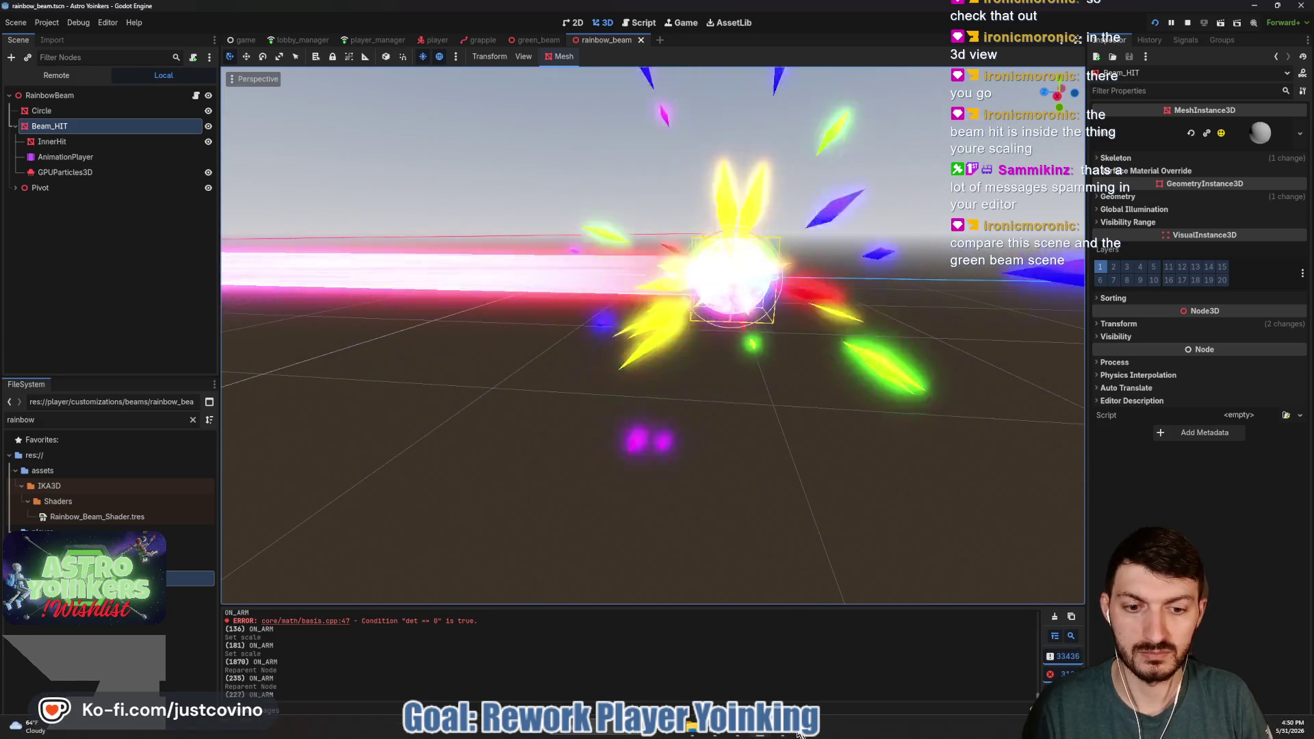
Resume the debug game, fire the grapple twice toward the locker room, then pause
{"action": "mouse_move", "coordinate": [767, 731]}
{"action": "left_click", "coordinate": [712, 667]}
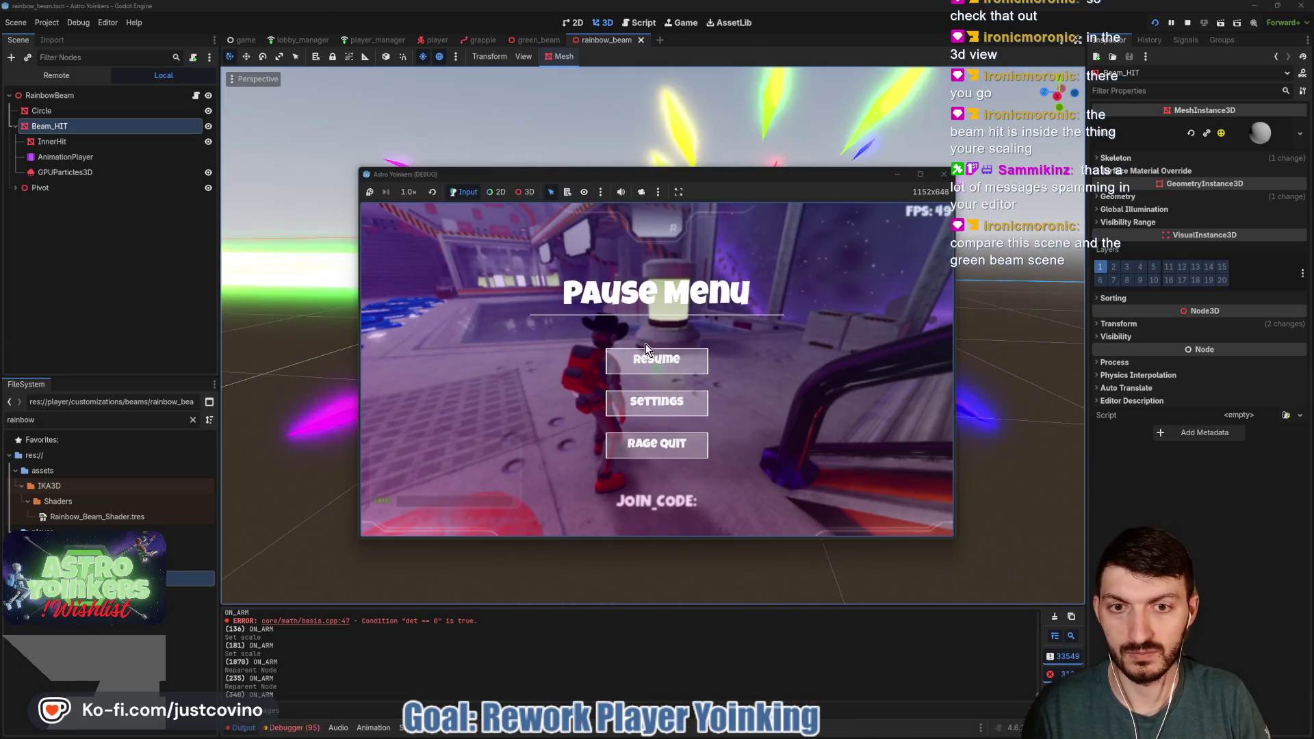
{"action": "left_click", "coordinate": [648, 357]}
{"action": "key", "text": "w"}
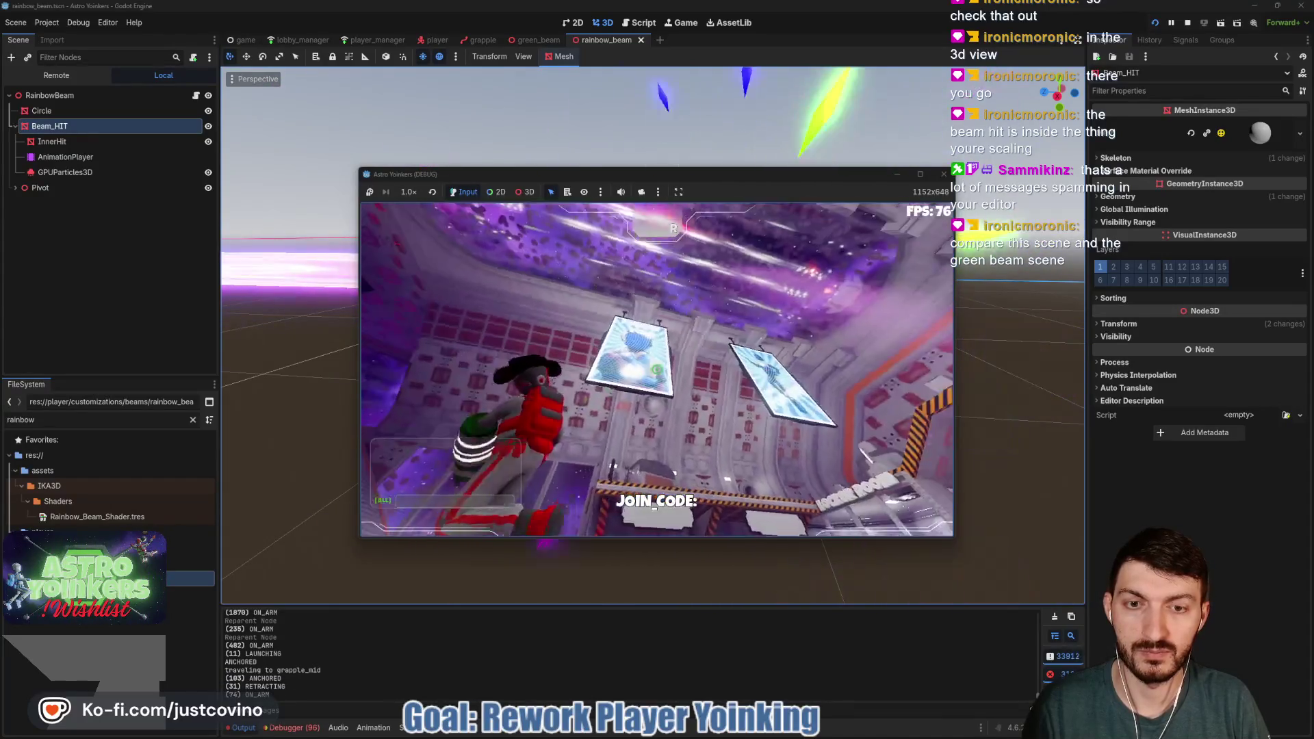
{"action": "key", "text": "w"}
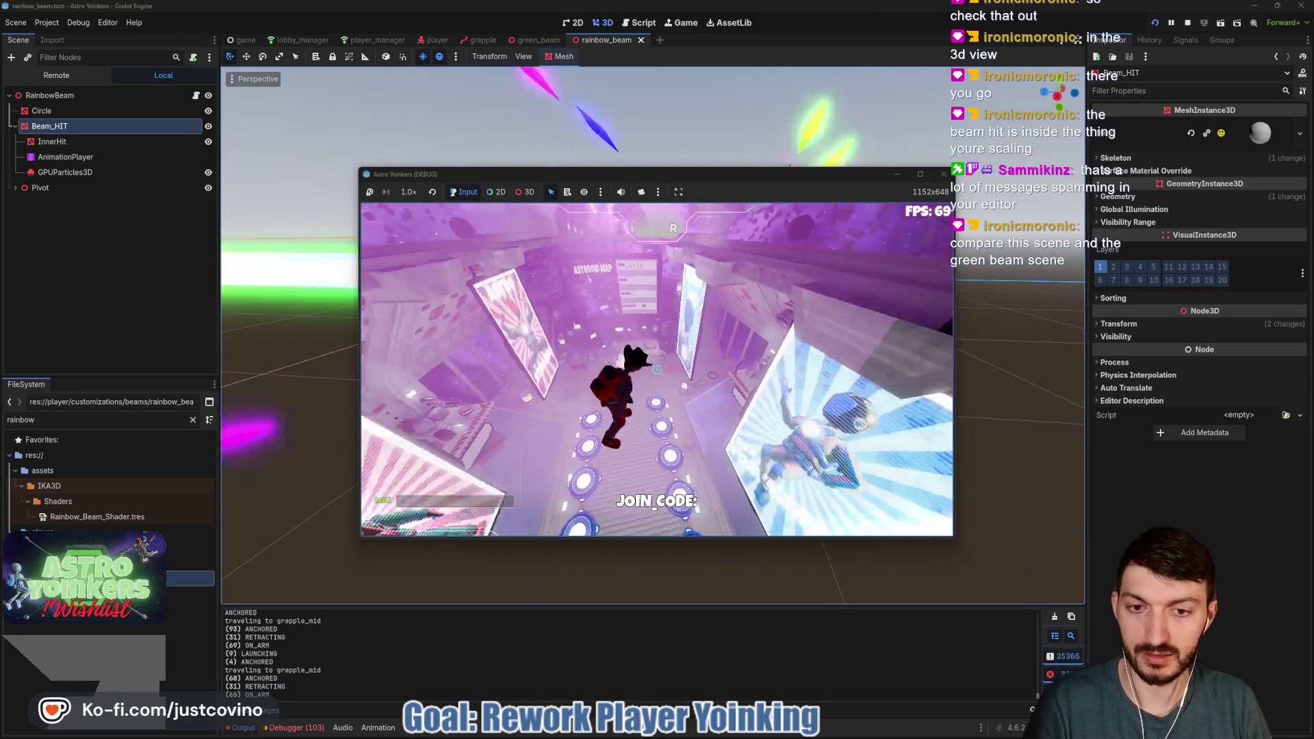
{"action": "key", "text": "Escape"}
{"action": "key", "text": "F8"}
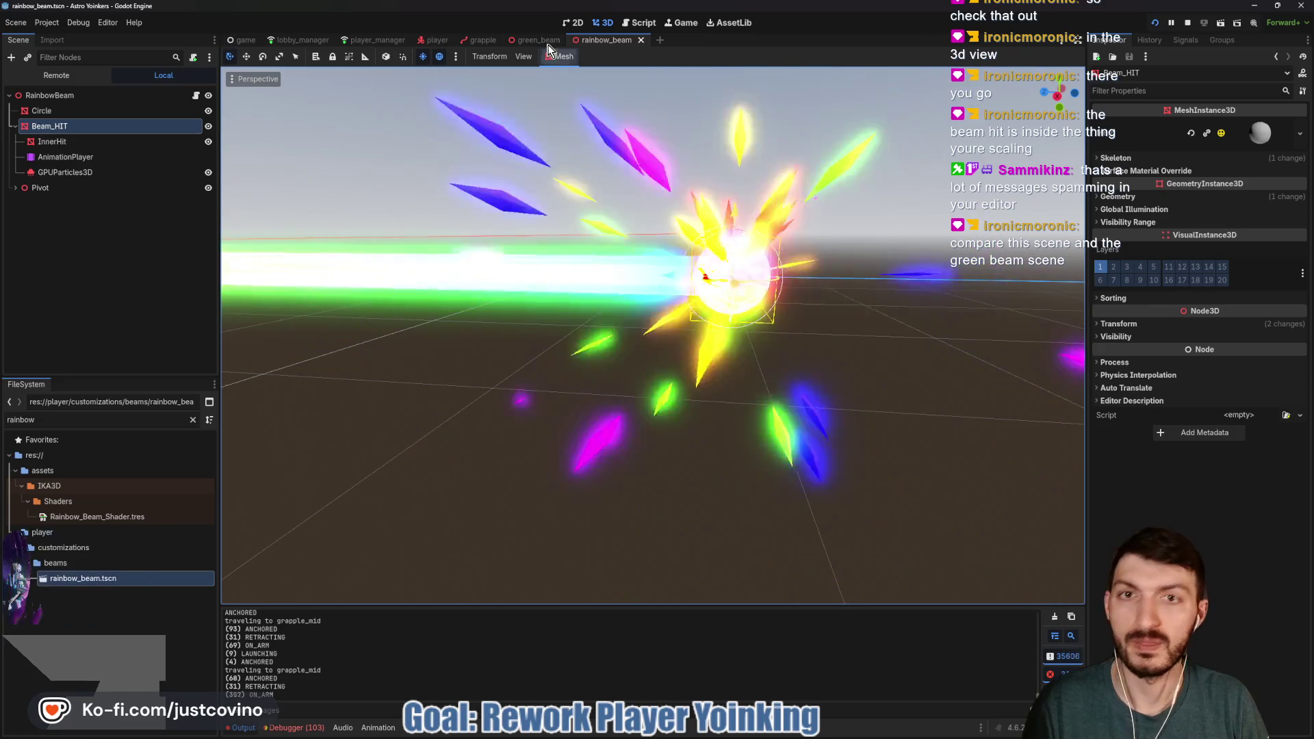
View the green_beam scene lengthwise, then fire the grapple five times in-game and pause
{"action": "left_click", "coordinate": [528, 40]}
{"action": "mouse_move", "coordinate": [623, 331]}
{"action": "left_mouse_down"}
{"action": "mouse_move", "coordinate": [438, 328]}
{"action": "mouse_move", "coordinate": [713, 380]}
{"action": "left_mouse_up"}
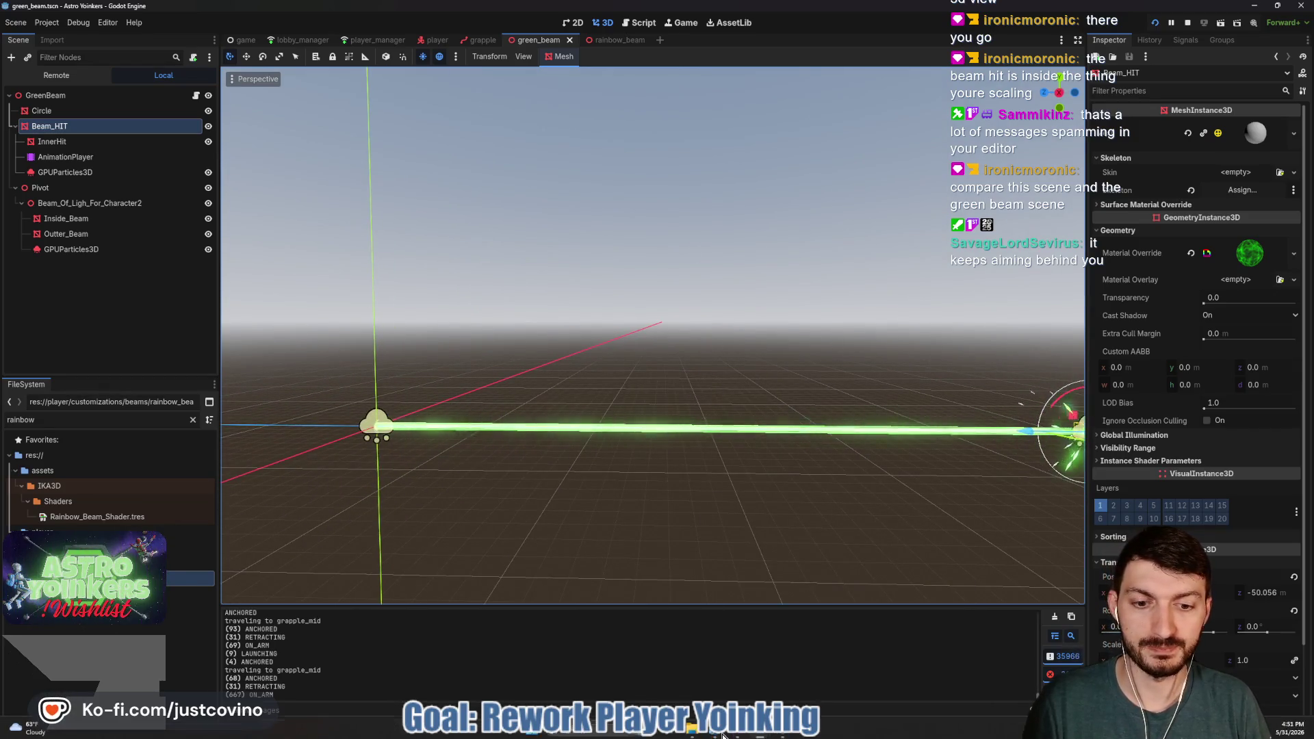
{"action": "mouse_move", "coordinate": [765, 734]}
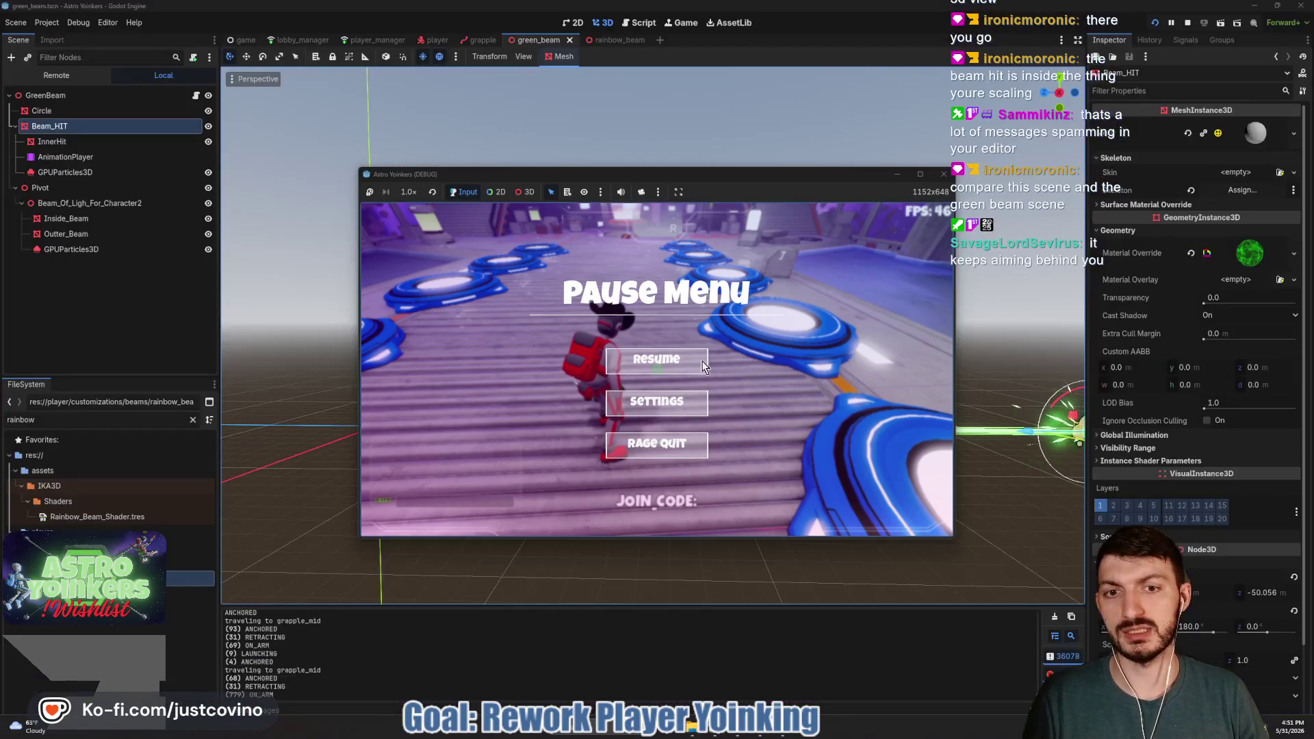
{"action": "left_click", "coordinate": [799, 646]}
{"action": "left_click", "coordinate": [656, 369]}
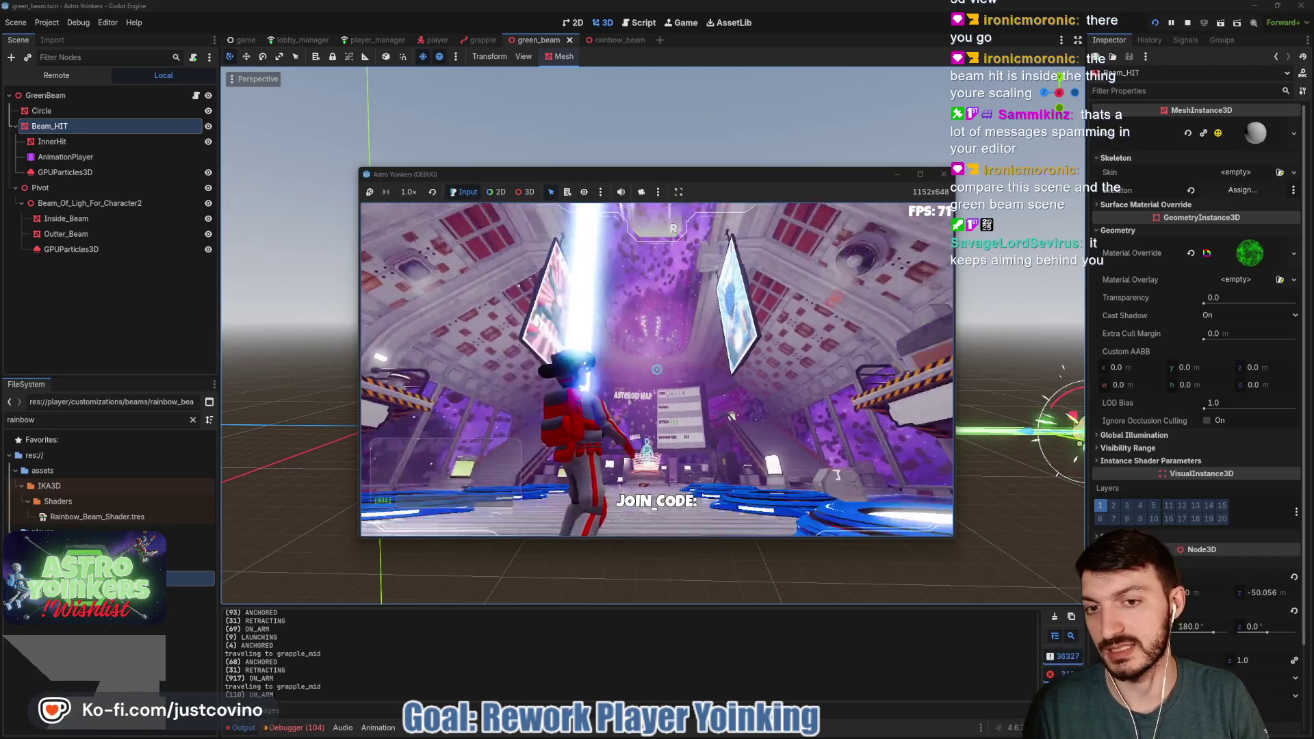
{"action": "left_click", "coordinate": [656, 370]}
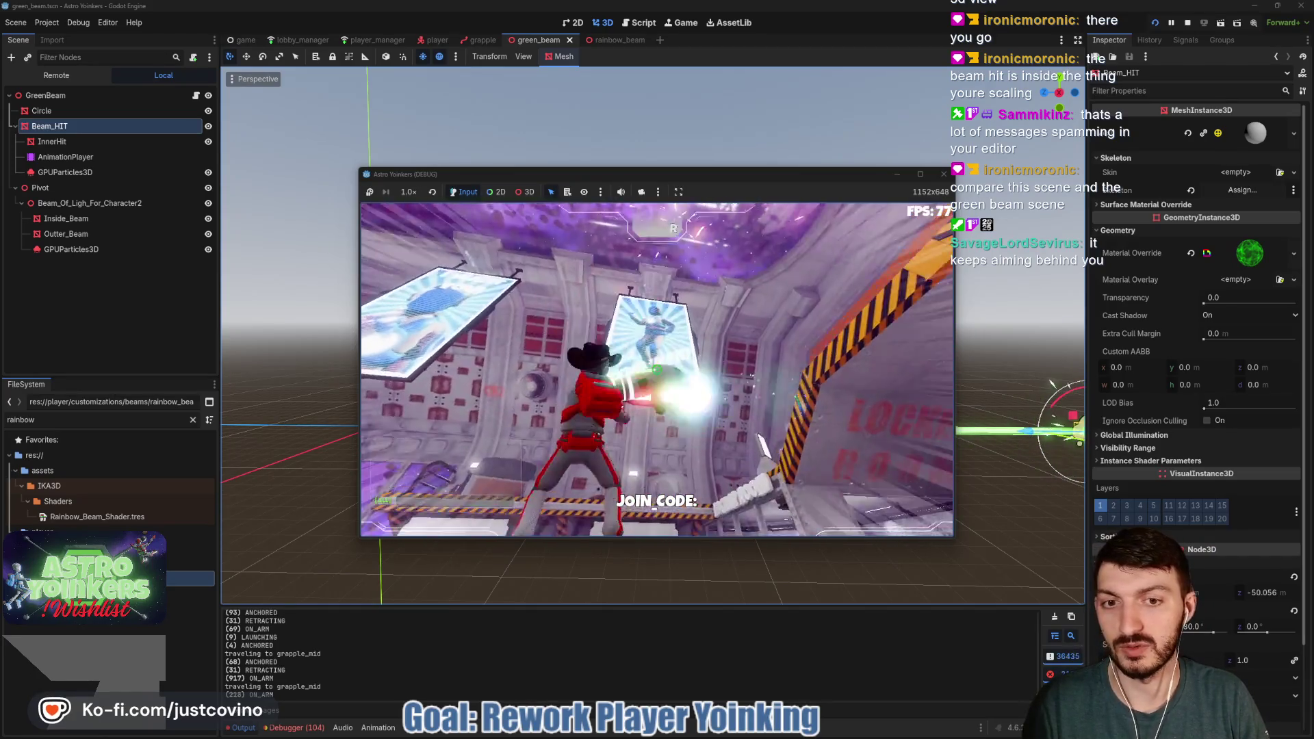
{"action": "left_click", "coordinate": [656, 370]}
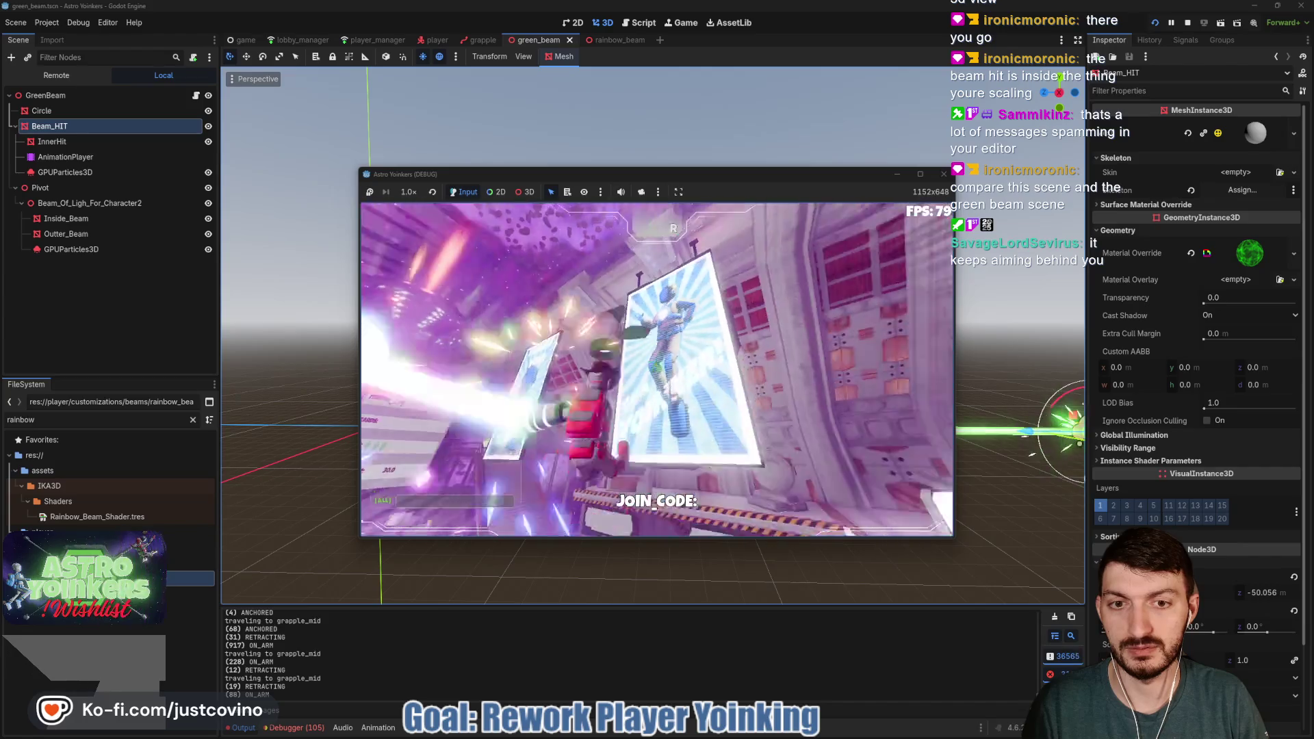
{"action": "left_click", "coordinate": [657, 369]}
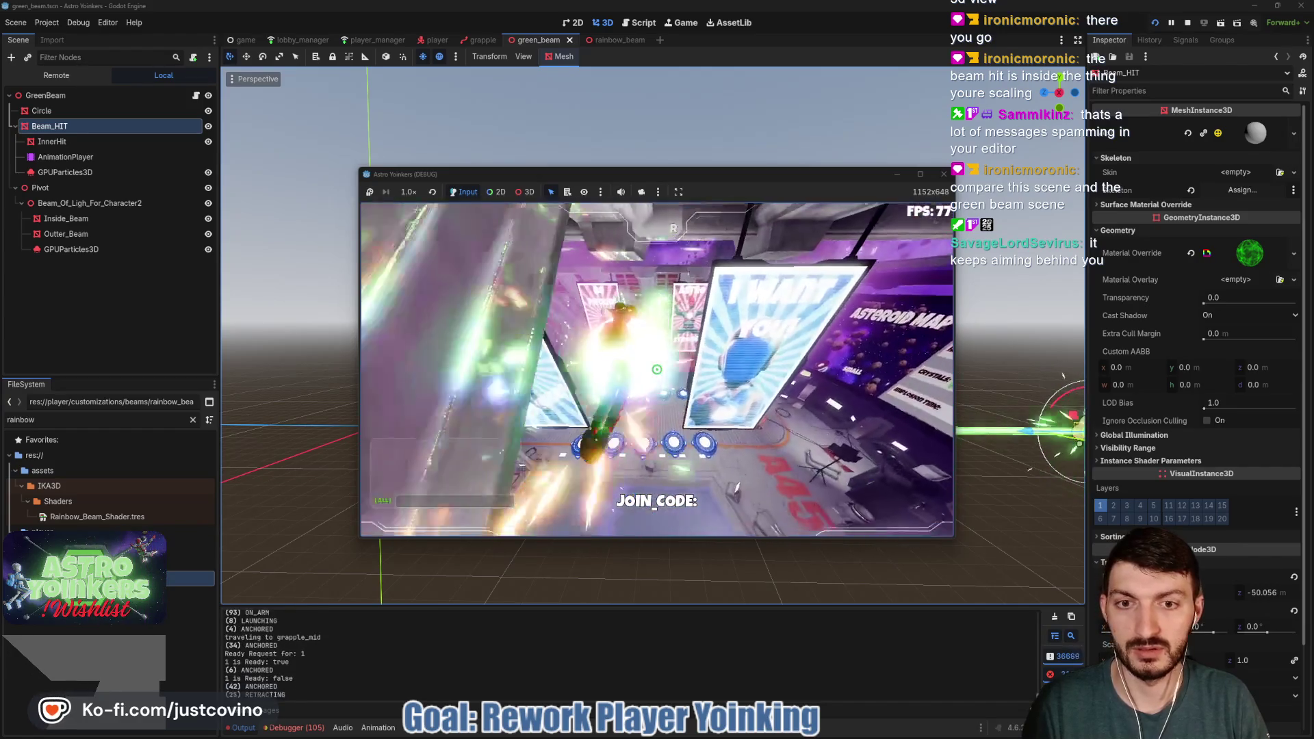
{"action": "left_click", "coordinate": [656, 370]}
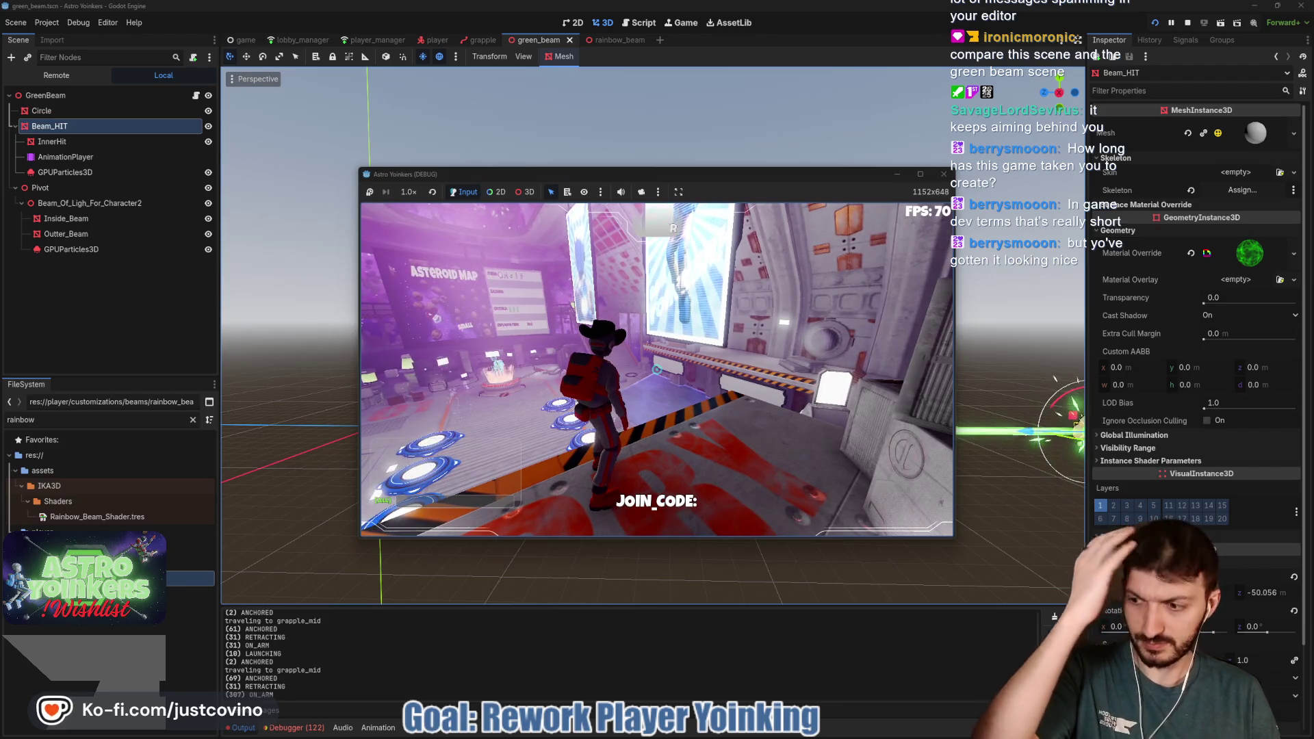
{"action": "key", "text": "Escape"}
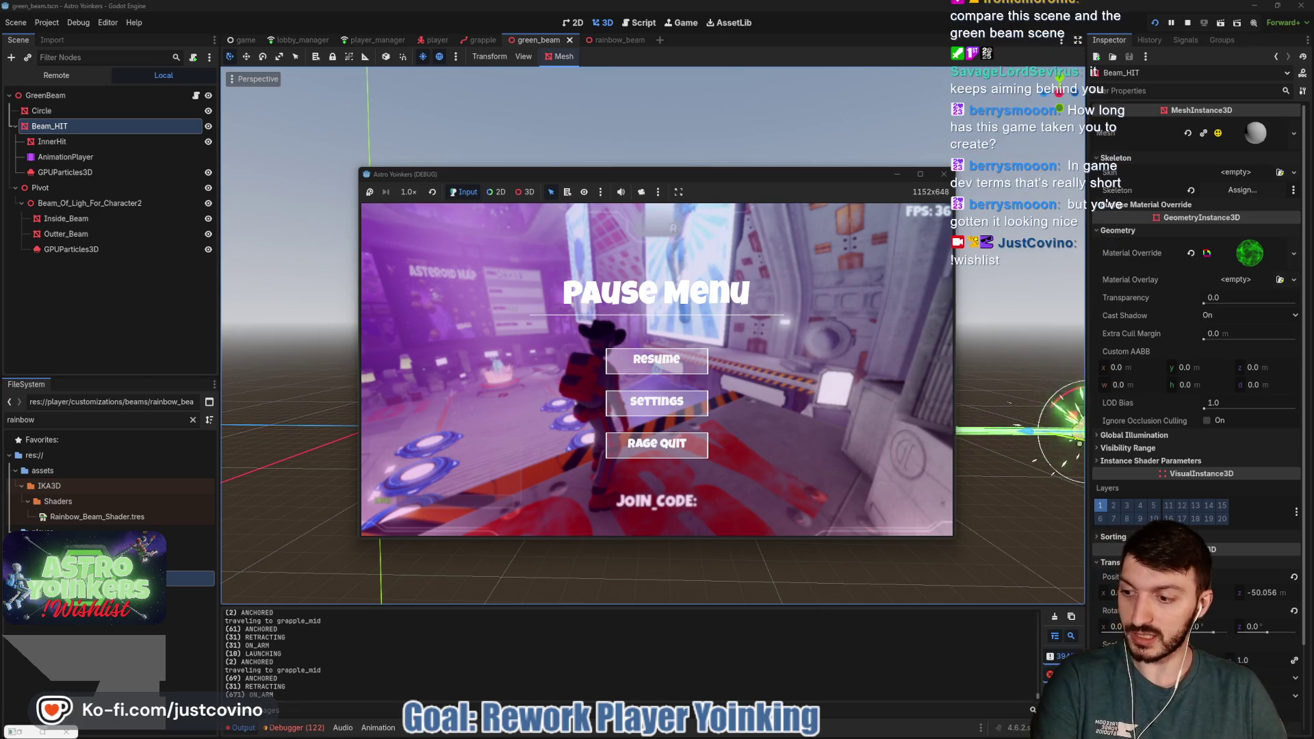
Resume the game, move the character onto a launch pad, then stop the run with F8
{"action": "left_click", "coordinate": [611, 360]}
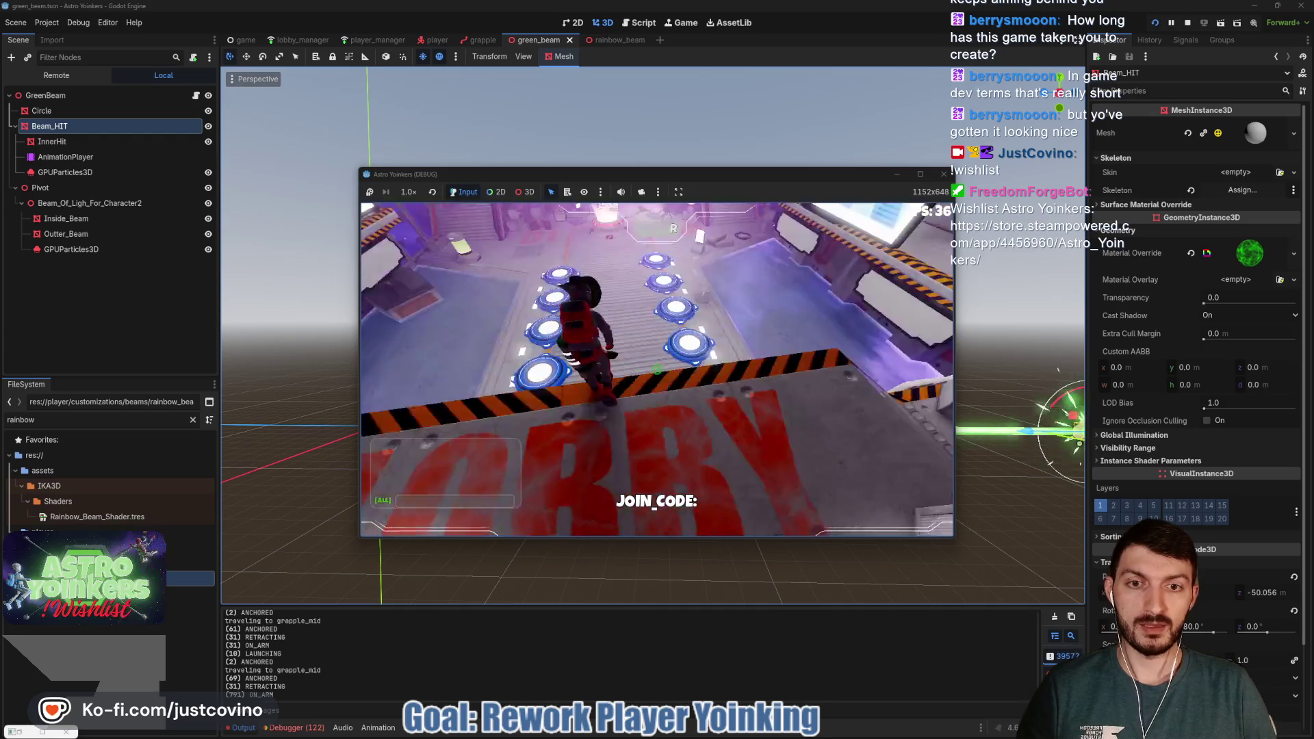
{"action": "key", "text": "w"}
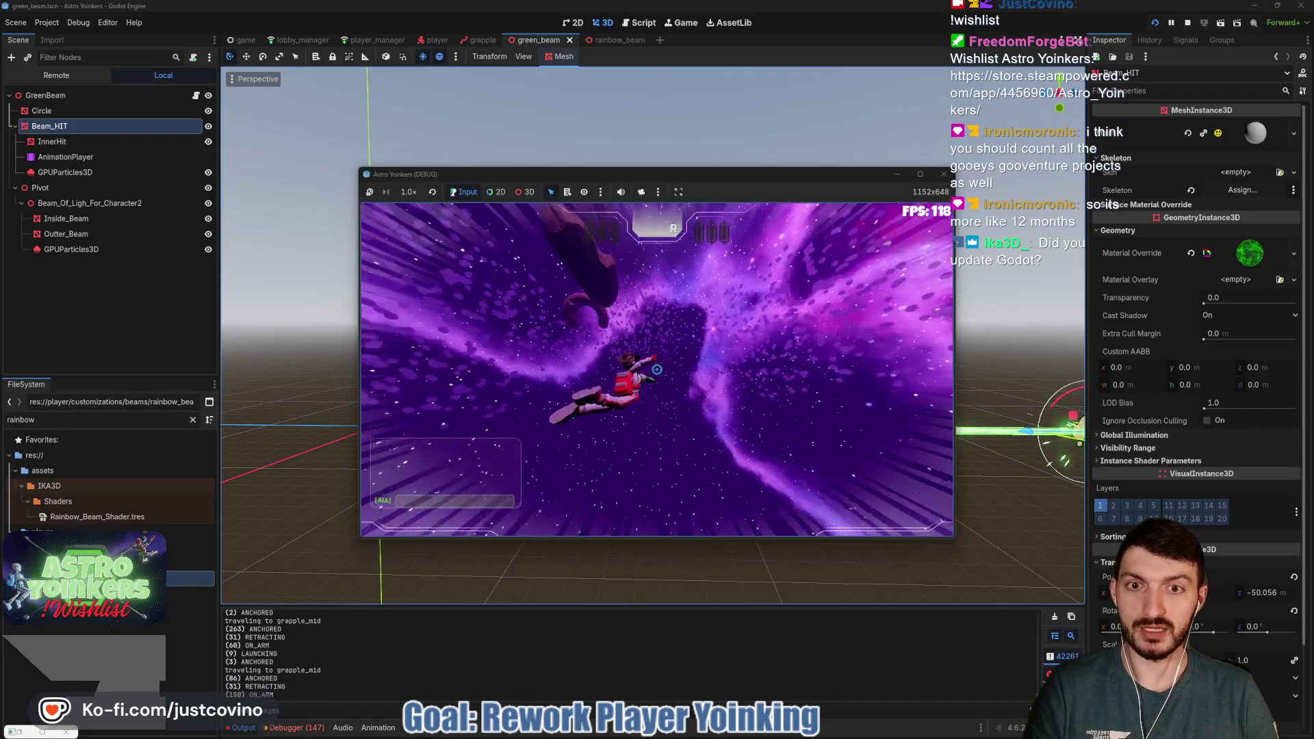
{"action": "key", "text": "F8"}
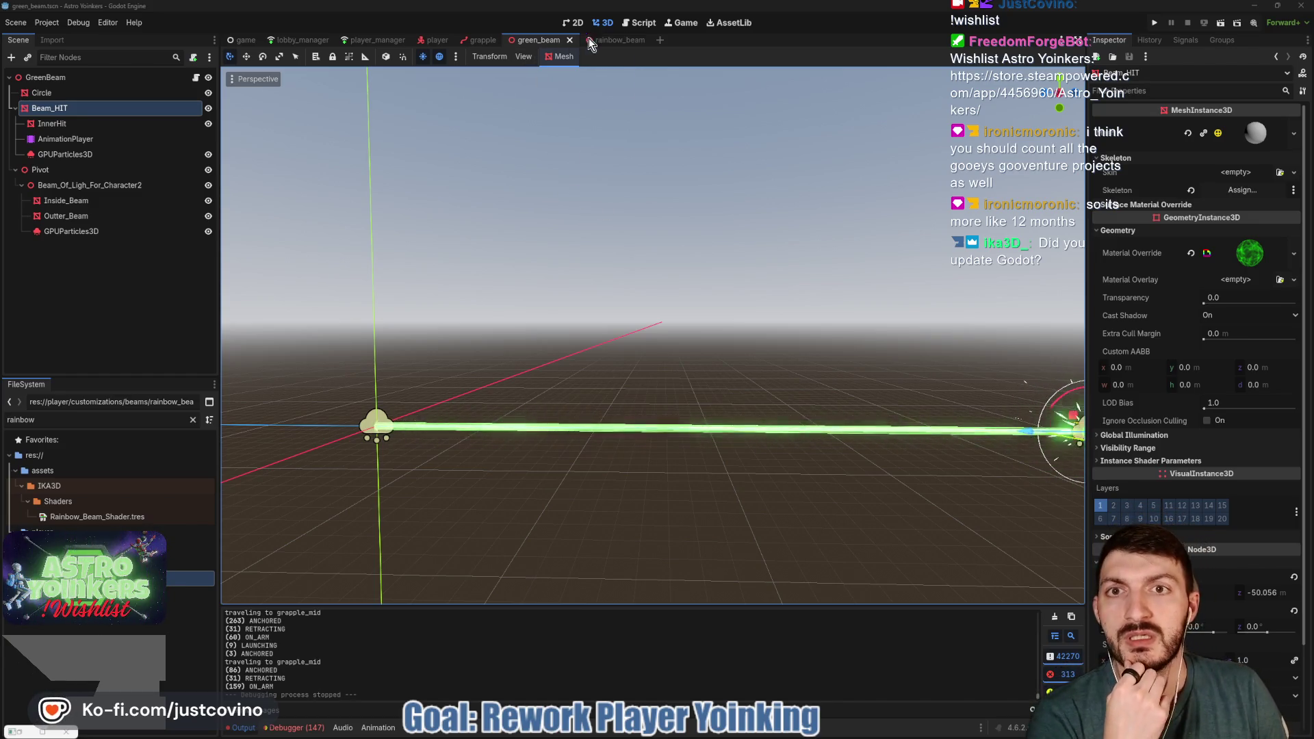
Open grapple.gd from the grapple scene and select the _enter_on_arm_state call on line 156
{"action": "left_click", "coordinate": [482, 40]}
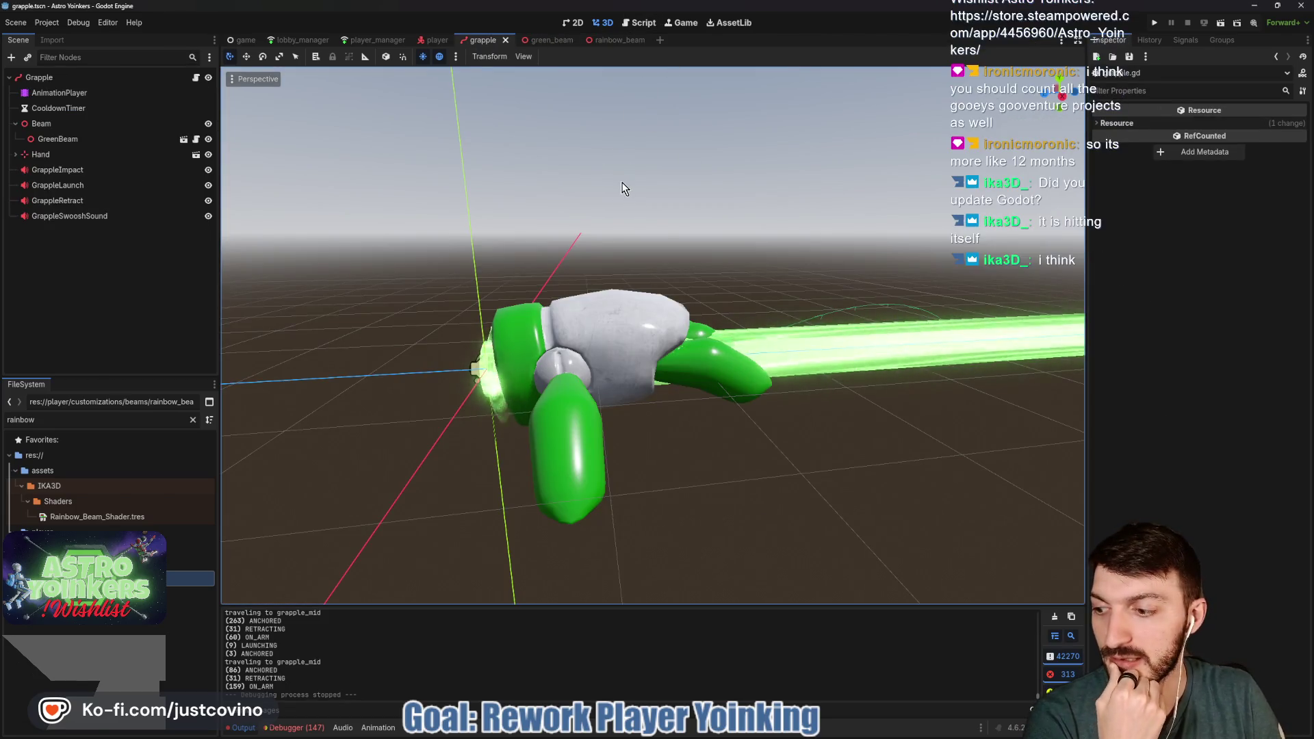
{"action": "left_click", "coordinate": [196, 78]}
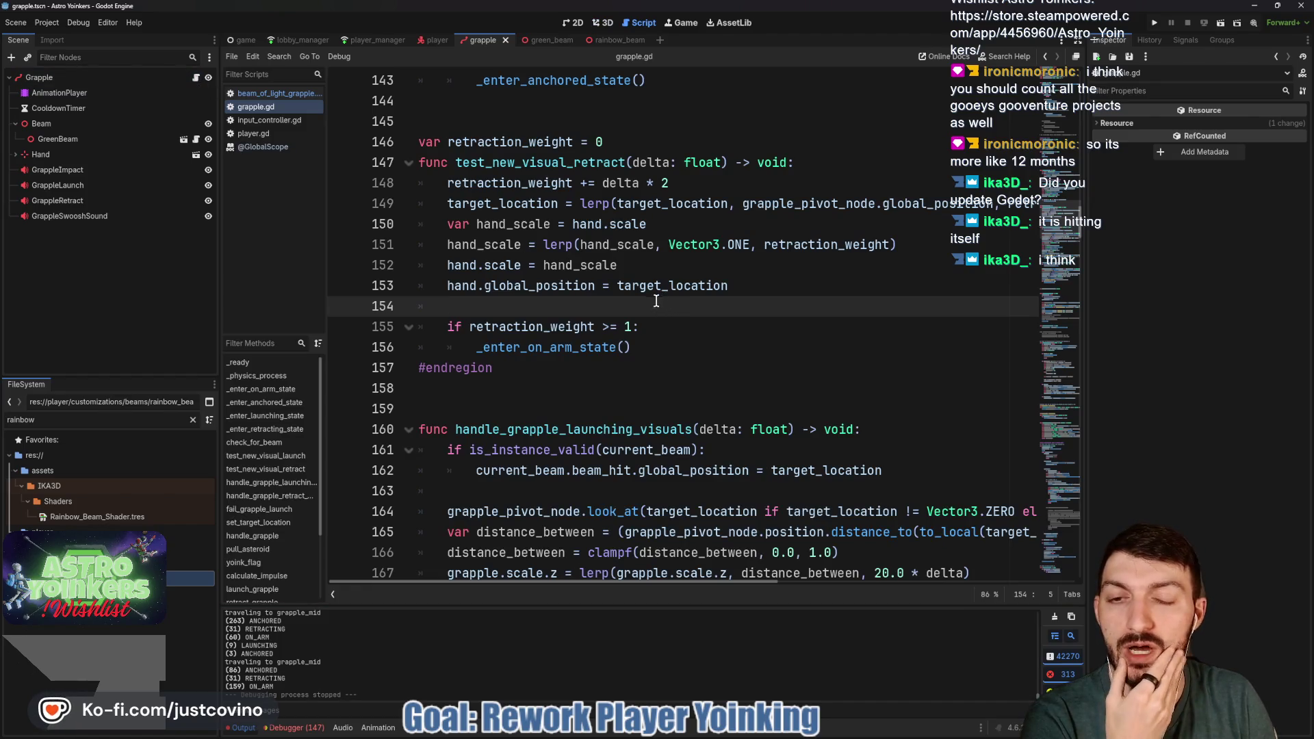
{"action": "scroll", "coordinate": [636, 322], "scroll_direction": "up", "scroll_amount": 1}
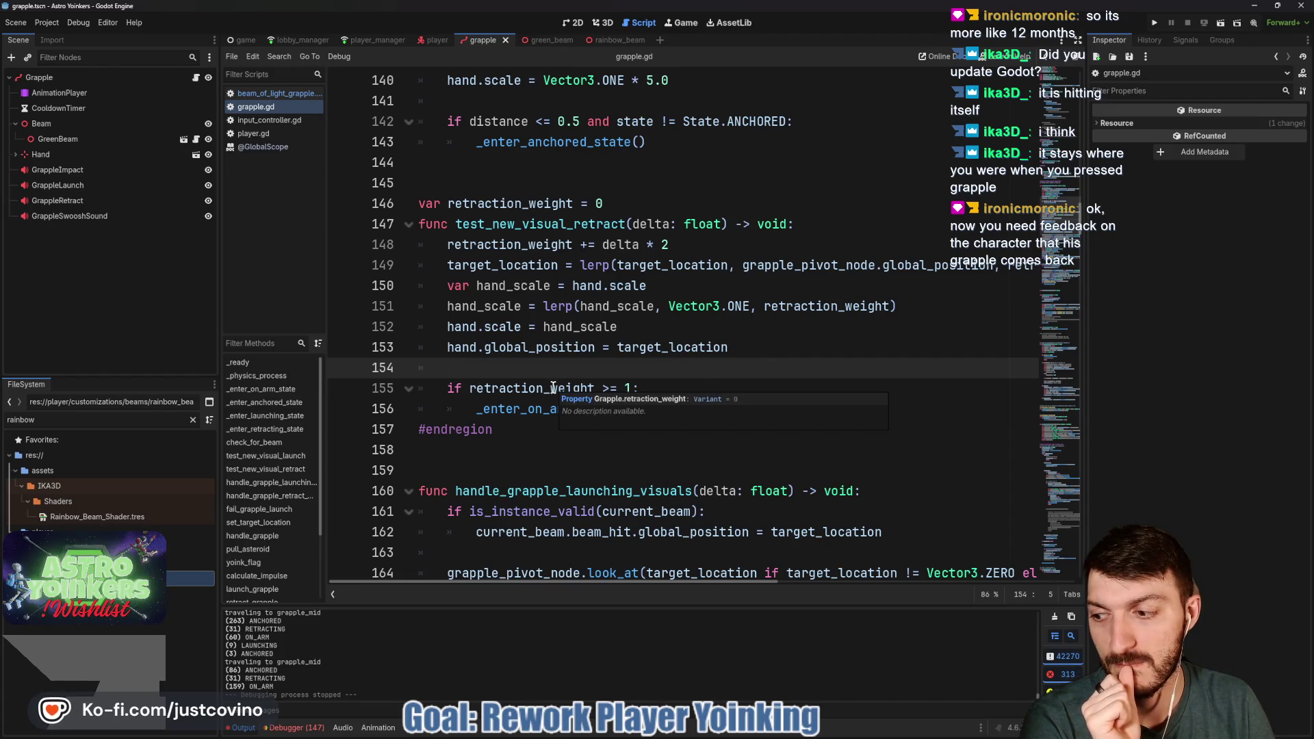
{"action": "double_click", "coordinate": [553, 409]}
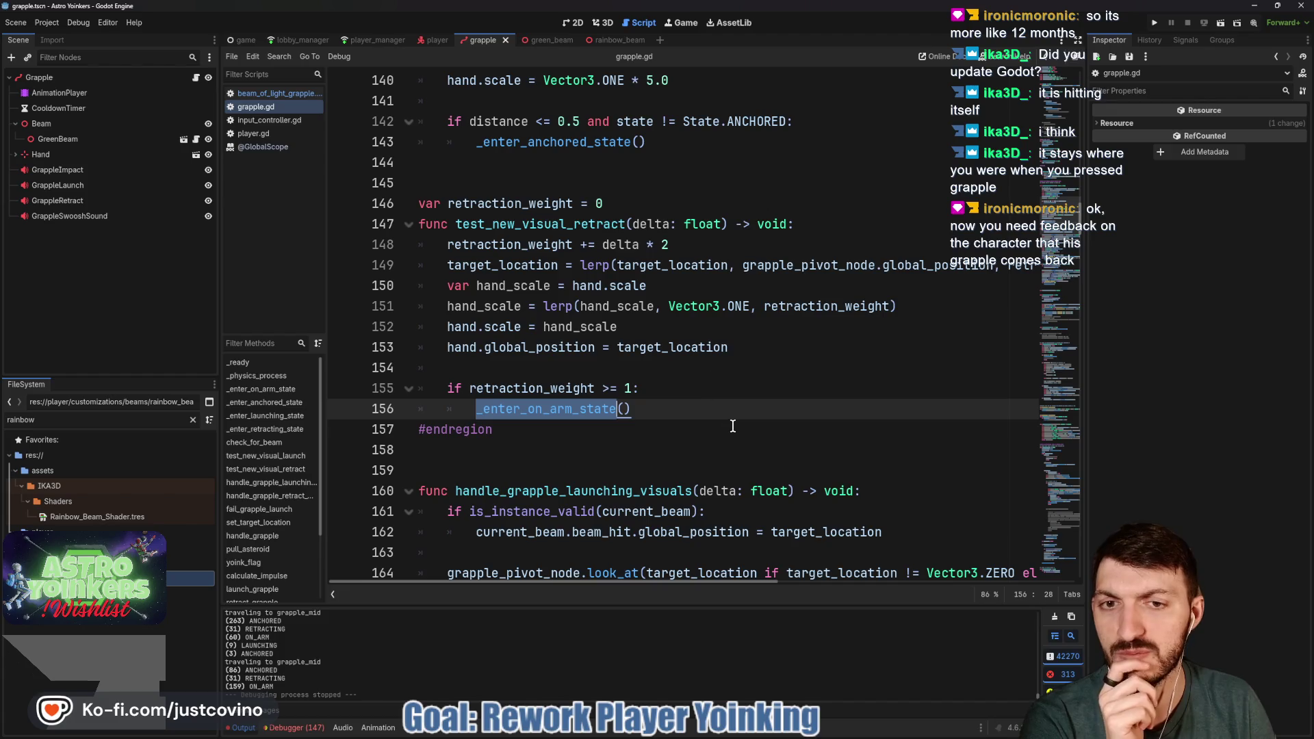
Review the retract code around blank line 145, then switch to the rainbow_beam scene's beam script
{"action": "scroll", "coordinate": [659, 369], "scroll_direction": "down", "scroll_amount": 2}
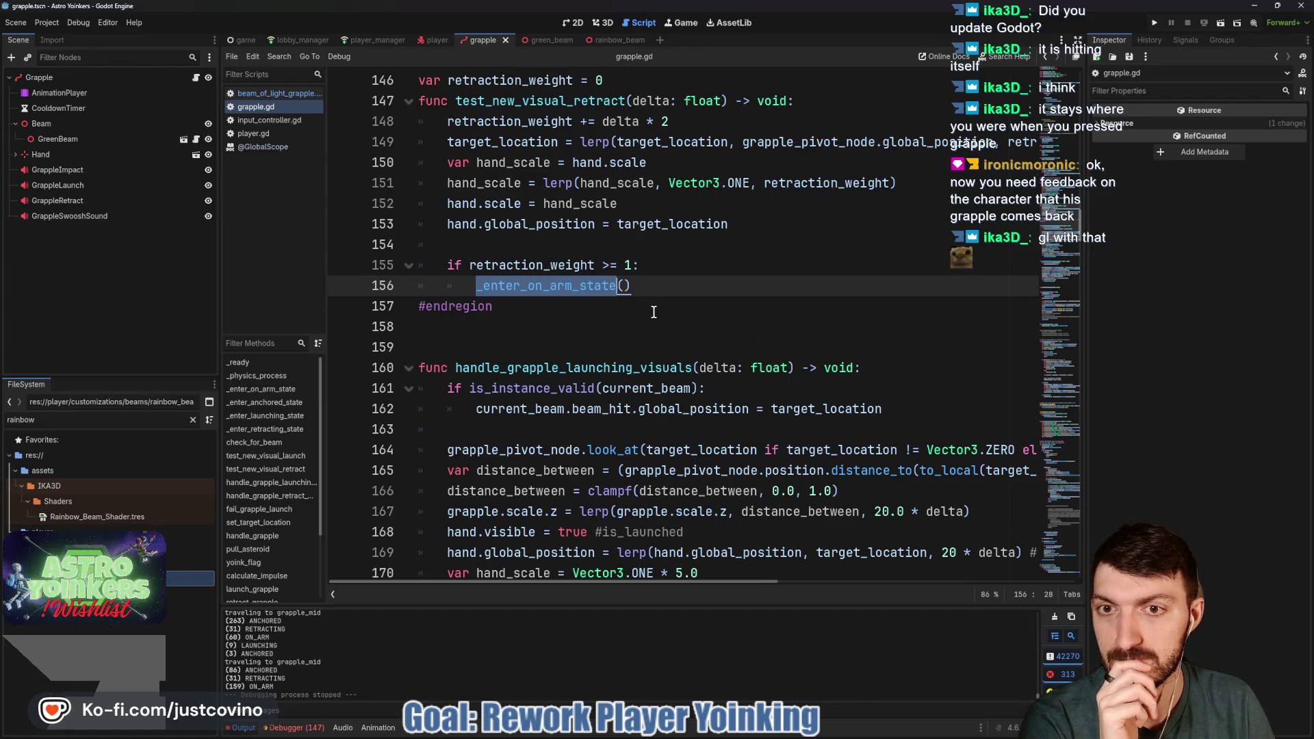
{"action": "scroll", "coordinate": [654, 312], "scroll_direction": "up", "scroll_amount": 1}
{"action": "scroll", "coordinate": [654, 312], "scroll_direction": "up", "scroll_amount": 4}
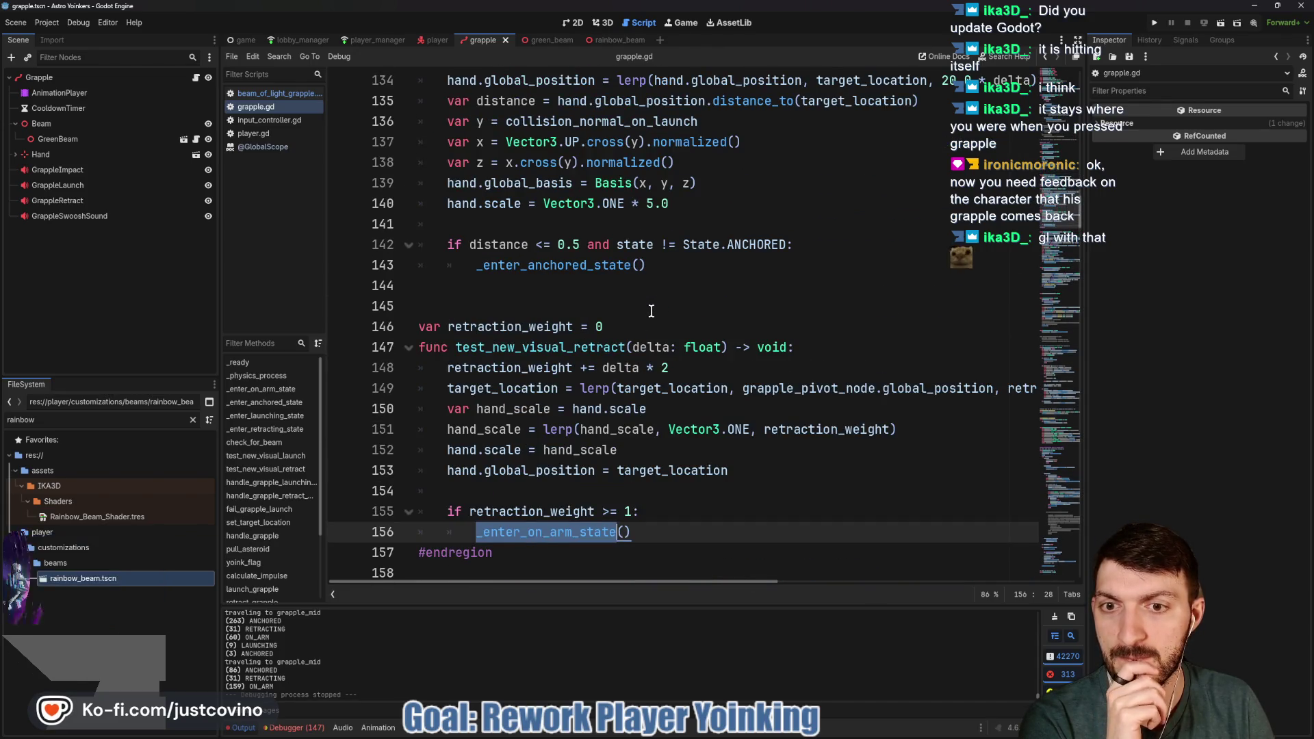
{"action": "left_click", "coordinate": [650, 311]}
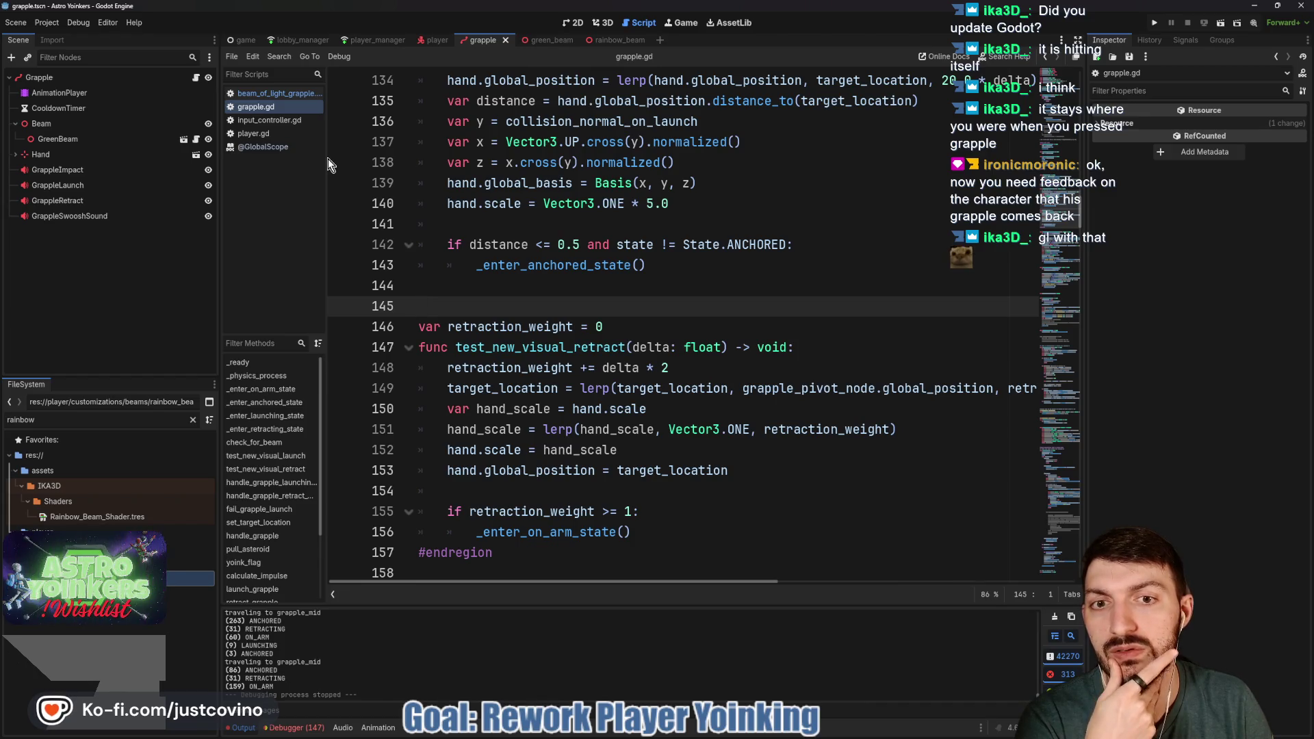
{"action": "left_click", "coordinate": [617, 41]}
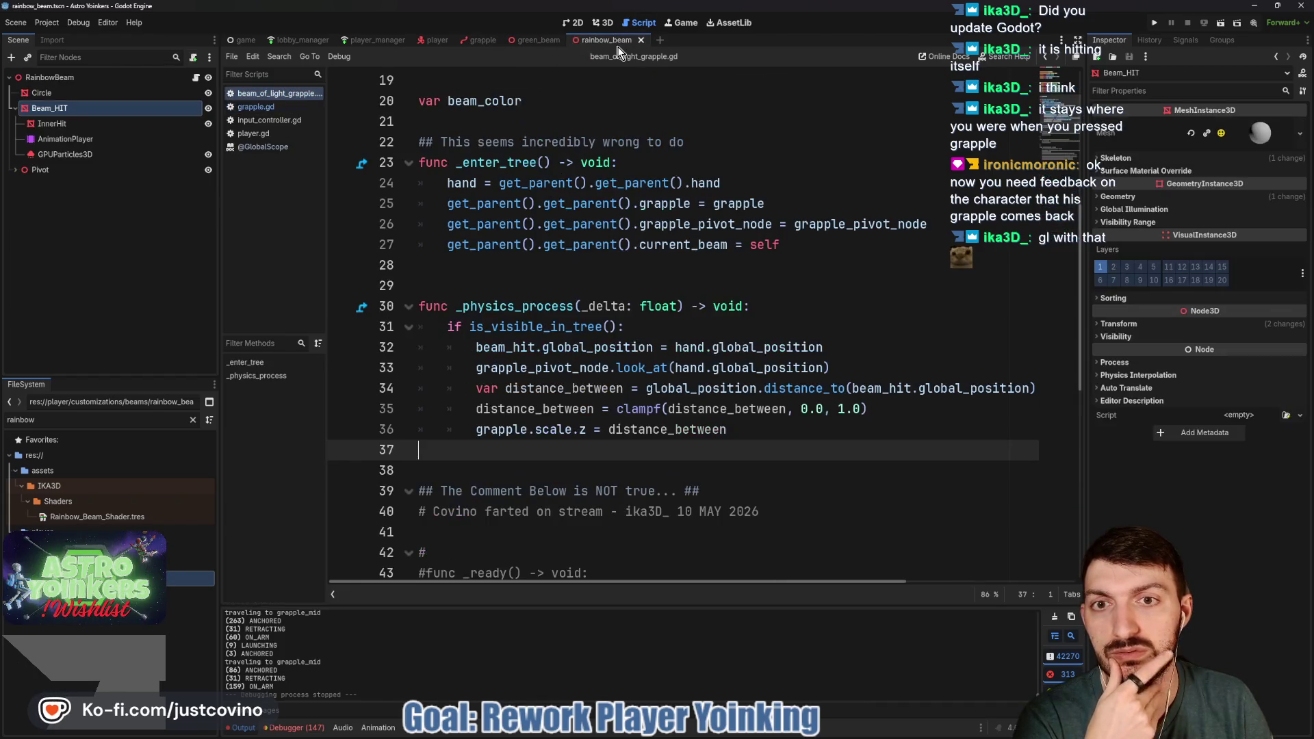
Return to the grapple scene's grapple.gd script
{"action": "left_click", "coordinate": [482, 39]}
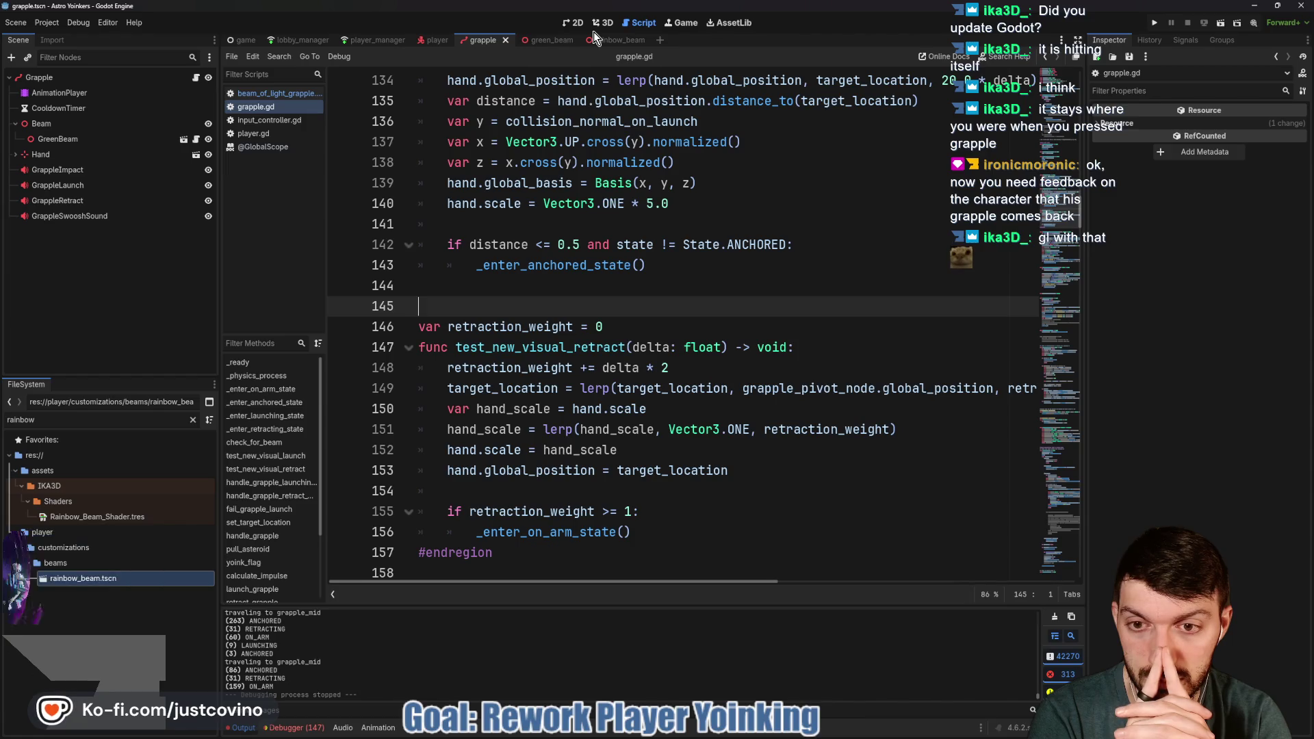
Browse grapple.gd, highlighting State and the _enter_on_arm_state function name
{"action": "scroll", "coordinate": [592, 194], "scroll_direction": "up", "scroll_amount": 10}
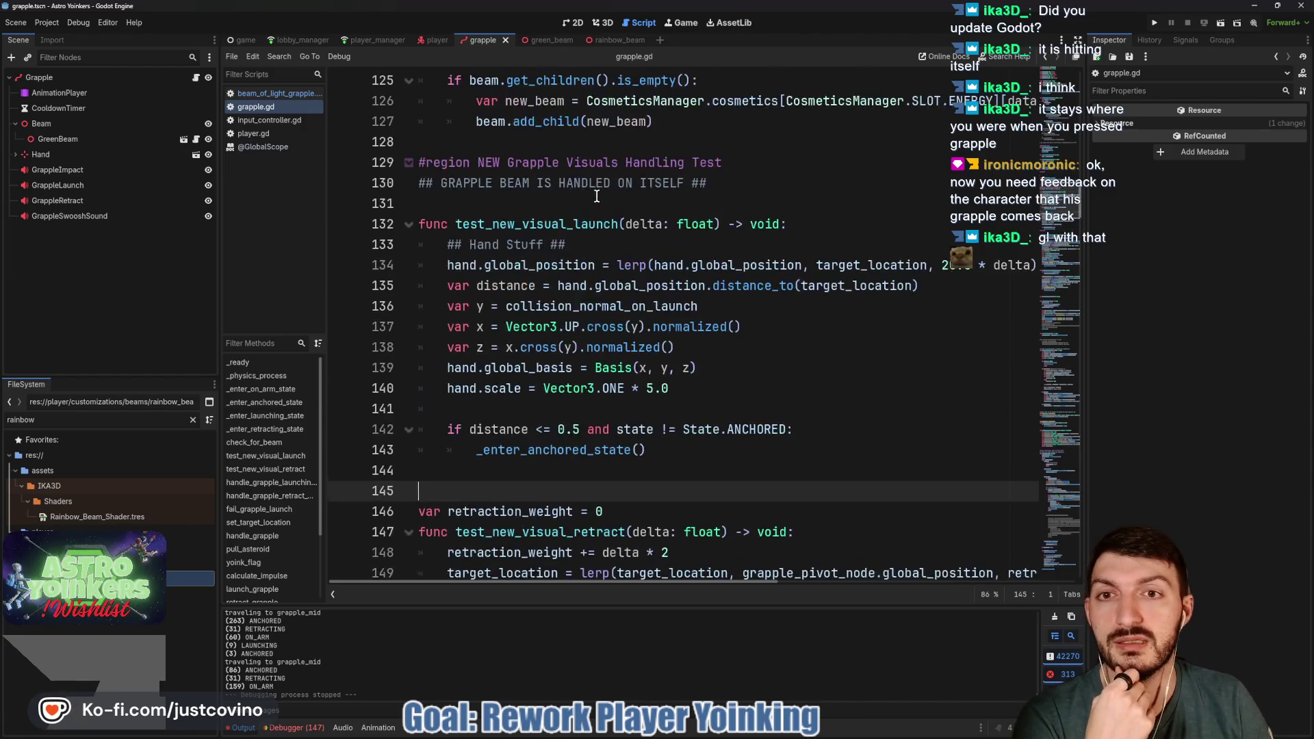
{"action": "scroll", "coordinate": [598, 209], "scroll_direction": "up", "scroll_amount": 1}
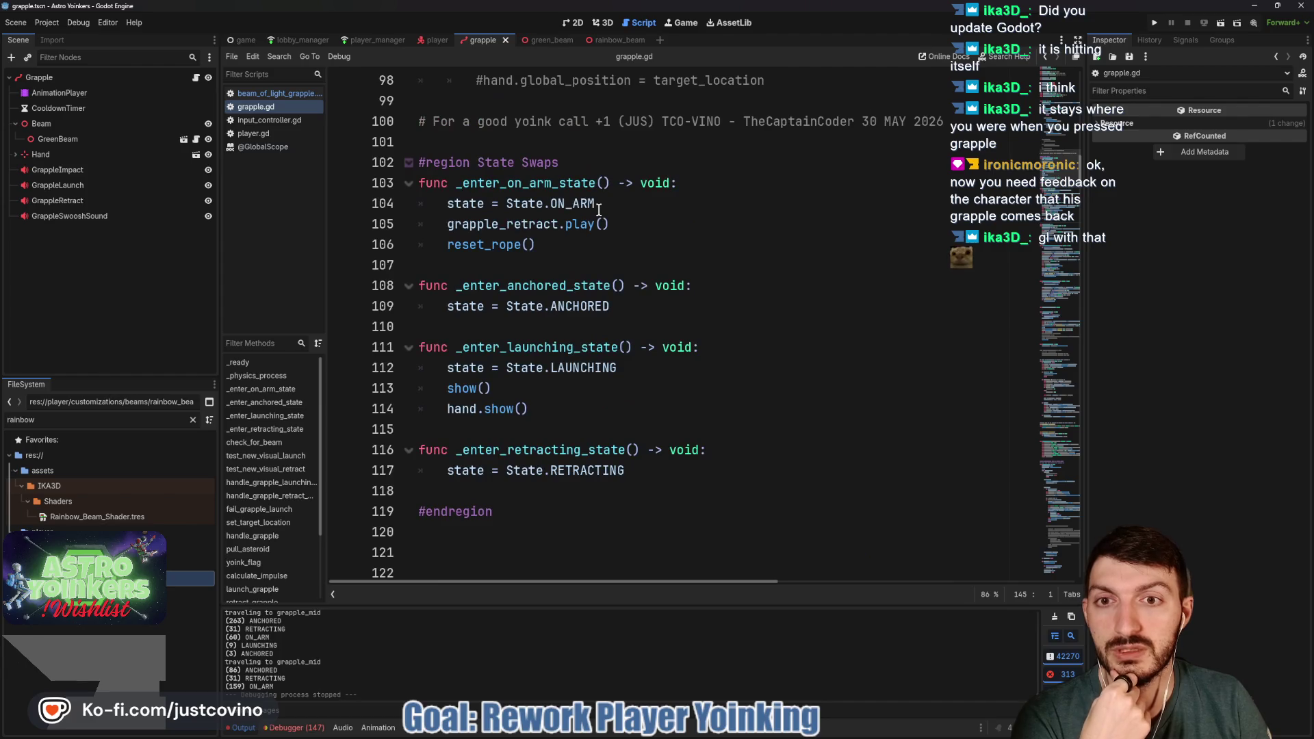
{"action": "mouse_move", "coordinate": [548, 229]}
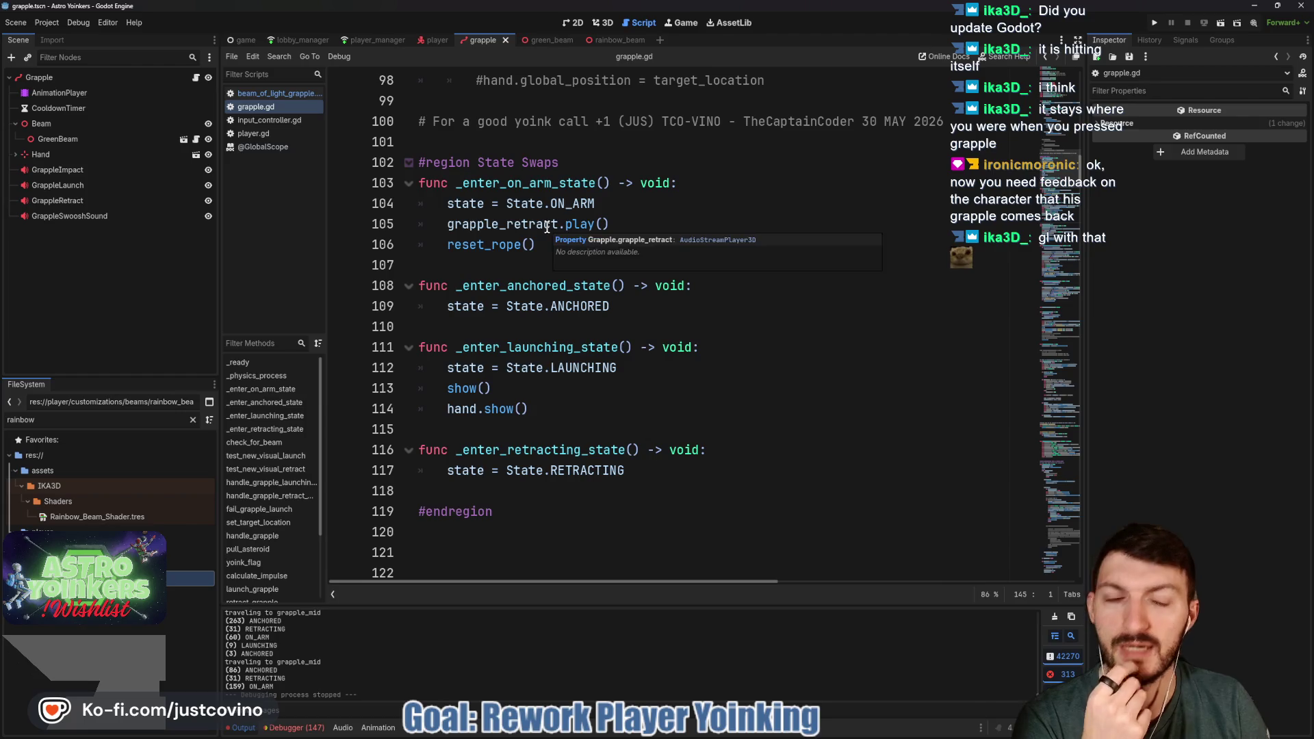
{"action": "scroll", "coordinate": [576, 249], "scroll_direction": "down", "scroll_amount": 2}
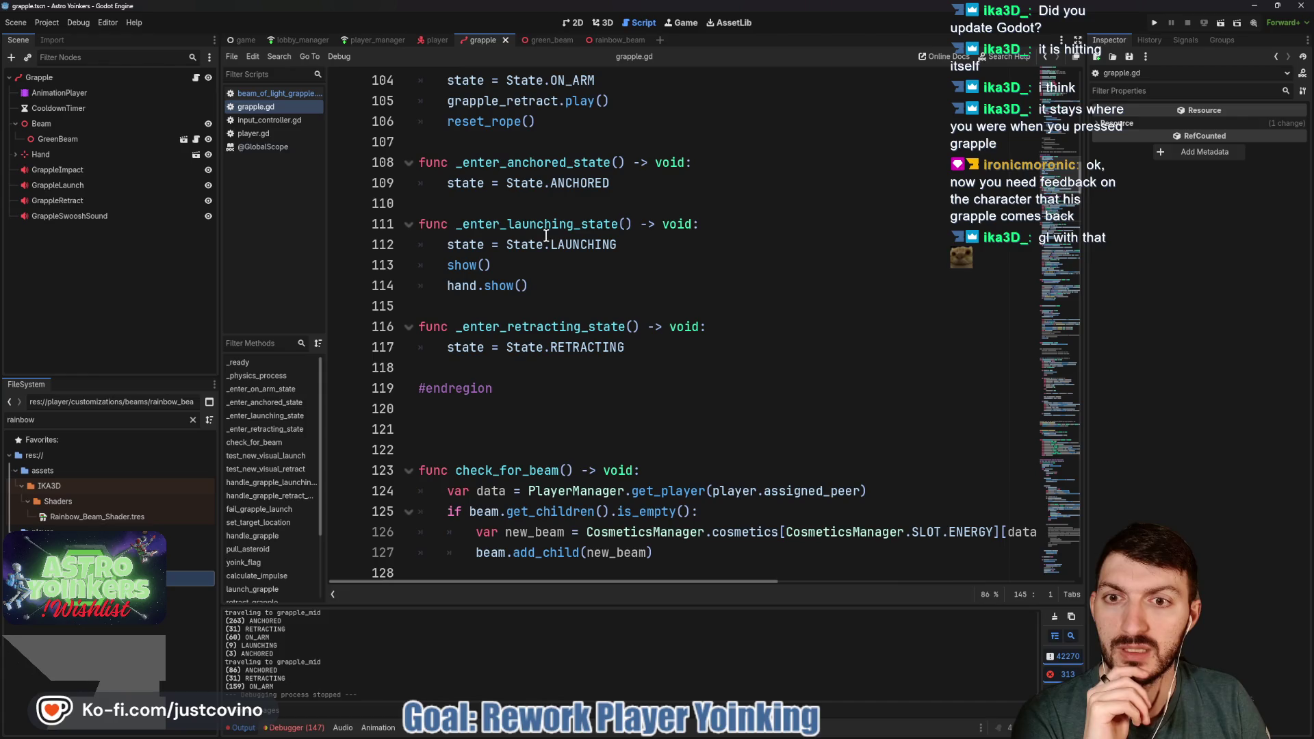
{"action": "mouse_move", "coordinate": [529, 253]}
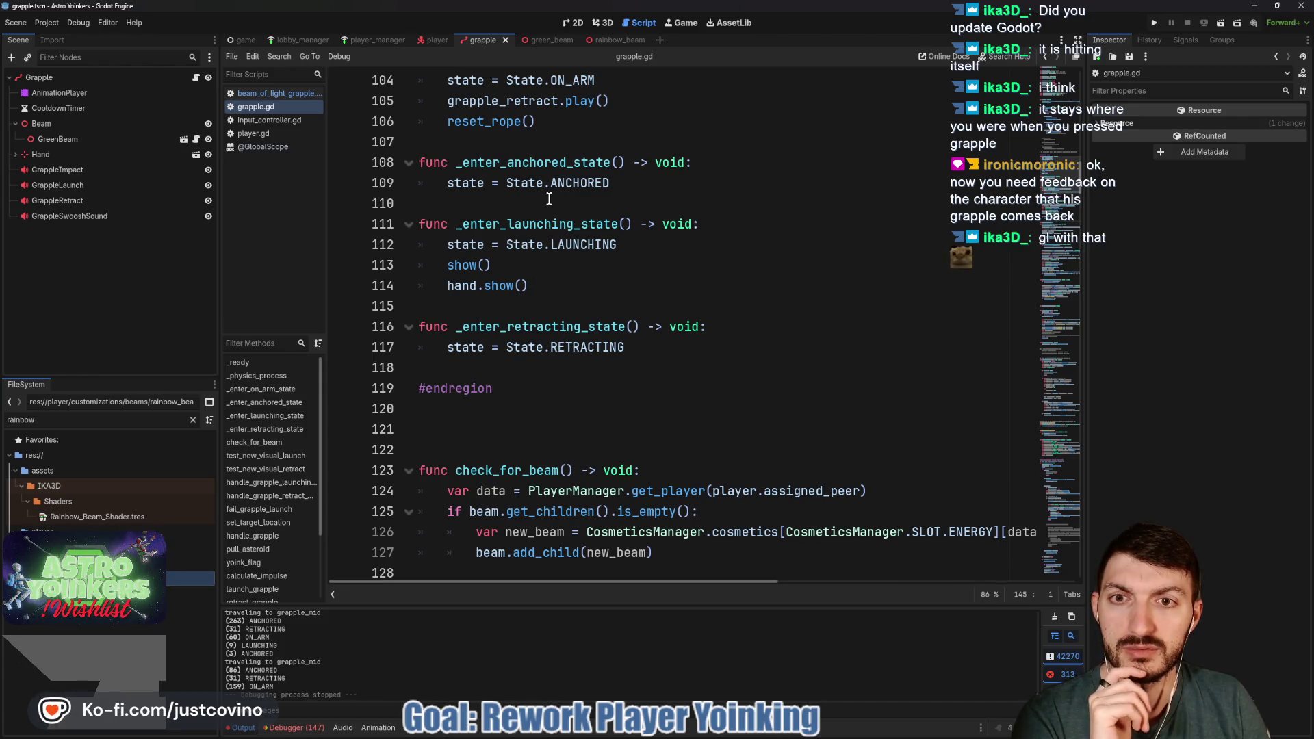
{"action": "scroll", "coordinate": [528, 230], "scroll_direction": "up", "scroll_amount": 1}
{"action": "double_click", "coordinate": [535, 245]}
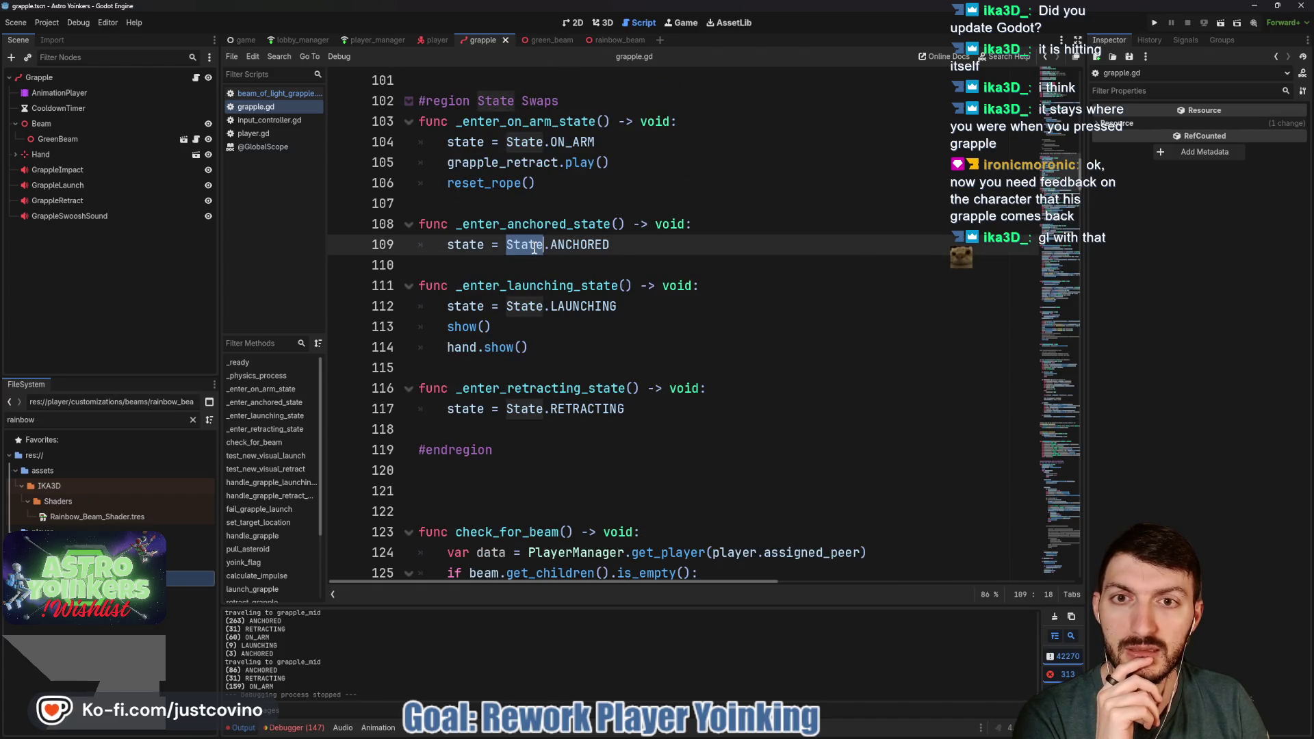
{"action": "double_click", "coordinate": [546, 122]}
Follow the reset_rope call on line 106 to its definition, then switch to player.gd
{"action": "double_click", "coordinate": [509, 183]}
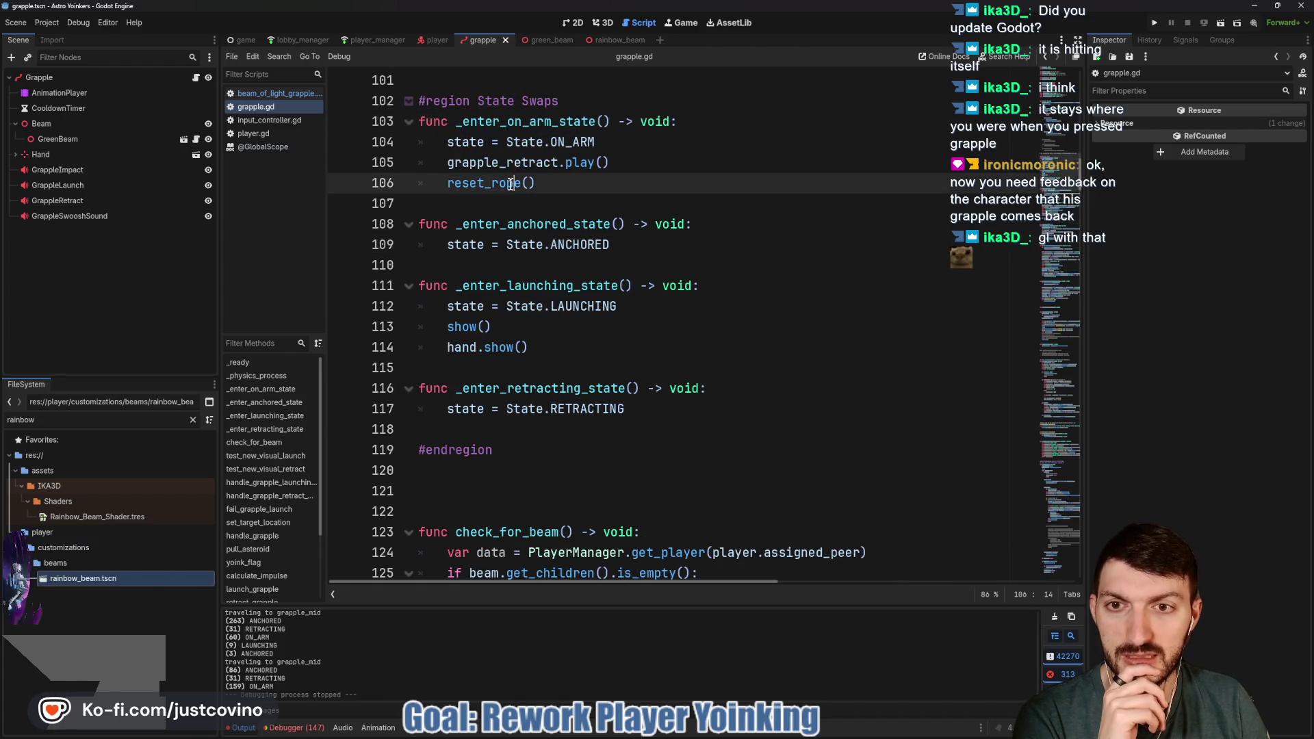
{"action": "mouse_move", "coordinate": [510, 184]}
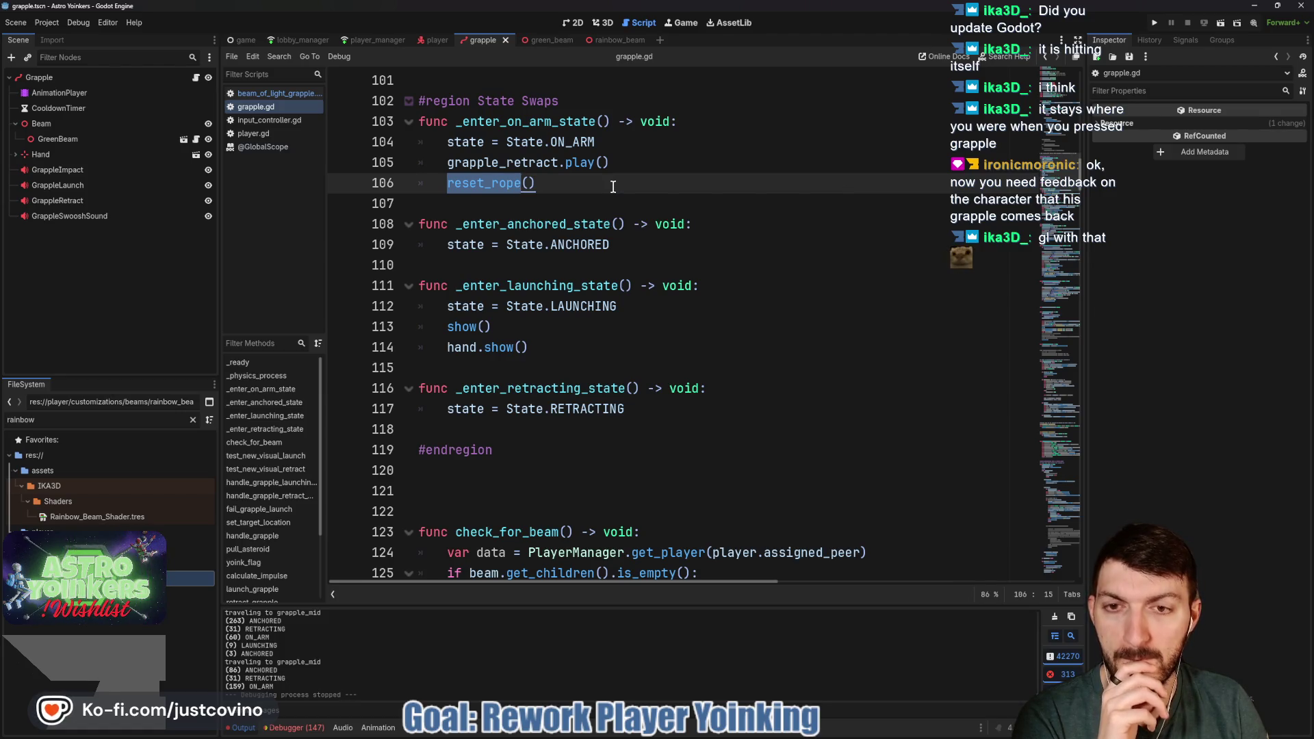
{"action": "left_click", "coordinate": [486, 185], "text": "ctrl"}
{"action": "scroll", "coordinate": [550, 319], "scroll_direction": "down", "scroll_amount": 1}
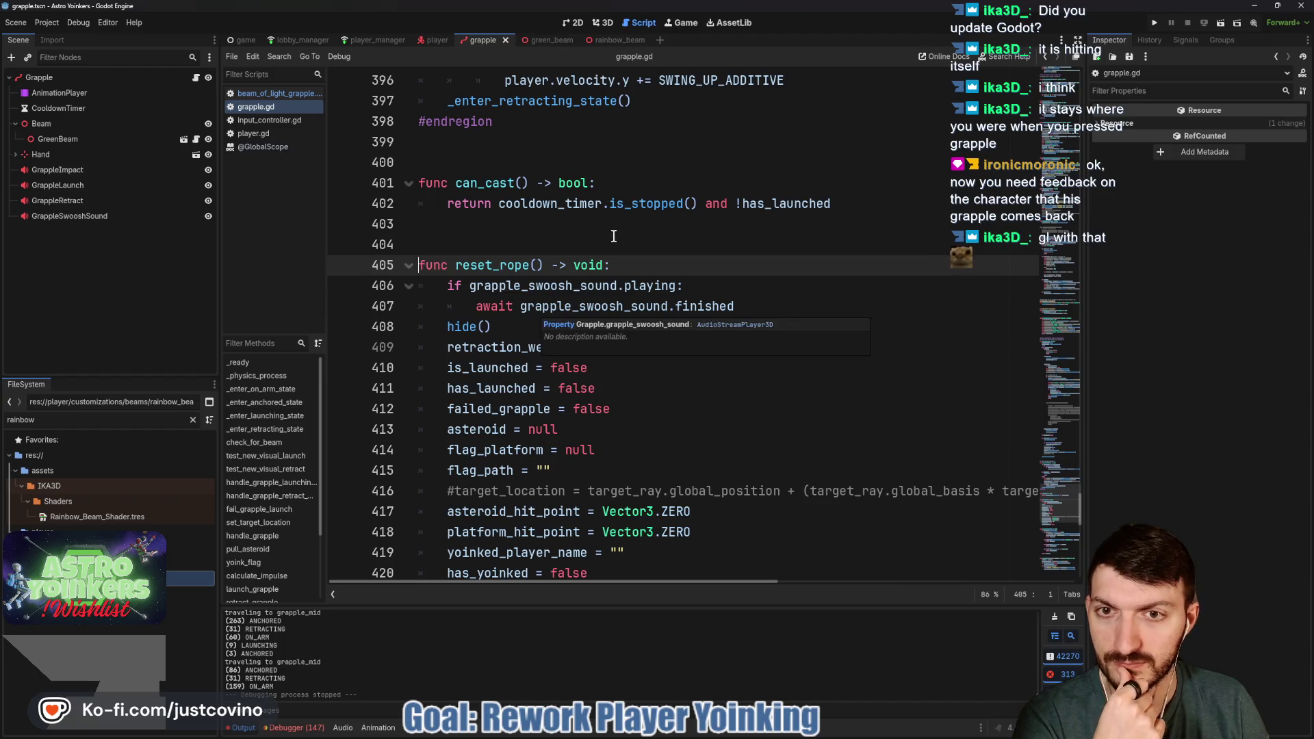
{"action": "scroll", "coordinate": [614, 236], "scroll_direction": "up", "scroll_amount": 5}
{"action": "scroll", "coordinate": [614, 236], "scroll_direction": "up", "scroll_amount": 19}
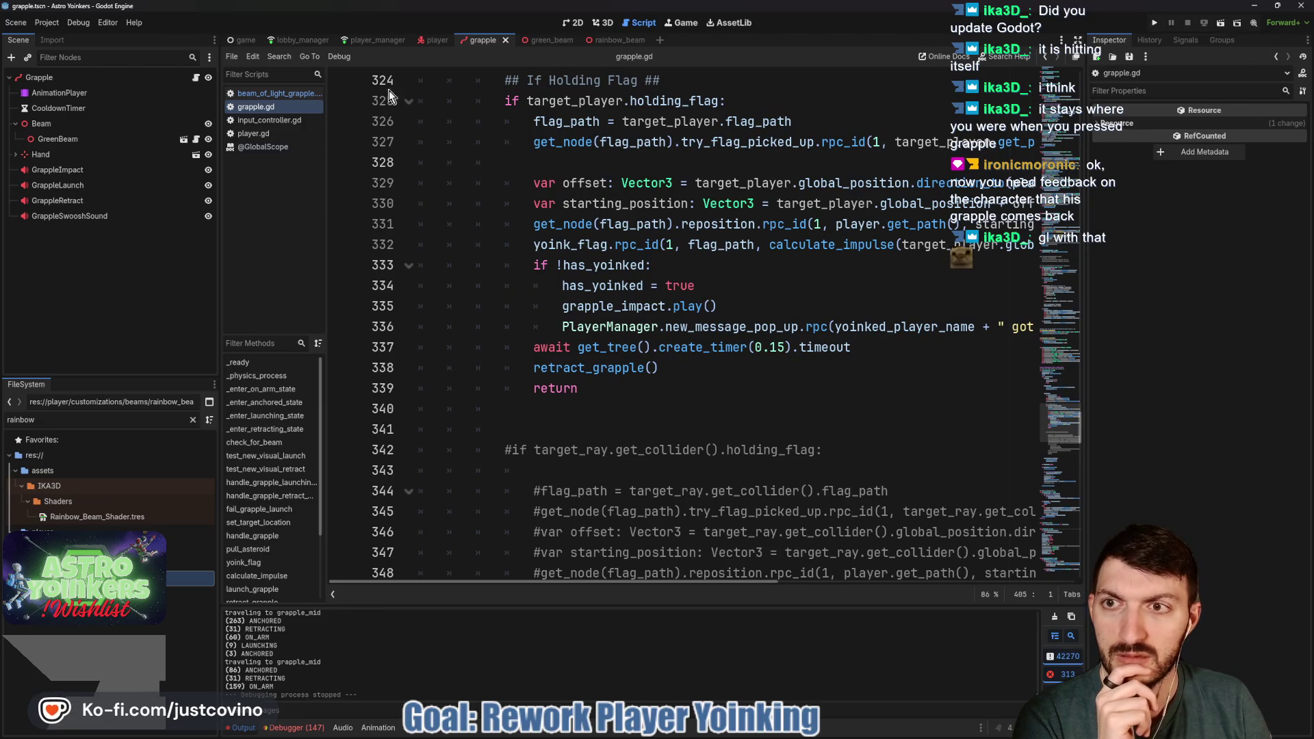
{"action": "left_click", "coordinate": [441, 41]}
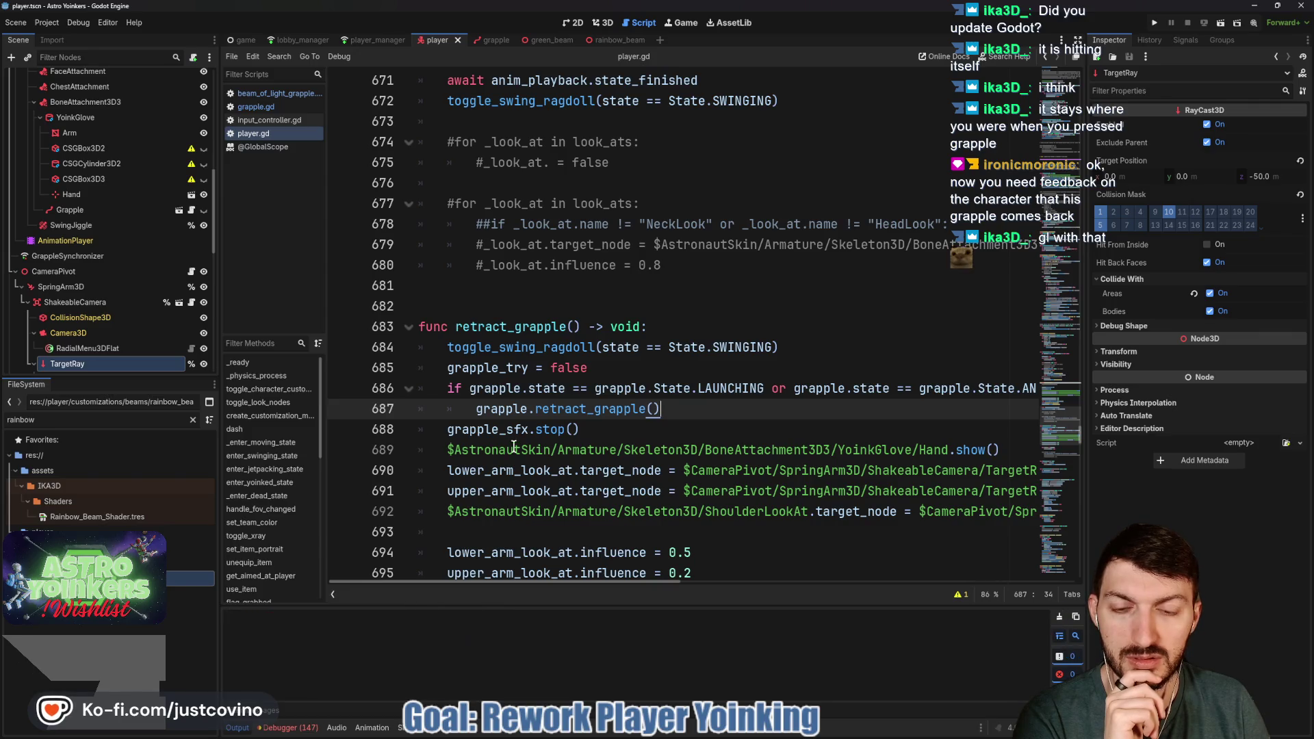
Find the launch_grapple call on line 658 of player.gd and jump to its definition in grapple.gd
{"action": "scroll", "coordinate": [530, 432], "scroll_direction": "up", "scroll_amount": 1}
{"action": "scroll", "coordinate": [530, 433], "scroll_direction": "up", "scroll_amount": 8}
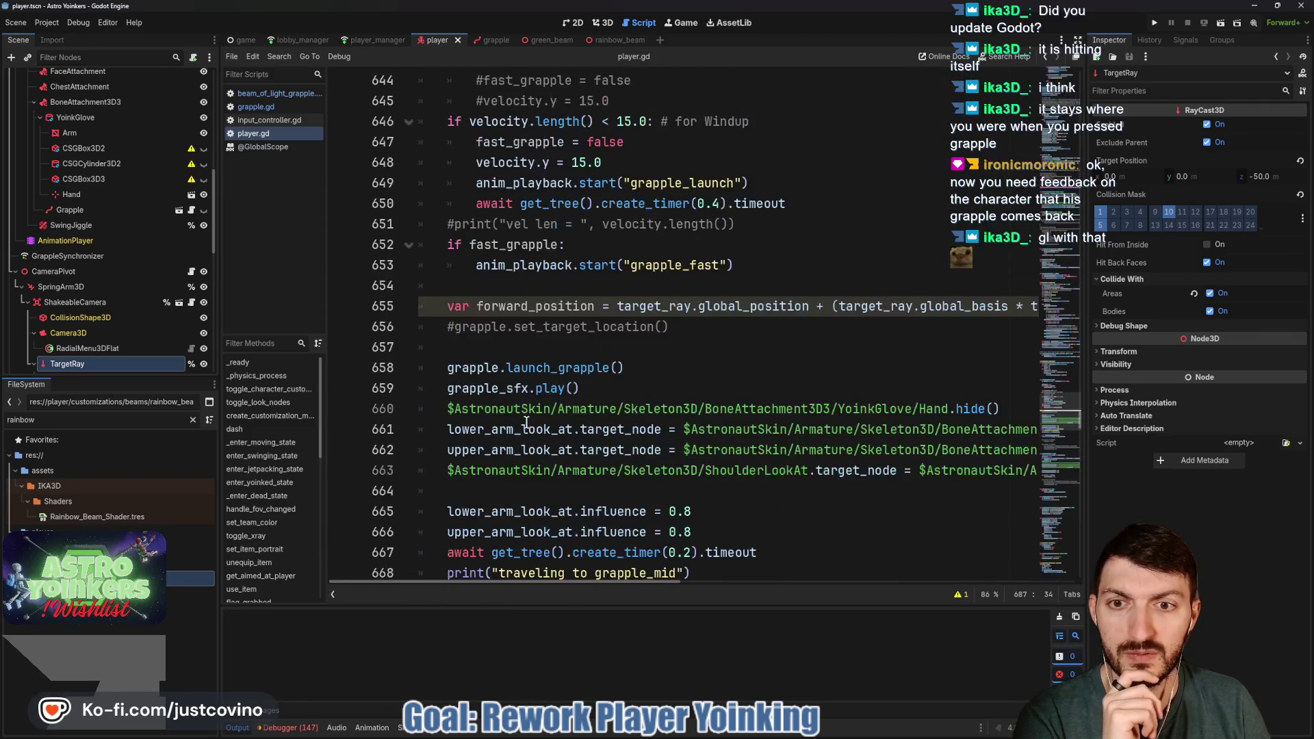
{"action": "double_click", "coordinate": [520, 367]}
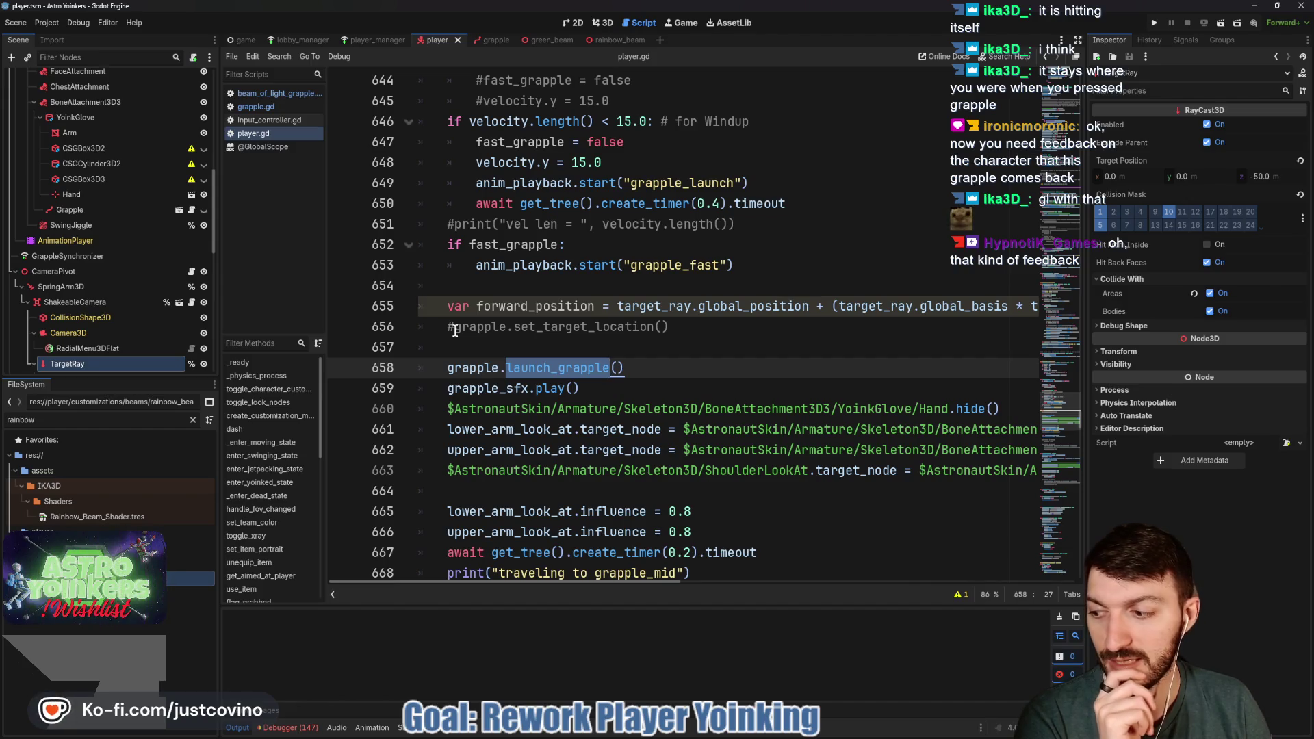
{"action": "left_click", "coordinate": [455, 328]}
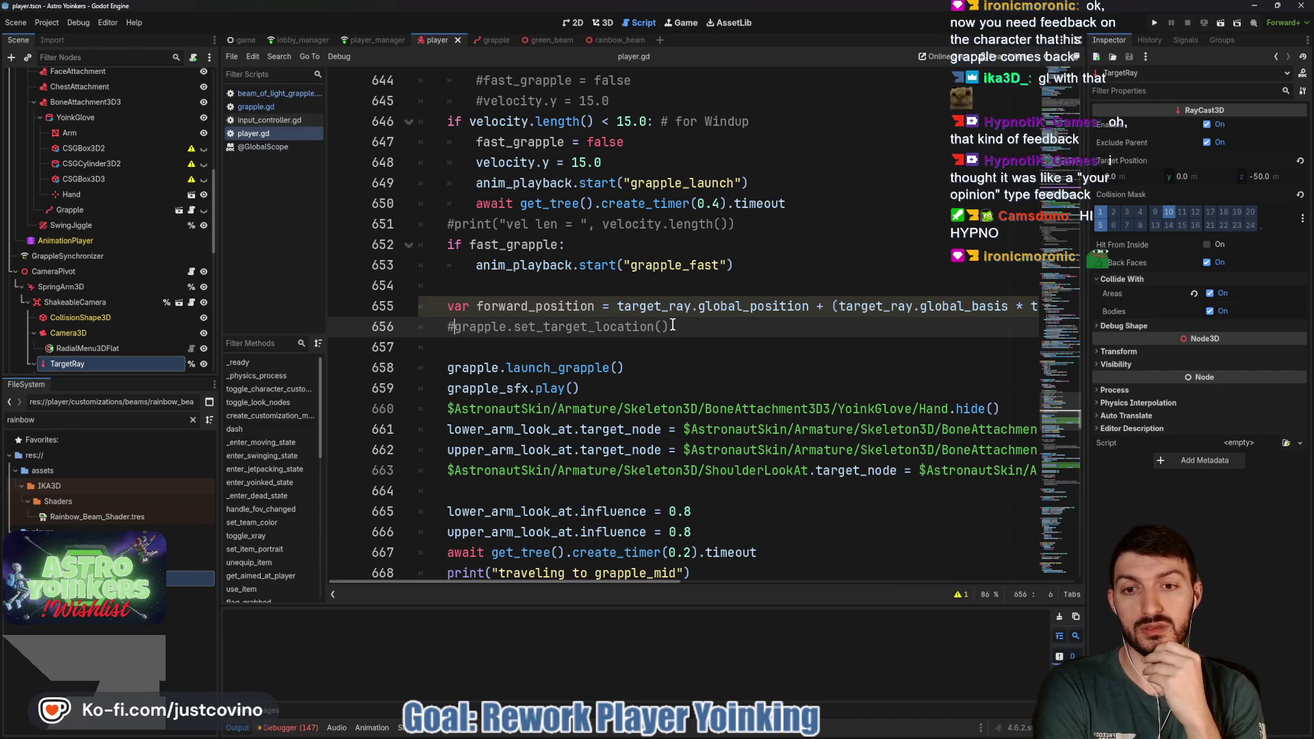
{"action": "left_click", "coordinate": [551, 368], "text": "ctrl"}
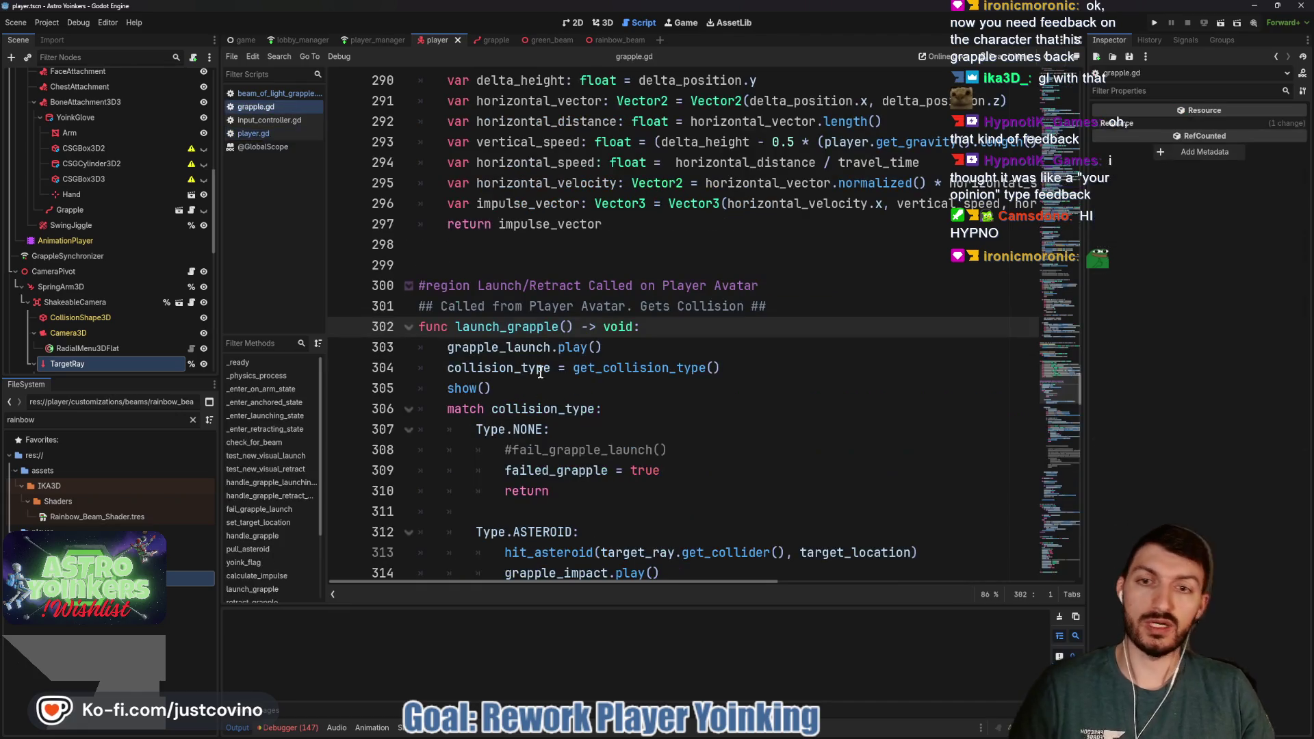
{"action": "left_click_drag", "start_coordinate": [722, 368], "coordinate": [422, 369]}
{"action": "scroll", "coordinate": [596, 362], "scroll_direction": "down", "scroll_amount": 3}
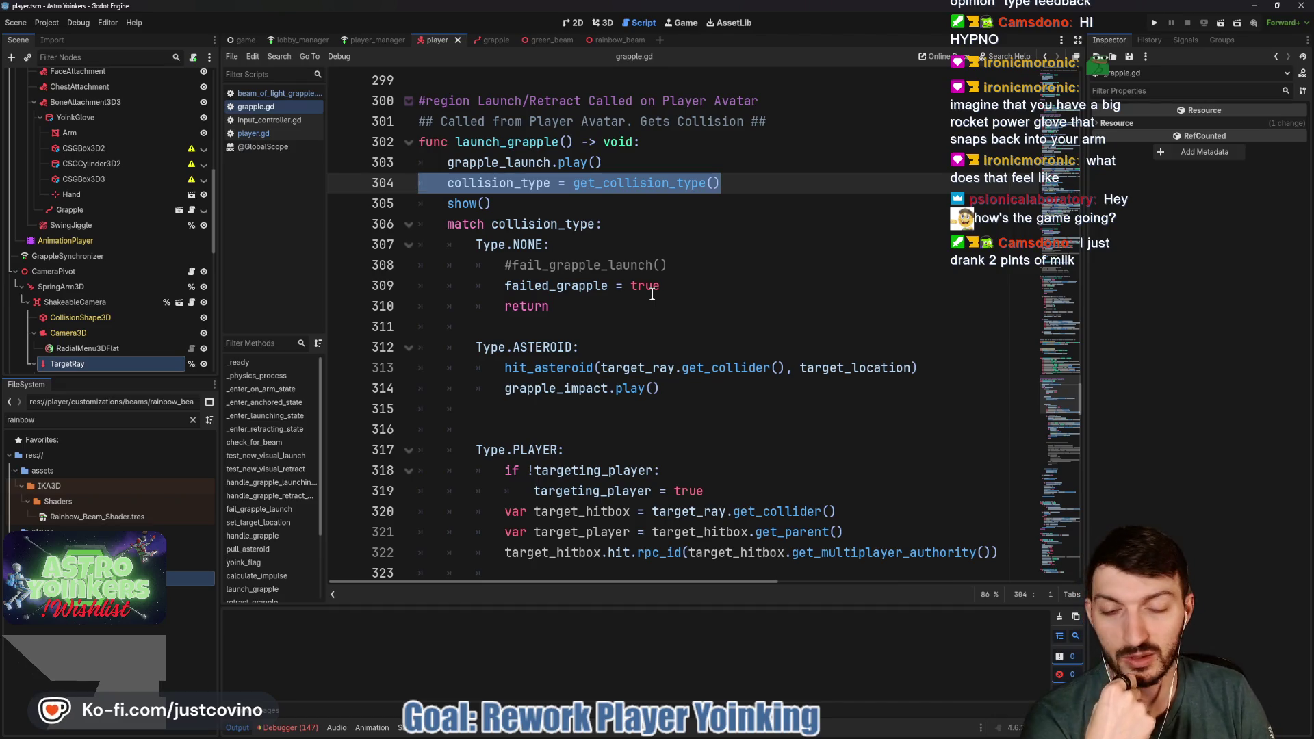
{"action": "left_click", "coordinate": [646, 307]}
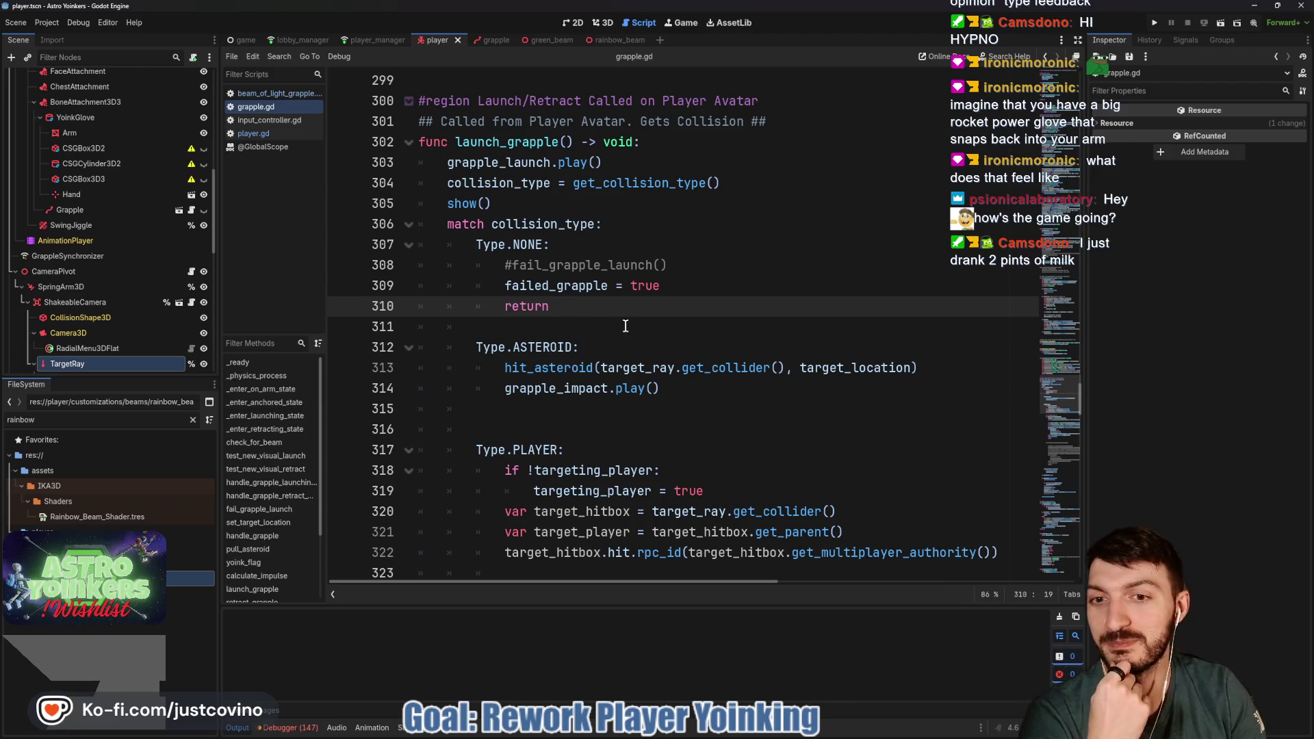
Highlight all uses of collision_type in launch_grapple
{"action": "left_click", "coordinate": [625, 326]}
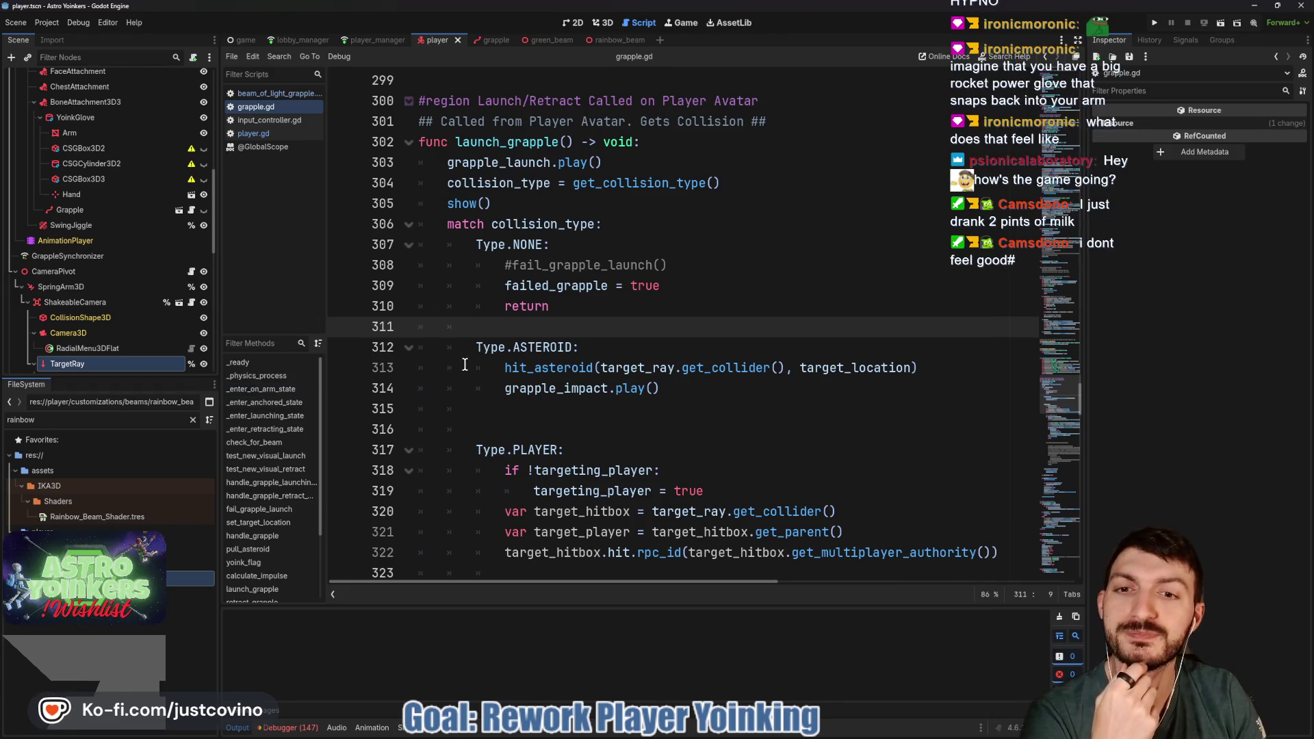
{"action": "scroll", "coordinate": [556, 326], "scroll_direction": "down", "scroll_amount": 2}
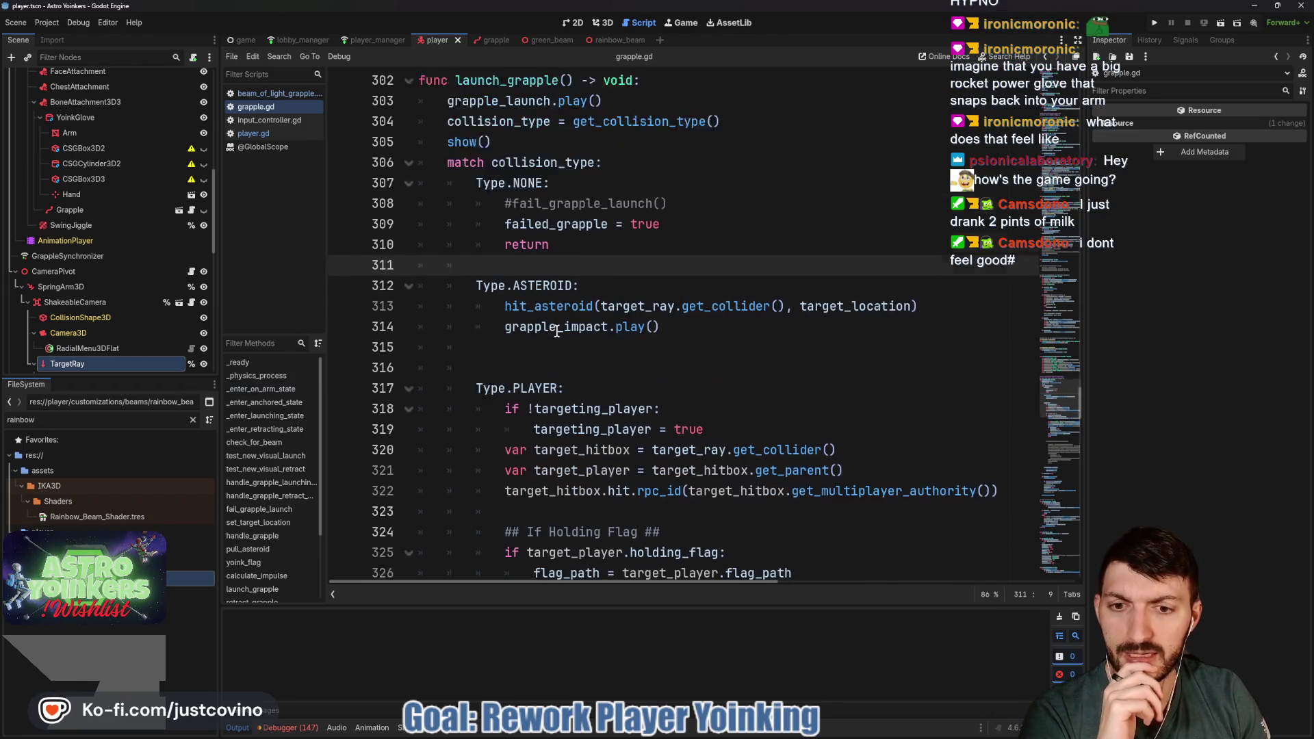
{"action": "scroll", "coordinate": [557, 330], "scroll_direction": "up", "scroll_amount": 1}
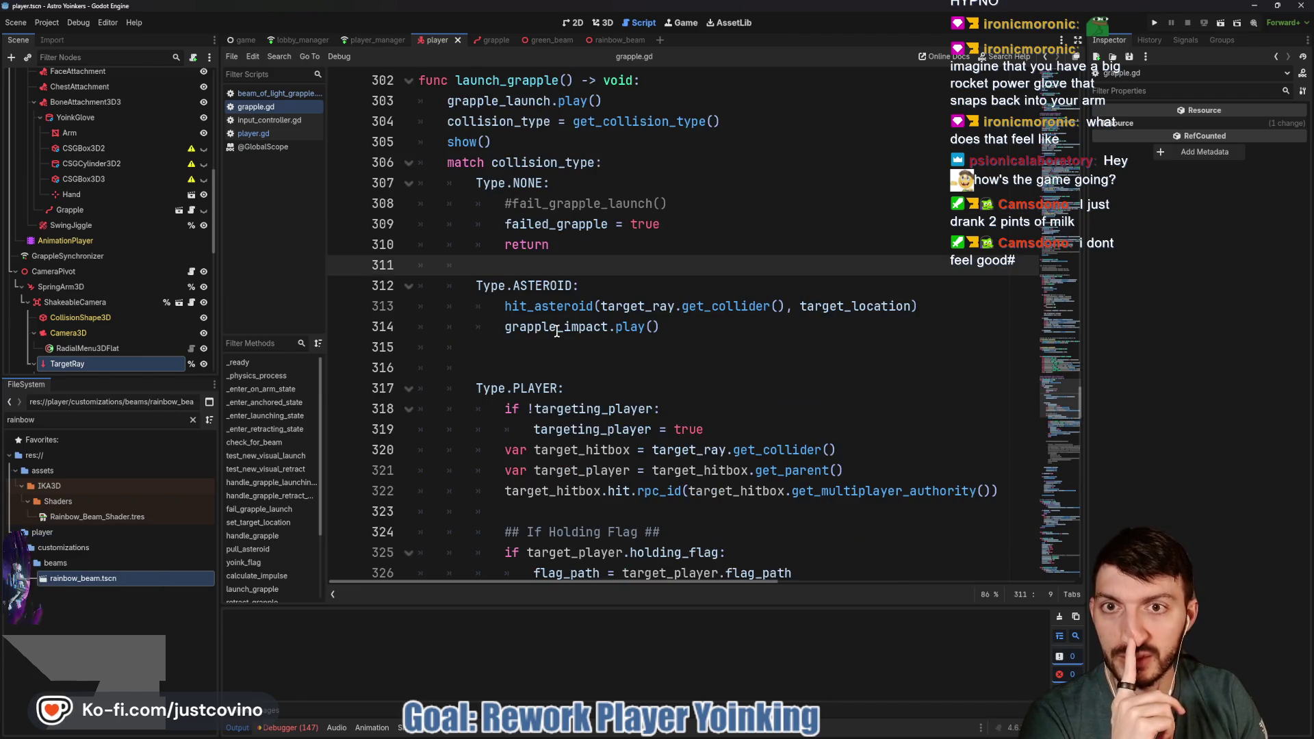
{"action": "double_click", "coordinate": [542, 162]}
Select the set_target_location() call on line 366 and jump to its definition at line 224
{"action": "mouse_move", "coordinate": [646, 311]}
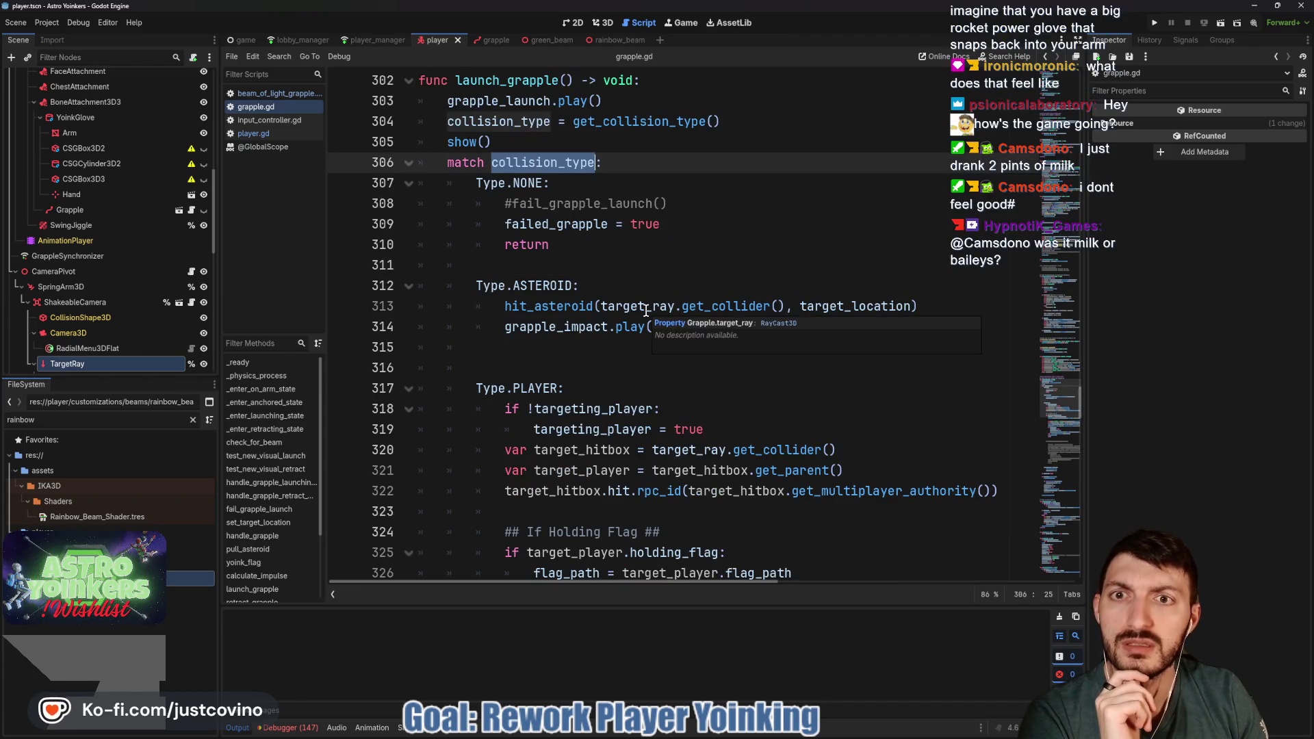
{"action": "scroll", "coordinate": [646, 311], "scroll_direction": "down", "scroll_amount": 9}
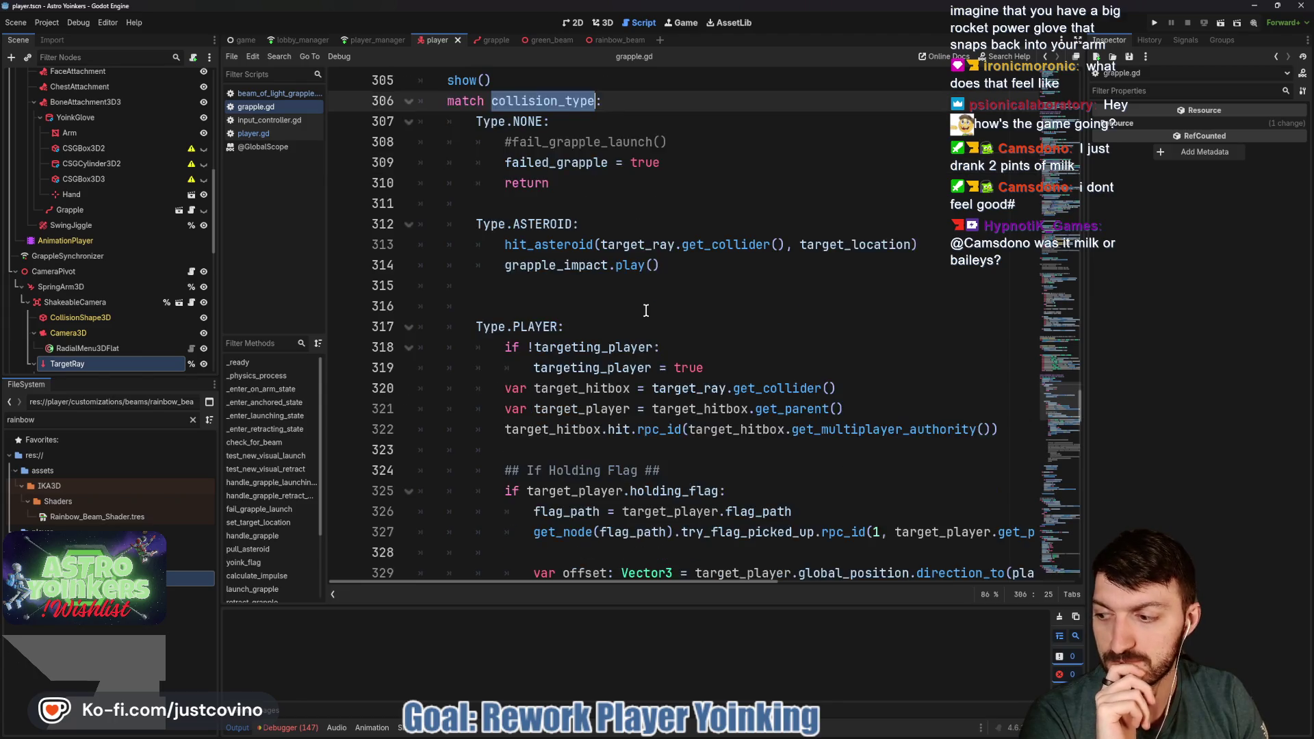
{"action": "scroll", "coordinate": [646, 310], "scroll_direction": "down", "scroll_amount": 7}
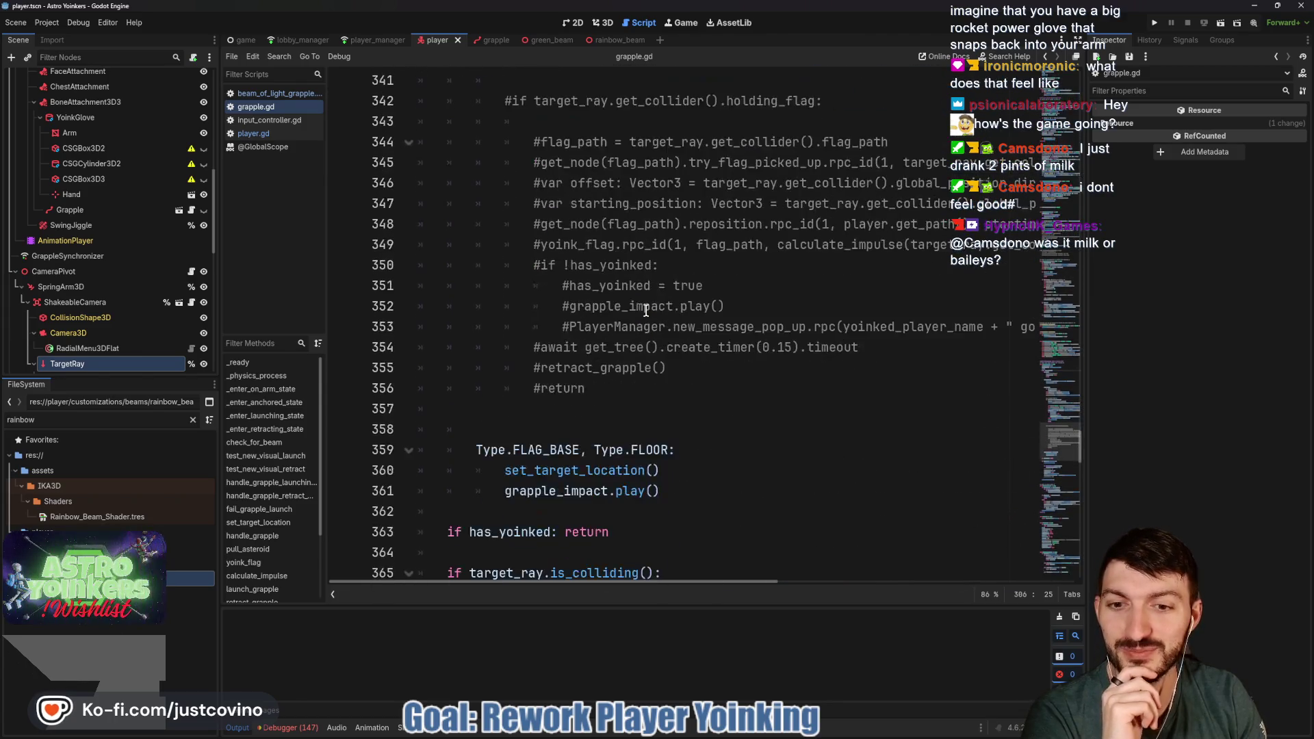
{"action": "left_click_drag", "start_coordinate": [663, 410], "coordinate": [466, 408]}
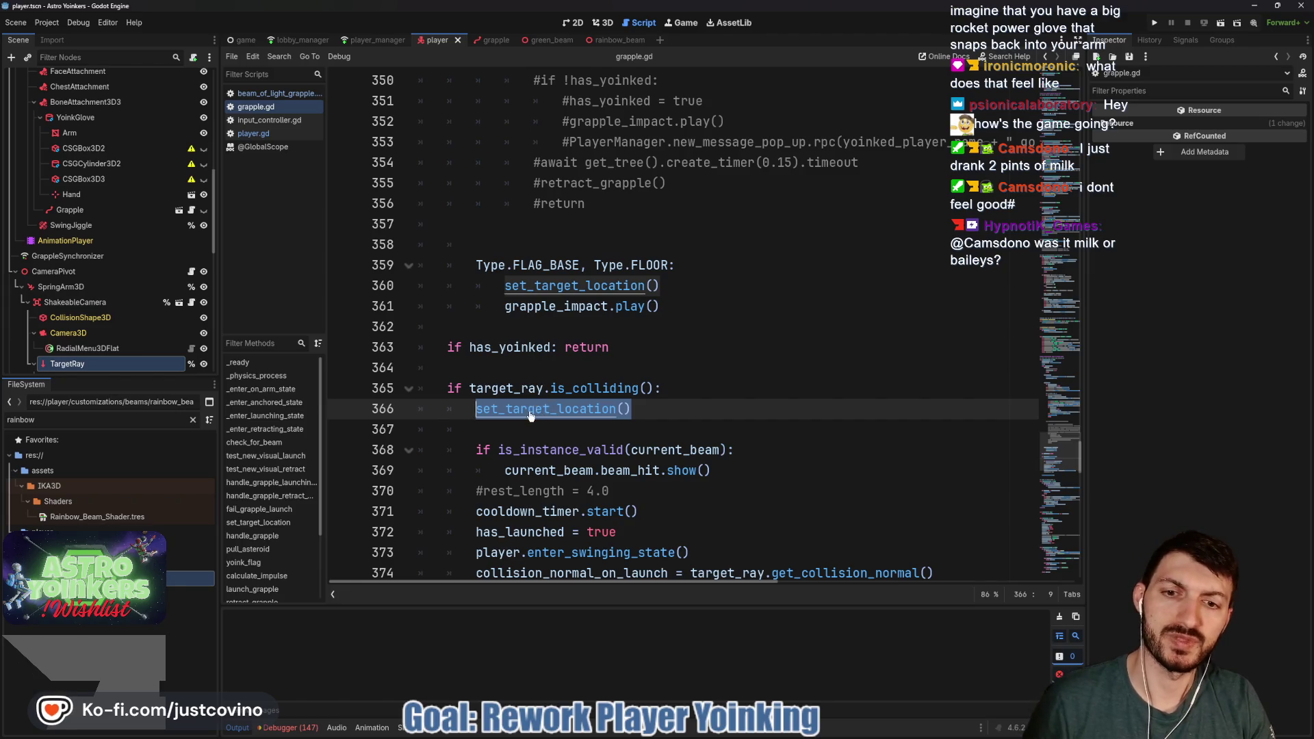
{"action": "left_click", "coordinate": [535, 410], "text": "ctrl"}
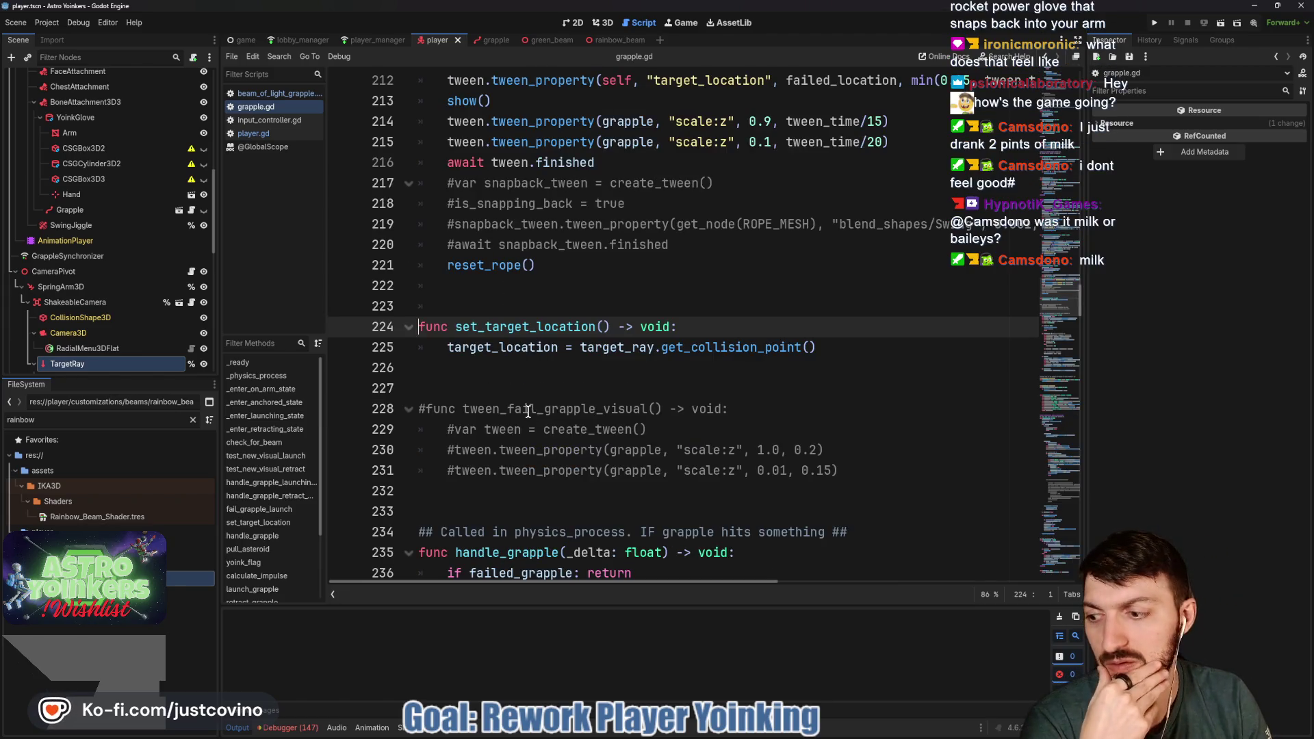
Scroll up to handle_grapple_launching_visuals at line 160, then bring the Notion Bug Tracker board forward
{"action": "scroll", "coordinate": [528, 411], "scroll_direction": "up", "scroll_amount": 6}
{"action": "scroll", "coordinate": [527, 410], "scroll_direction": "down", "scroll_amount": 2}
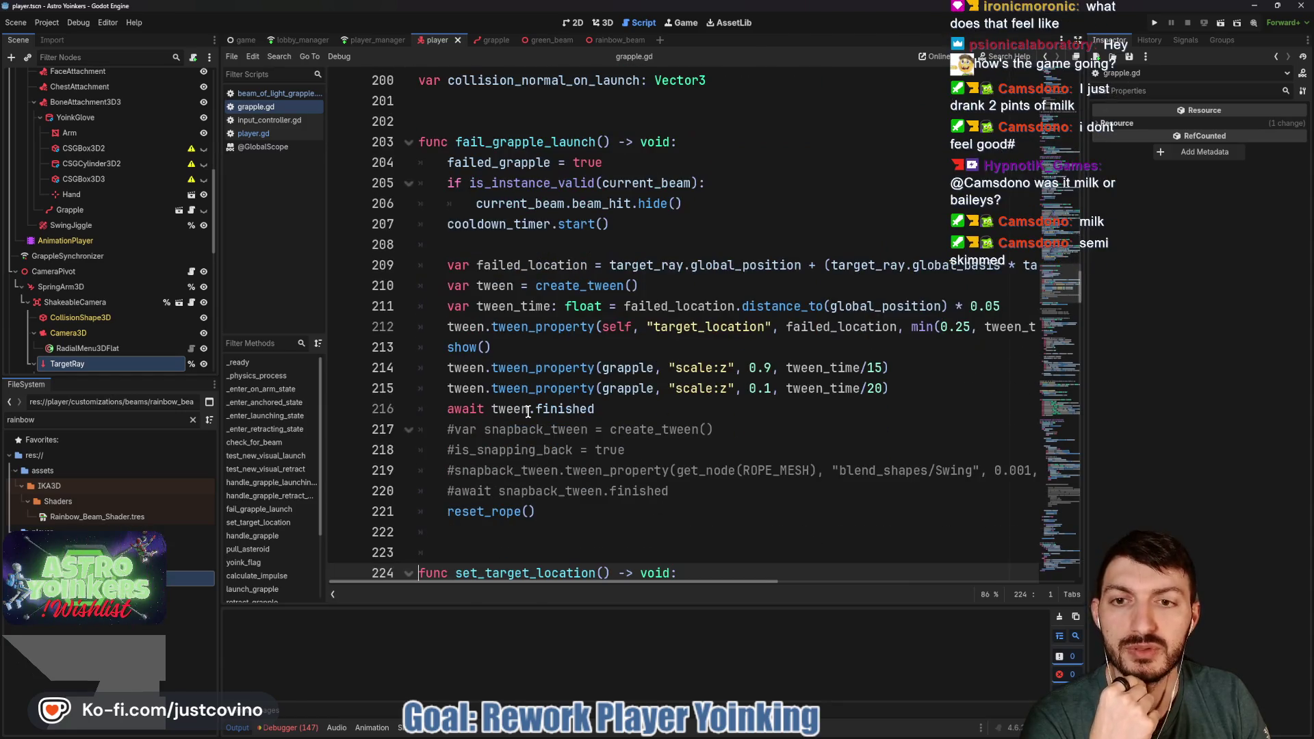
{"action": "scroll", "coordinate": [527, 411], "scroll_direction": "up", "scroll_amount": 10}
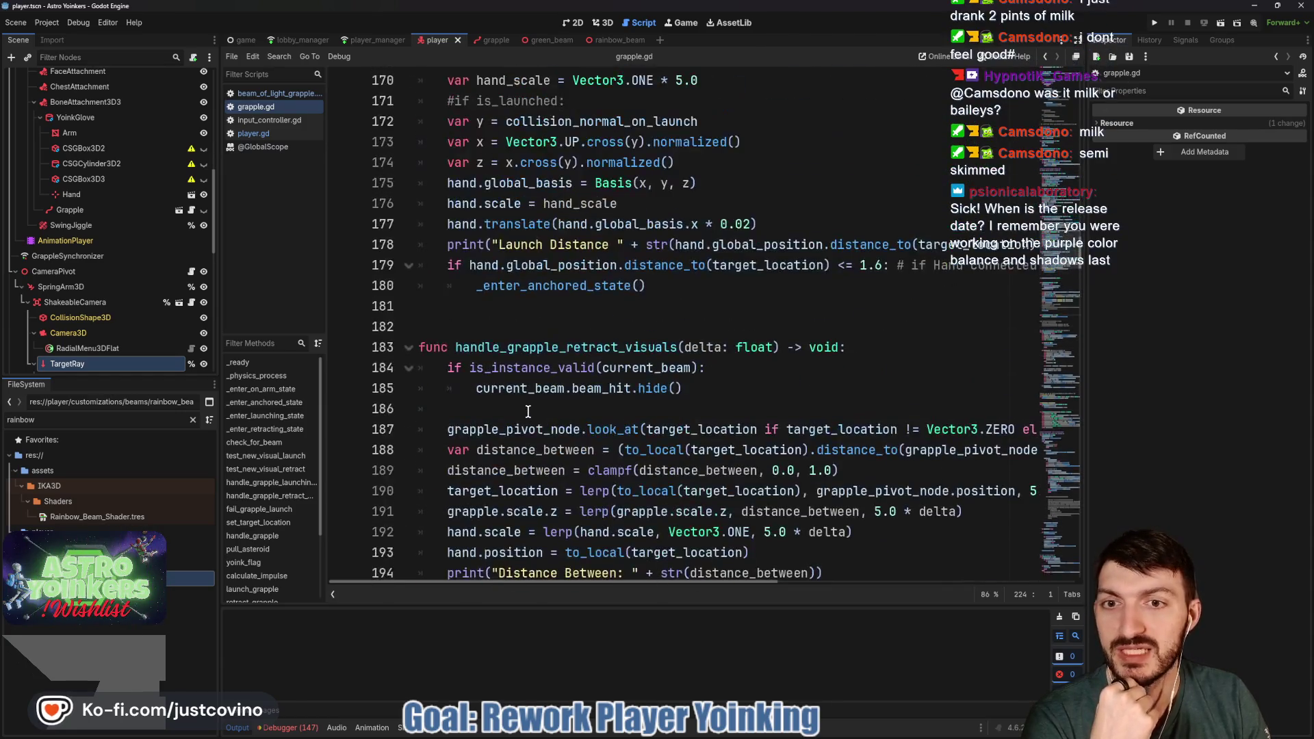
{"action": "scroll", "coordinate": [528, 411], "scroll_direction": "up", "scroll_amount": 1}
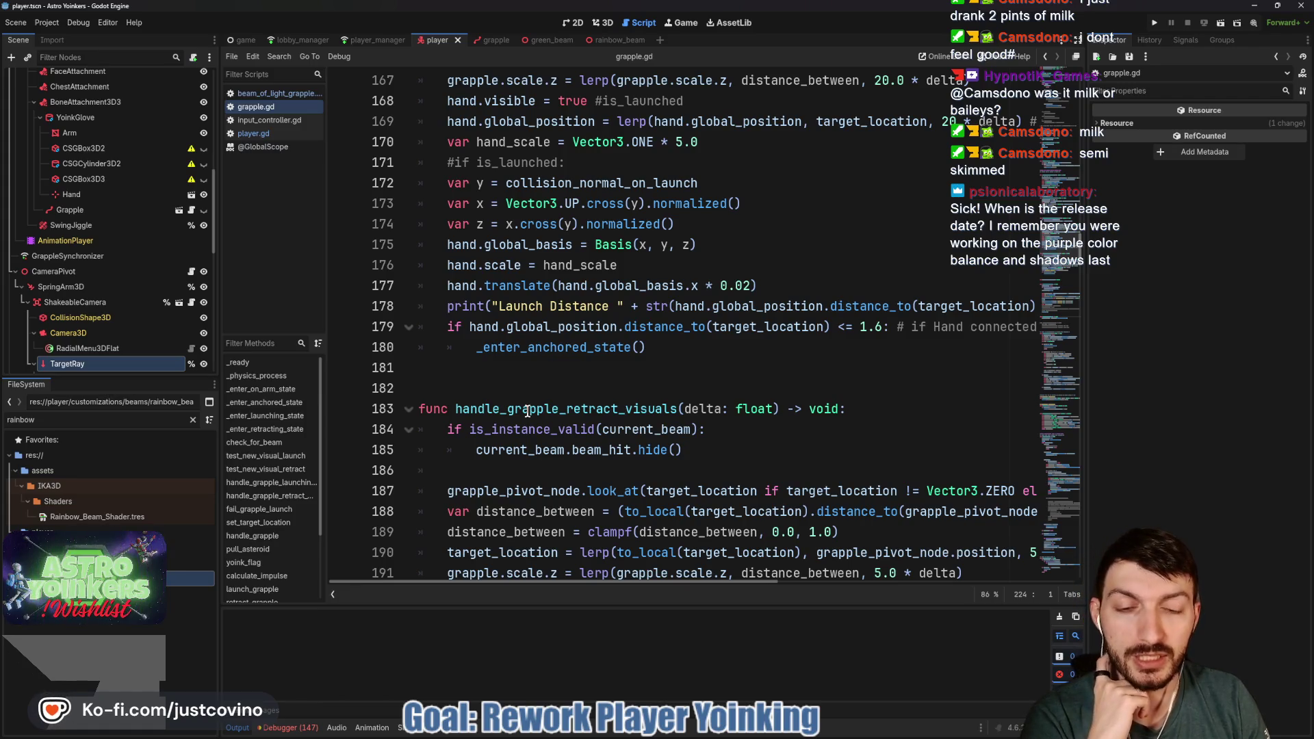
{"action": "scroll", "coordinate": [528, 410], "scroll_direction": "up", "scroll_amount": 4}
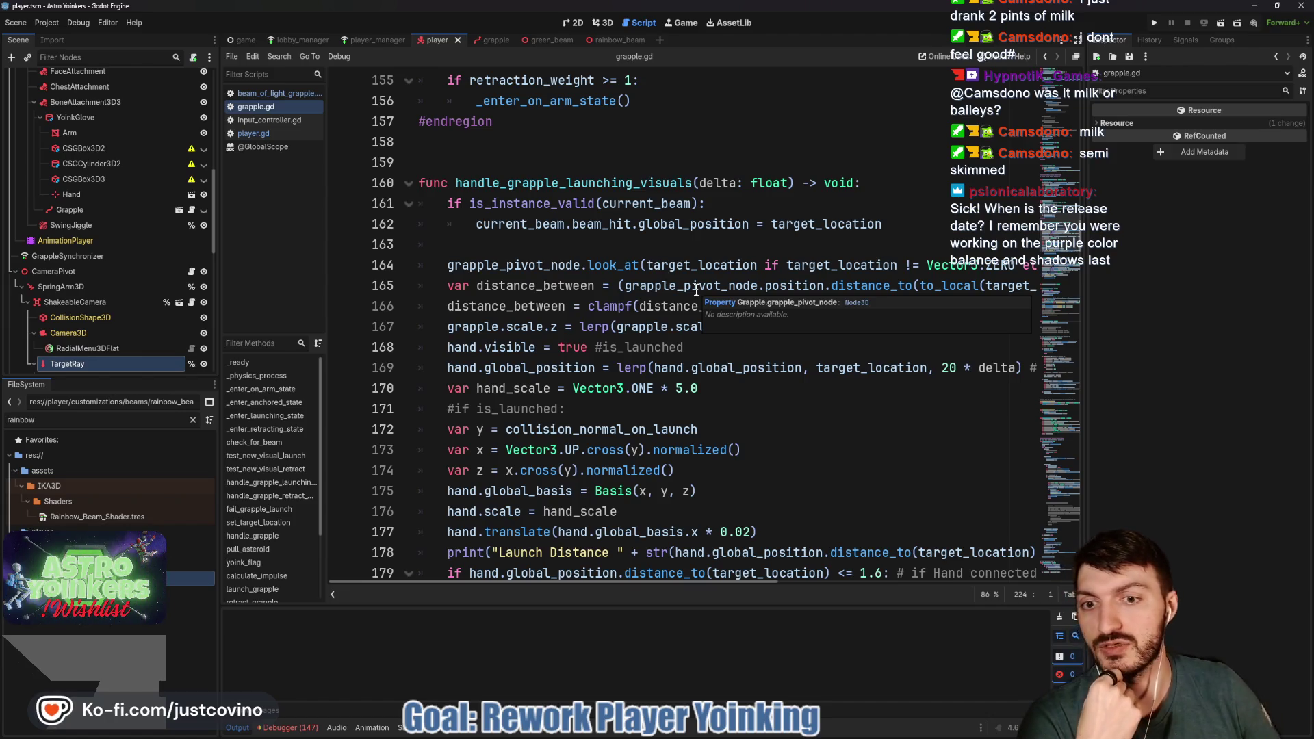
{"action": "left_click", "coordinate": [720, 727]}
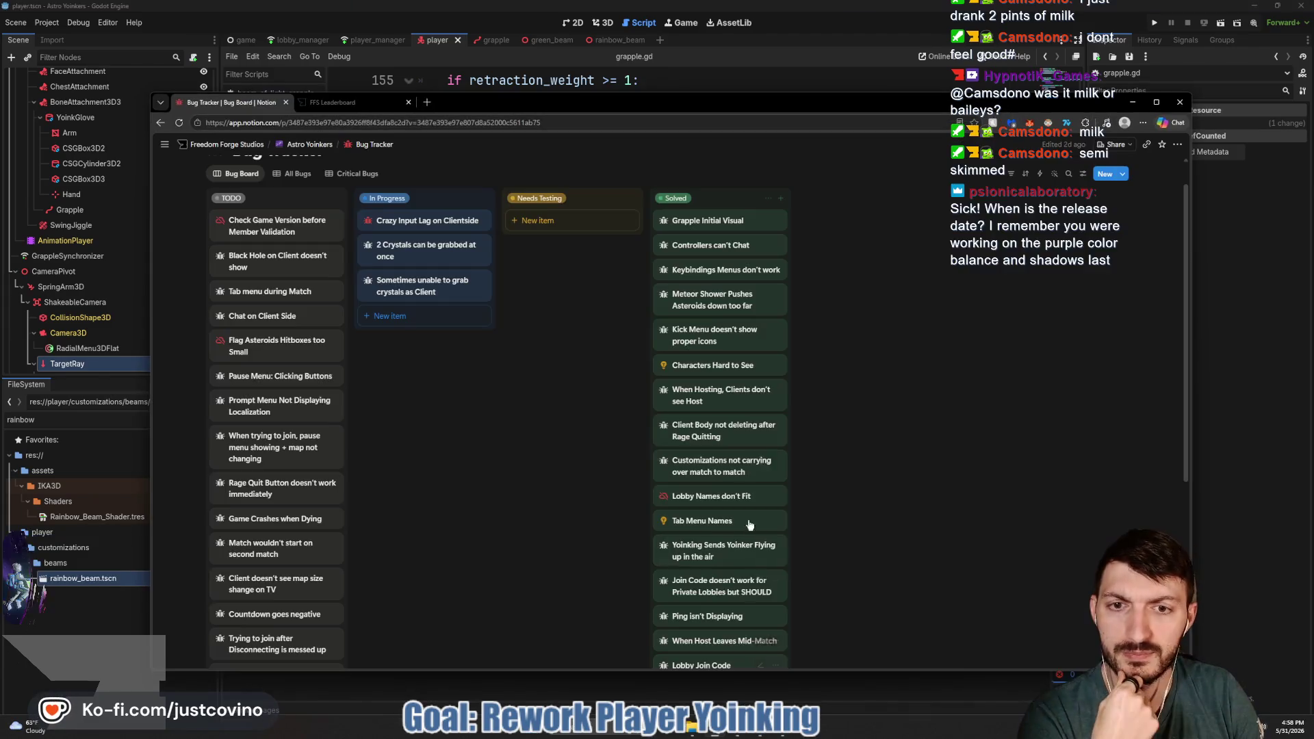
Look through the TODO and Solved bug columns, then minimize the browser to reveal grapple.gd
{"action": "scroll", "coordinate": [320, 377], "scroll_direction": "down", "scroll_amount": 1}
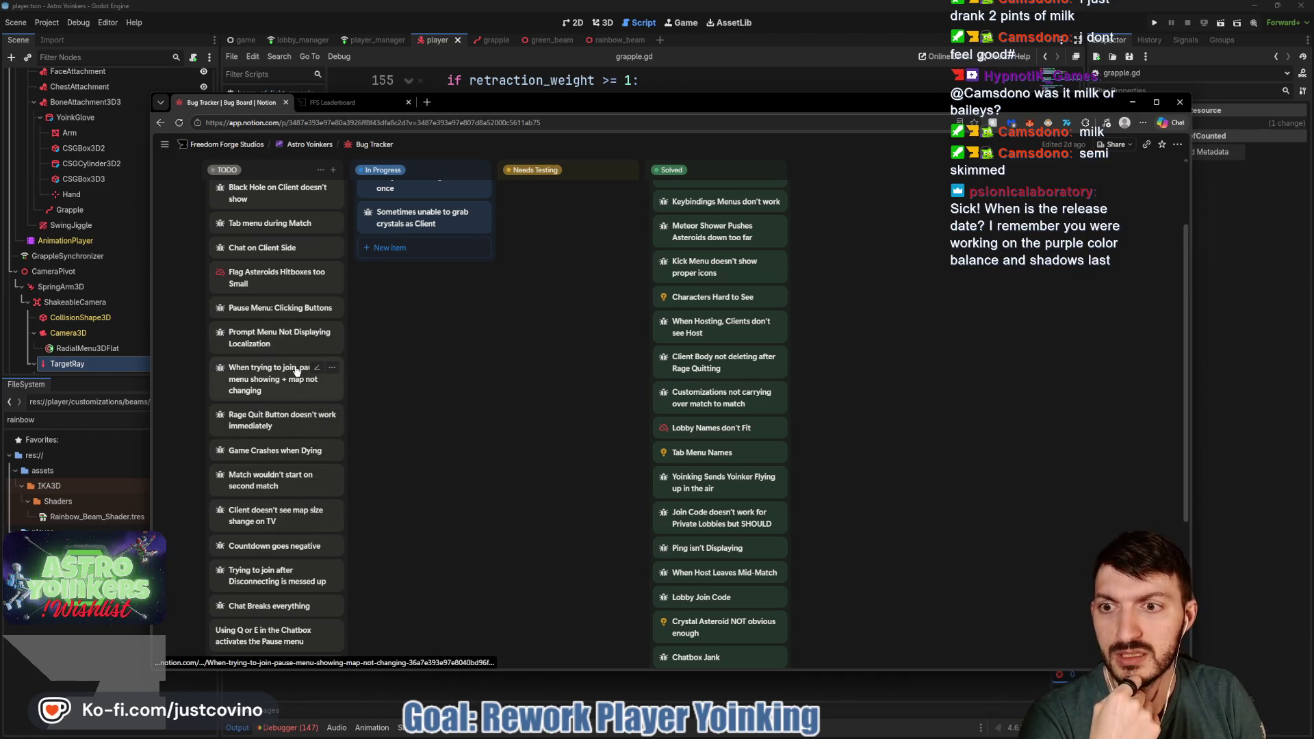
{"action": "scroll", "coordinate": [296, 371], "scroll_direction": "down", "scroll_amount": 2}
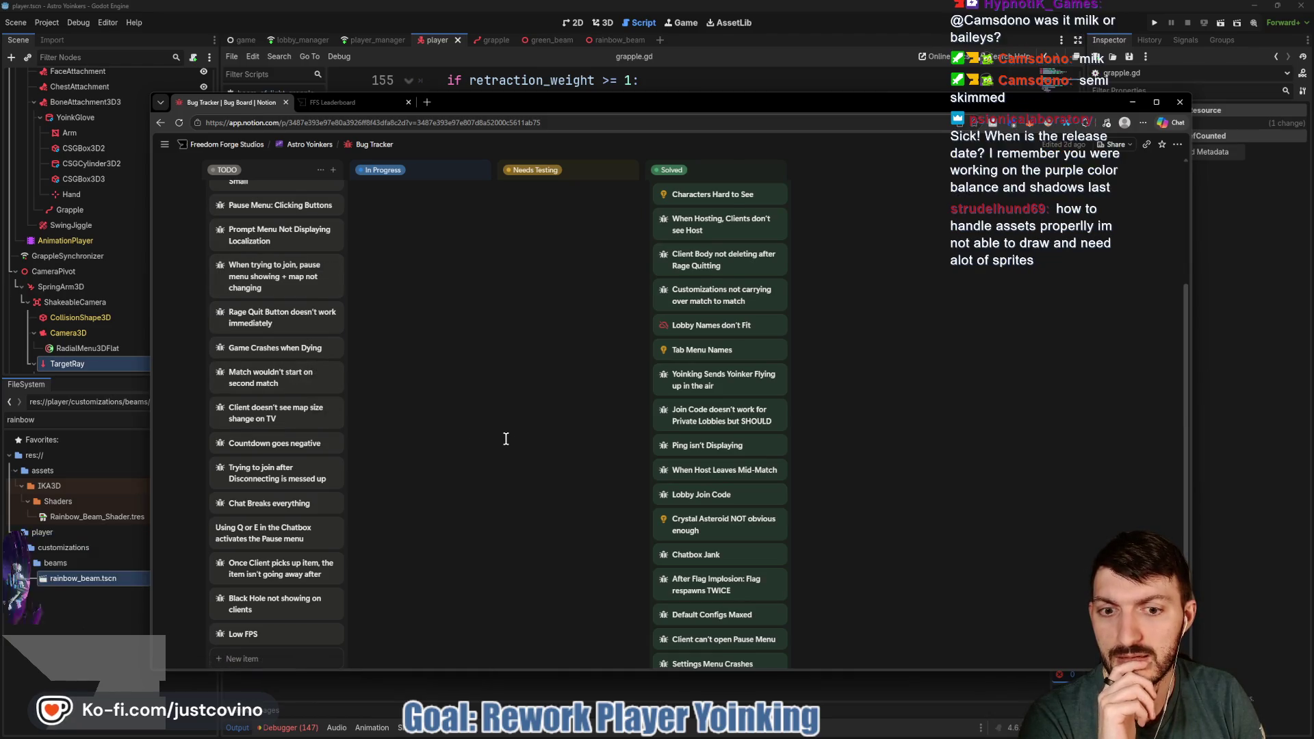
{"action": "scroll", "coordinate": [506, 438], "scroll_direction": "up", "scroll_amount": 3}
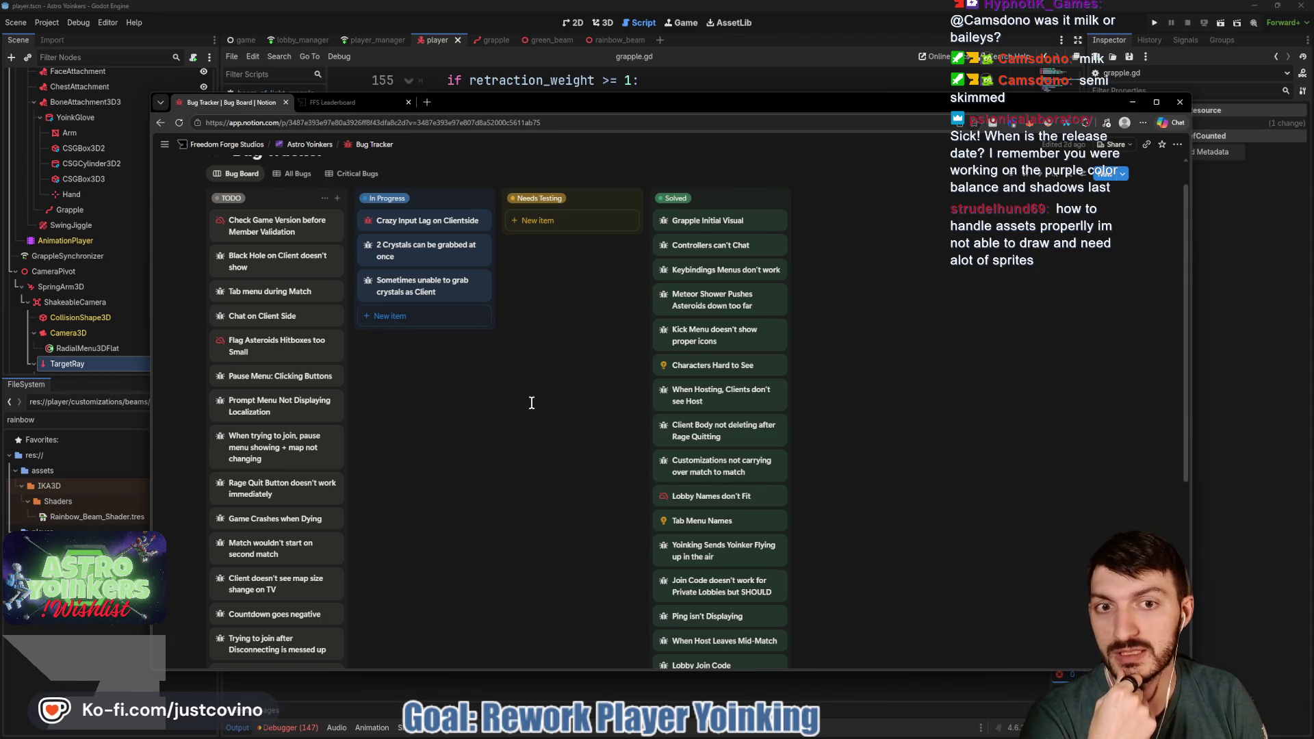
{"action": "left_click", "coordinate": [1130, 100]}
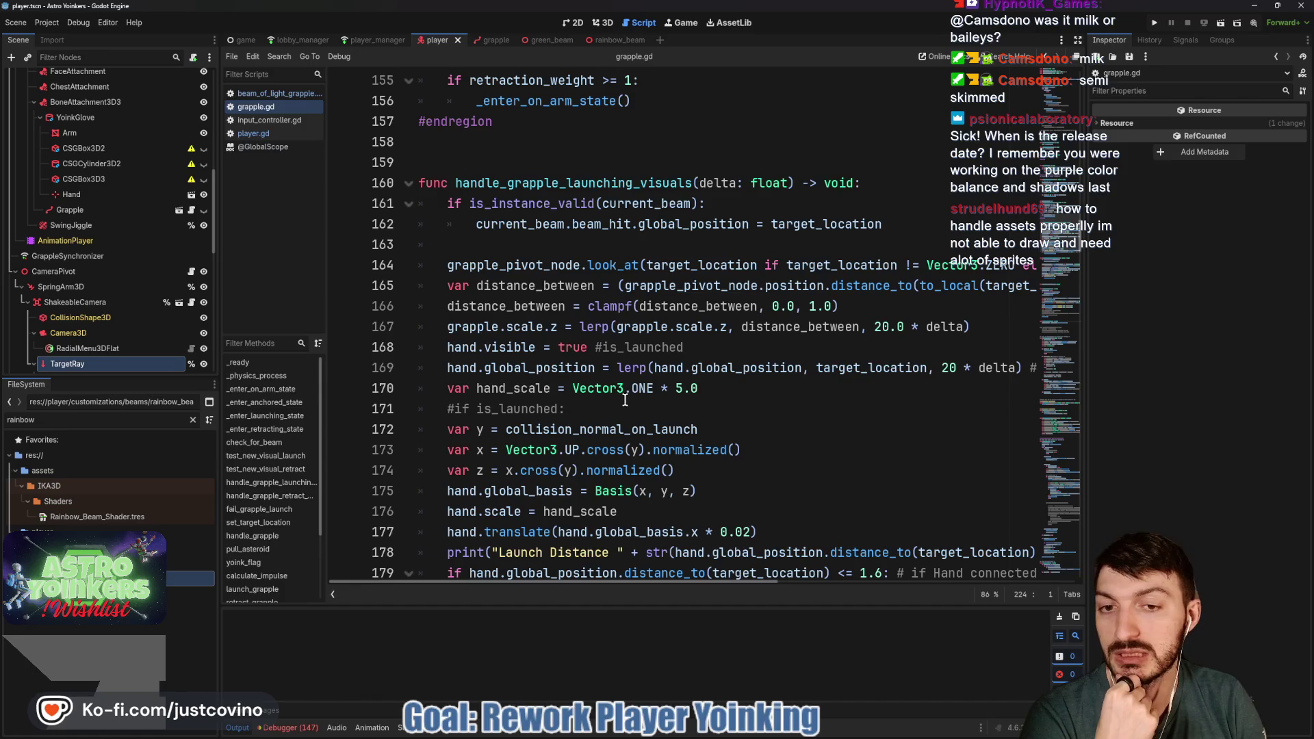
{"action": "left_click", "coordinate": [633, 251]}
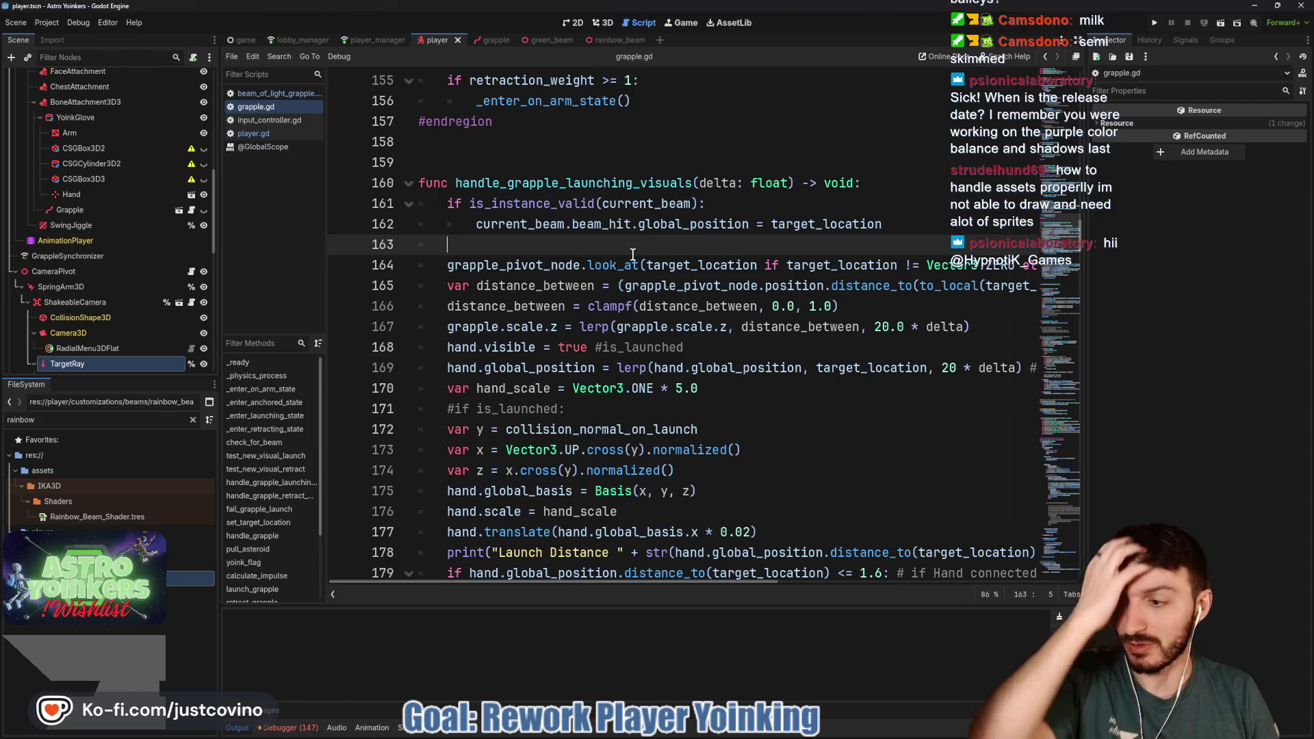
{"action": "mouse_move", "coordinate": [606, 265]}
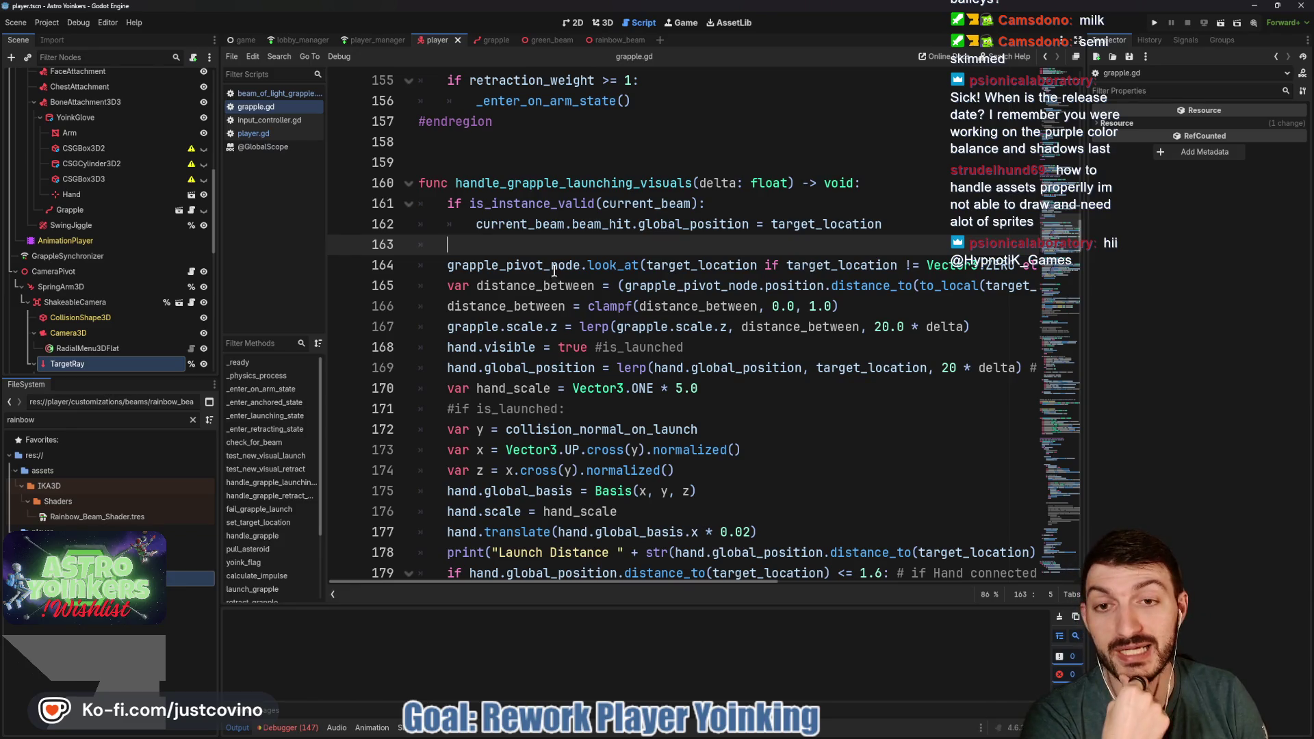
{"action": "mouse_move", "coordinate": [516, 325]}
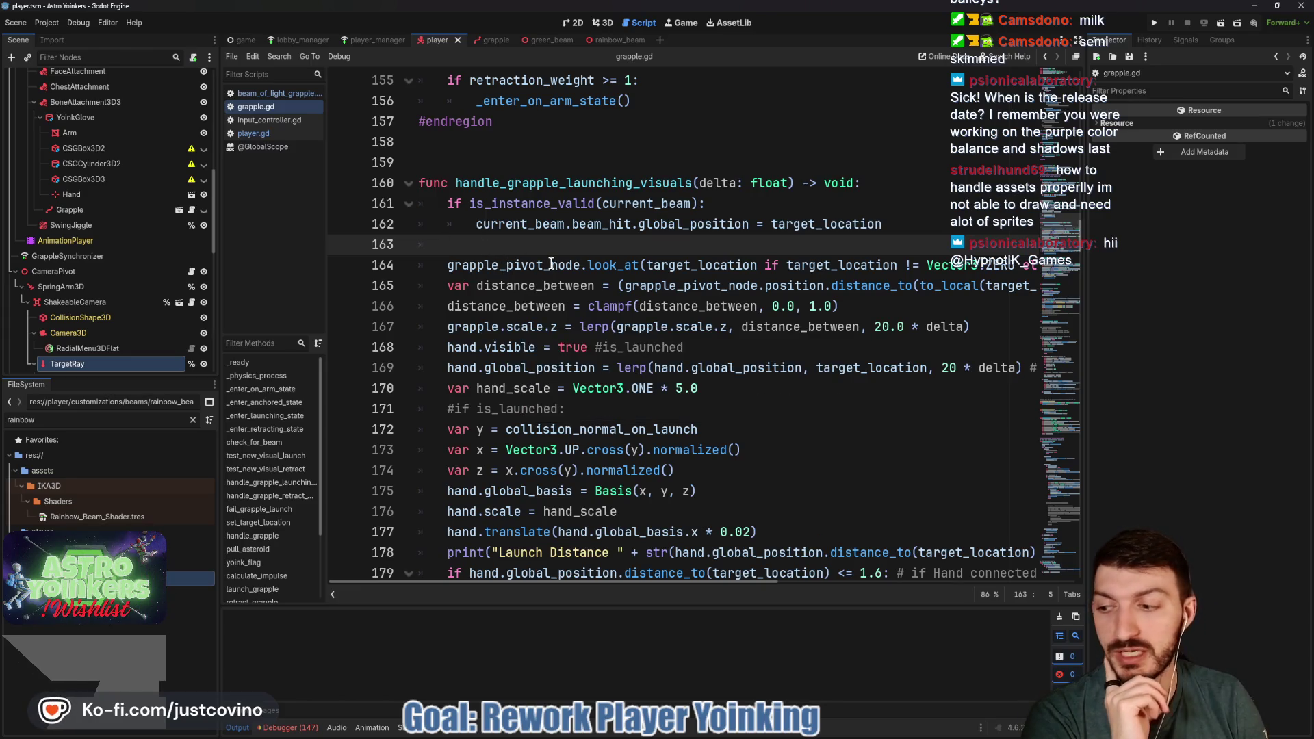
{"action": "mouse_move", "coordinate": [551, 263]}
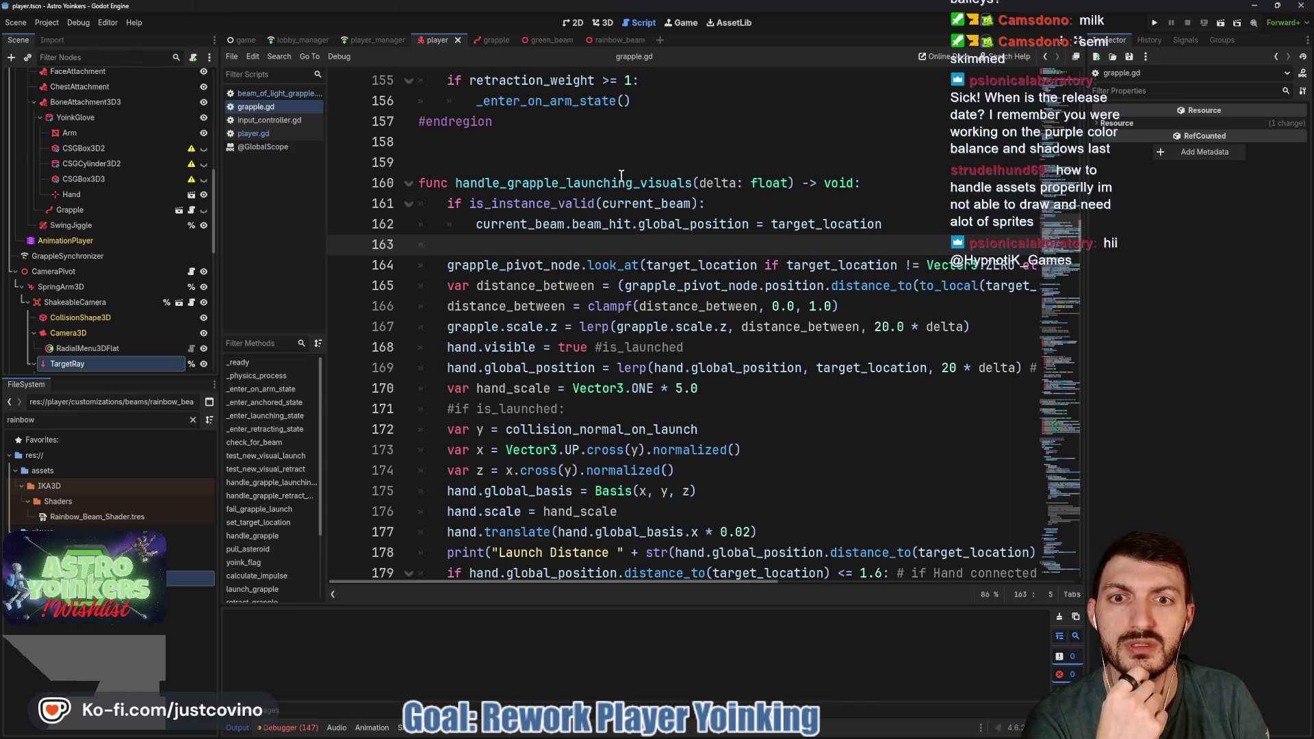
{"action": "double_click", "coordinate": [598, 183]}
Add an '## OLD ##' comment above handle_grapple_launching_visuals
{"action": "scroll", "coordinate": [578, 283], "scroll_direction": "up", "scroll_amount": 6}
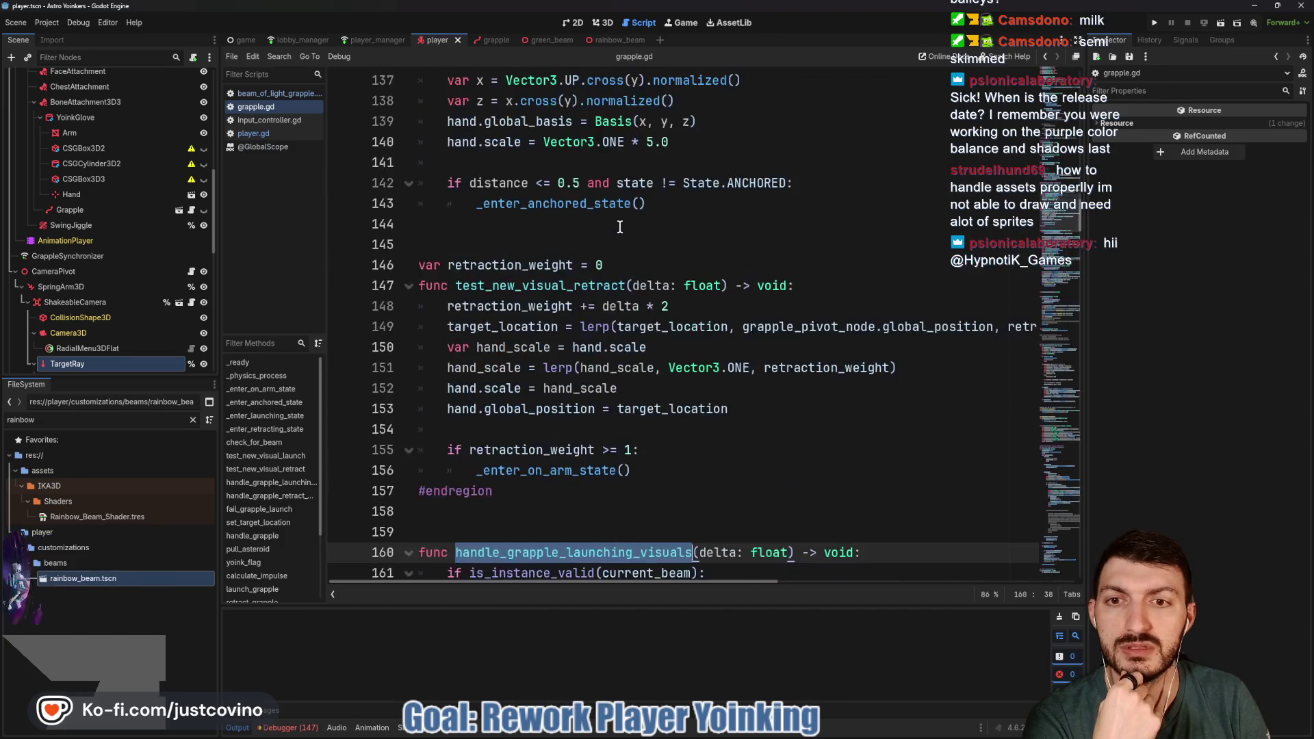
{"action": "scroll", "coordinate": [578, 282], "scroll_direction": "down", "scroll_amount": 3}
{"action": "left_click", "coordinate": [465, 347]}
{"action": "type", "text": "##OLD"}
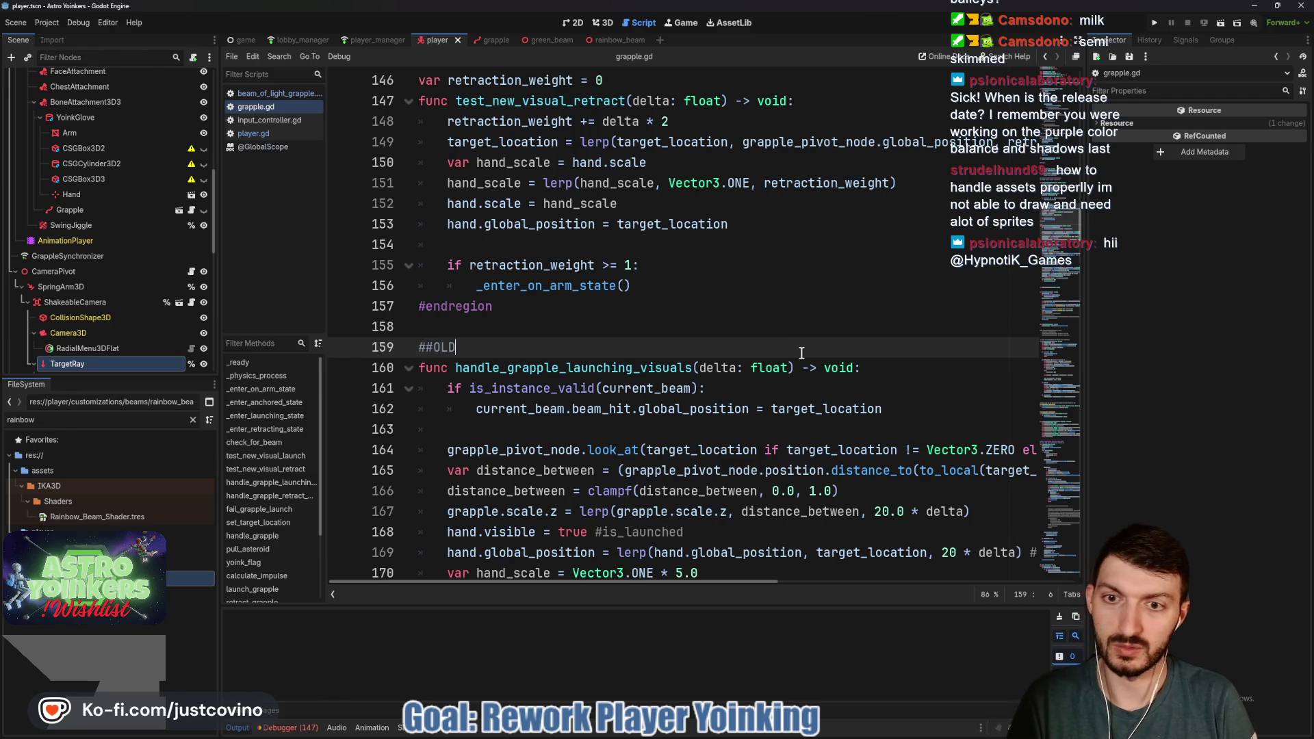
{"action": "type", "text": "!!"}
Add an 'Old' comment above handle_grapple_retract_visuals and save grapple.gd
{"action": "scroll", "coordinate": [479, 321], "scroll_direction": "up", "scroll_amount": 4}
{"action": "scroll", "coordinate": [467, 319], "scroll_direction": "up", "scroll_amount": 4}
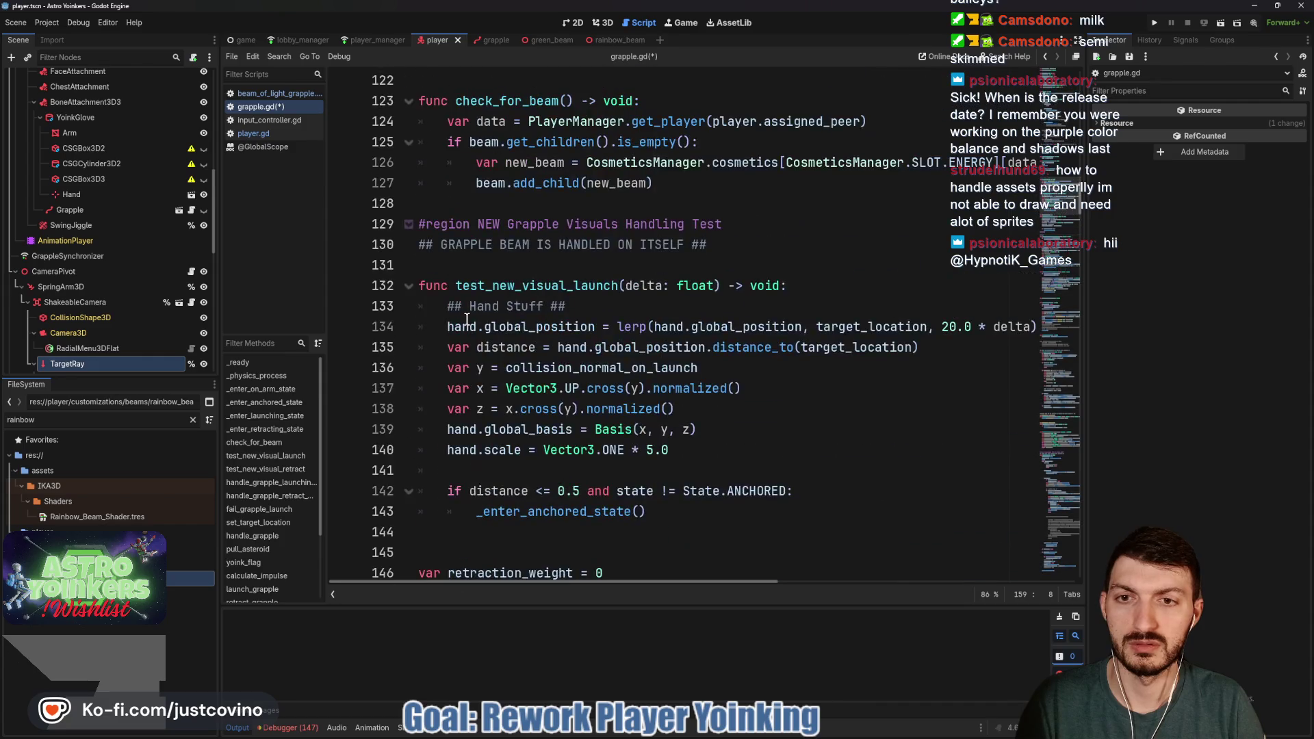
{"action": "scroll", "coordinate": [467, 320], "scroll_direction": "down", "scroll_amount": 10}
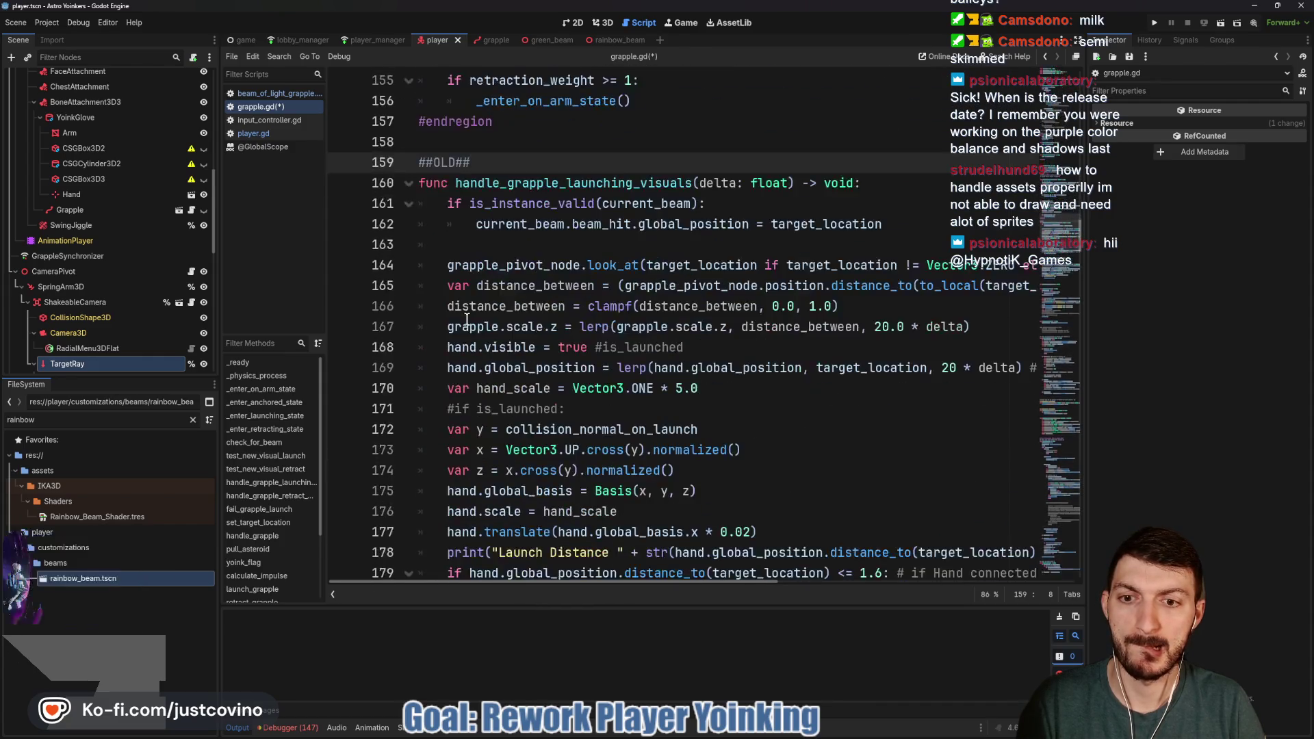
{"action": "left_click", "coordinate": [467, 320]}
{"action": "type", "text": "o"}
{"action": "key", "text": "Left"}
{"action": "key", "text": "Left"}
{"action": "key", "text": "Left"}
{"action": "key", "text": "ctrl+s"}
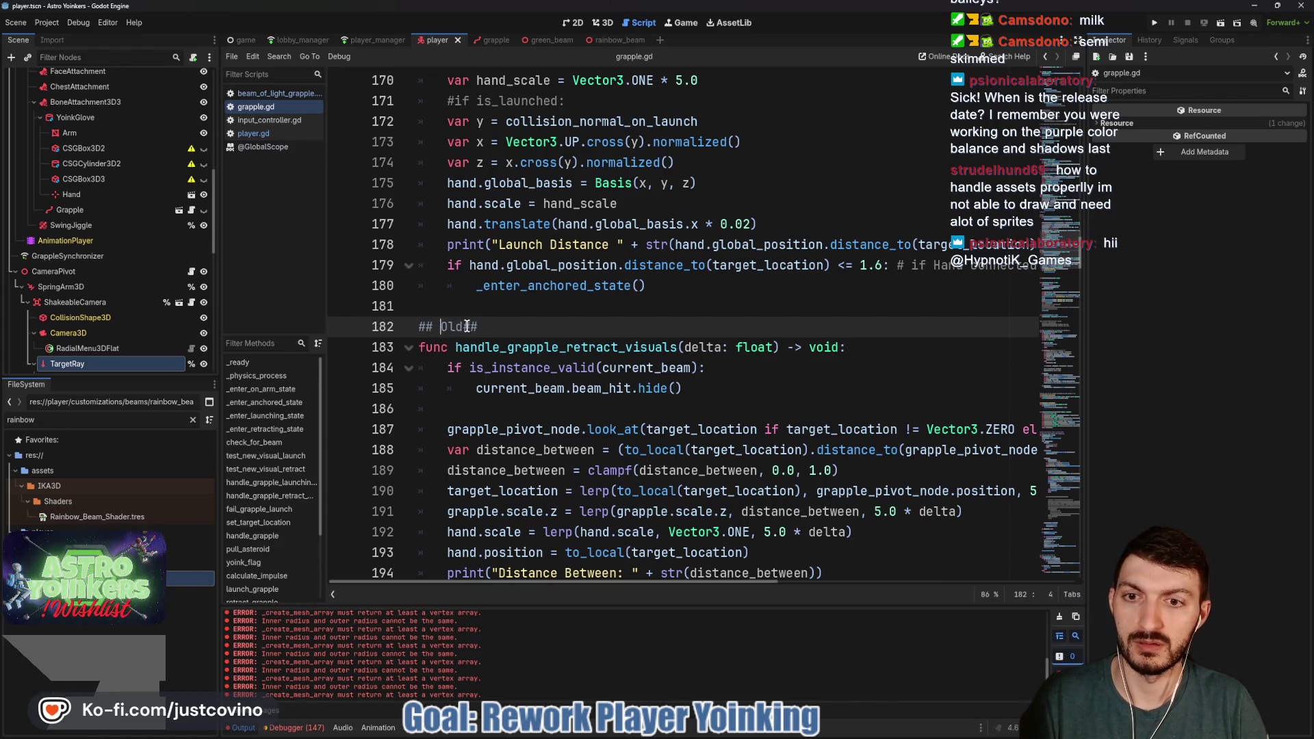
Touch up the OLD comment on line 159 and save grapple.gd again
{"action": "scroll", "coordinate": [520, 346], "scroll_direction": "up", "scroll_amount": 8}
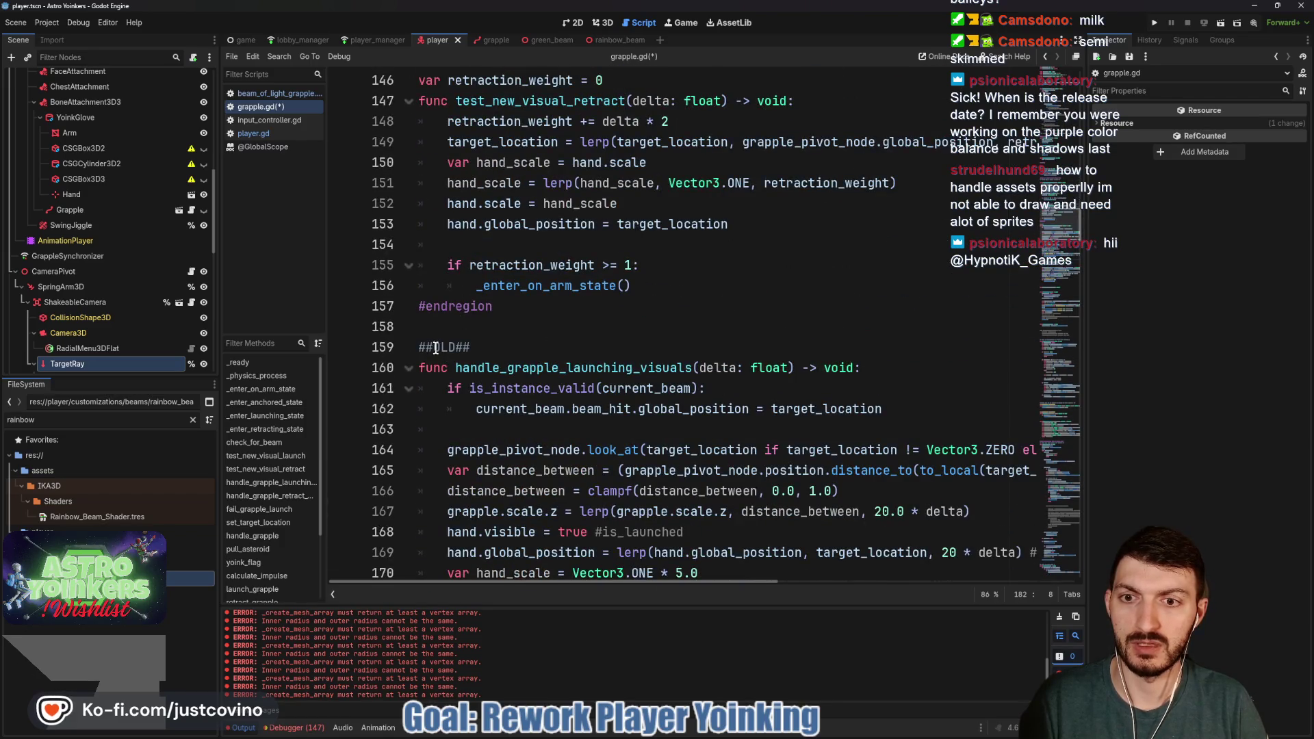
{"action": "left_click", "coordinate": [434, 348]}
{"action": "key", "text": "End"}
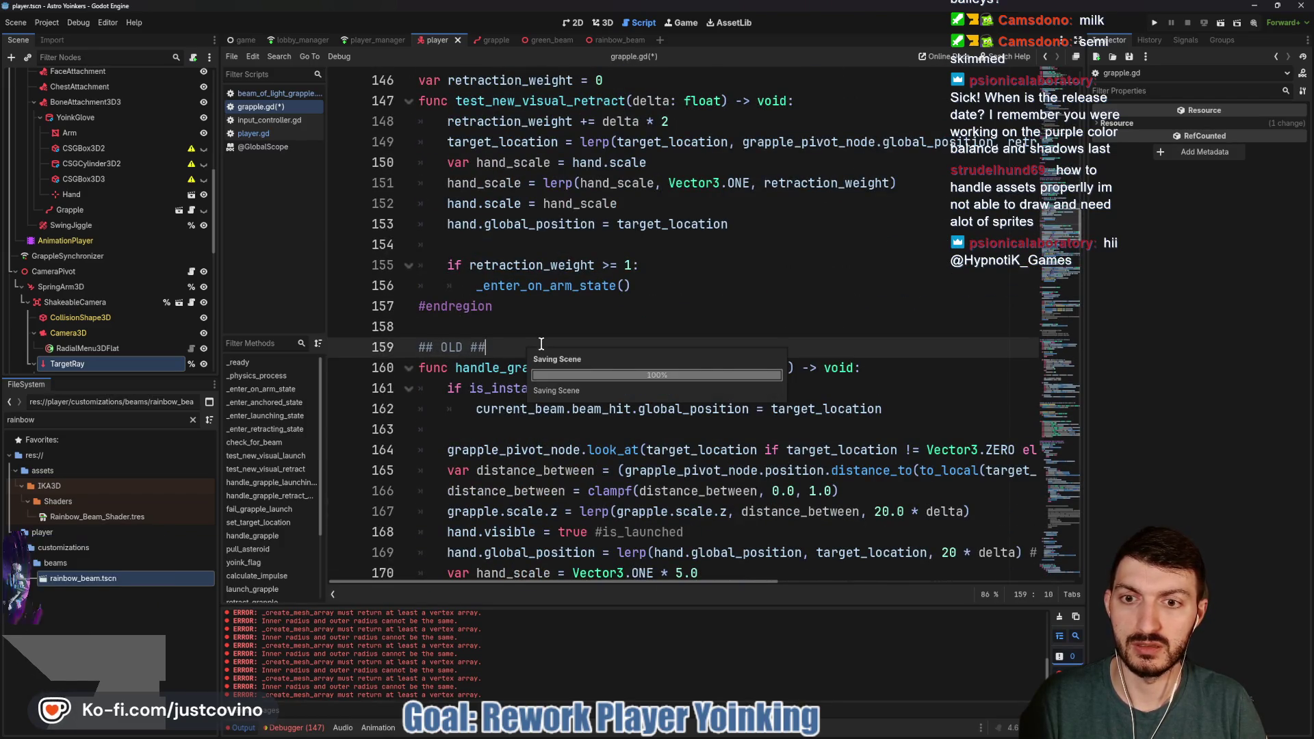
{"action": "key", "text": "ctrl+s"}
{"action": "scroll", "coordinate": [627, 376], "scroll_direction": "up", "scroll_amount": 5}
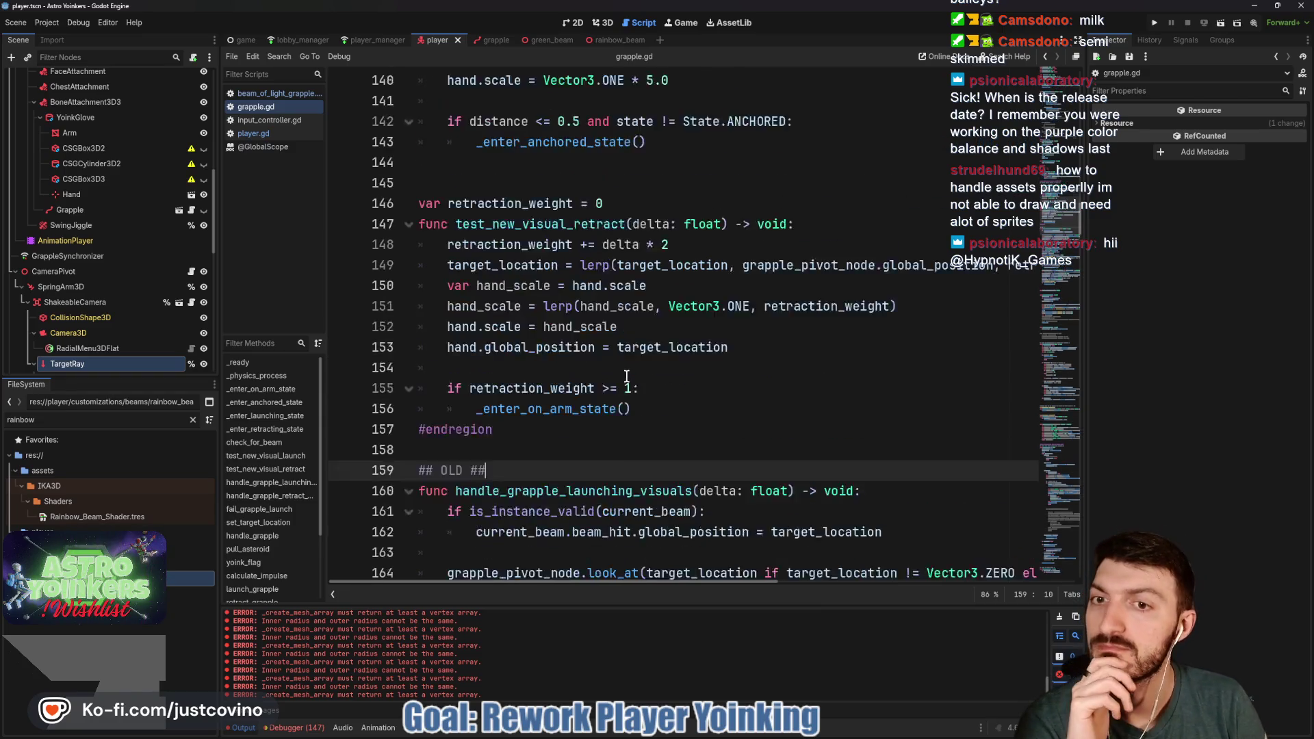
{"action": "scroll", "coordinate": [626, 376], "scroll_direction": "up", "scroll_amount": 3}
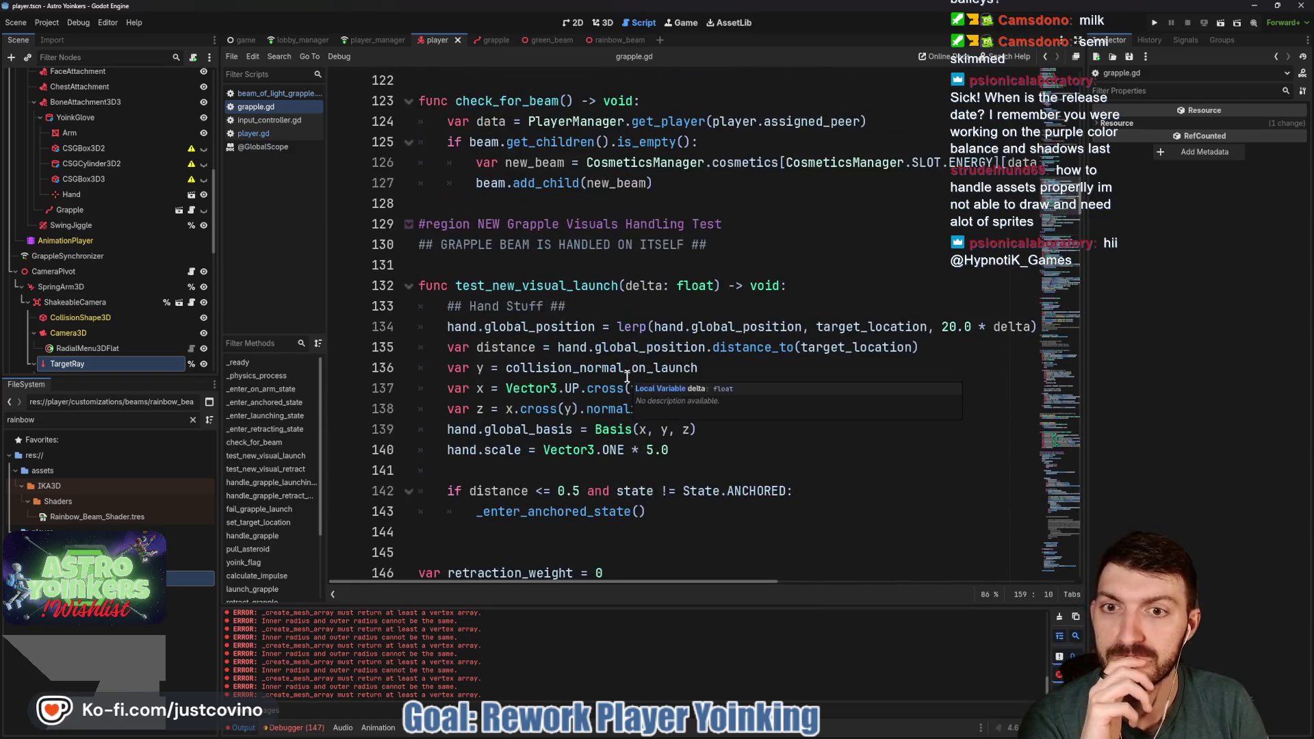
{"action": "scroll", "coordinate": [606, 354], "scroll_direction": "up", "scroll_amount": 3}
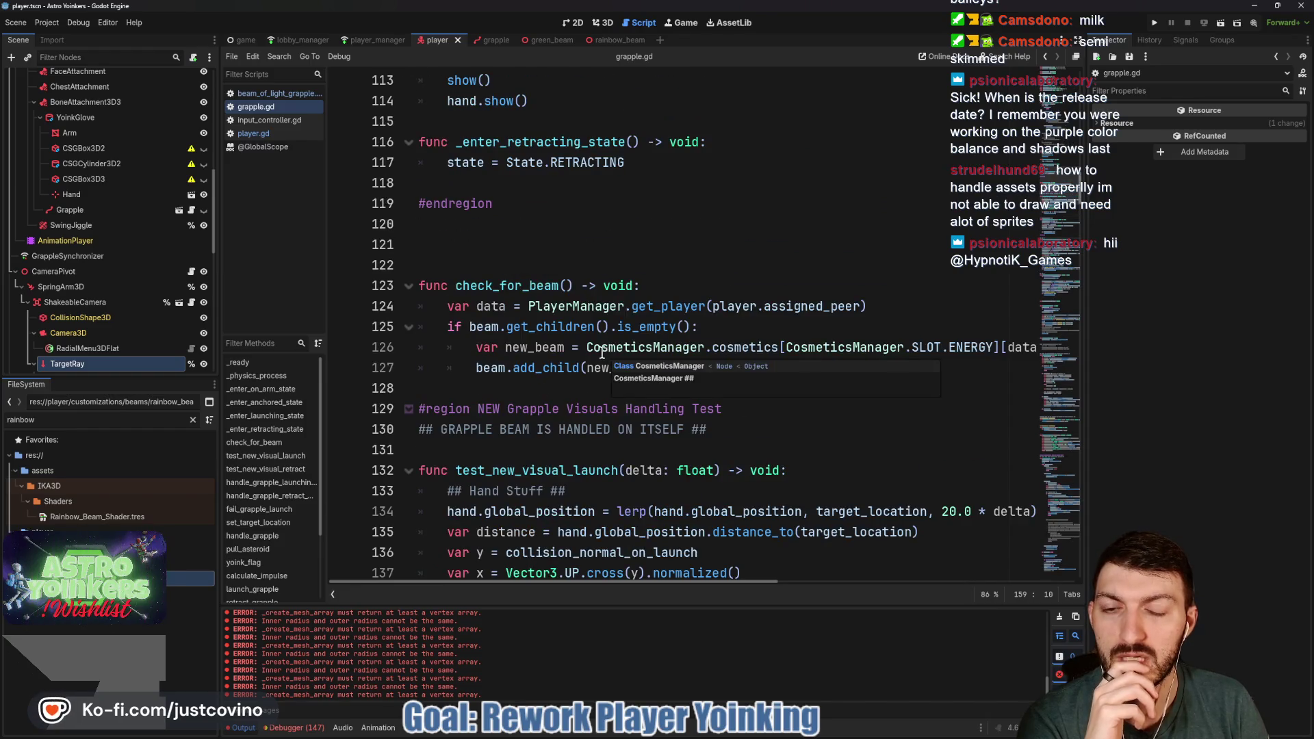
{"action": "scroll", "coordinate": [573, 306], "scroll_direction": "up", "scroll_amount": 4}
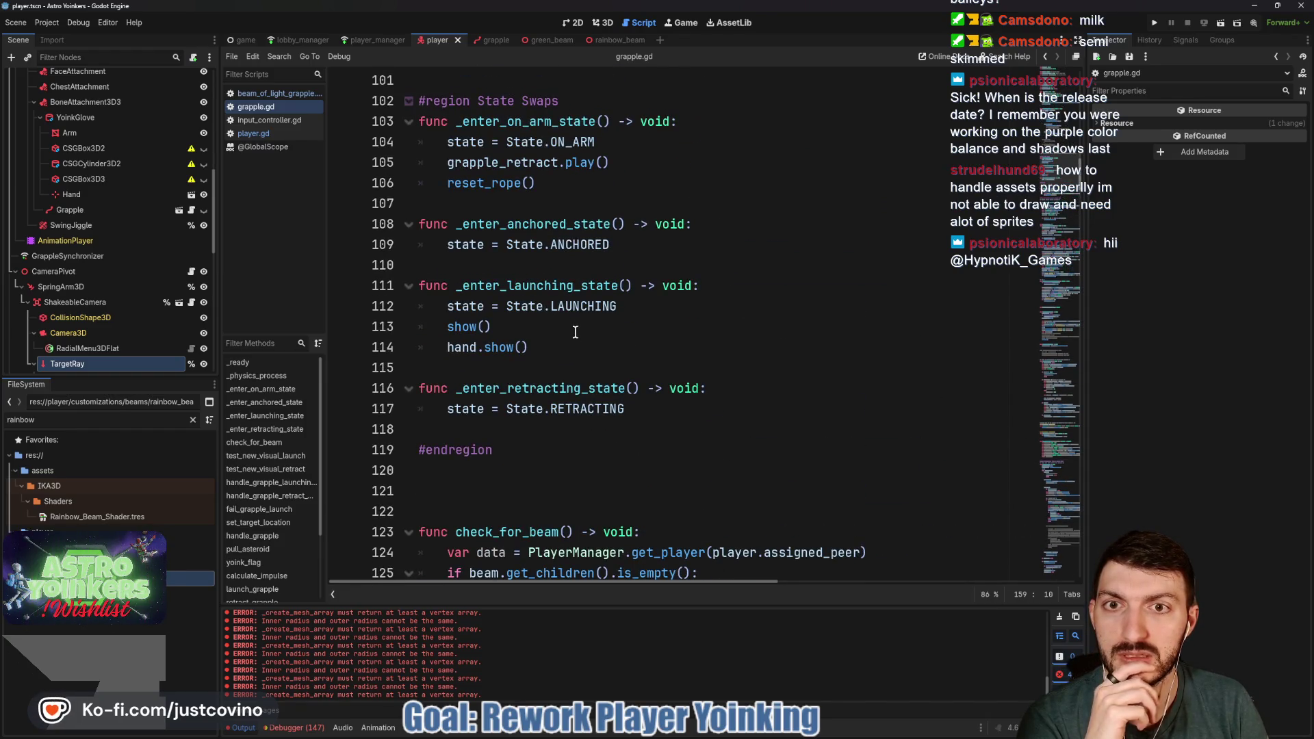
{"action": "scroll", "coordinate": [561, 330], "scroll_direction": "down", "scroll_amount": 16}
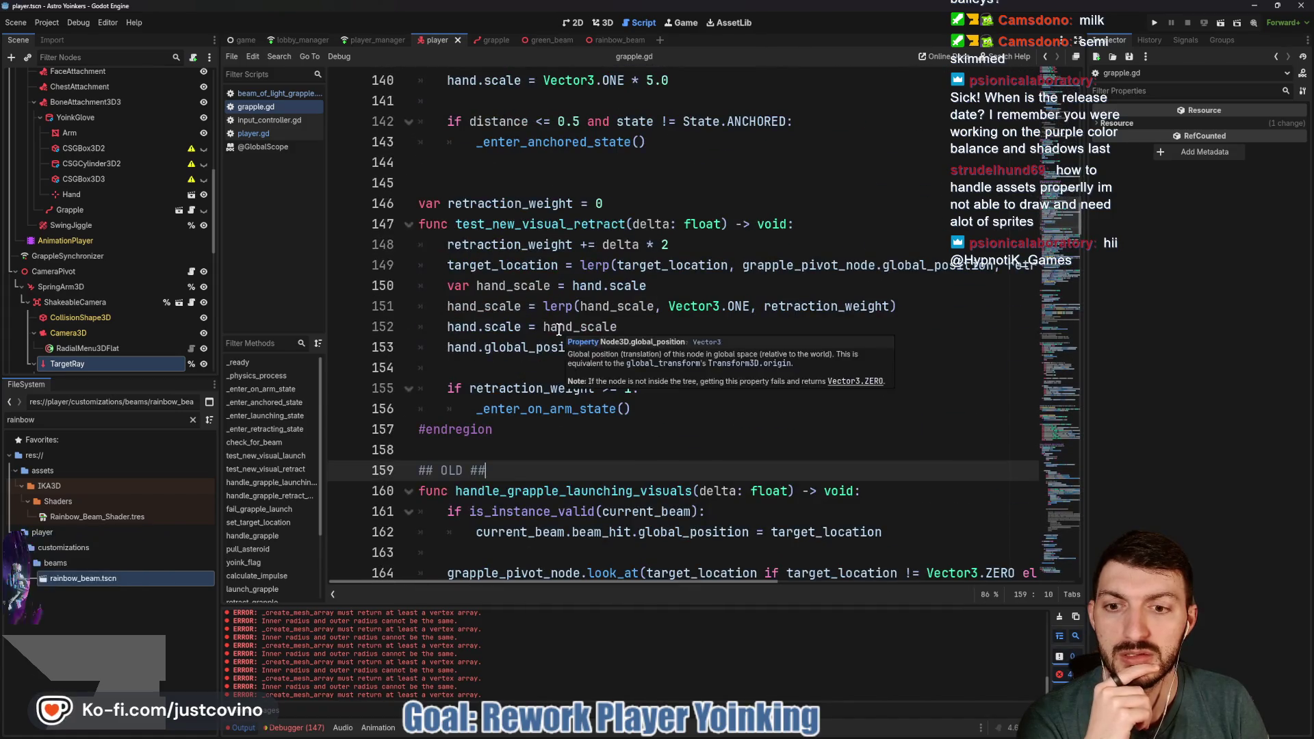
{"action": "scroll", "coordinate": [559, 329], "scroll_direction": "down", "scroll_amount": 1}
{"action": "scroll", "coordinate": [559, 330], "scroll_direction": "down", "scroll_amount": 15}
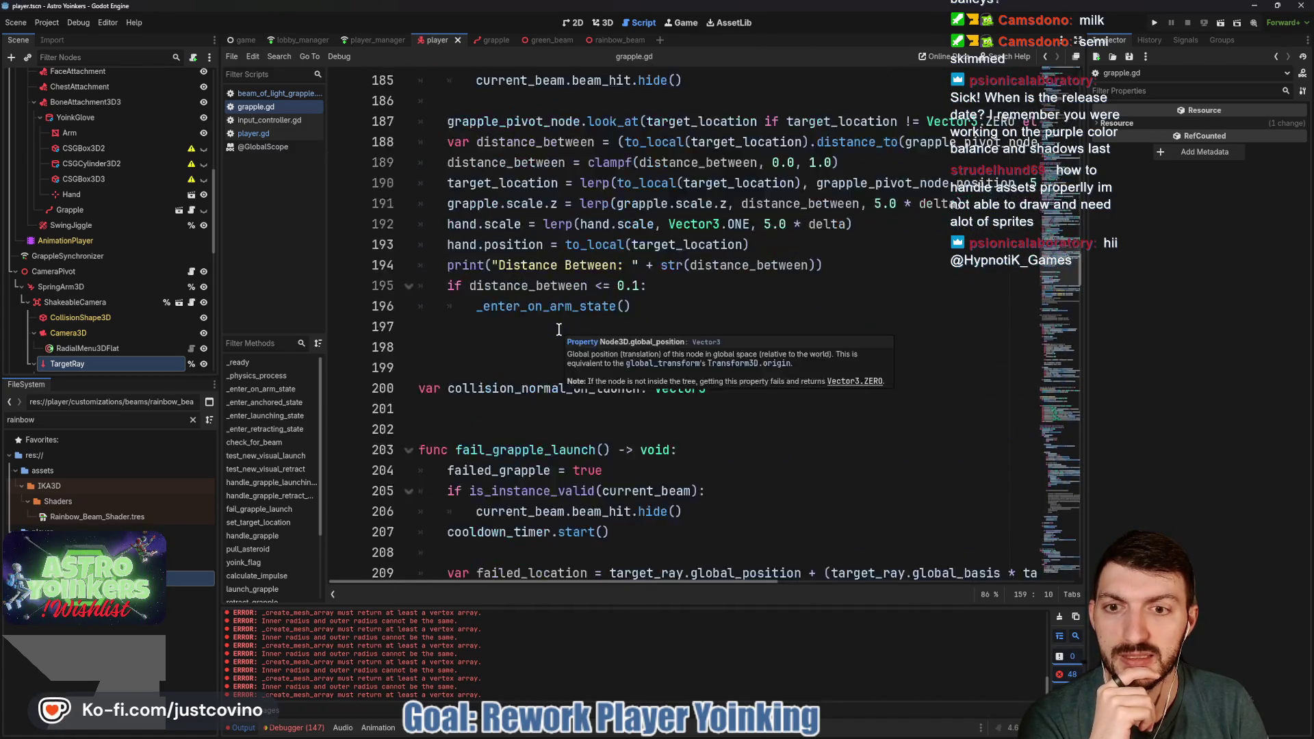
{"action": "scroll", "coordinate": [559, 330], "scroll_direction": "down", "scroll_amount": 11}
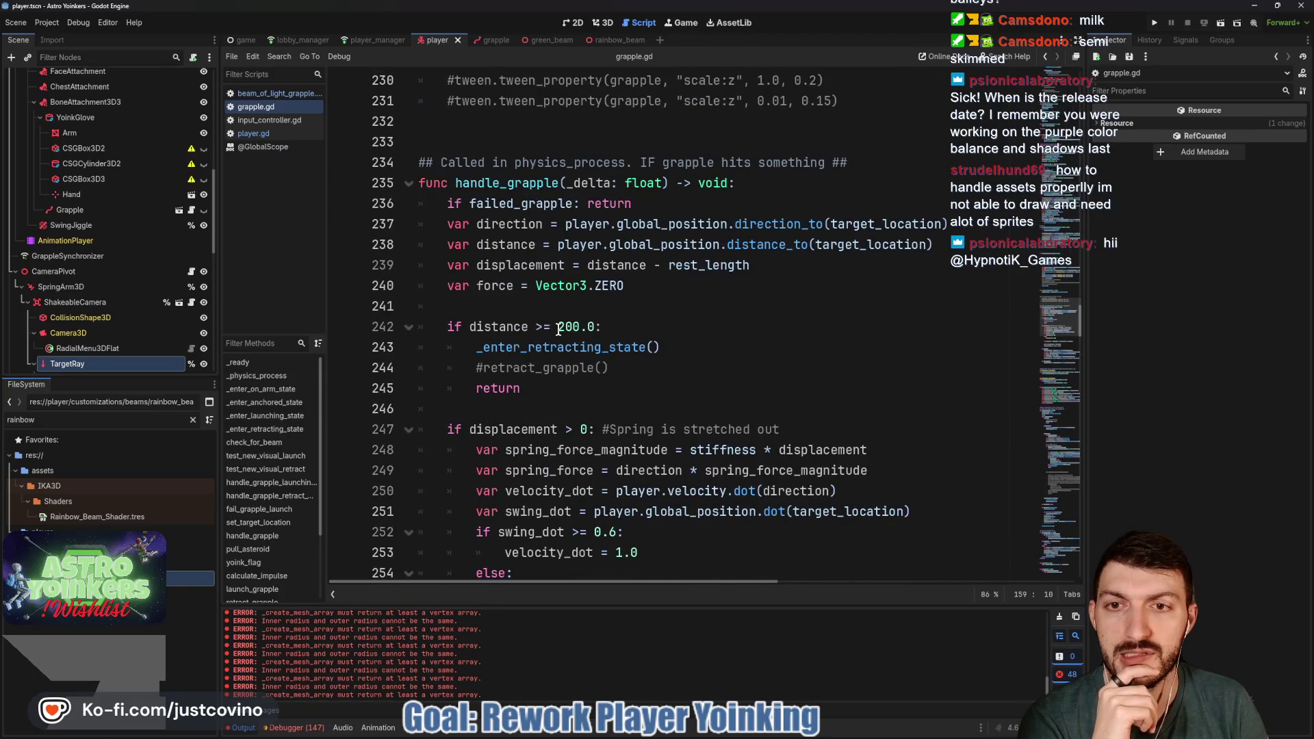
{"action": "scroll", "coordinate": [559, 330], "scroll_direction": "down", "scroll_amount": 17}
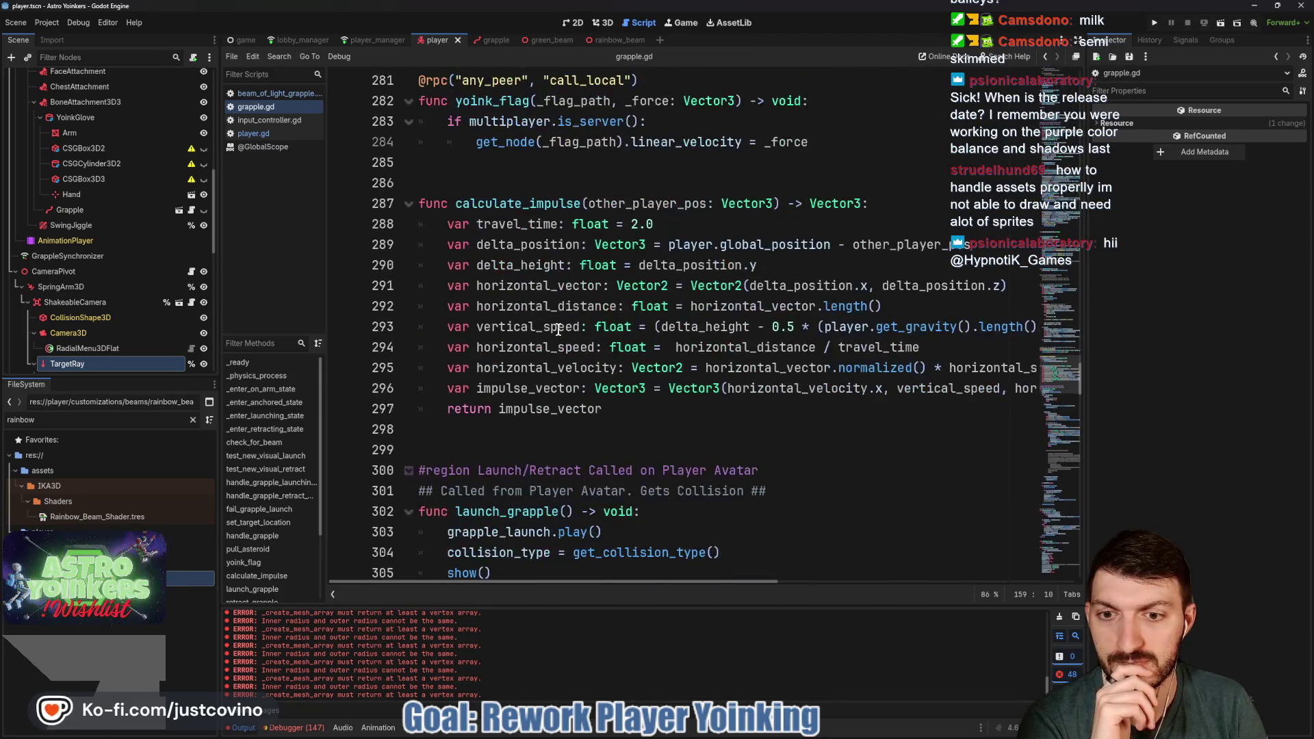
{"action": "scroll", "coordinate": [559, 330], "scroll_direction": "down", "scroll_amount": 3}
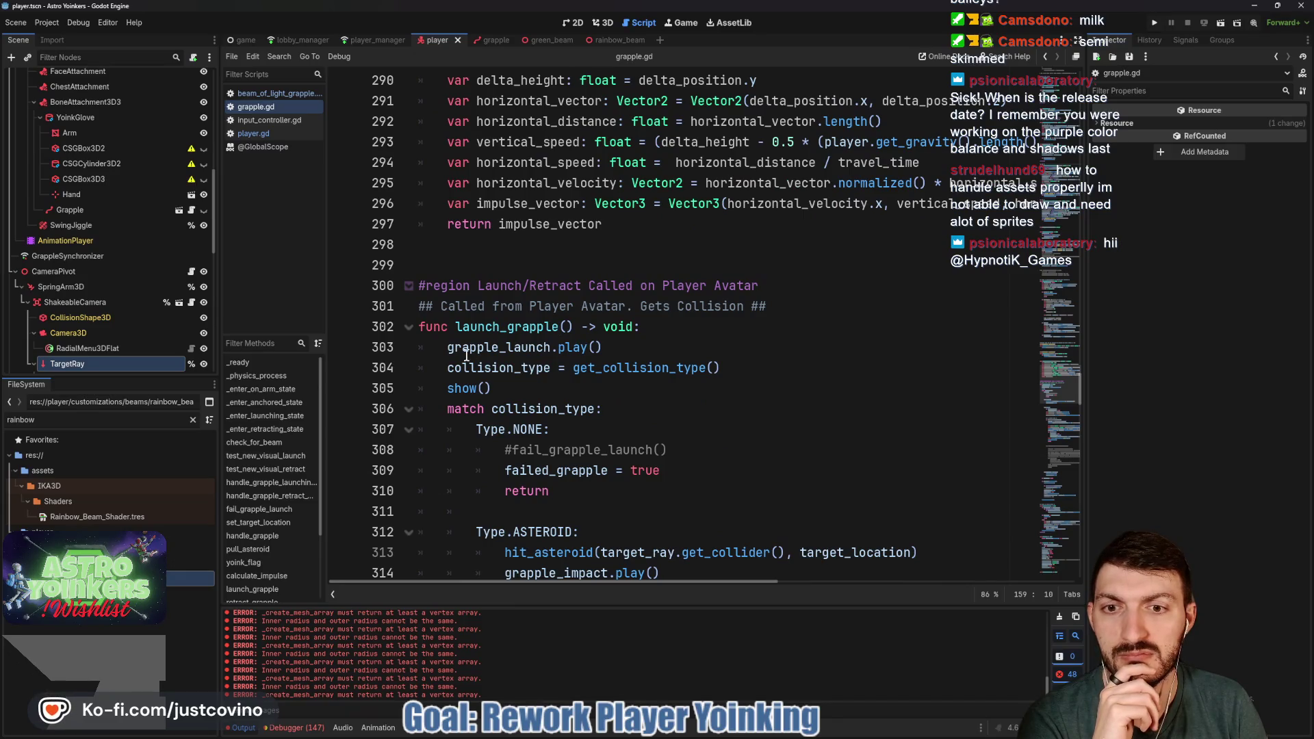
{"action": "left_click", "coordinate": [677, 368]}
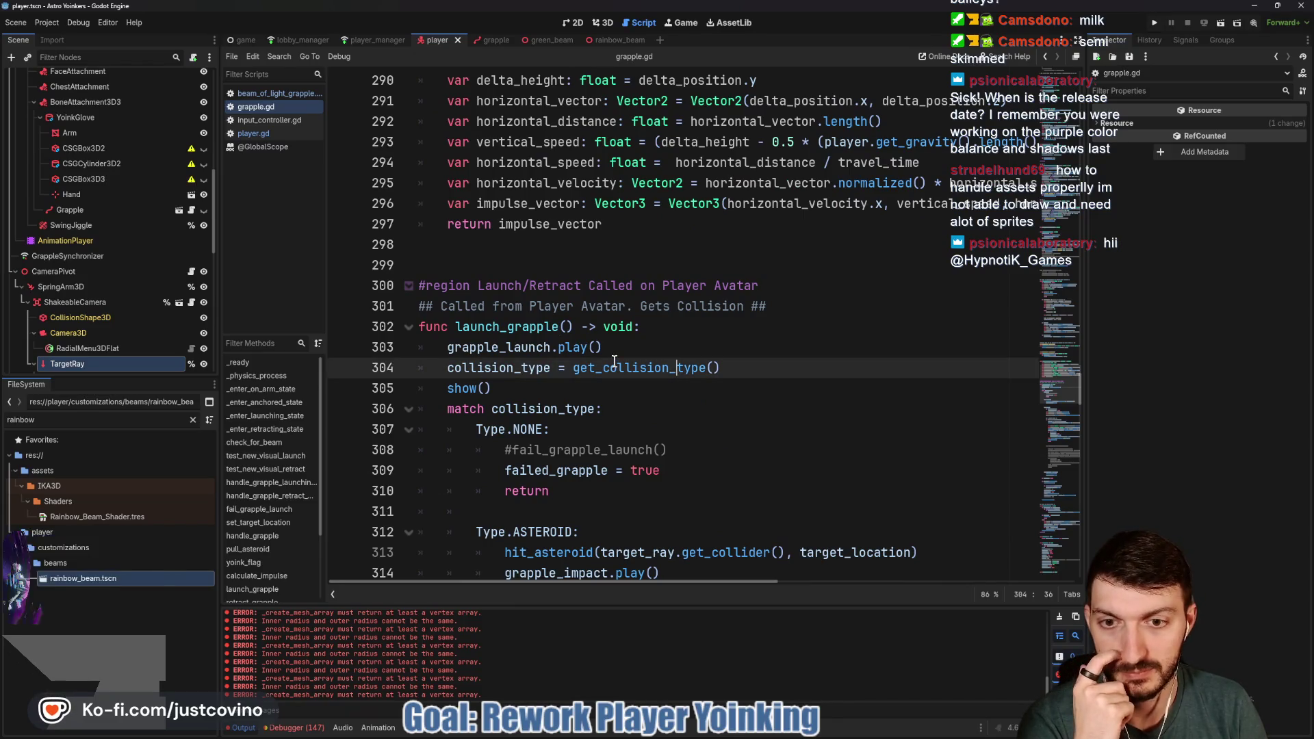
{"action": "scroll", "coordinate": [614, 361], "scroll_direction": "down", "scroll_amount": 1}
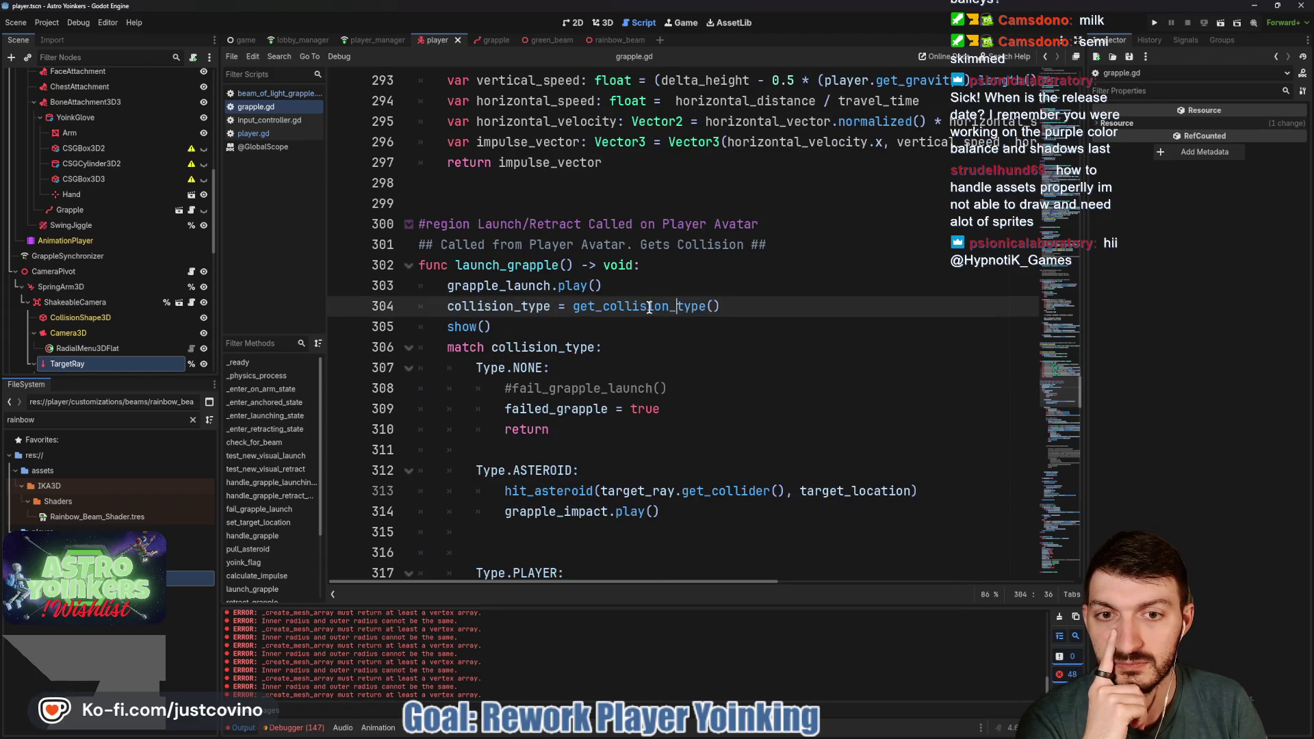
{"action": "scroll", "coordinate": [592, 323], "scroll_direction": "down", "scroll_amount": 5}
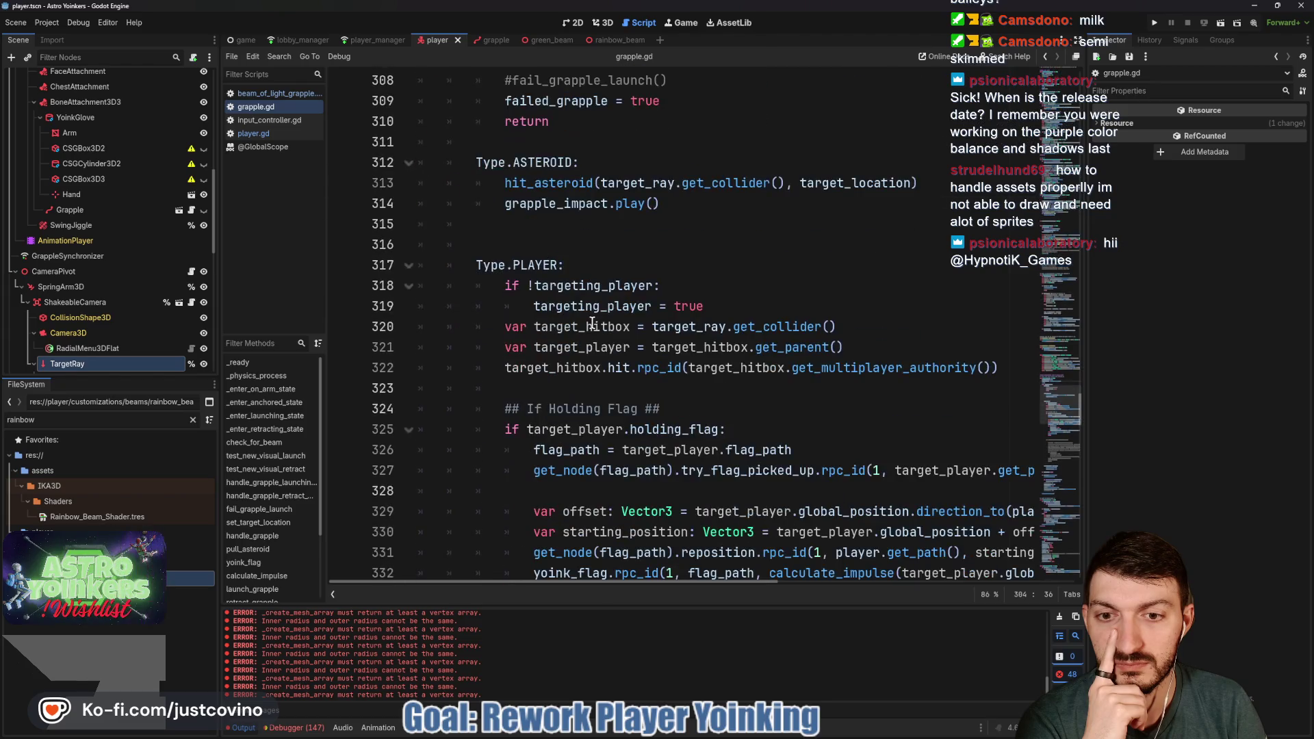
{"action": "scroll", "coordinate": [593, 324], "scroll_direction": "down", "scroll_amount": 9}
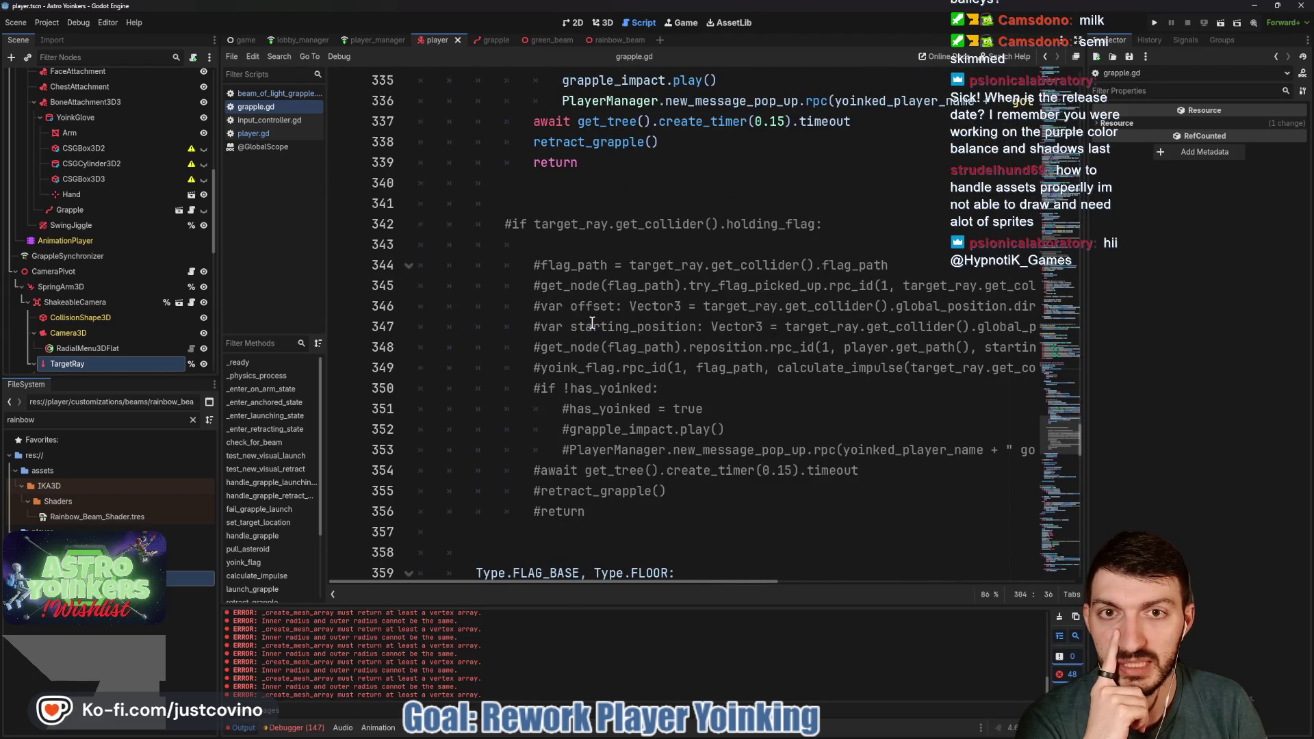
{"action": "scroll", "coordinate": [593, 323], "scroll_direction": "up", "scroll_amount": 10}
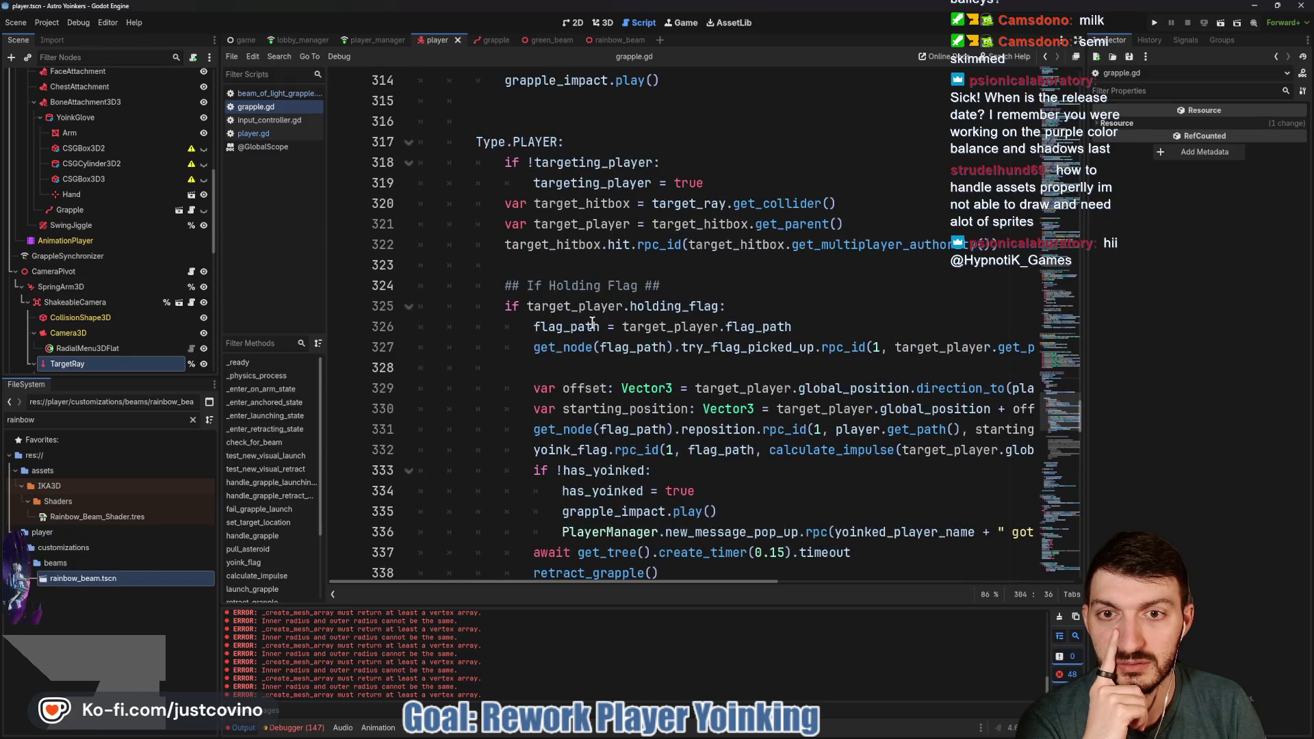
{"action": "scroll", "coordinate": [592, 324], "scroll_direction": "down", "scroll_amount": 6}
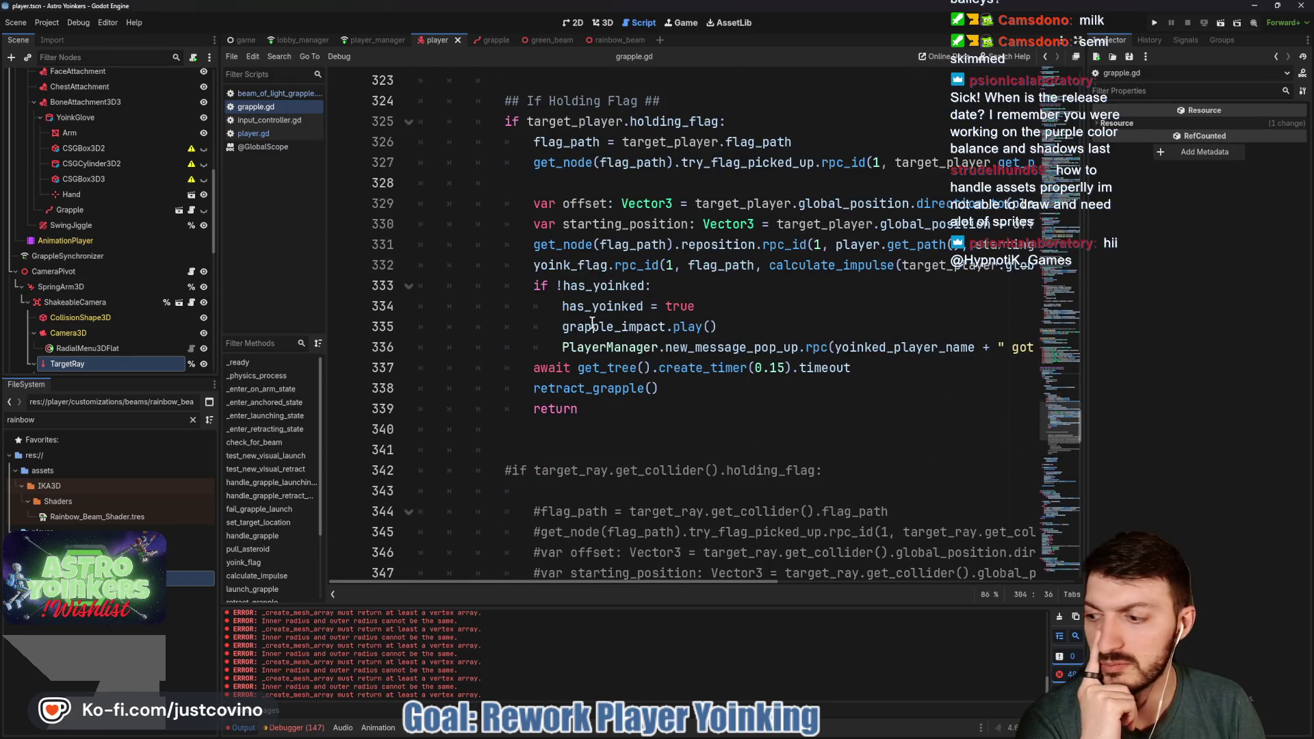
{"action": "scroll", "coordinate": [592, 324], "scroll_direction": "down", "scroll_amount": 8}
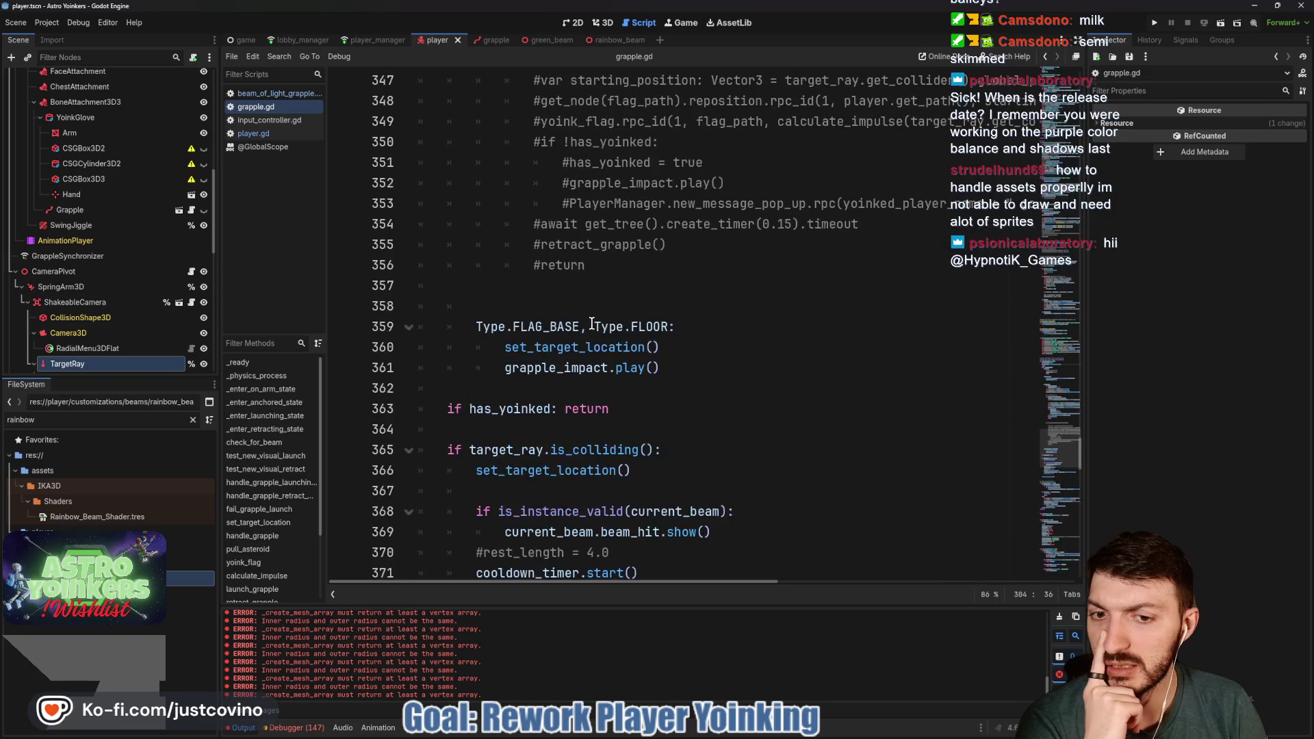
{"action": "left_click", "coordinate": [482, 471]}
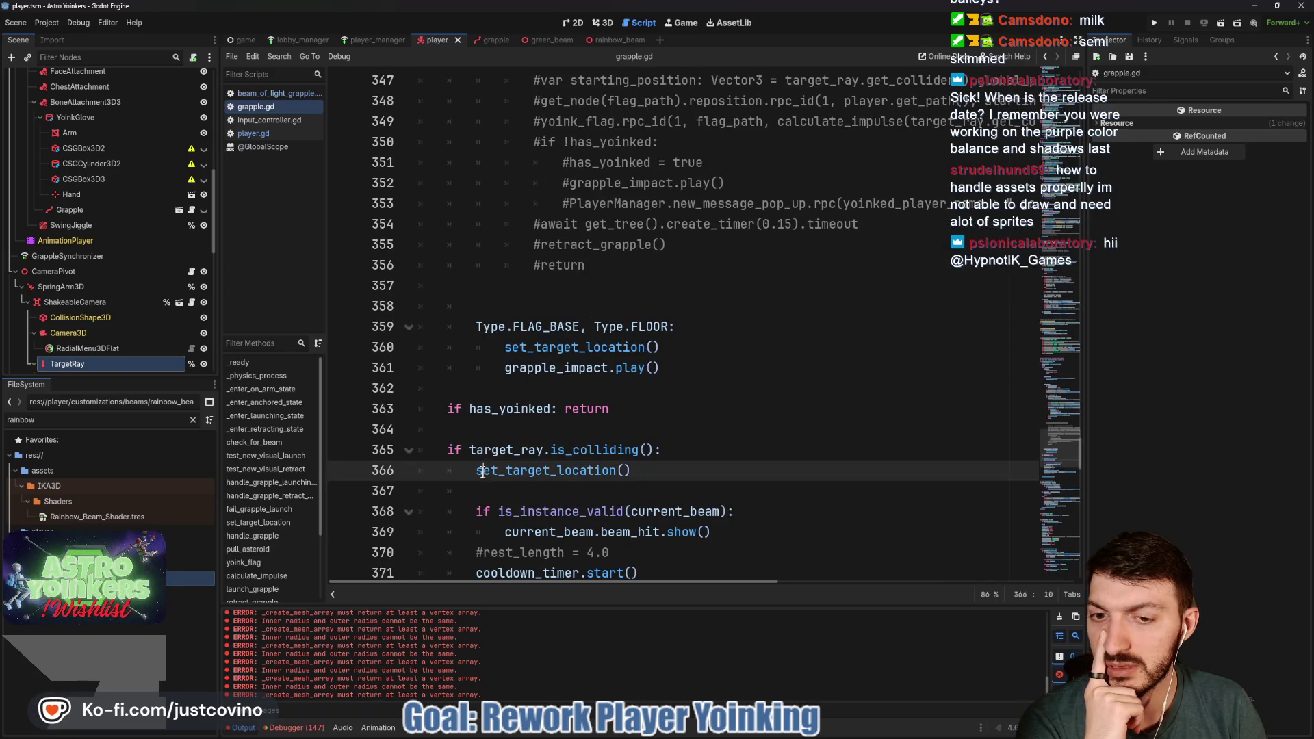
Delete the set_target_location() call under the is_colliding check in launch_grapple
{"action": "left_click_drag", "start_coordinate": [626, 470], "coordinate": [463, 474]}
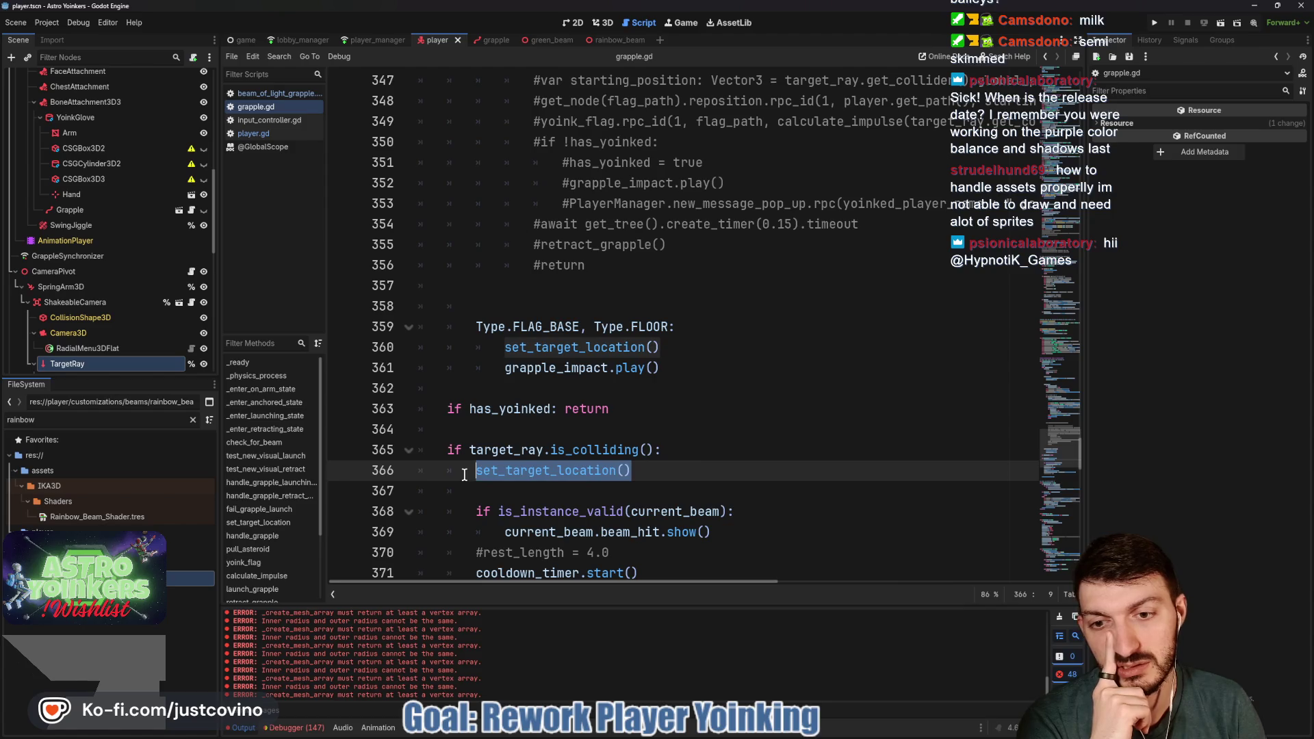
{"action": "key", "text": "BackSpace"}
{"action": "key", "text": "BackSpace"}
{"action": "key", "text": "BackSpace"}
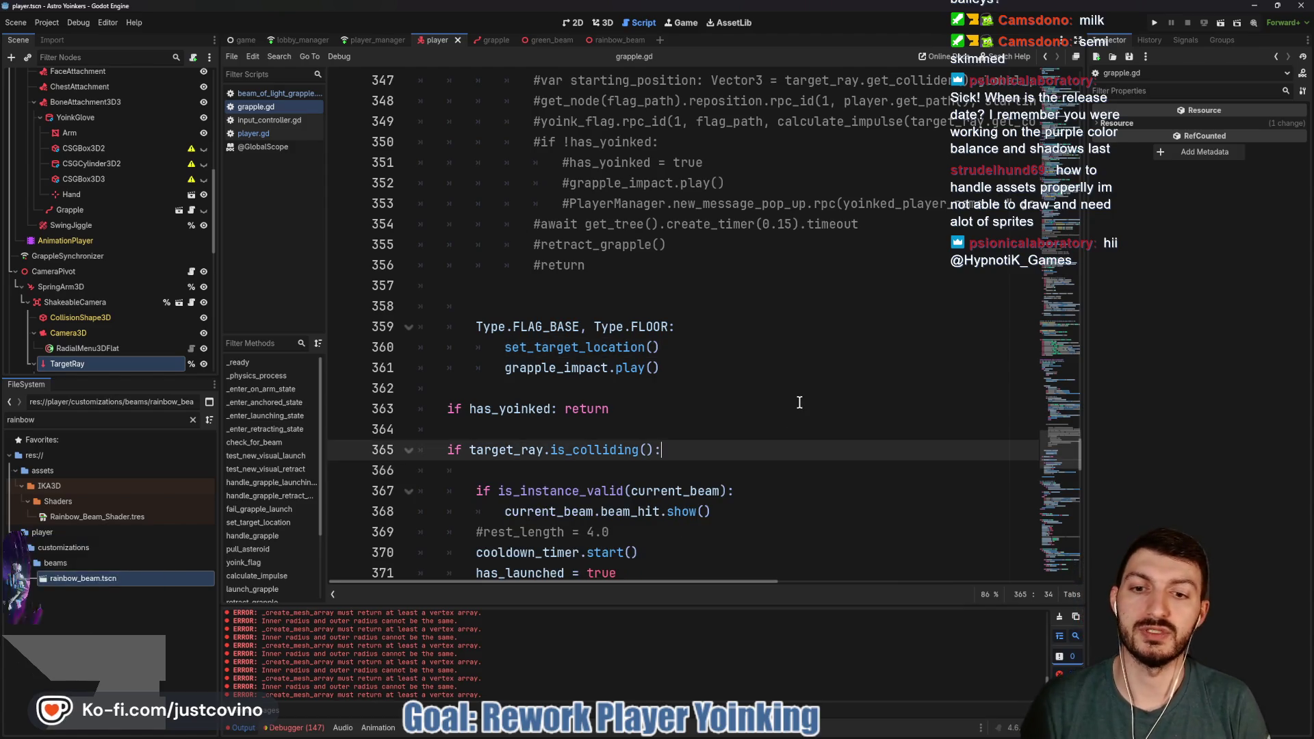
{"action": "scroll", "coordinate": [701, 400], "scroll_direction": "up", "scroll_amount": 6}
{"action": "scroll", "coordinate": [701, 400], "scroll_direction": "up", "scroll_amount": 12}
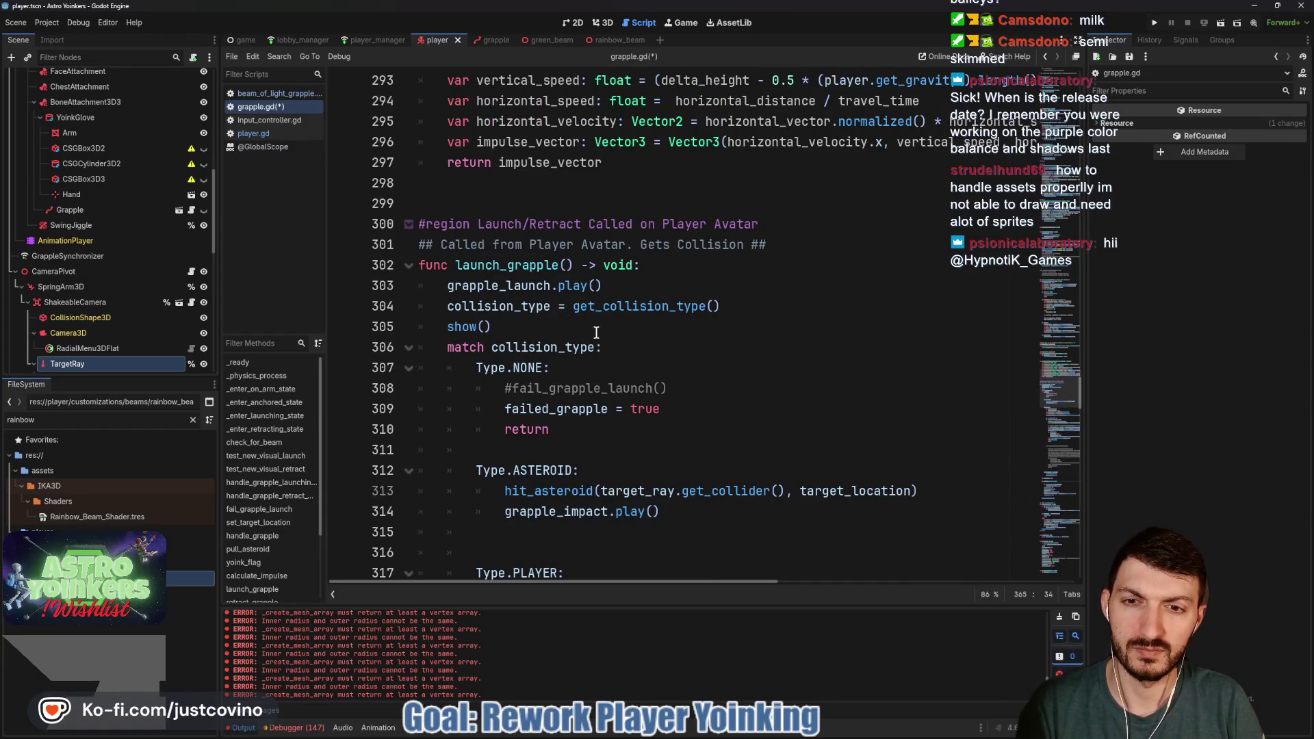
Insert set_target_location() after the collision type line on 304, save grapple.gd and run the project
{"action": "left_click", "coordinate": [756, 305]}
{"action": "key", "text": "Return"}
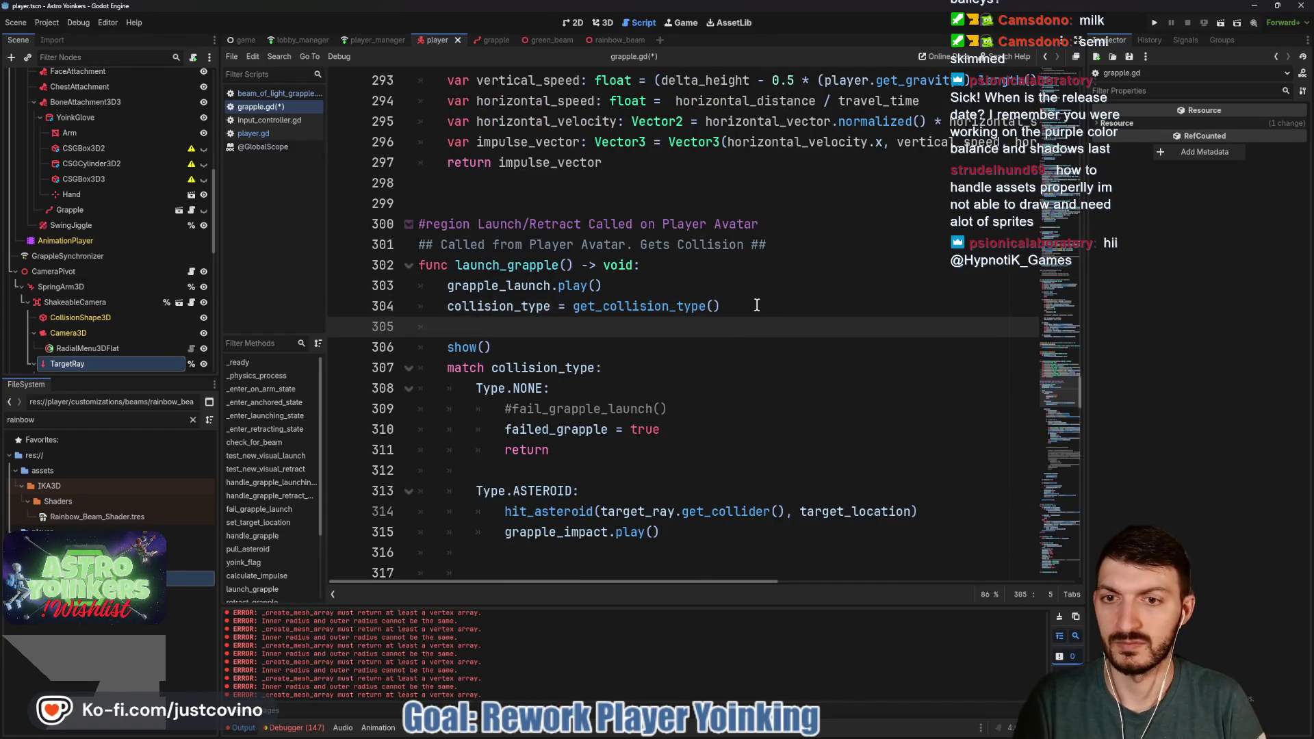
{"action": "type", "text": "set"}
{"action": "key", "text": "Return"}
{"action": "key", "text": "ctrl+s"}
{"action": "left_click", "coordinate": [1160, 19]}
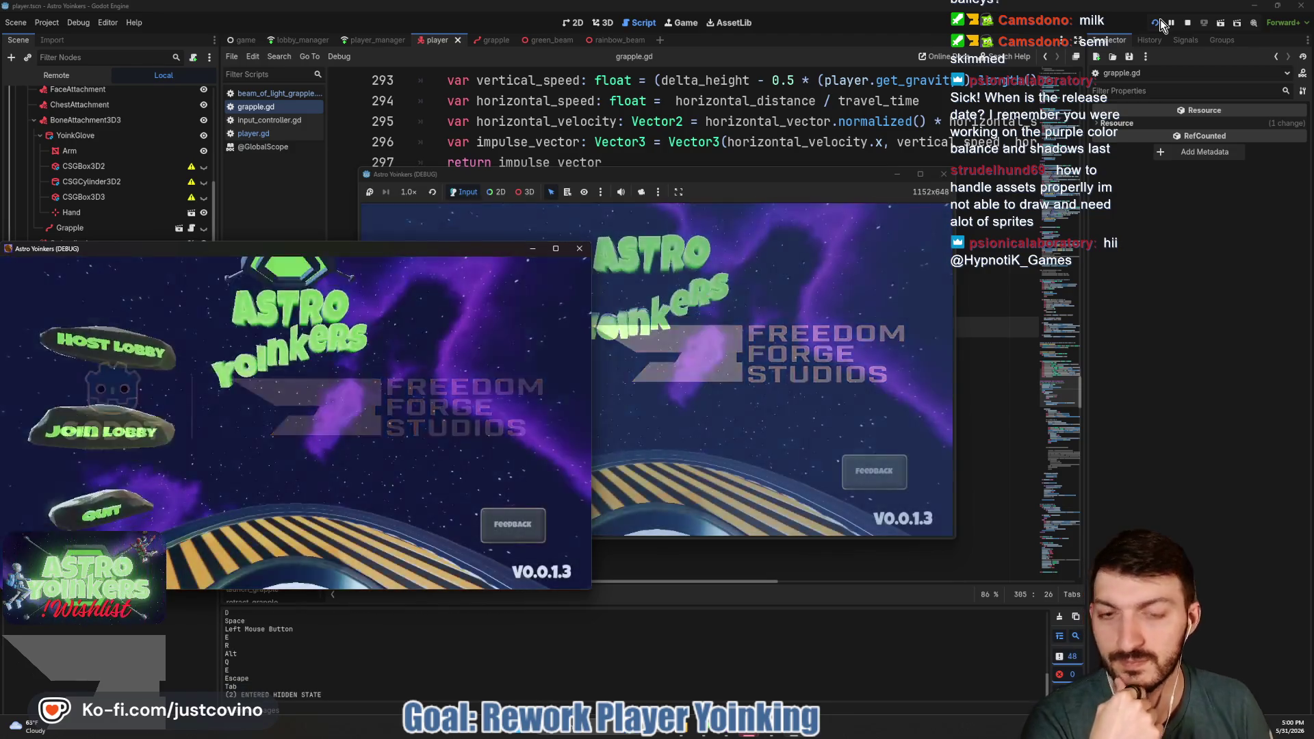
Close the extra game window, host a lobby, and fire grapples while running down the hall
{"action": "left_click", "coordinate": [579, 249]}
{"action": "left_click", "coordinate": [486, 301]}
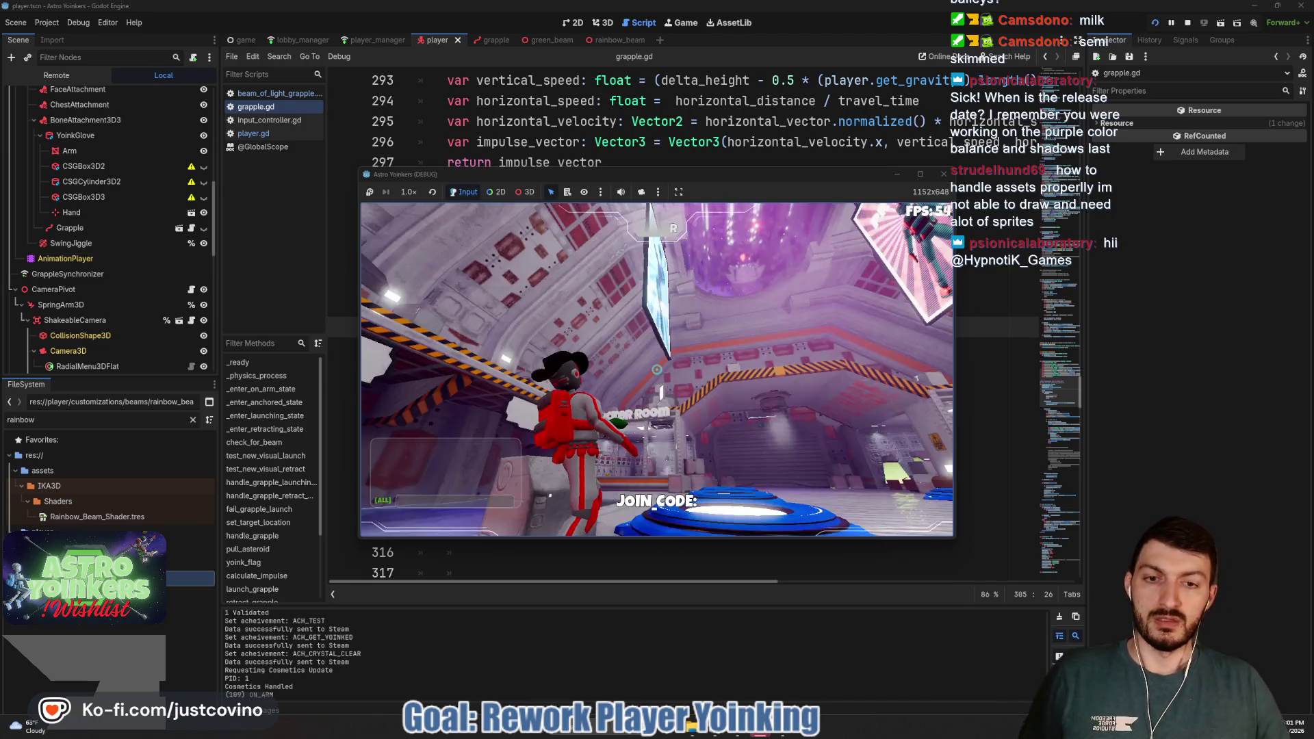
{"action": "left_click", "coordinate": [657, 370]}
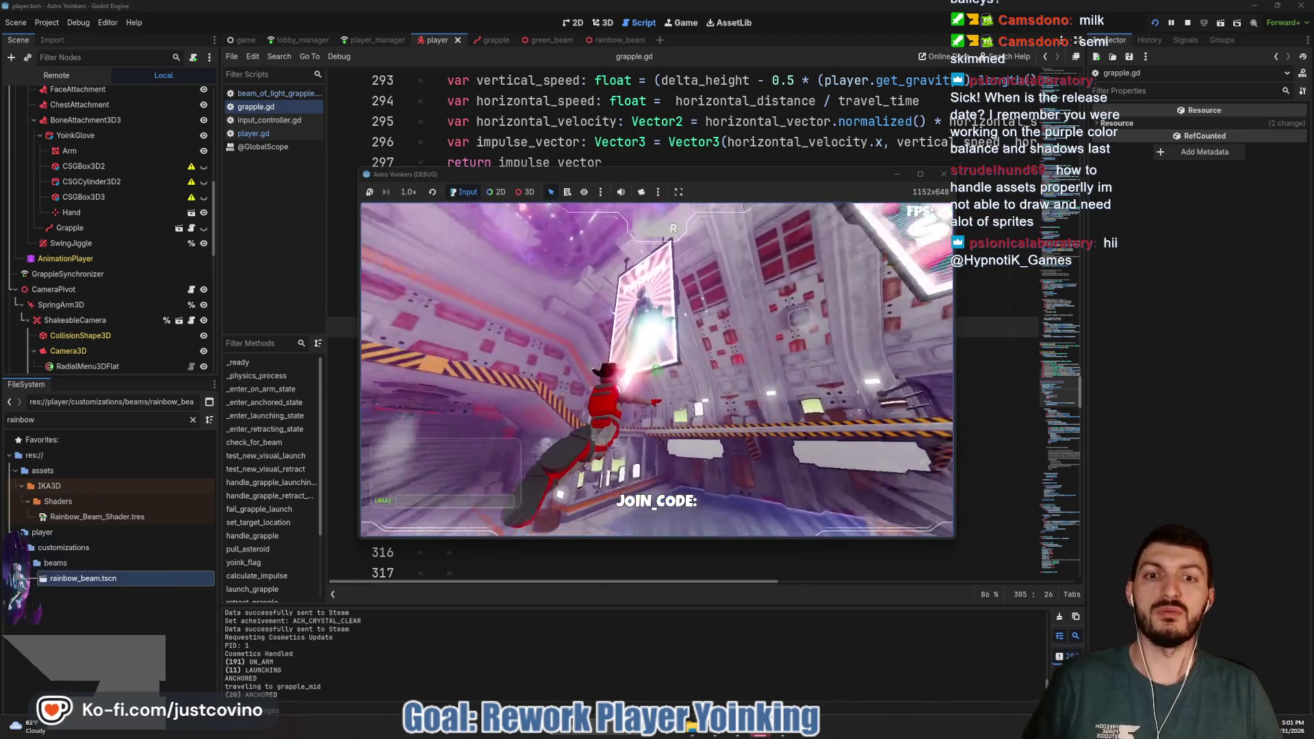
{"action": "left_click", "coordinate": [657, 370]}
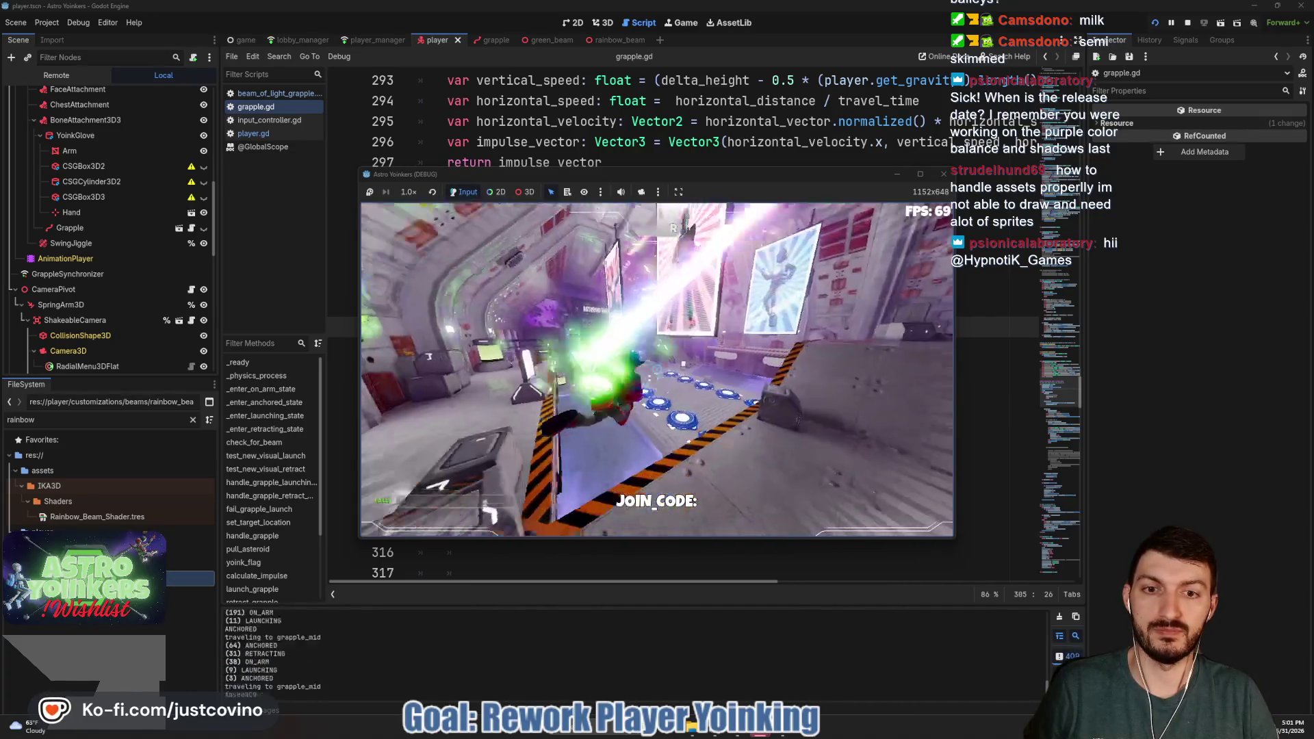
{"action": "key", "text": "w"}
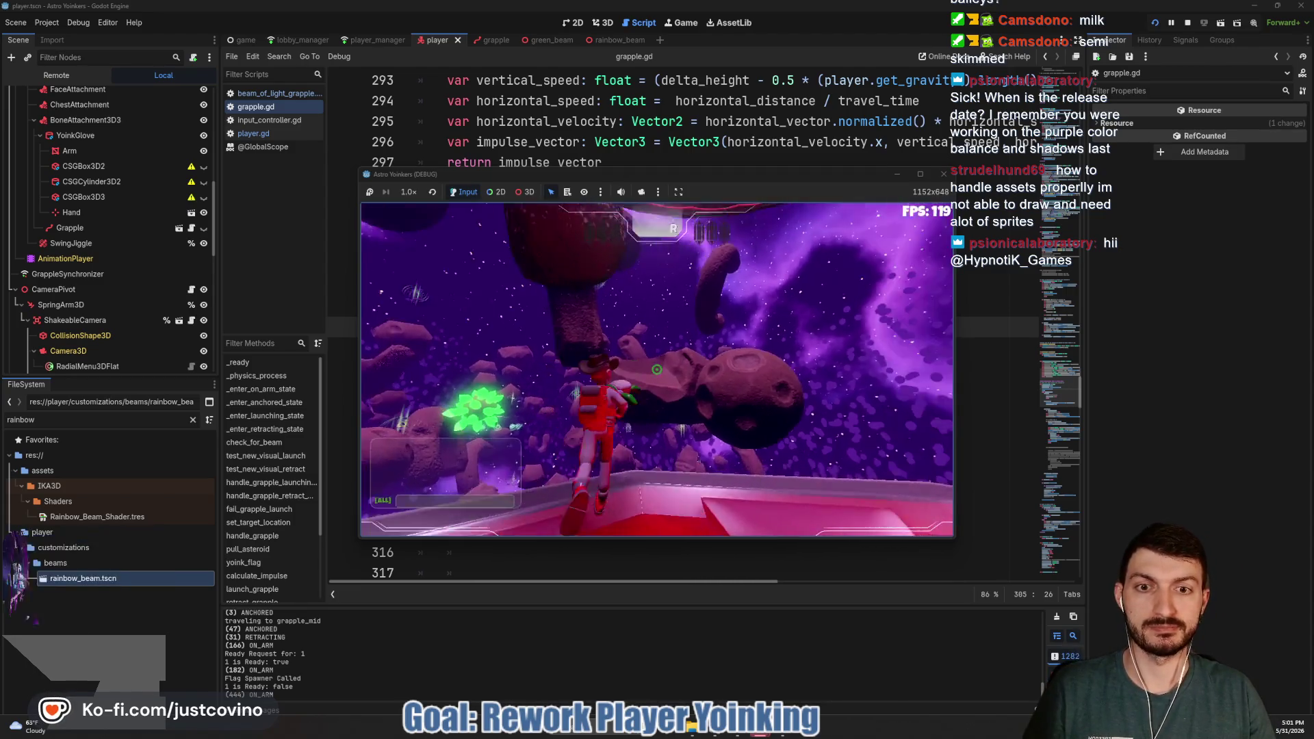
Fire and retract the grapple across asteroids, anchoring to the large asteroid and red platform
{"action": "left_click", "coordinate": [656, 370]}
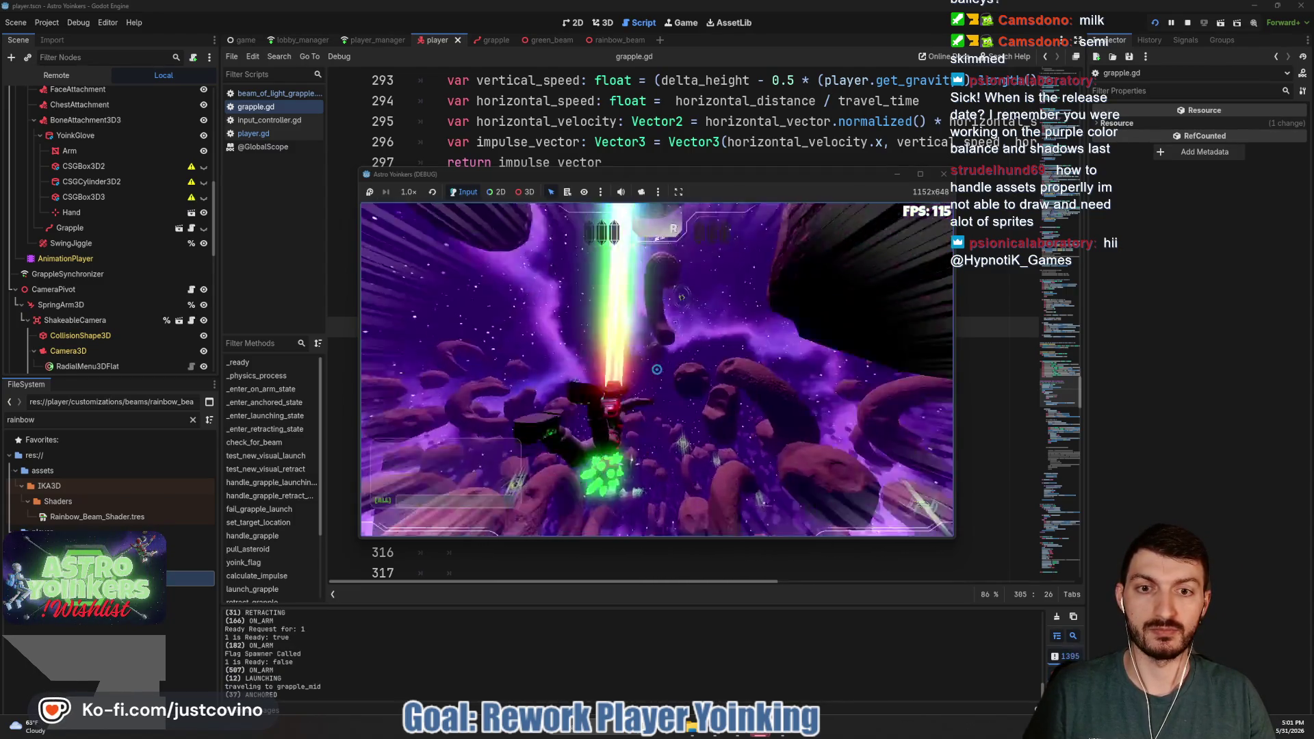
{"action": "left_click", "coordinate": [656, 369]}
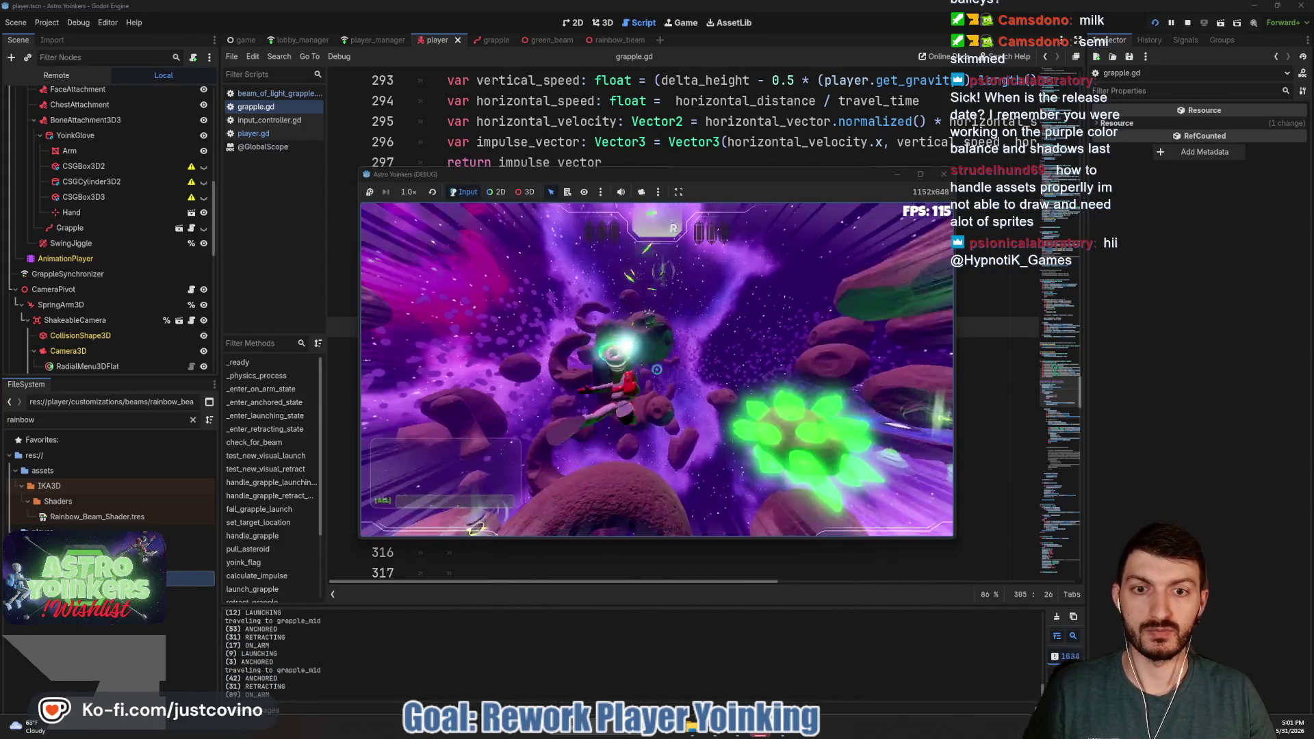
{"action": "left_click", "coordinate": [656, 369]}
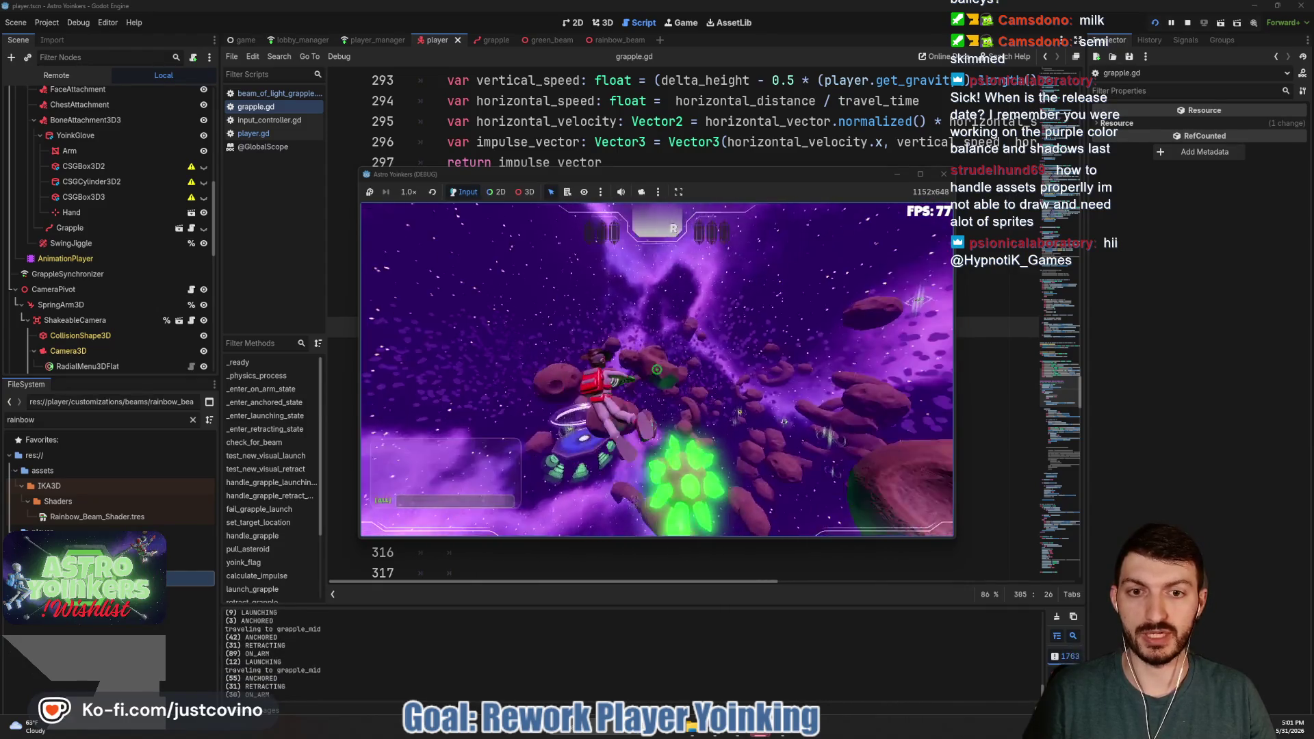
{"action": "left_click", "coordinate": [656, 369]}
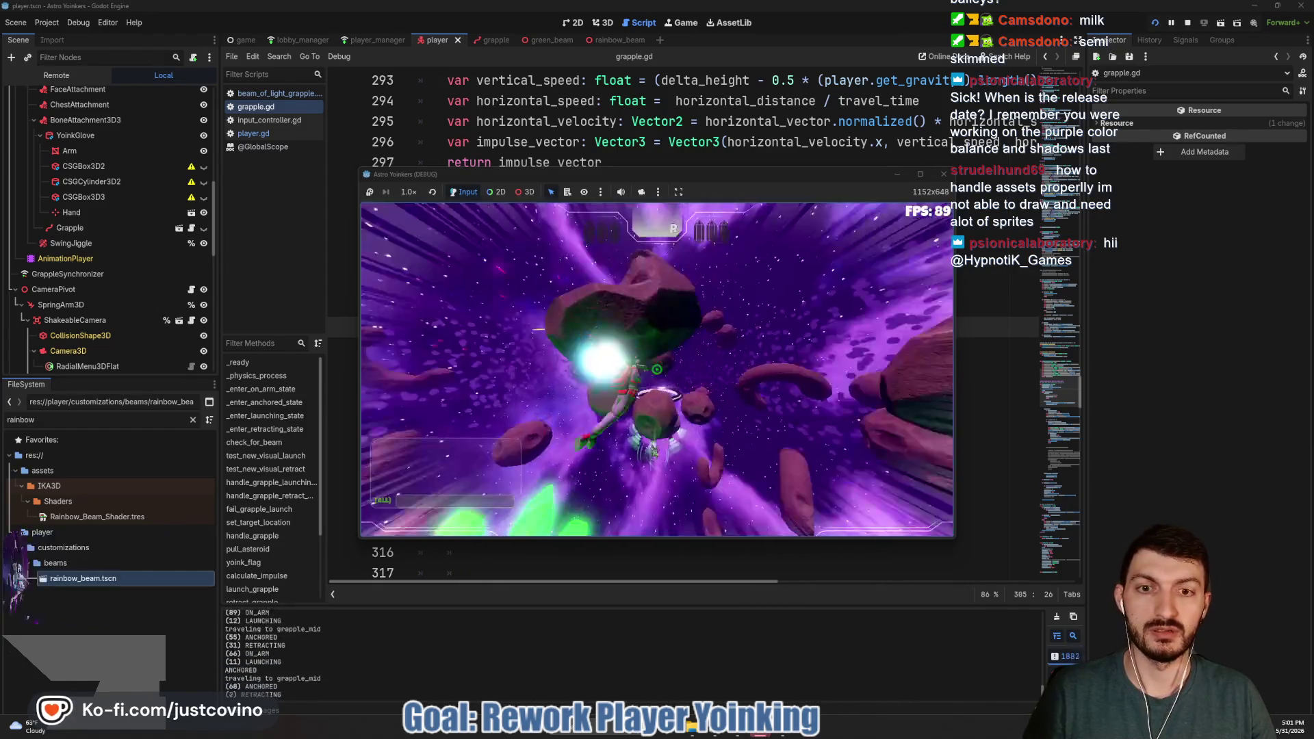
{"action": "left_click", "coordinate": [656, 370]}
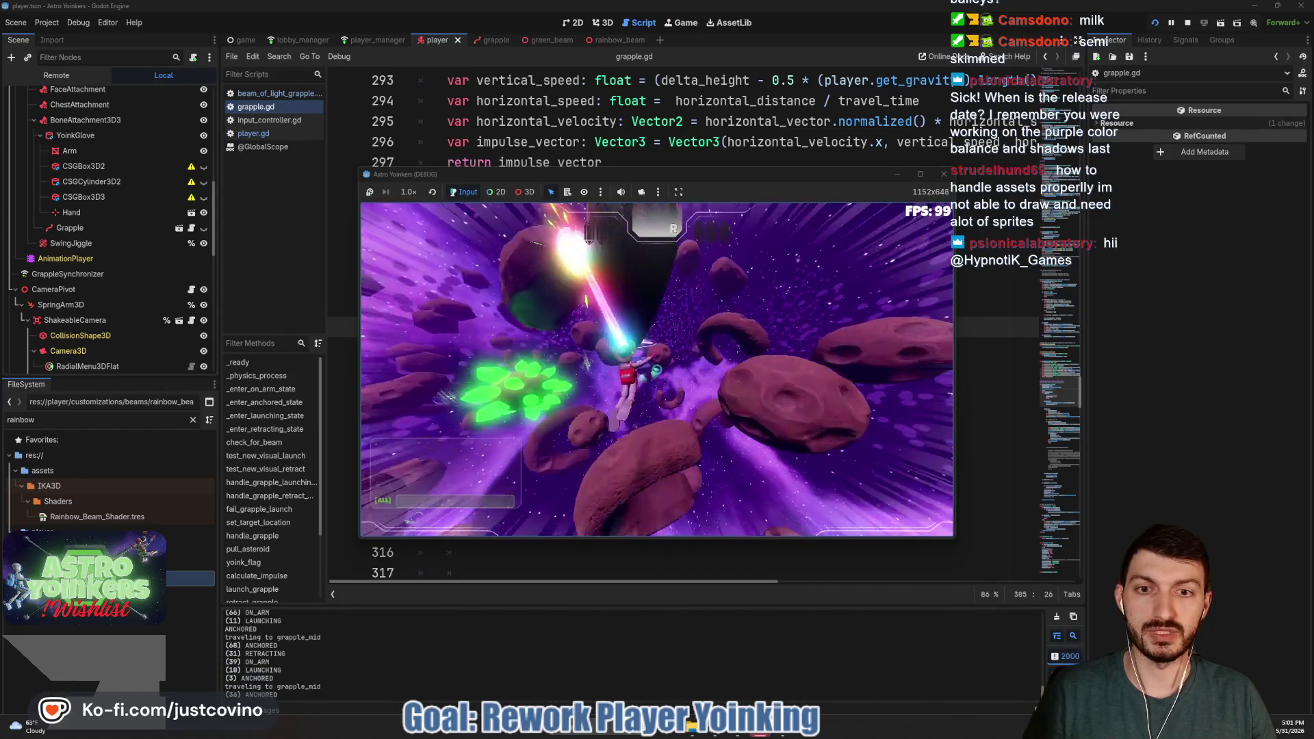
{"action": "left_click", "coordinate": [657, 369]}
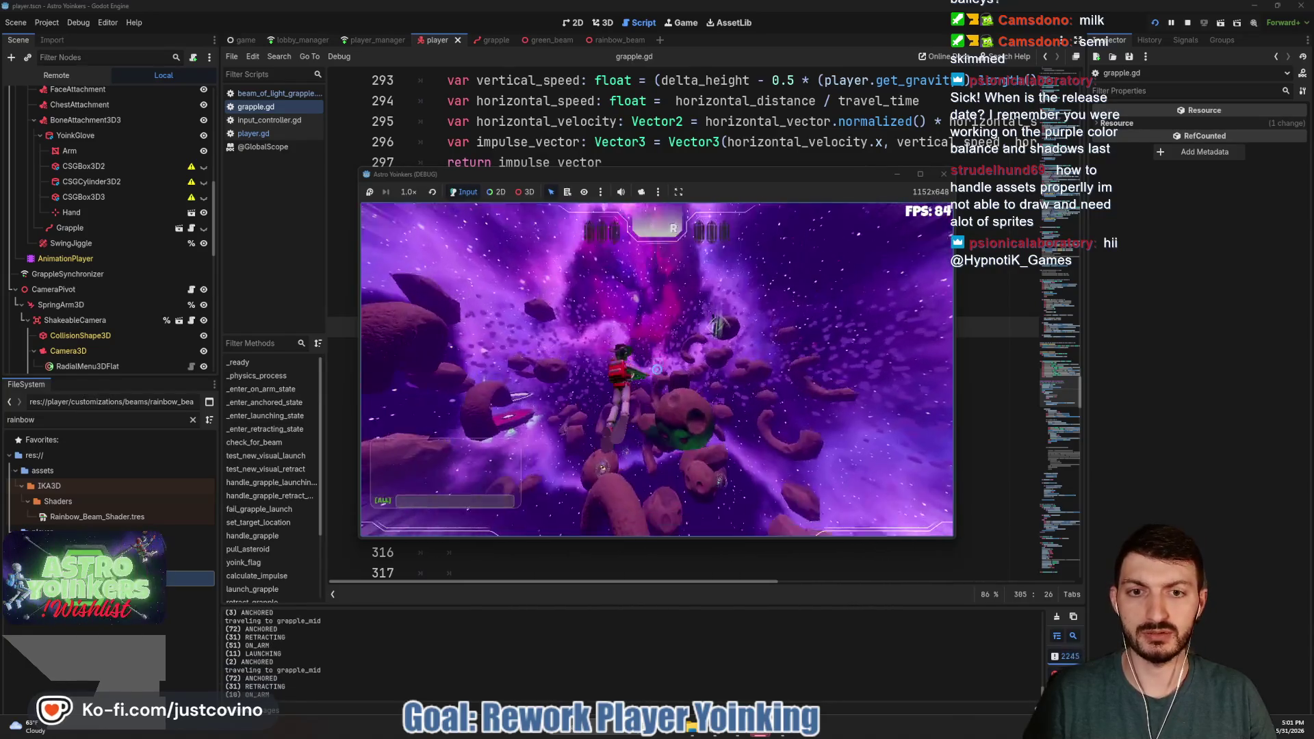
{"action": "left_click", "coordinate": [656, 369]}
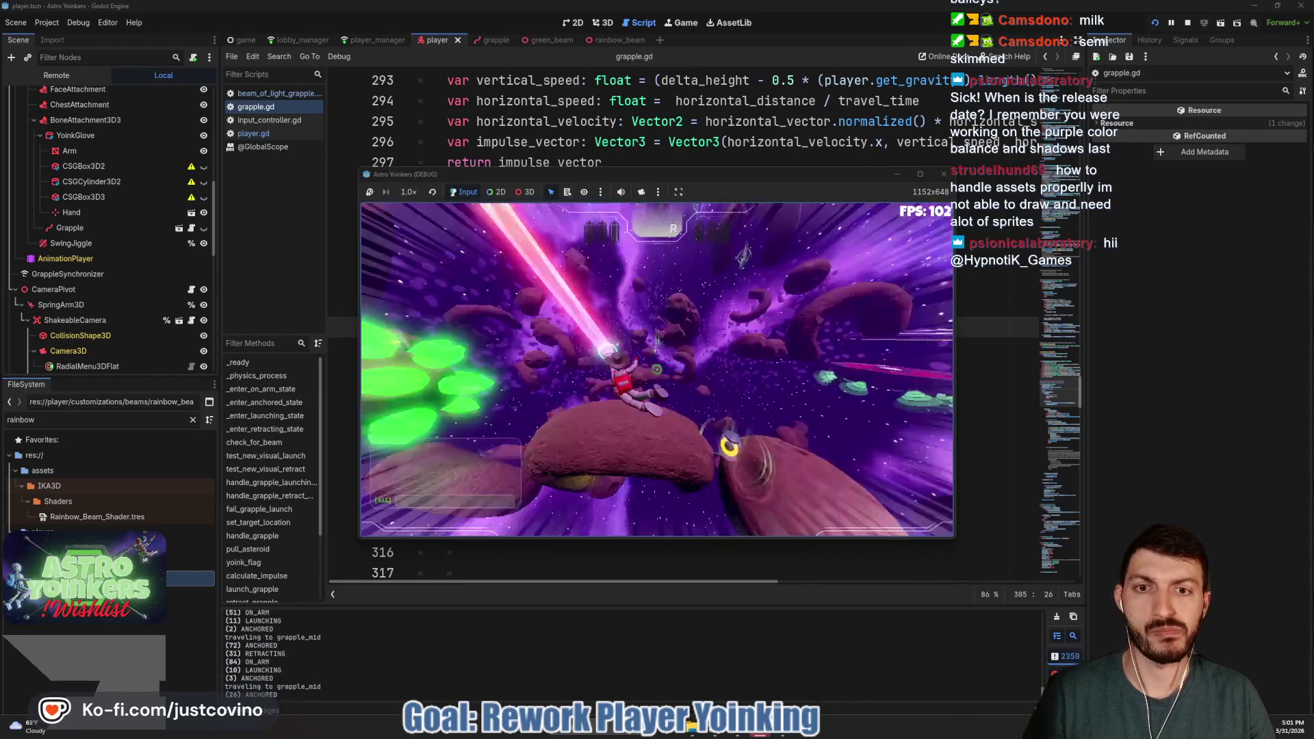
{"action": "left_click", "coordinate": [656, 370]}
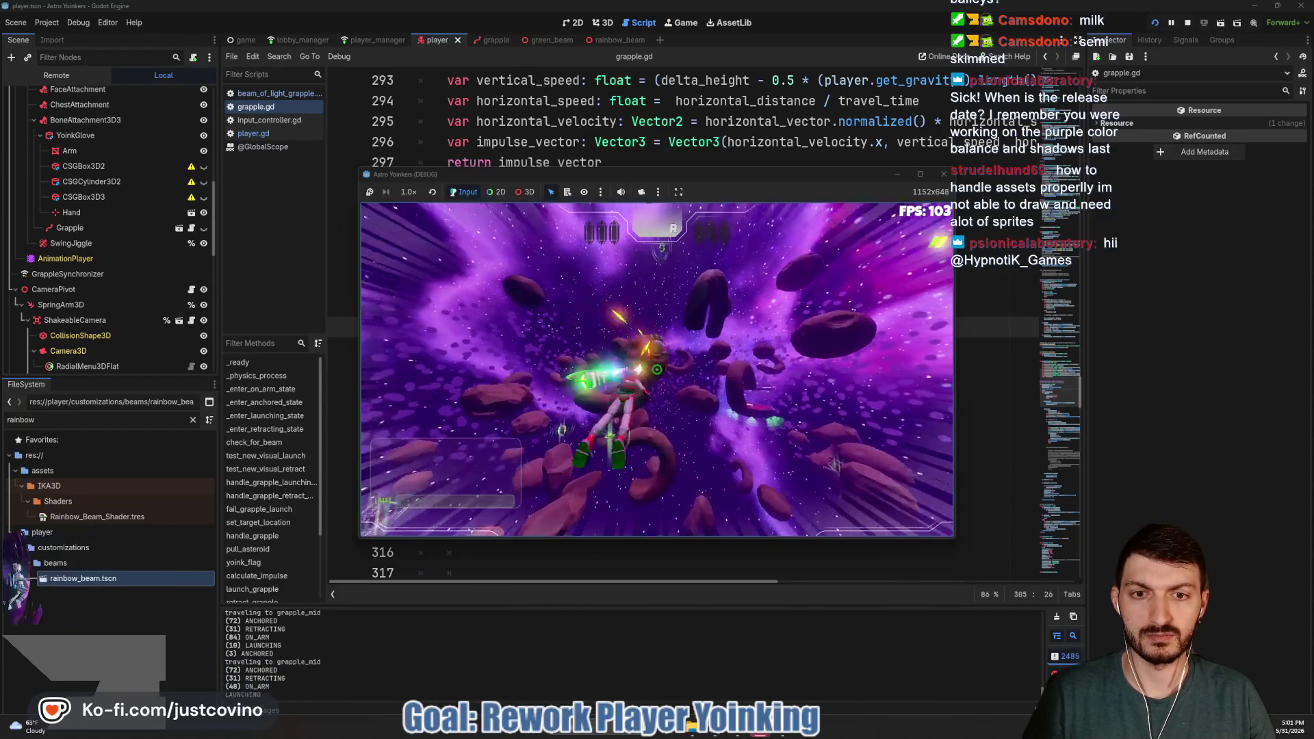
{"action": "left_click", "coordinate": [656, 370]}
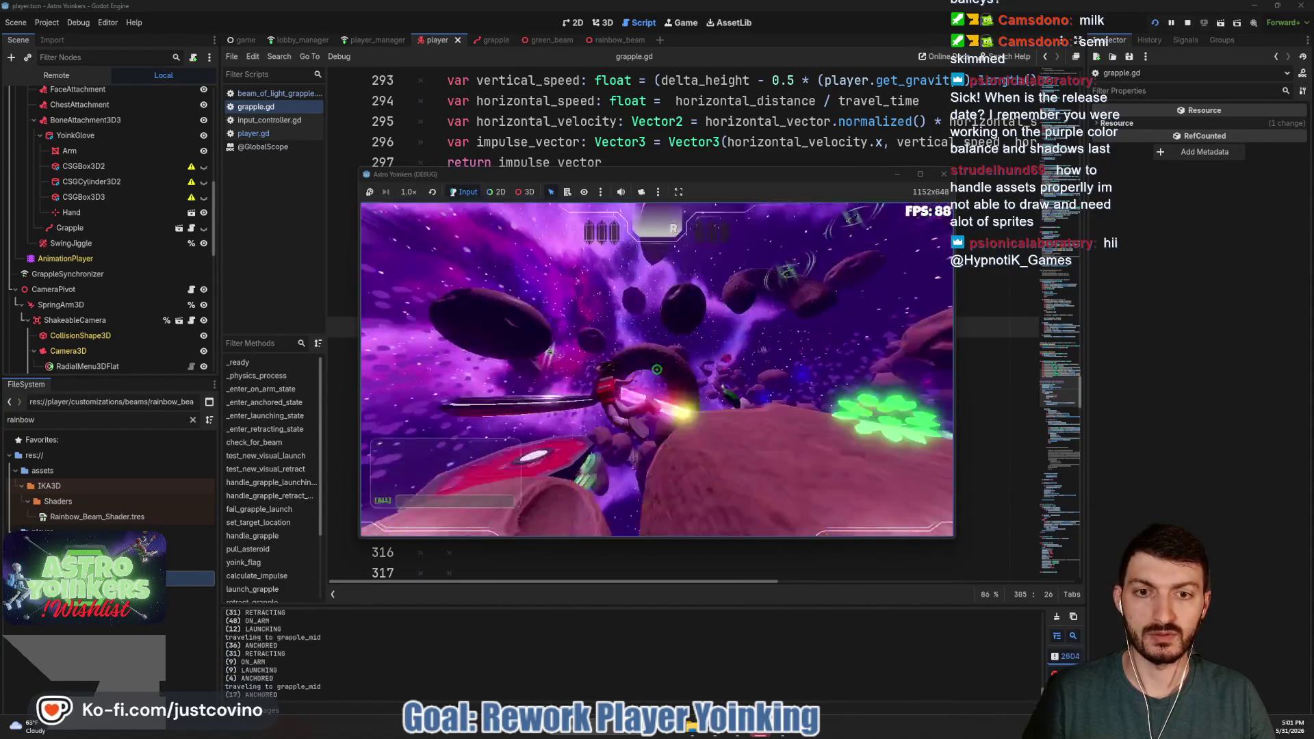
{"action": "left_click", "coordinate": [656, 370]}
{"action": "left_click", "coordinate": [656, 370]}
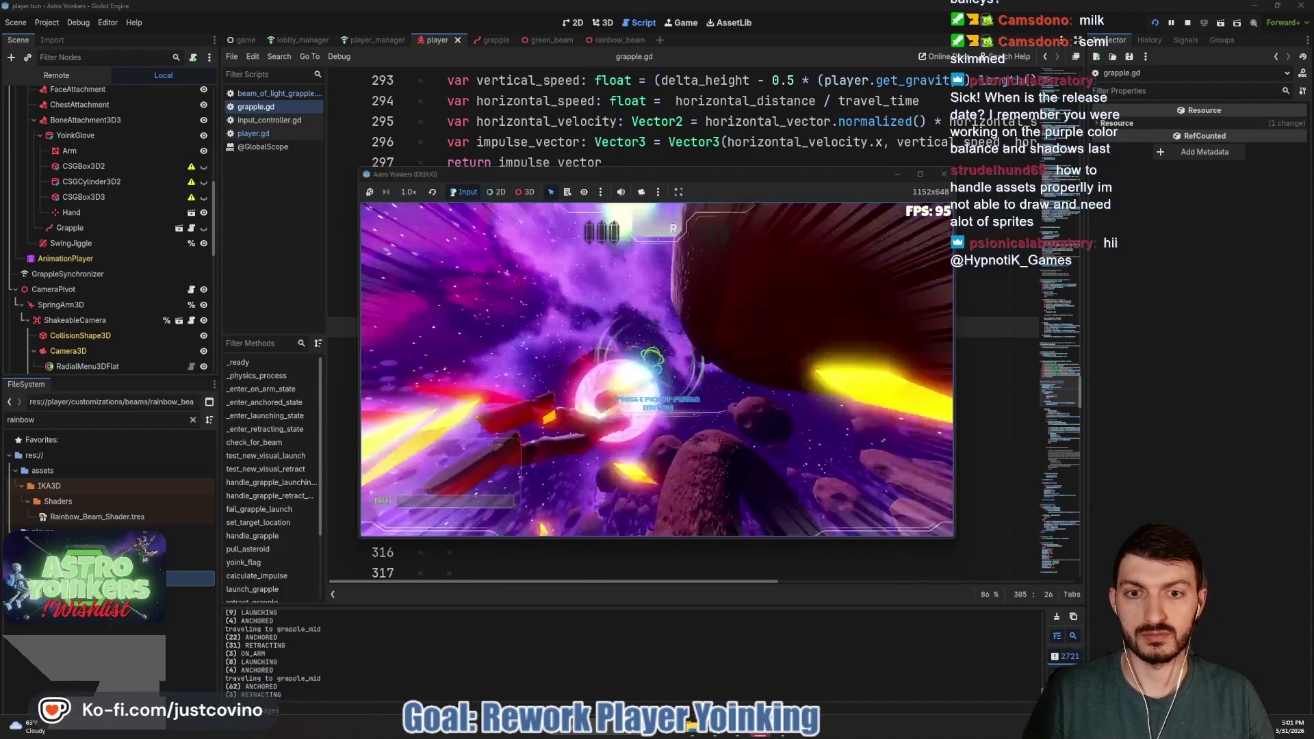
{"action": "left_click", "coordinate": [657, 370]}
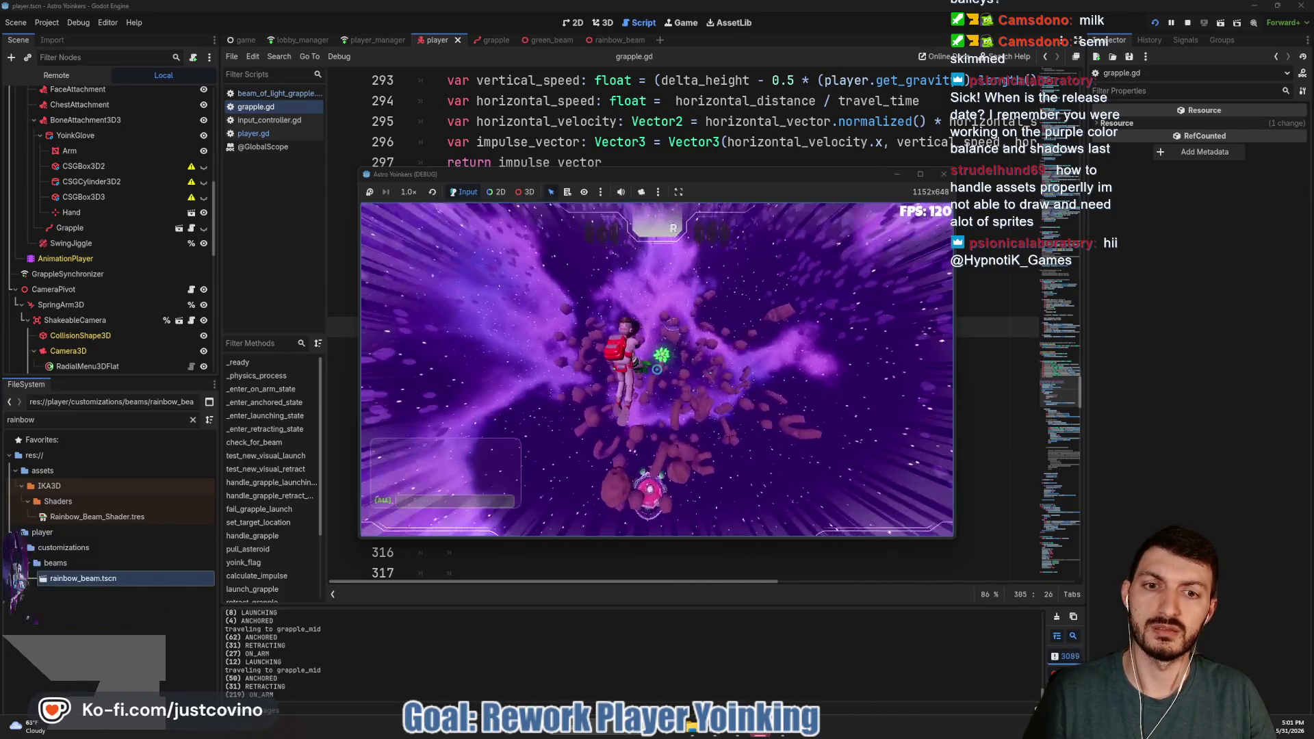
Anchor to asteroids and retract the grapple to pull the glowing asteroids in
{"action": "left_click", "coordinate": [657, 369]}
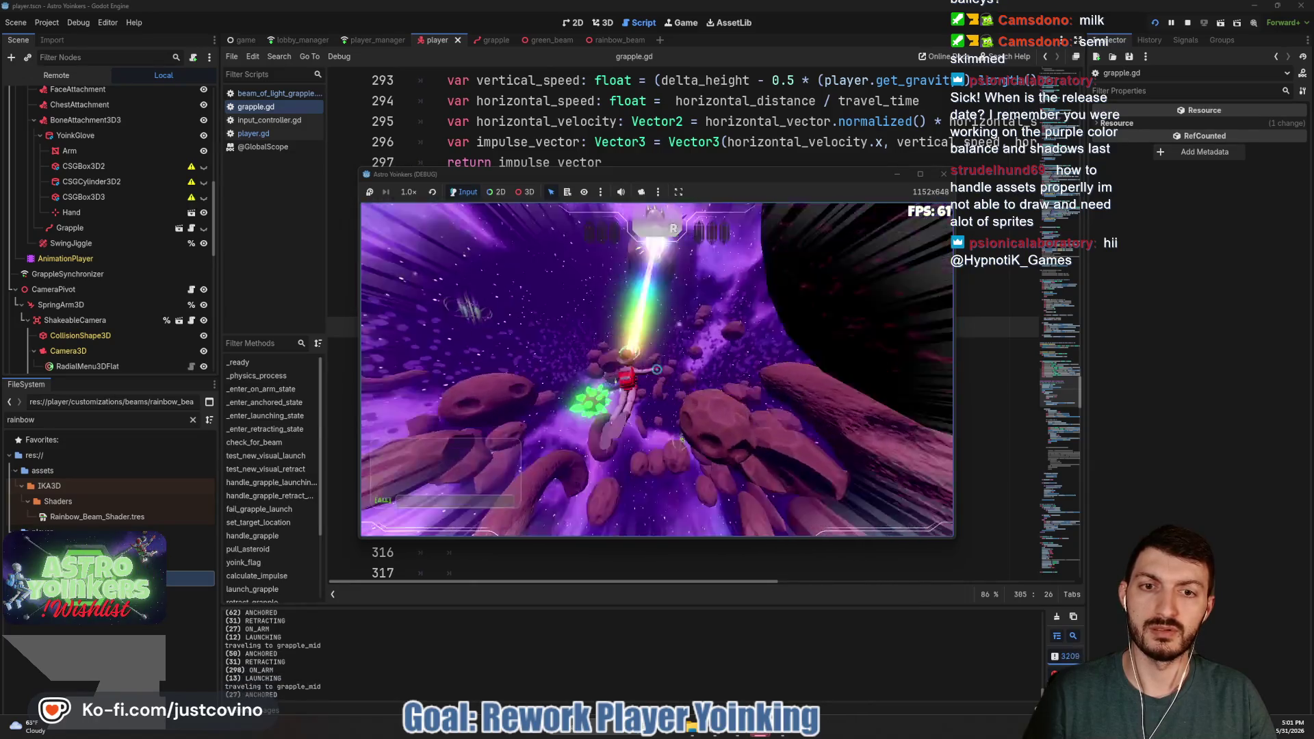
{"action": "left_click", "coordinate": [656, 369]}
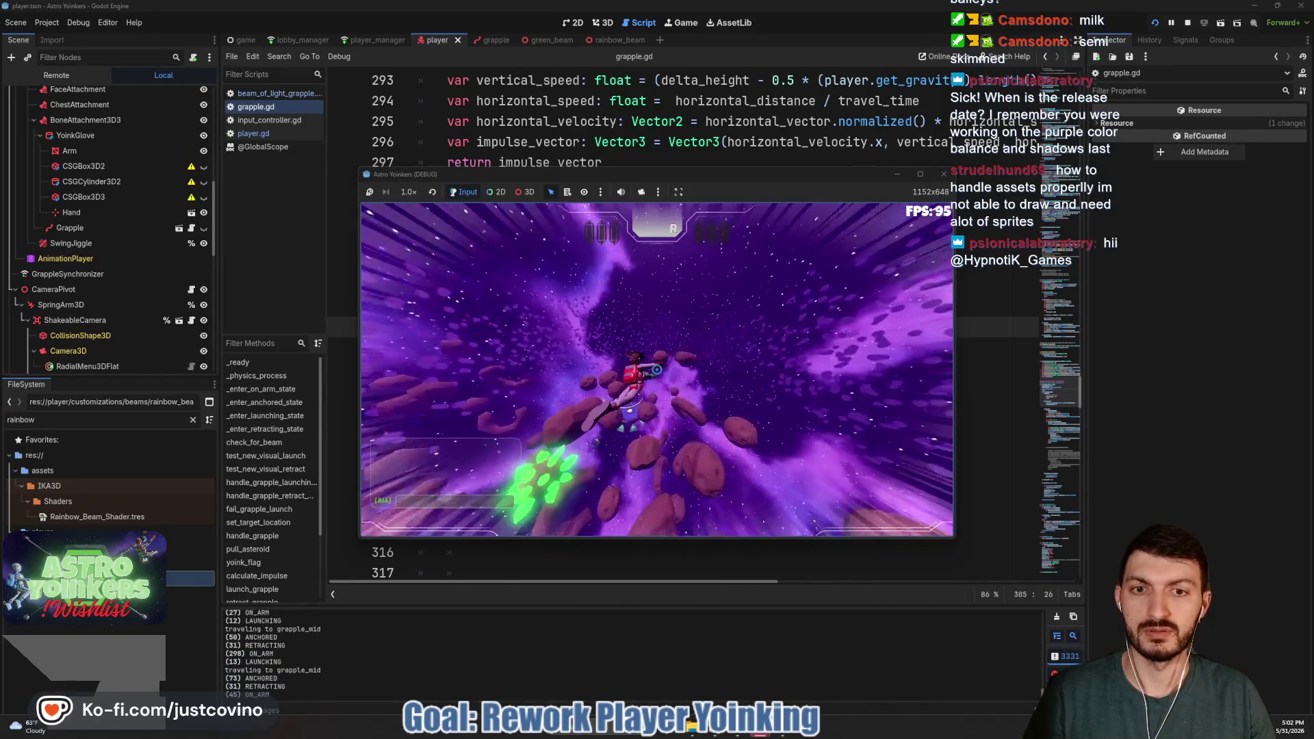
{"action": "left_click", "coordinate": [656, 370]}
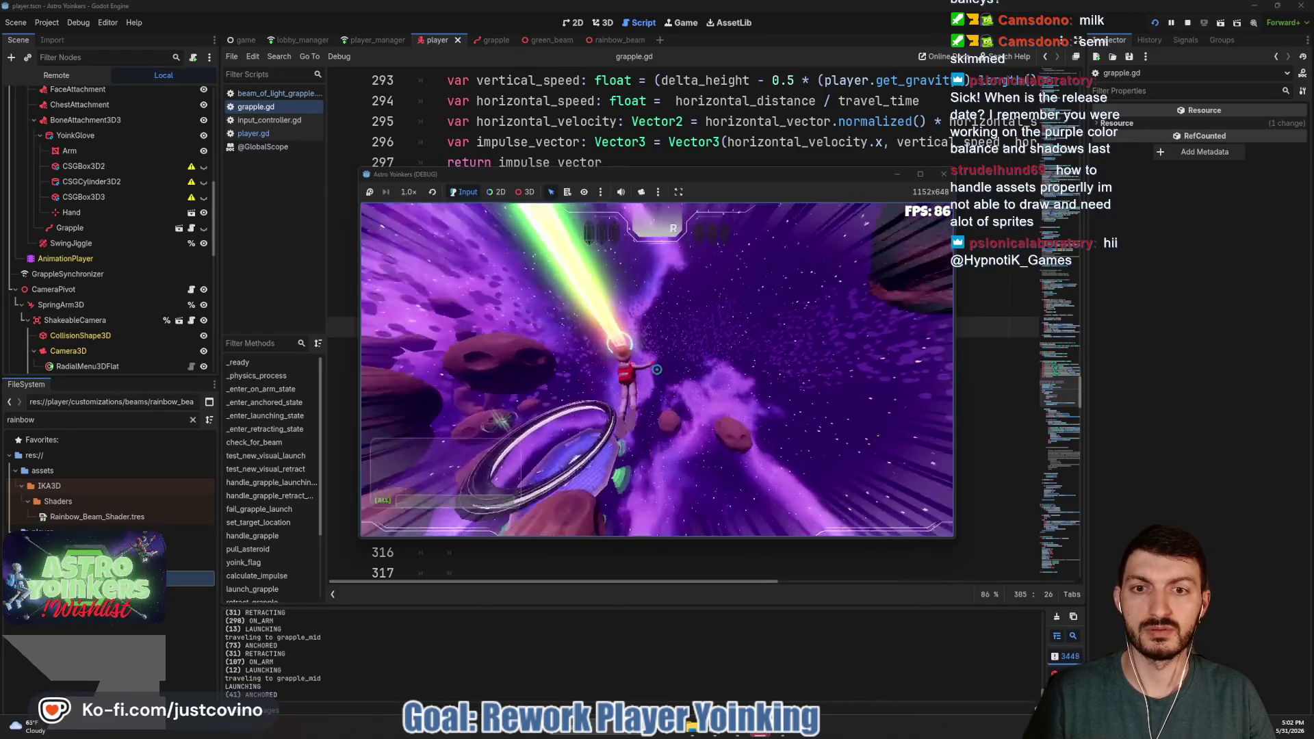
{"action": "left_click", "coordinate": [657, 369]}
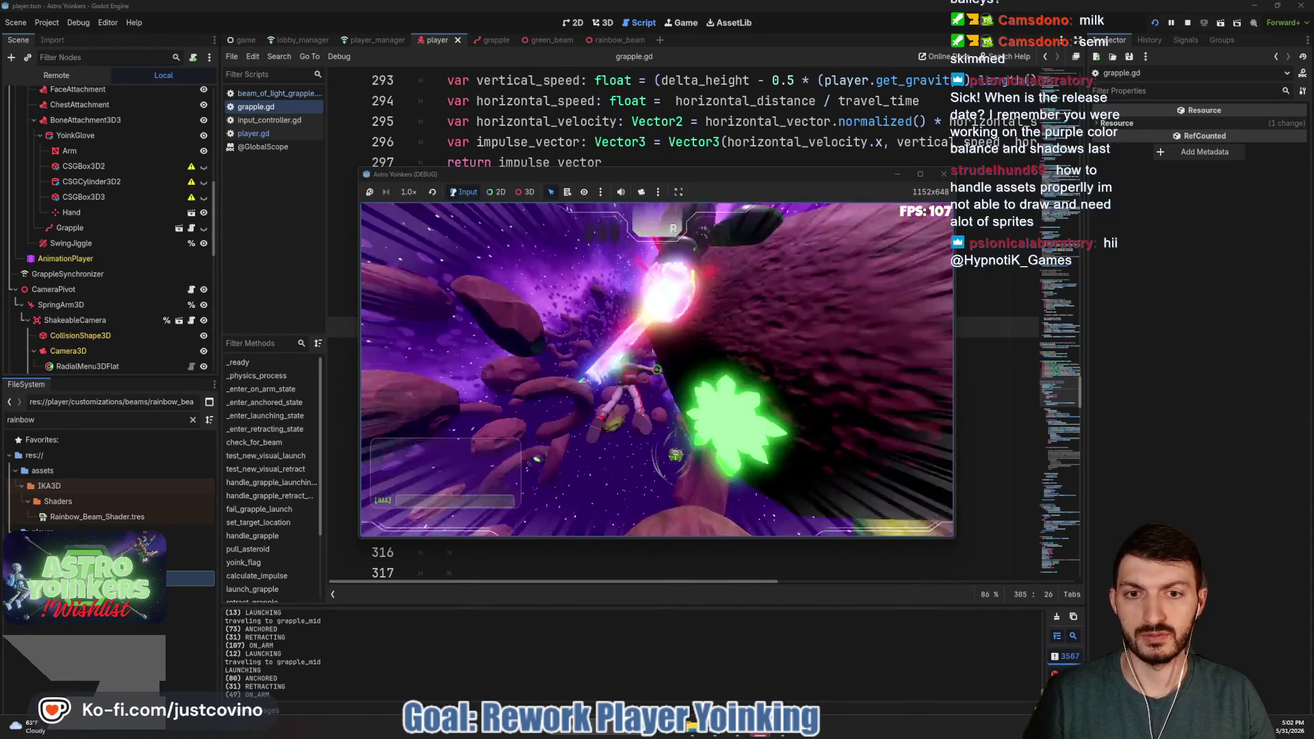
{"action": "left_click", "coordinate": [656, 369]}
{"action": "left_click", "coordinate": [656, 369]}
{"action": "left_click", "coordinate": [656, 369]}
{"action": "left_click", "coordinate": [656, 370]}
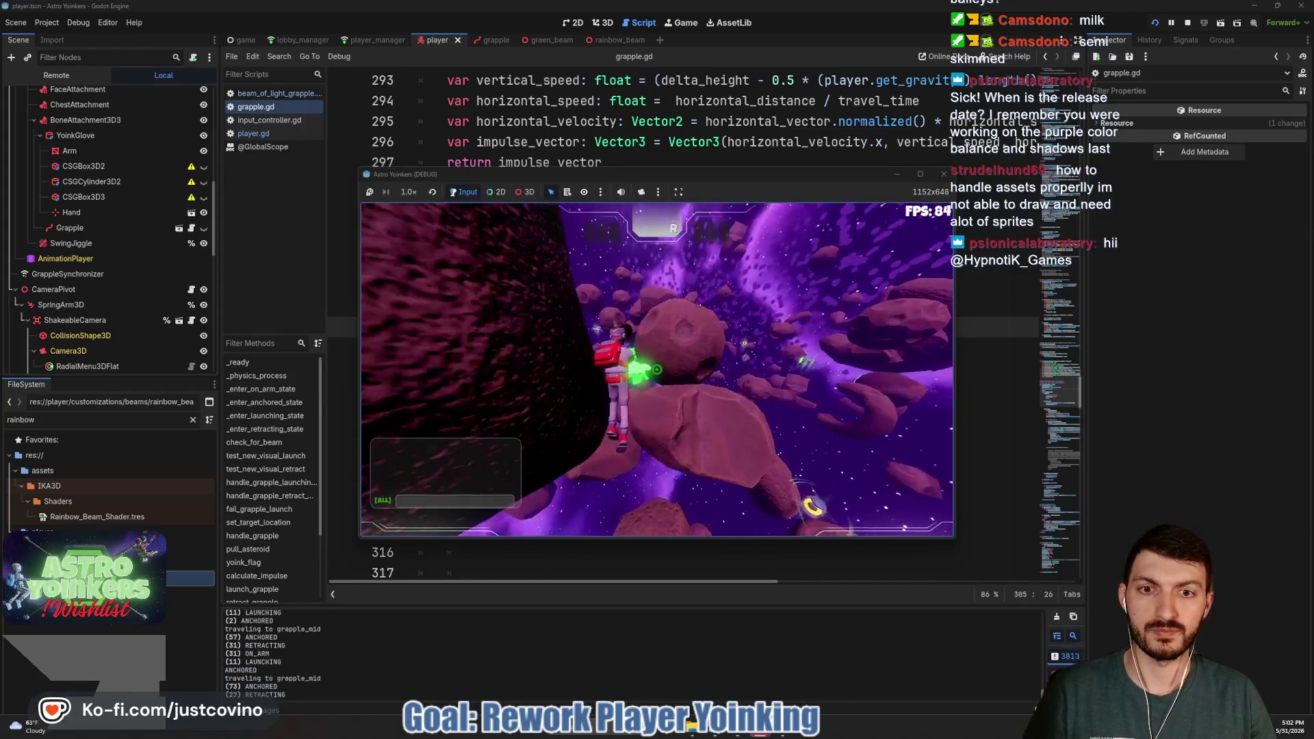
{"action": "left_click", "coordinate": [656, 370]}
{"action": "left_click", "coordinate": [656, 369]}
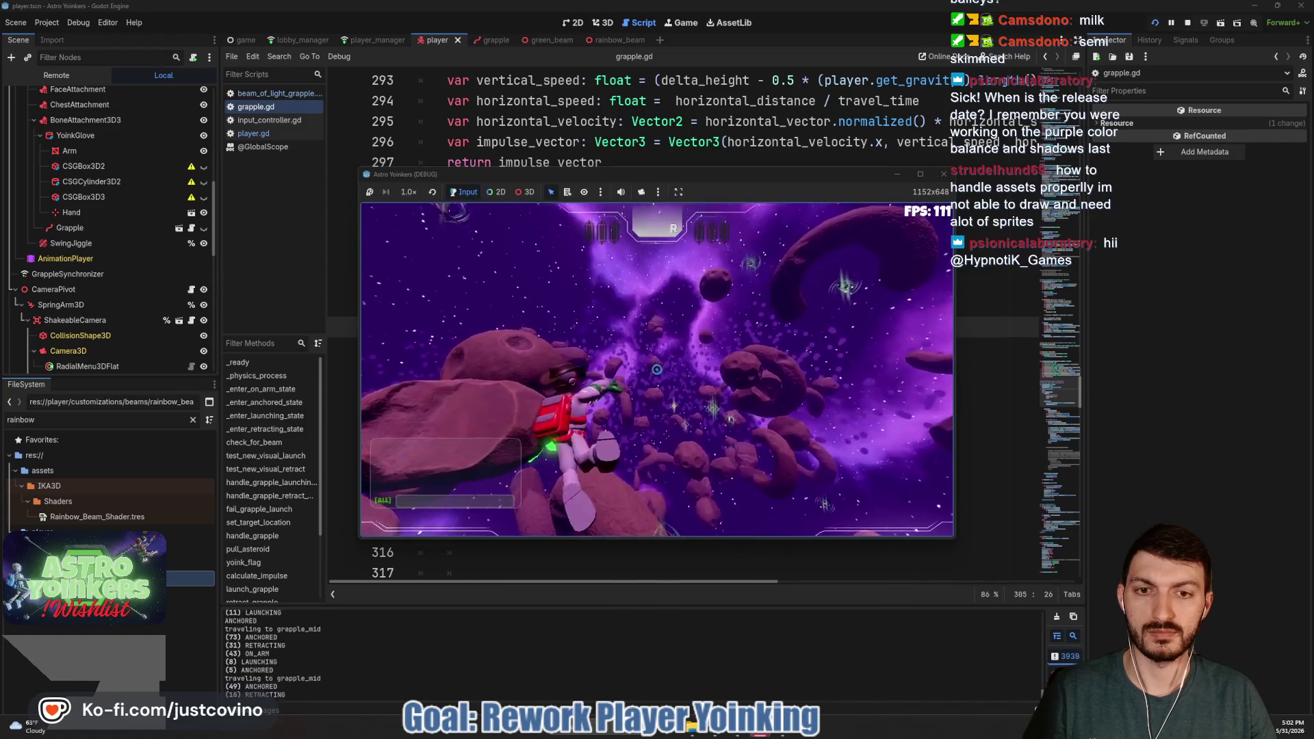
{"action": "left_click", "coordinate": [656, 370]}
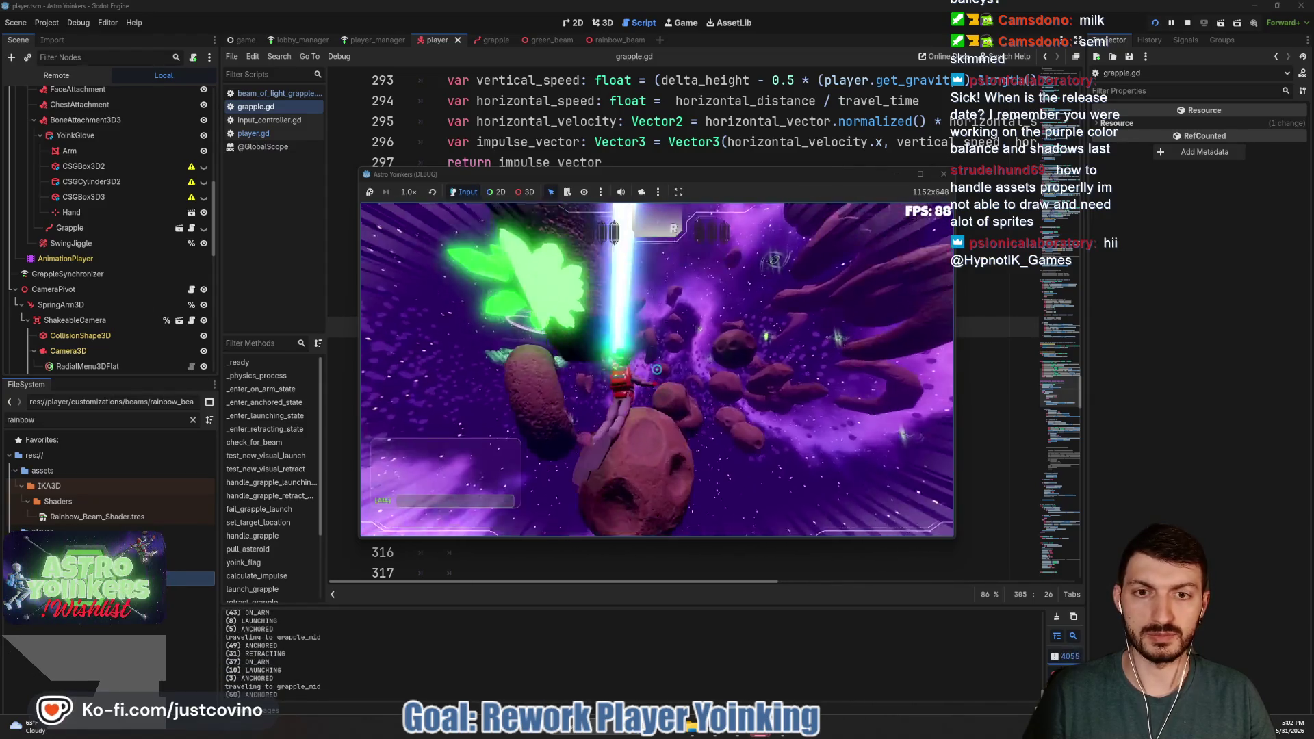
Rapidly launch and retract the grapple, then travel to an asteroid and start capturing it for Team RED
{"action": "left_click", "coordinate": [656, 369]}
{"action": "left_click", "coordinate": [656, 370]}
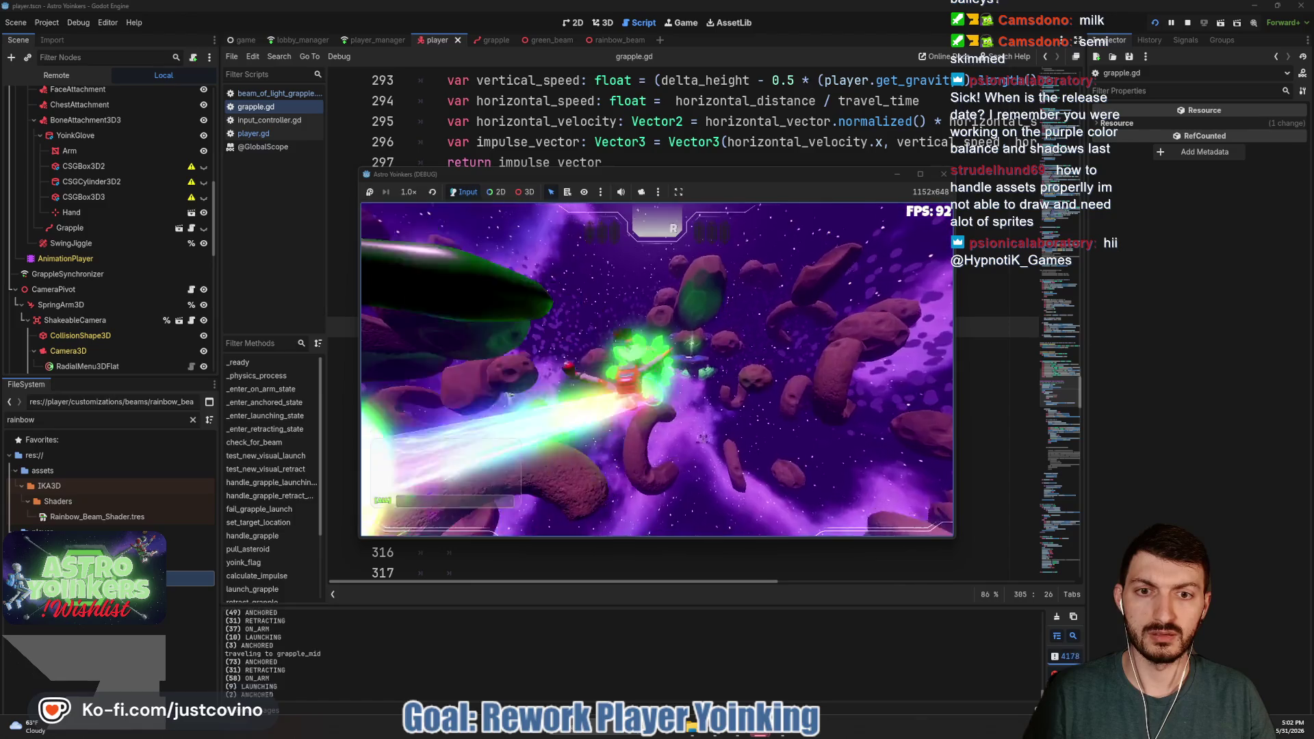
{"action": "left_click", "coordinate": [656, 369]}
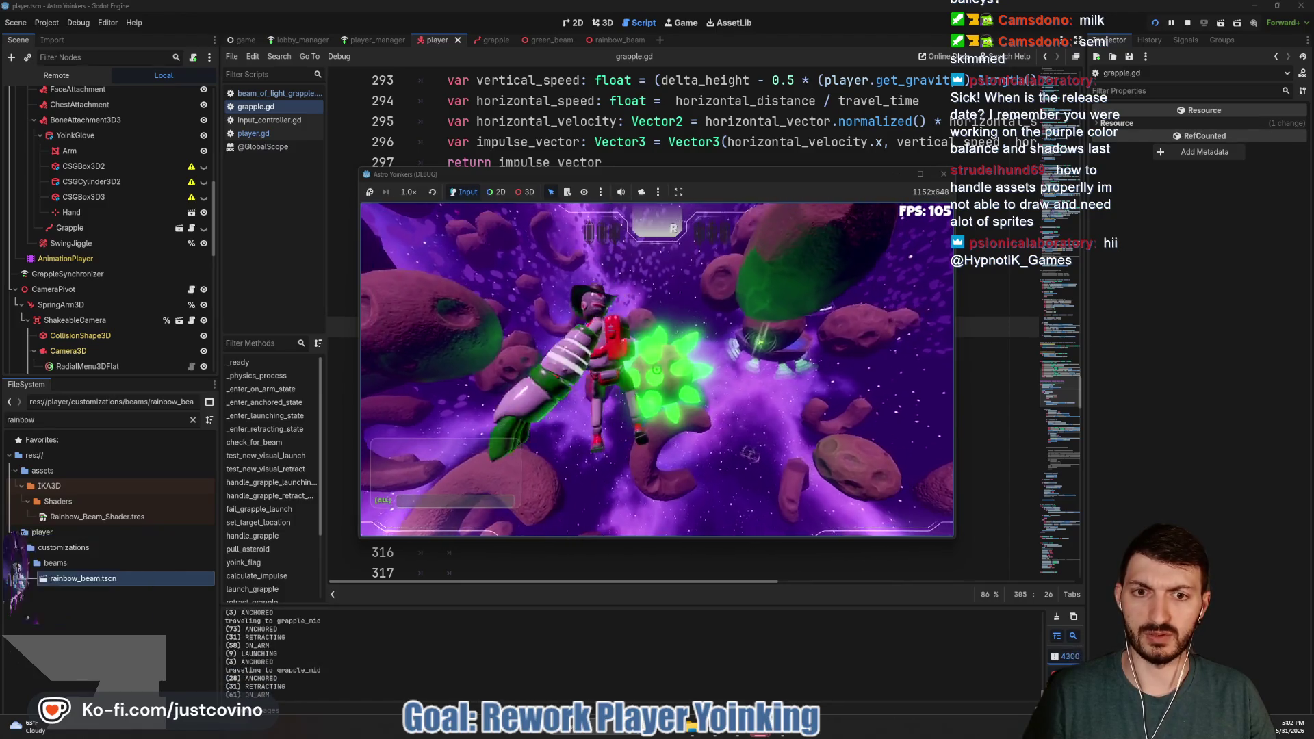
{"action": "left_click", "coordinate": [656, 370]}
{"action": "left_click", "coordinate": [656, 369]}
{"action": "left_click", "coordinate": [656, 369]}
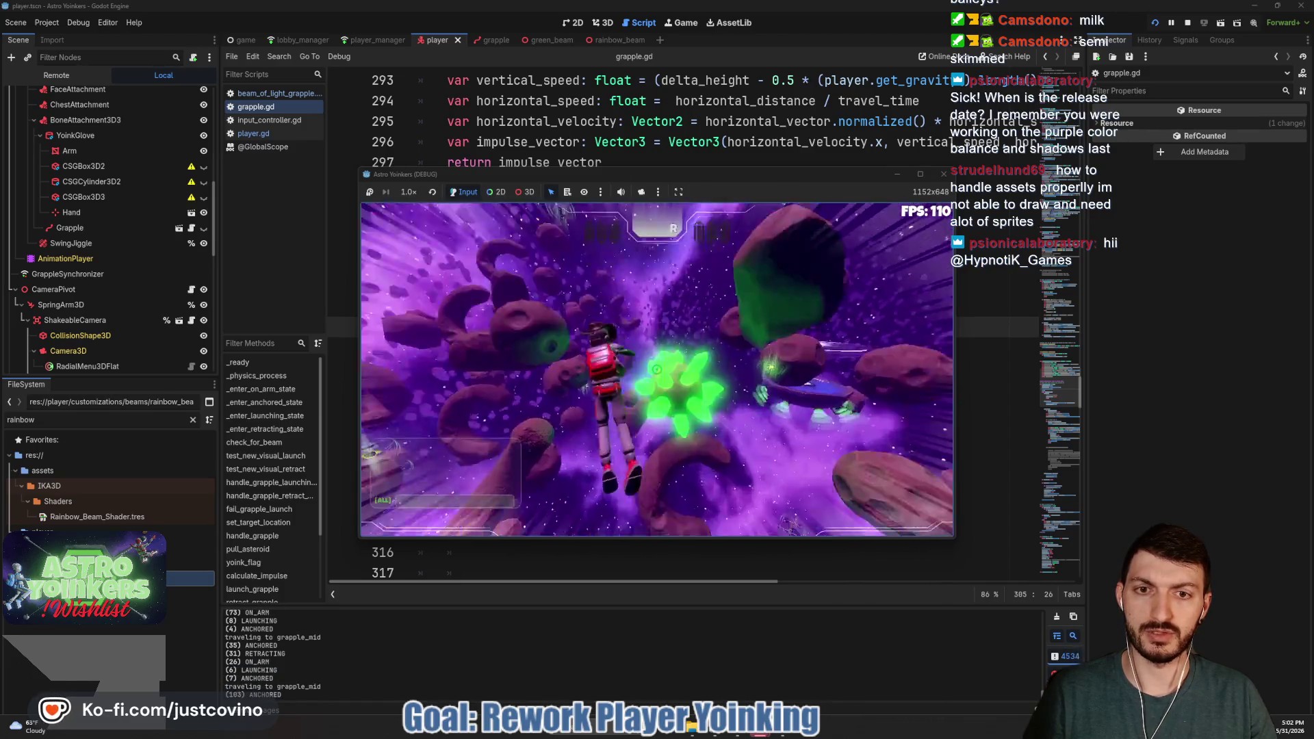
{"action": "left_click", "coordinate": [656, 370]}
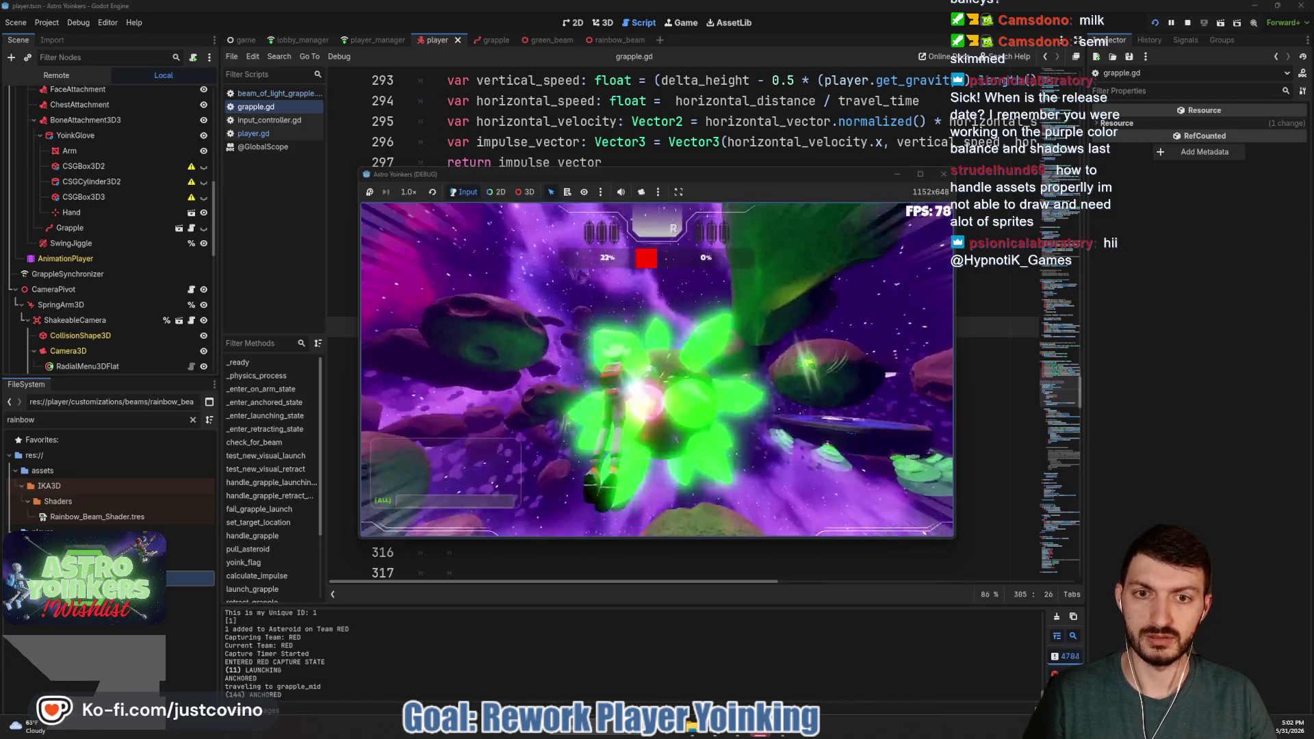
{"action": "left_click", "coordinate": [656, 370]}
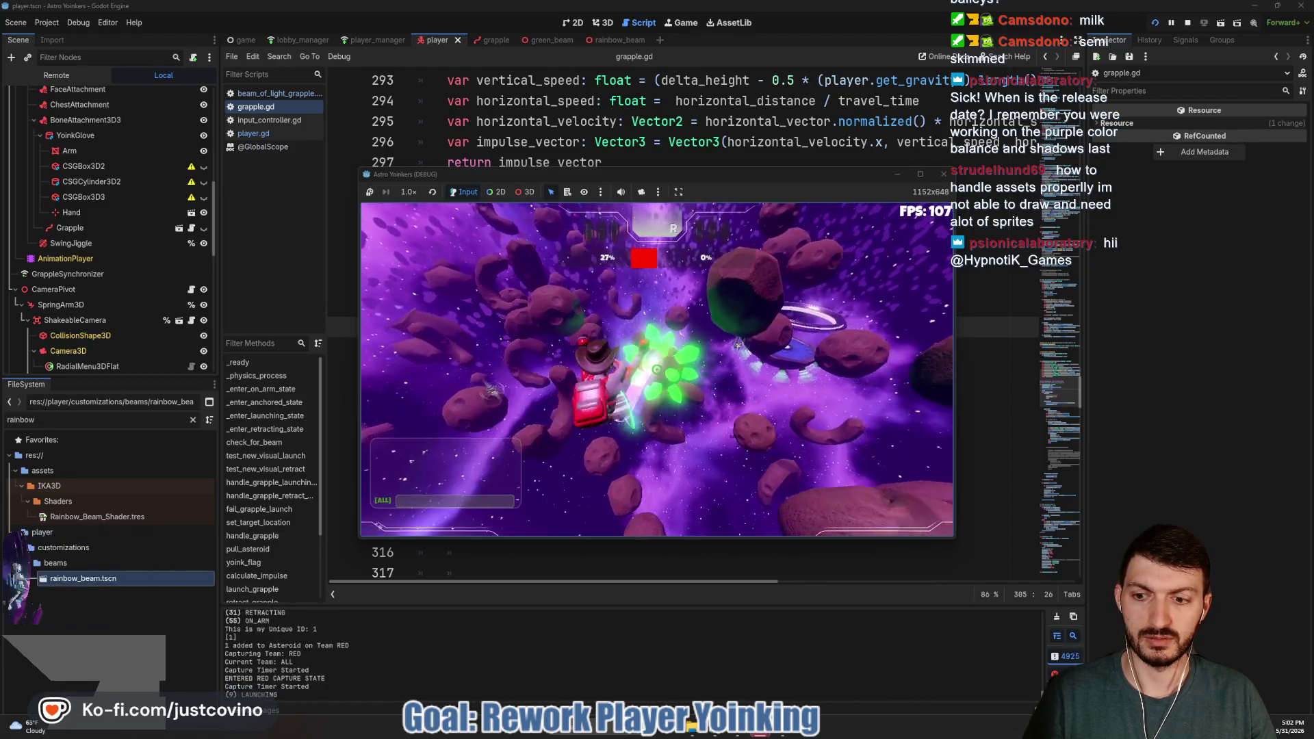
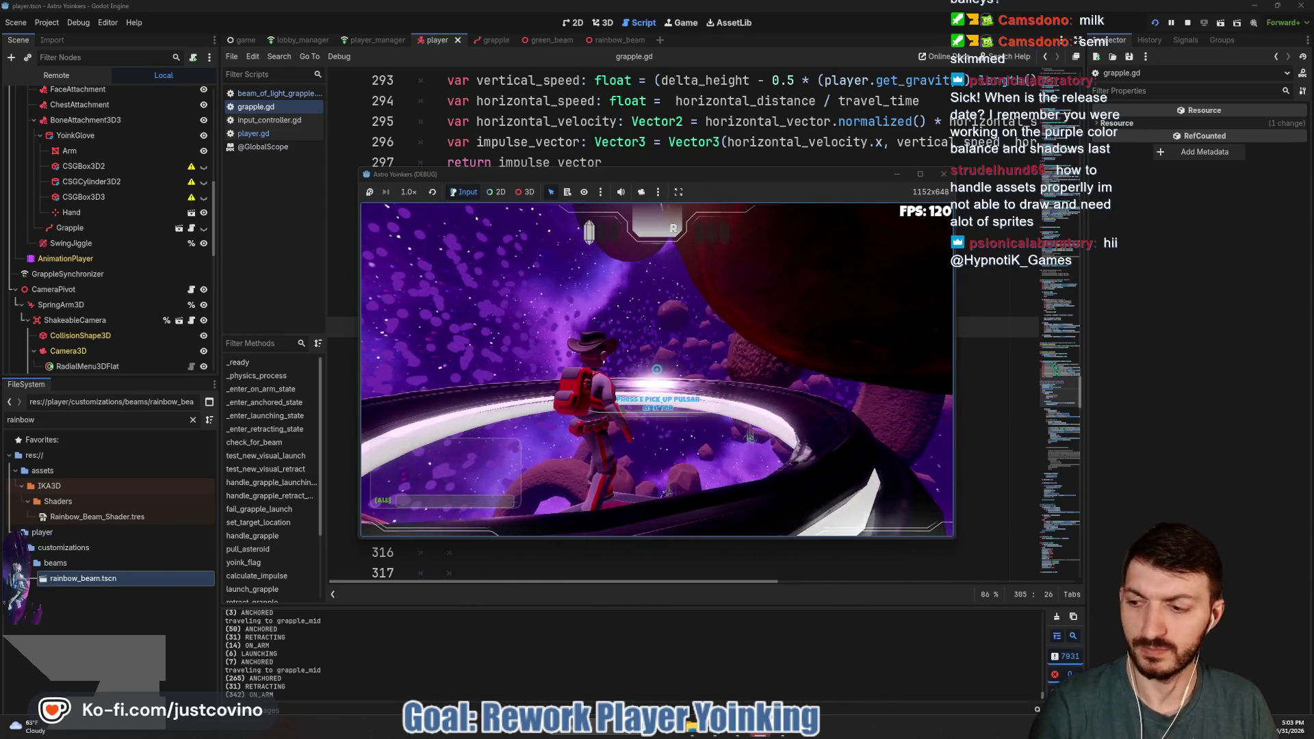
Stop the game, then delete the set_target_location() call from launch_grapple in grapple.gd and save
{"action": "key", "text": "F8"}
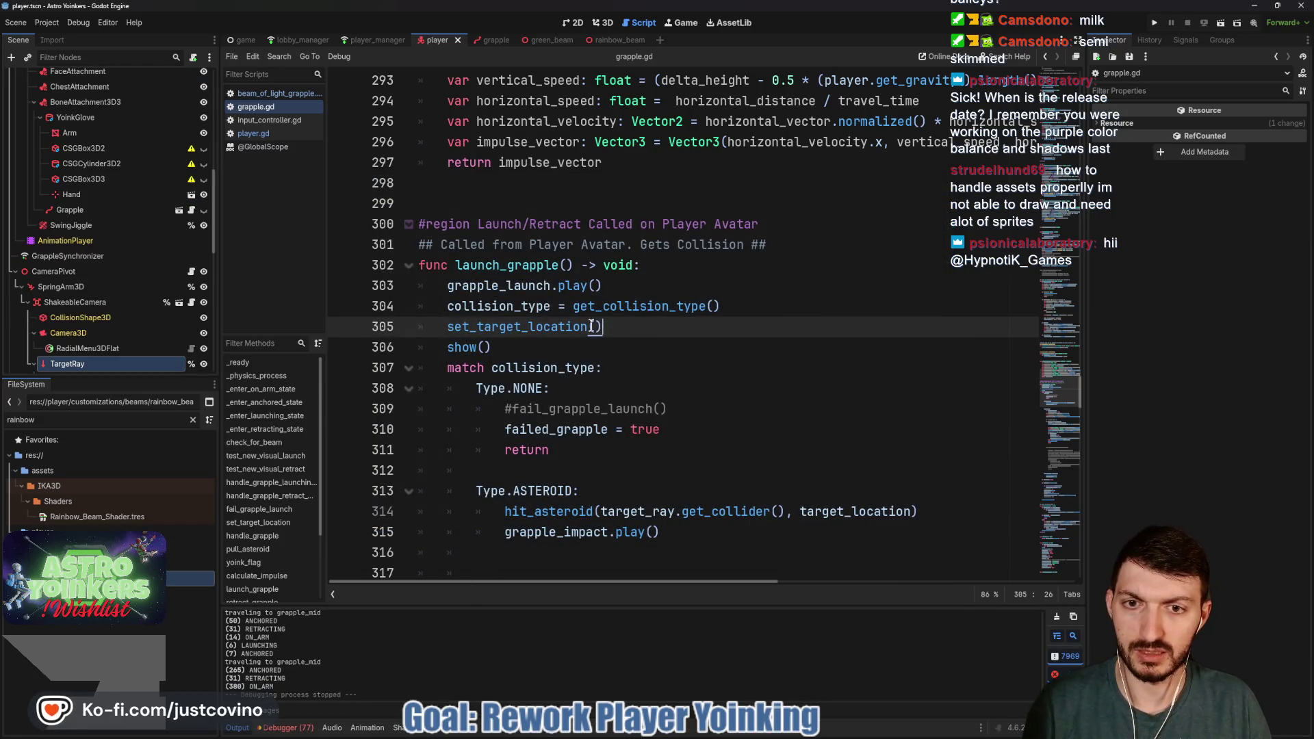
{"action": "key", "text": "BackSpace"}
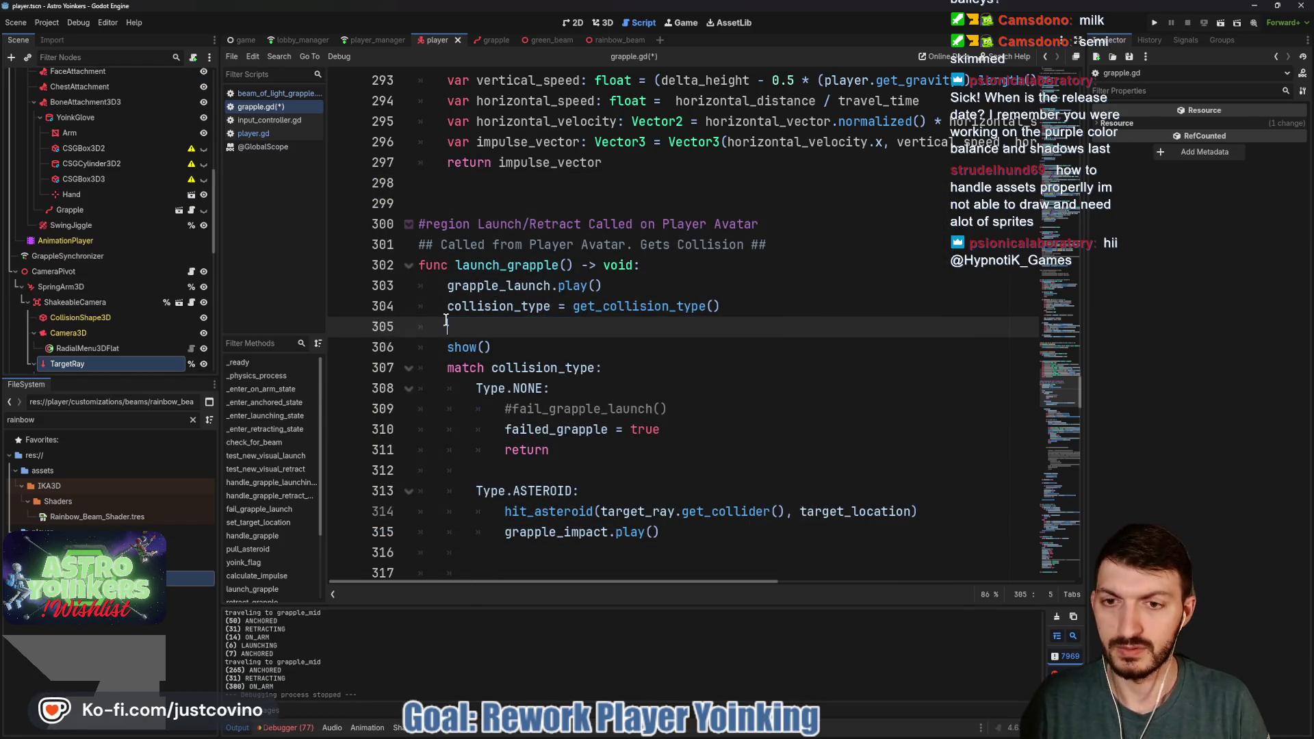
{"action": "key", "text": "BackSpace"}
{"action": "key", "text": "ctrl+s"}
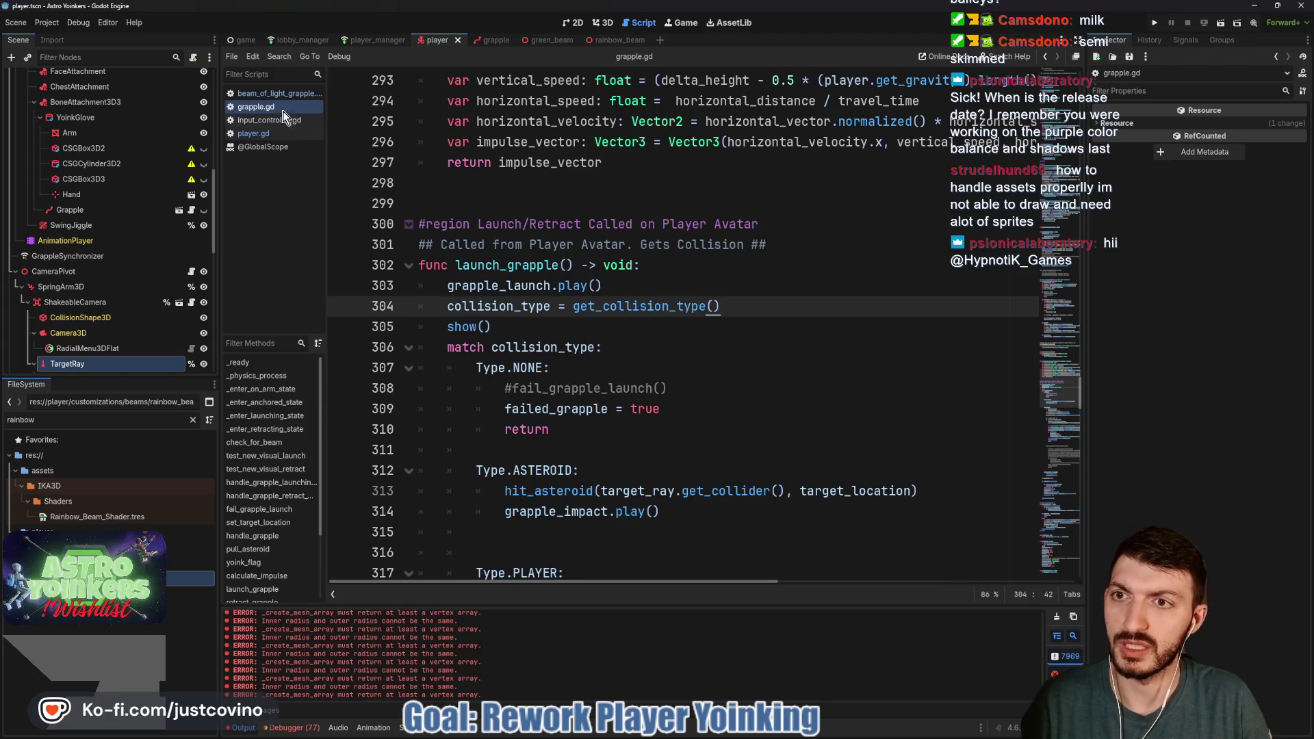
In player.gd, uncomment grapple.set_target_location() just above launch_grapple() and save
{"action": "left_click", "coordinate": [283, 135]}
{"action": "left_click", "coordinate": [457, 329]}
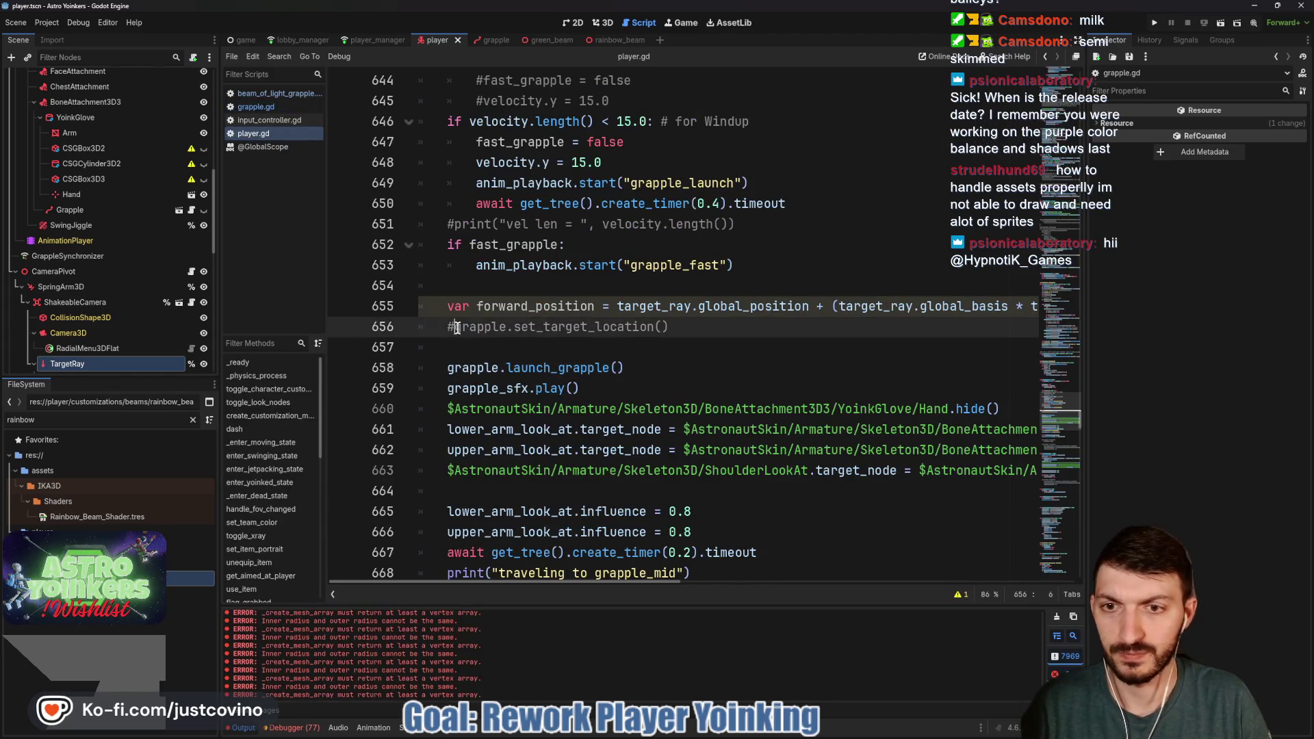
{"action": "key", "text": "BackSpace"}
{"action": "left_click", "coordinate": [527, 351]}
{"action": "left_click", "coordinate": [444, 326]}
{"action": "key", "text": "Return"}
{"action": "left_click", "coordinate": [459, 327]}
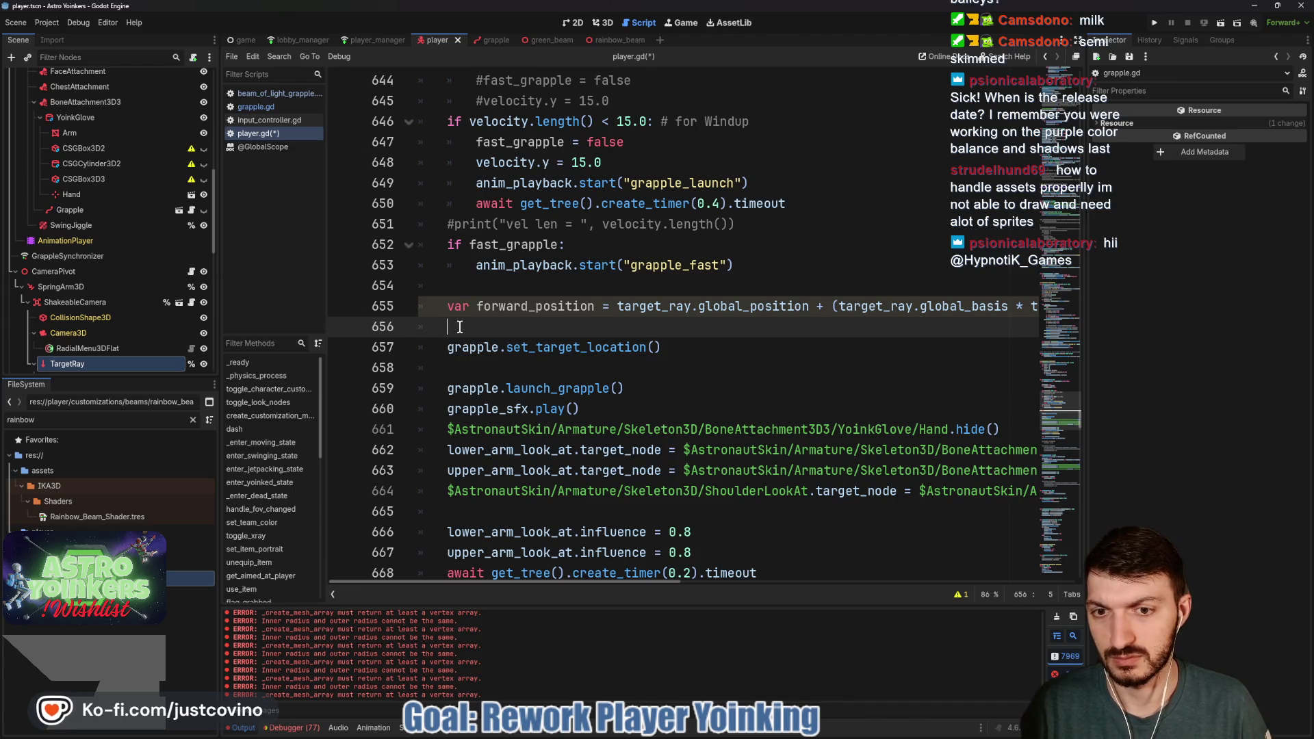
{"action": "key", "text": "Down"}
{"action": "key", "text": "Down"}
{"action": "key", "text": "BackSpace"}
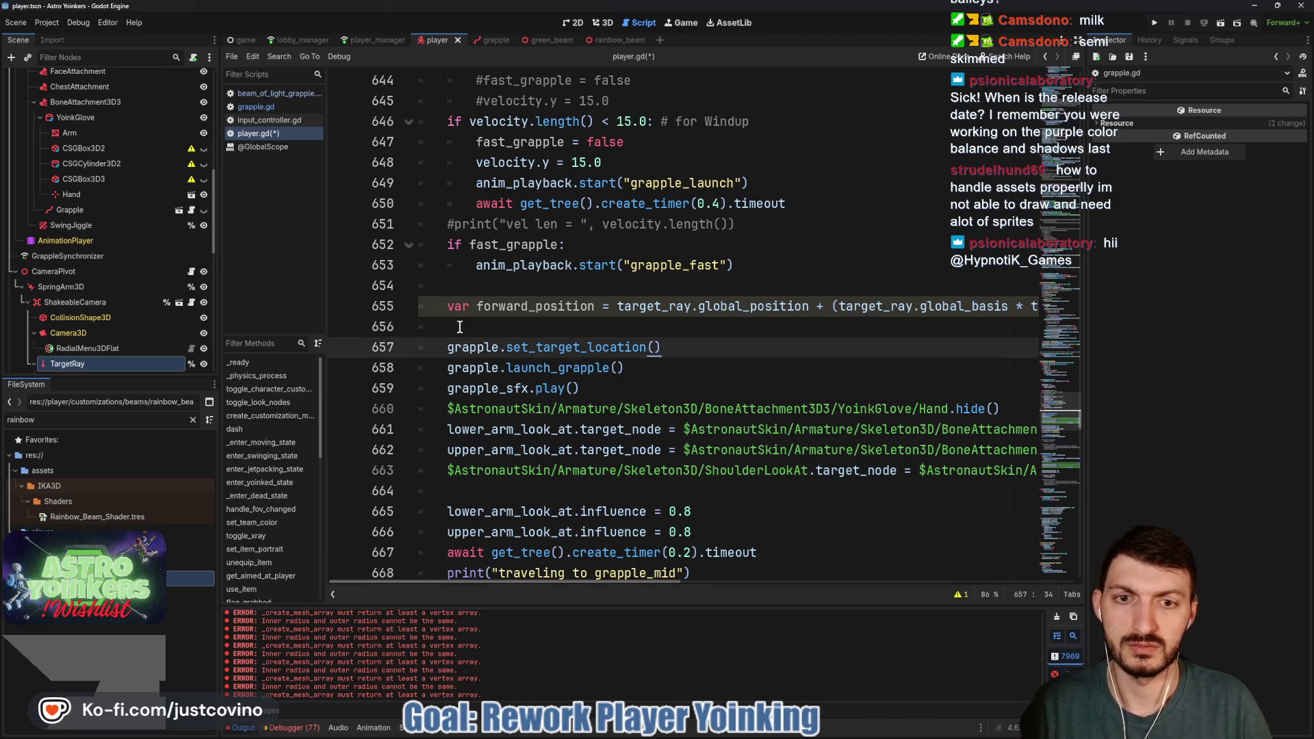
{"action": "left_click", "coordinate": [473, 326]}
{"action": "key", "text": "ctrl+s"}
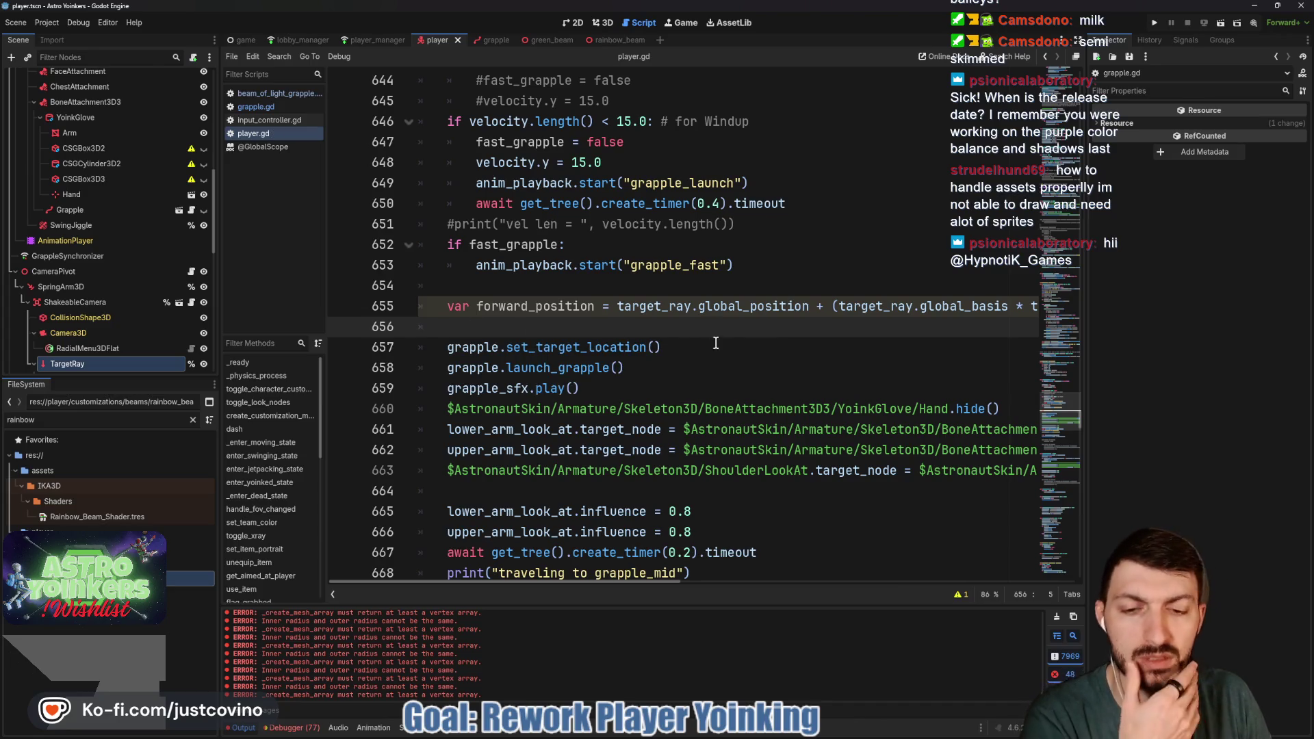
Delete the grapple_mid debug print line from player.gd and save
{"action": "scroll", "coordinate": [715, 343], "scroll_direction": "down", "scroll_amount": 2}
{"action": "scroll", "coordinate": [732, 378], "scroll_direction": "down", "scroll_amount": 2}
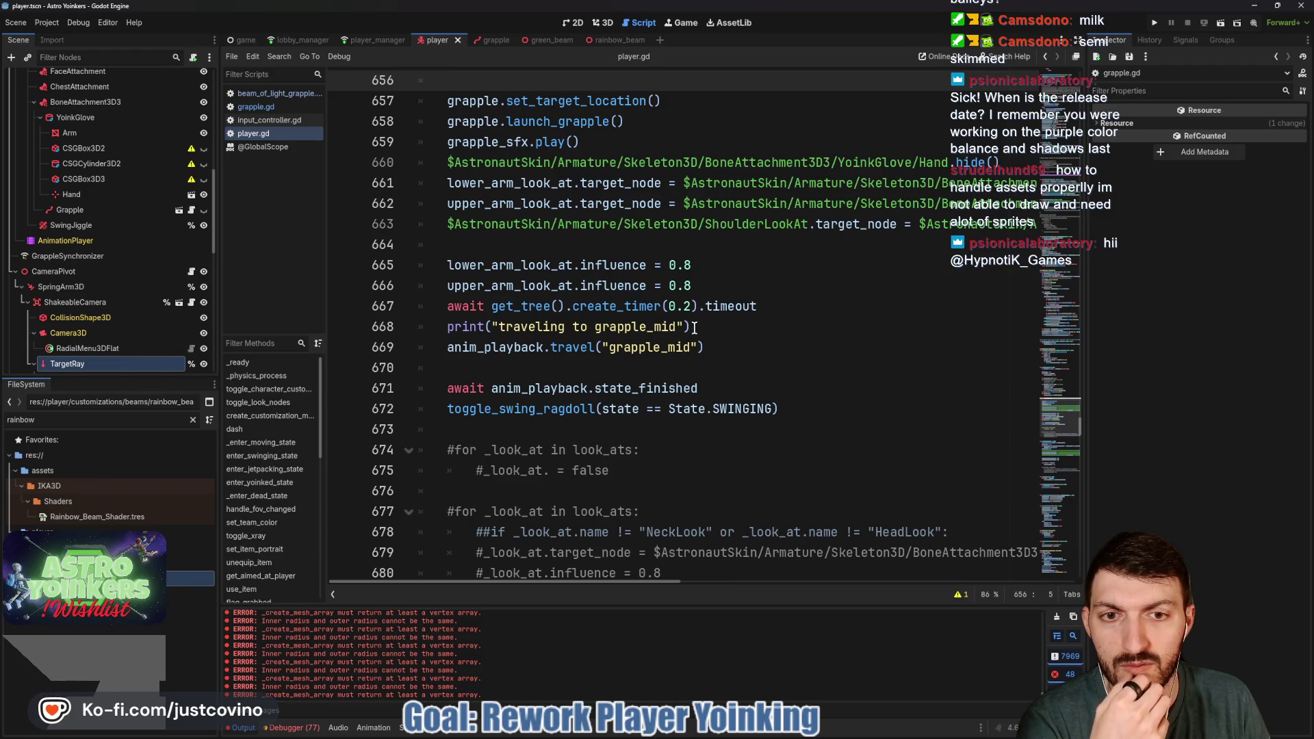
{"action": "left_click_drag", "start_coordinate": [699, 326], "coordinate": [418, 324]}
{"action": "key", "text": "BackSpace"}
{"action": "key", "text": "BackSpace"}
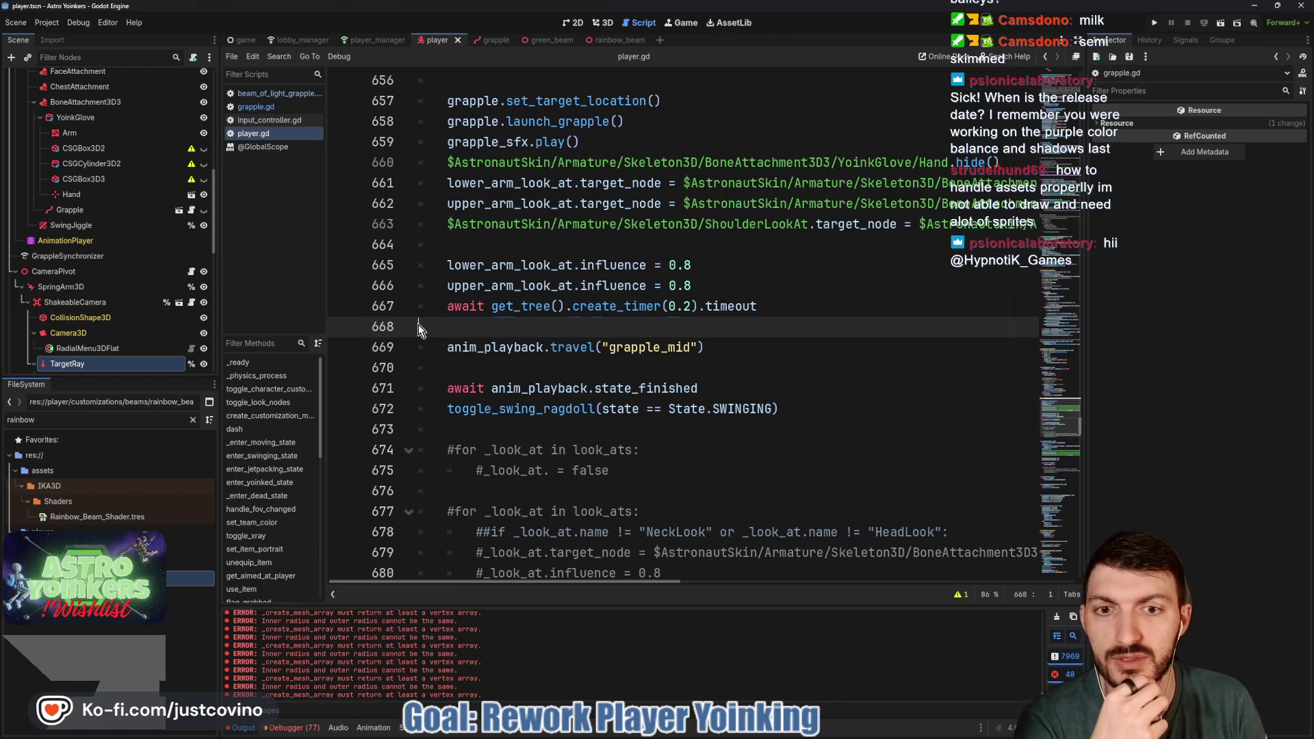
{"action": "left_click", "coordinate": [793, 334]}
{"action": "key", "text": "ctrl+s"}
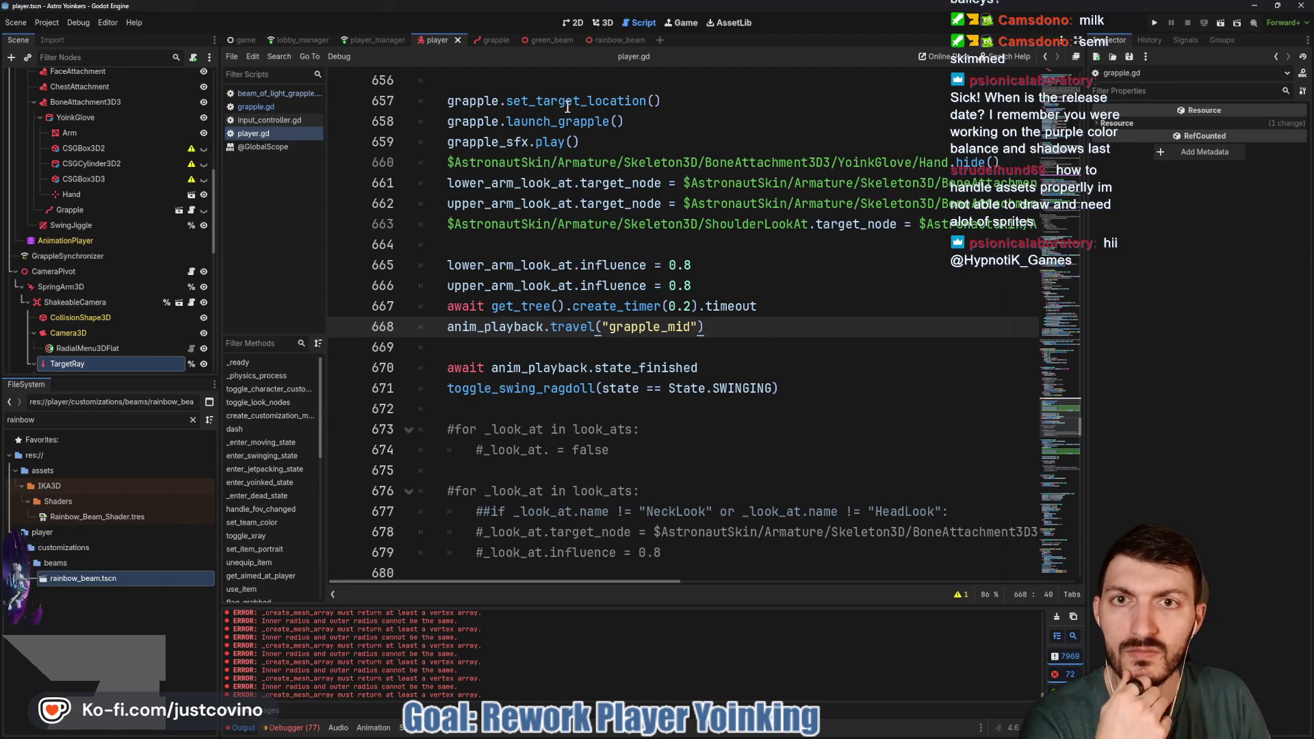
{"action": "left_click", "coordinate": [494, 41]}
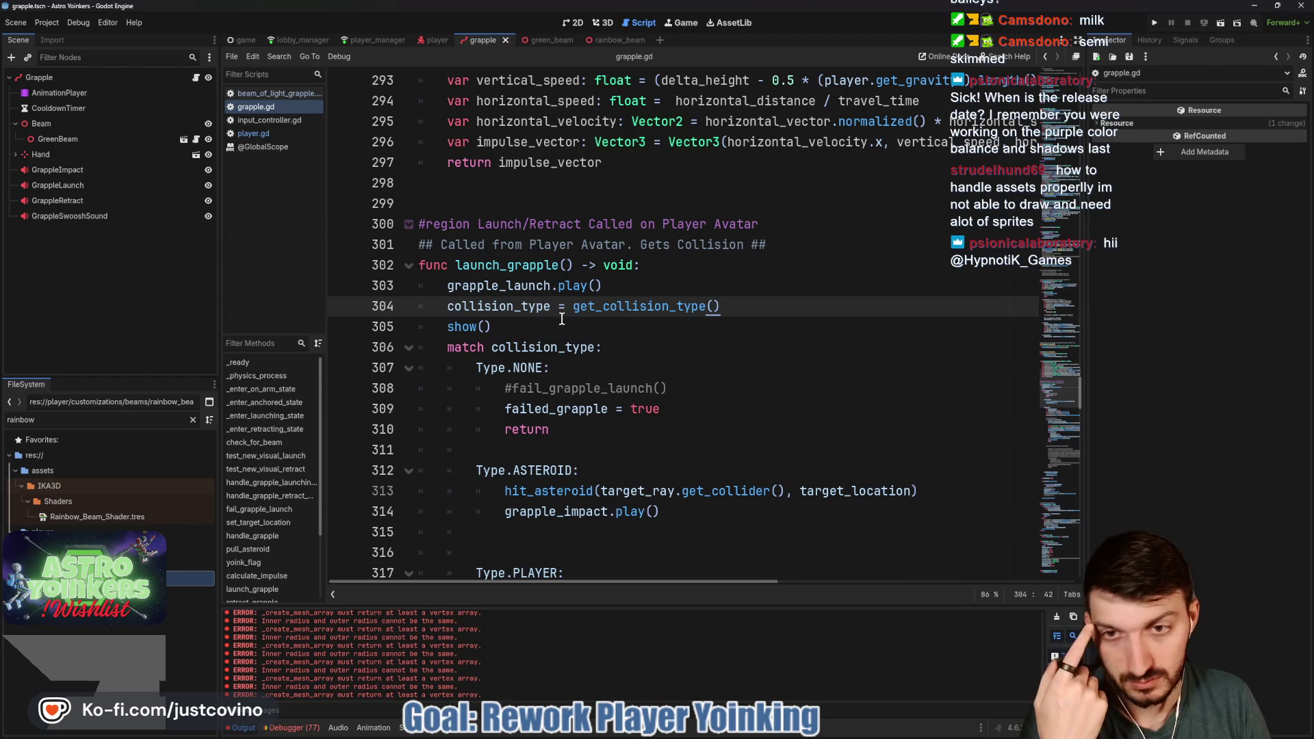
{"action": "scroll", "coordinate": [560, 318], "scroll_direction": "up", "scroll_amount": 6}
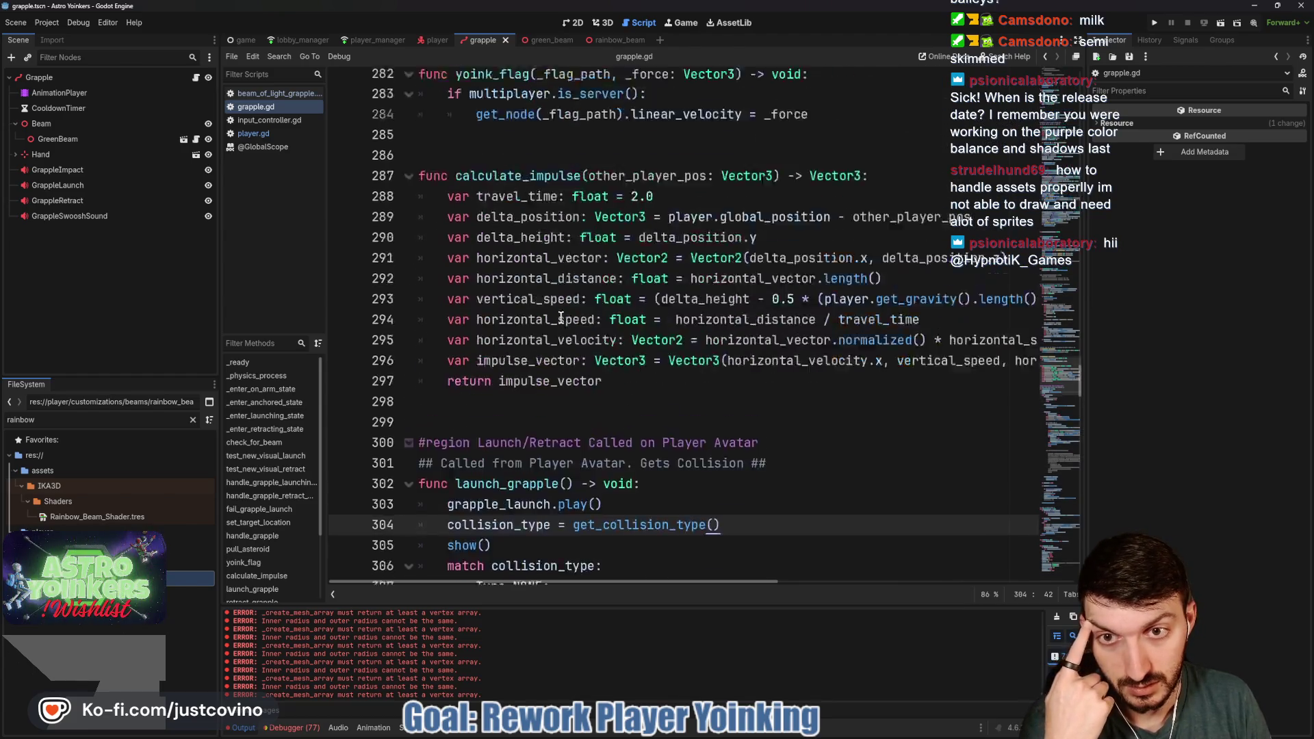
{"action": "scroll", "coordinate": [560, 318], "scroll_direction": "up", "scroll_amount": 4}
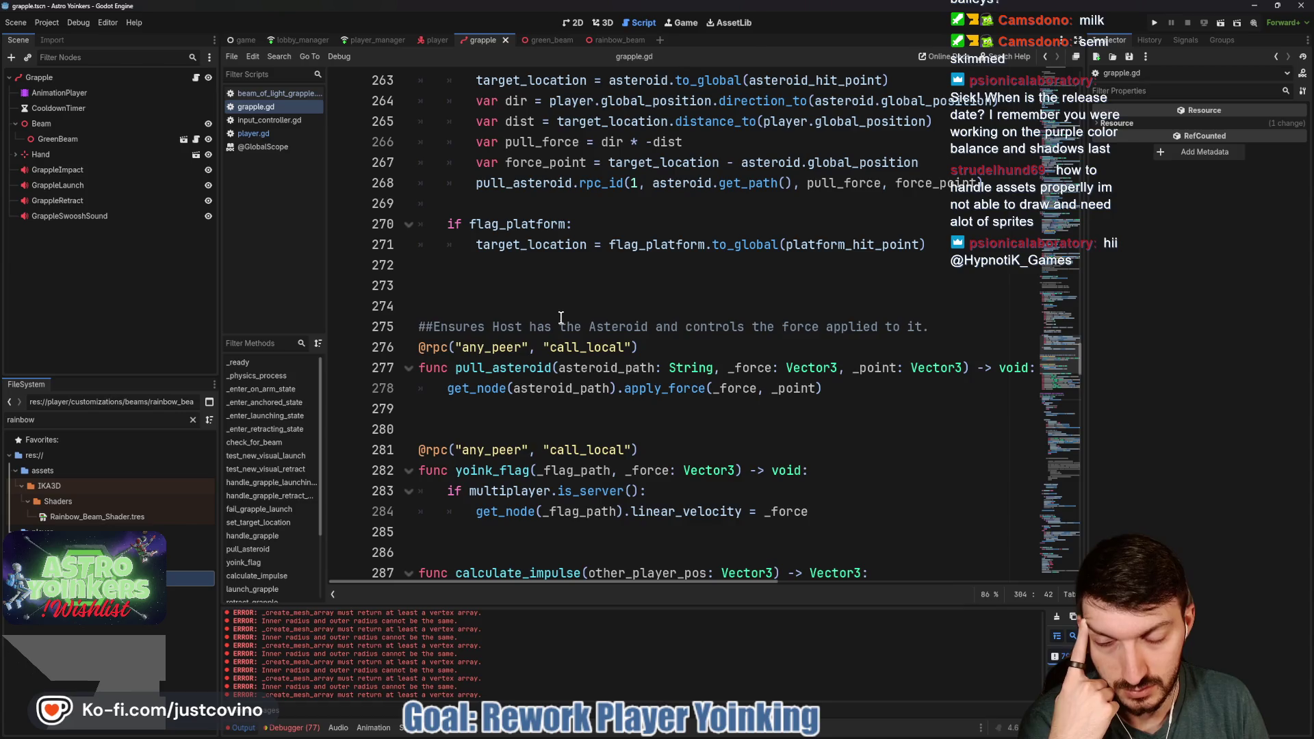
{"action": "scroll", "coordinate": [560, 317], "scroll_direction": "up", "scroll_amount": 14}
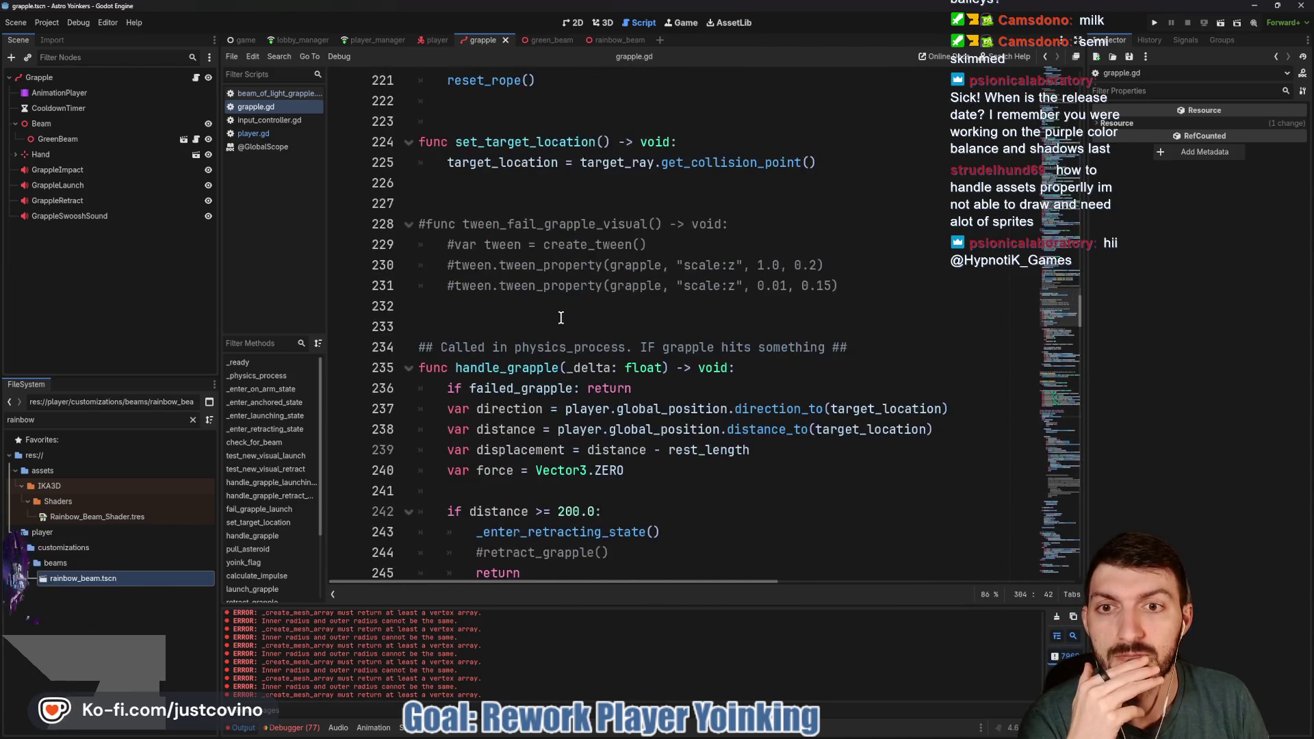
{"action": "scroll", "coordinate": [560, 317], "scroll_direction": "down", "scroll_amount": 3}
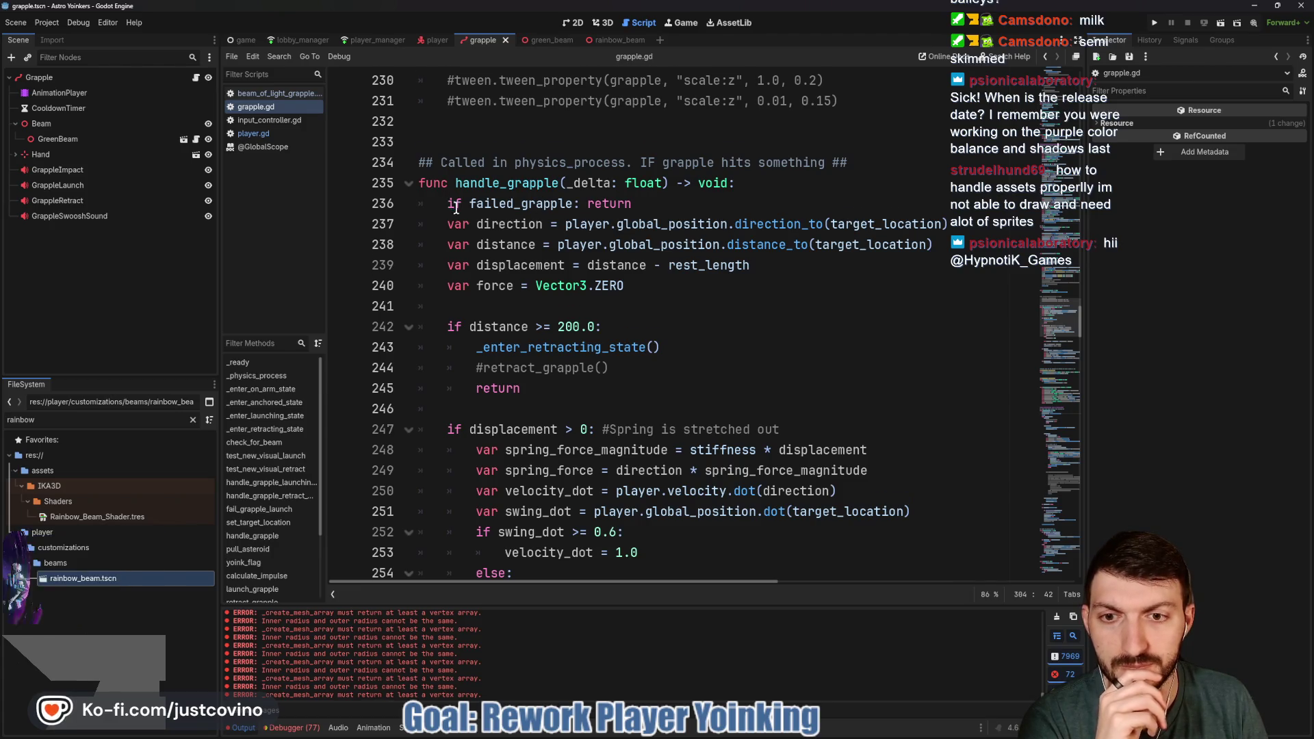
{"action": "scroll", "coordinate": [472, 204], "scroll_direction": "down", "scroll_amount": 2}
{"action": "left_click", "coordinate": [503, 204]}
{"action": "left_click_drag", "start_coordinate": [660, 224], "coordinate": [366, 182]}
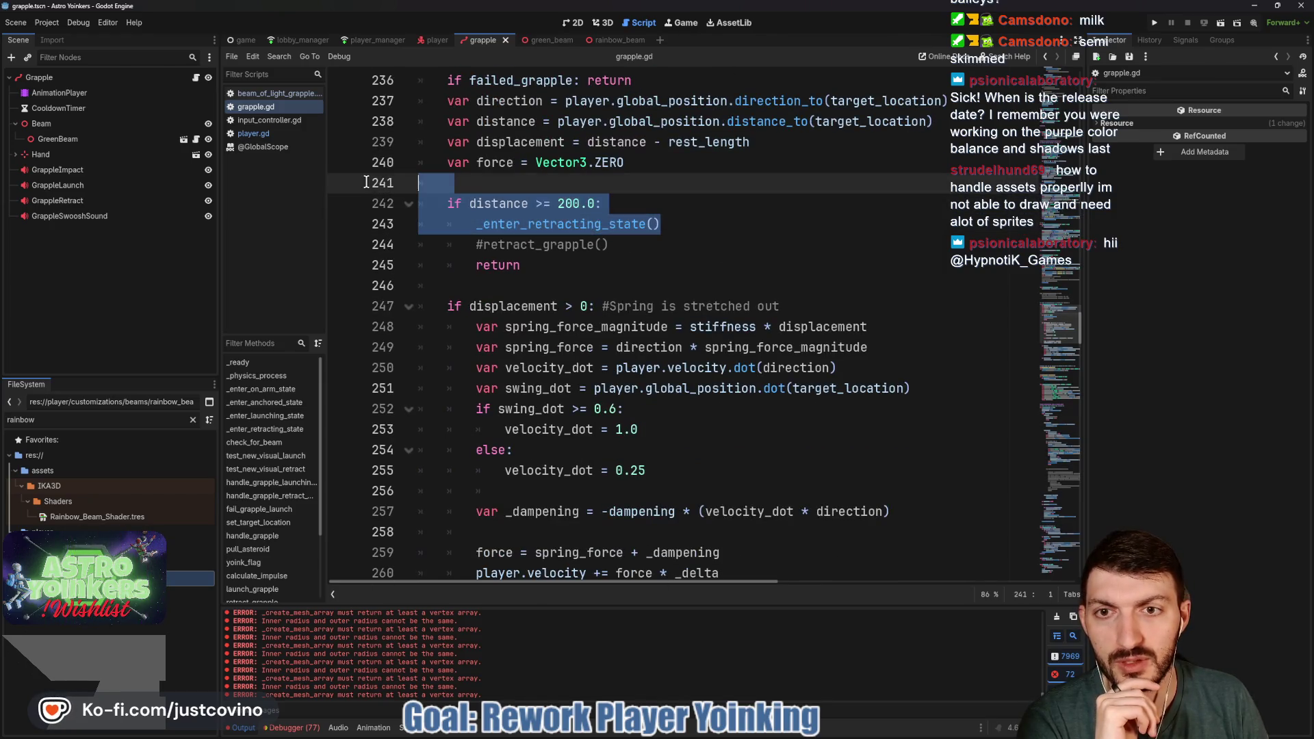
{"action": "double_click", "coordinate": [503, 203]}
{"action": "left_click", "coordinate": [564, 204]}
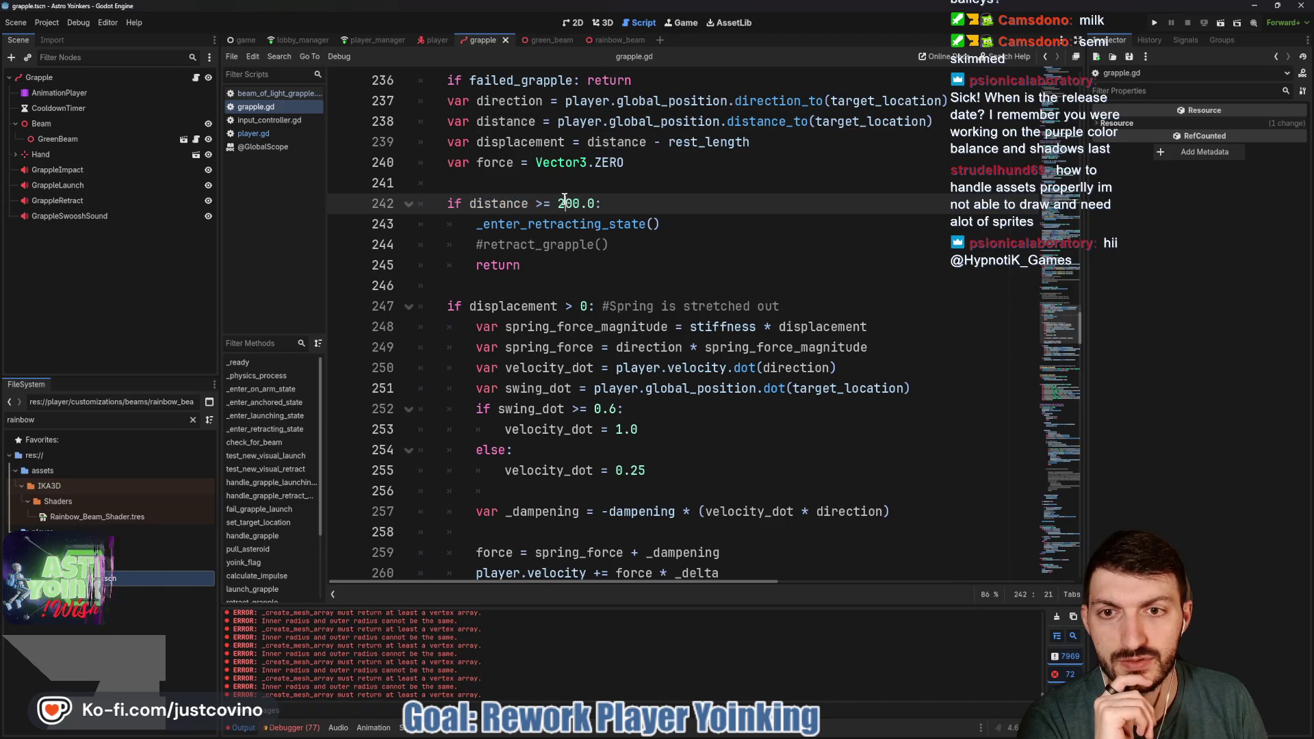
{"action": "double_click", "coordinate": [521, 225]}
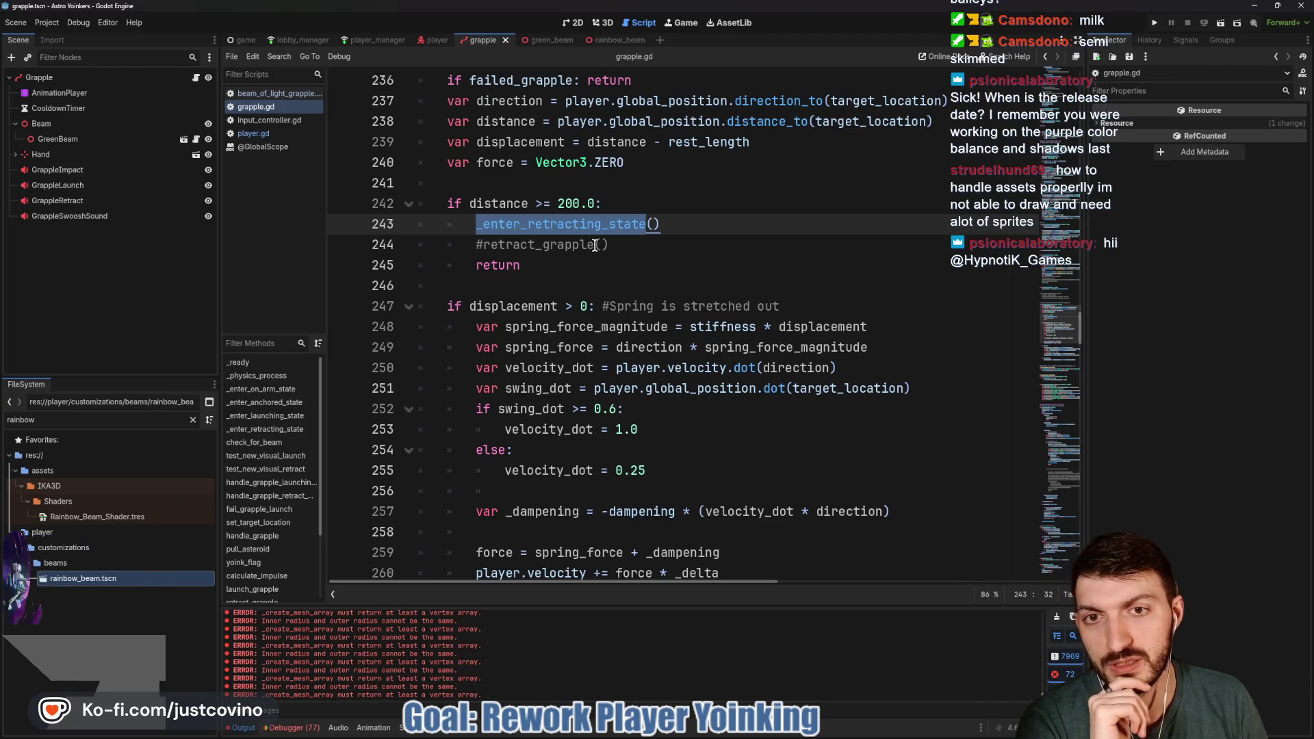
{"action": "scroll", "coordinate": [594, 245], "scroll_direction": "up", "scroll_amount": 3}
{"action": "scroll", "coordinate": [594, 245], "scroll_direction": "down", "scroll_amount": 1}
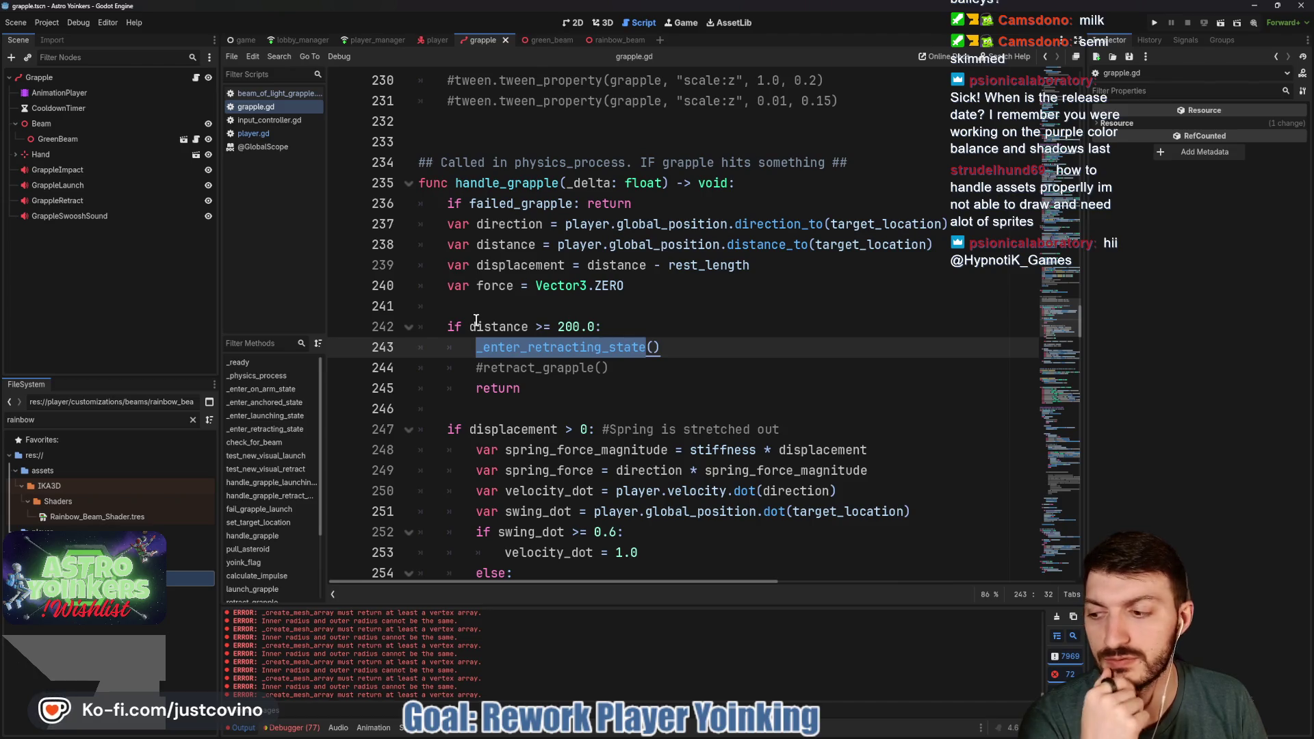
{"action": "left_click", "coordinate": [611, 326]}
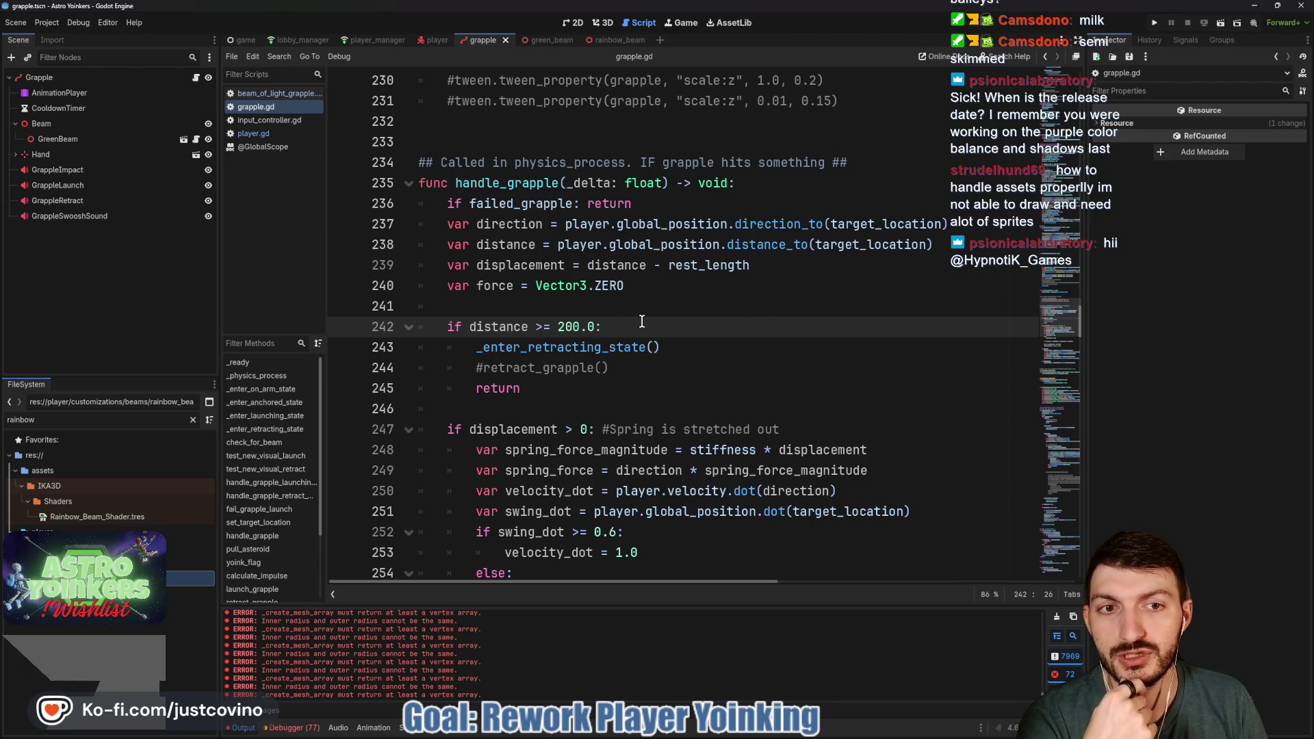
{"action": "scroll", "coordinate": [641, 322], "scroll_direction": "down", "scroll_amount": 1}
{"action": "scroll", "coordinate": [642, 322], "scroll_direction": "down", "scroll_amount": 1}
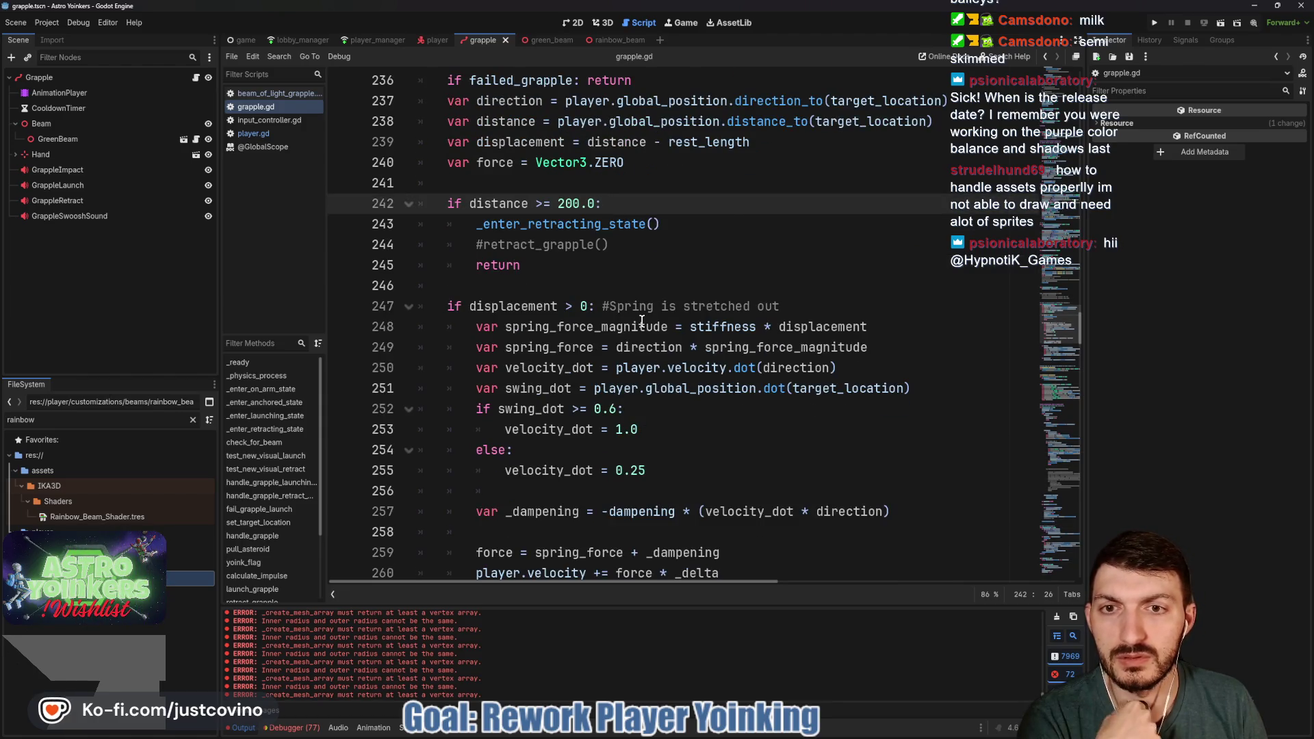
{"action": "scroll", "coordinate": [642, 321], "scroll_direction": "up", "scroll_amount": 1}
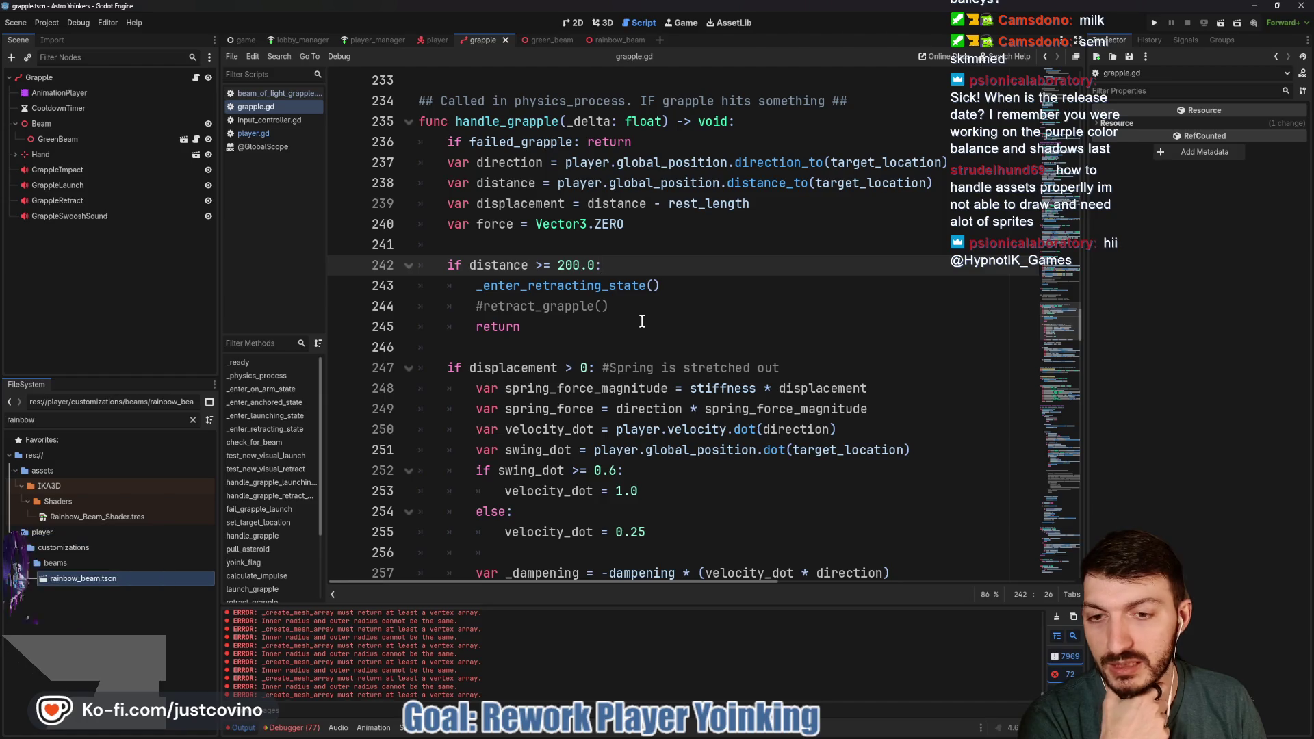
{"action": "scroll", "coordinate": [642, 321], "scroll_direction": "up", "scroll_amount": 4}
{"action": "scroll", "coordinate": [638, 321], "scroll_direction": "down", "scroll_amount": 16}
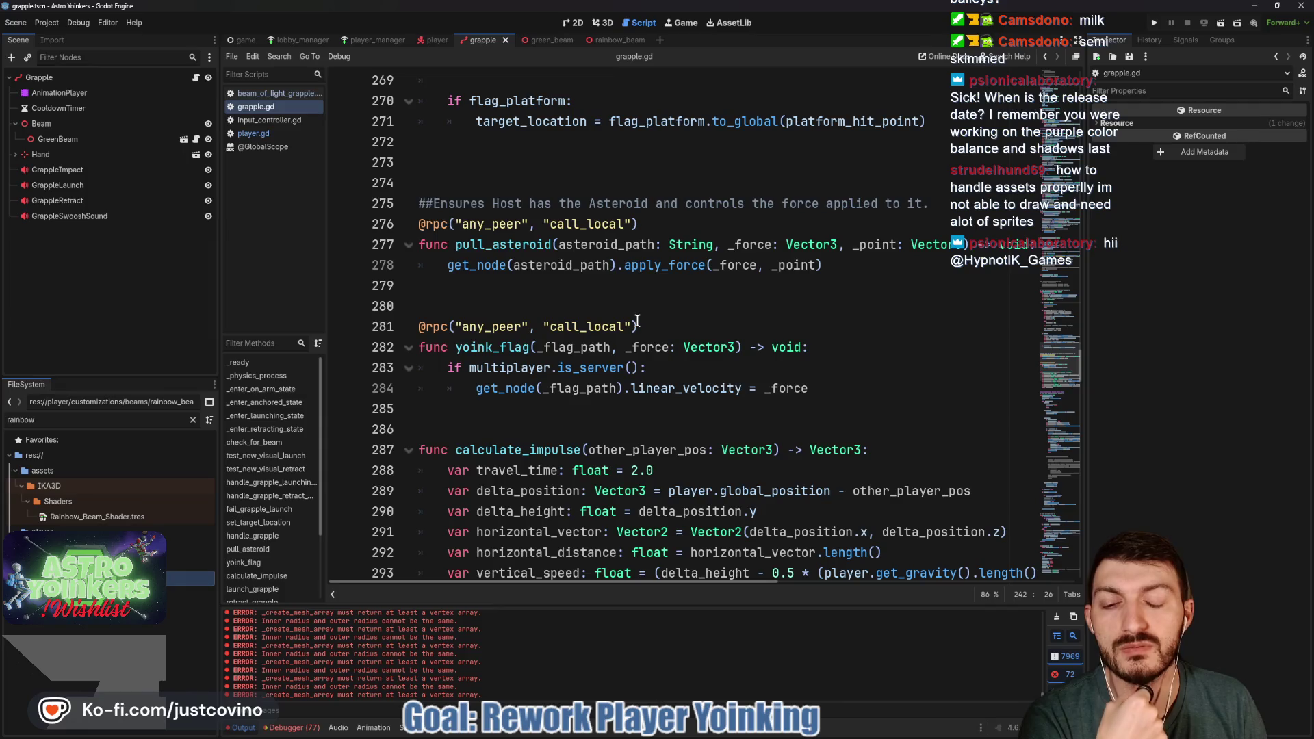
{"action": "scroll", "coordinate": [637, 321], "scroll_direction": "down", "scroll_amount": 10}
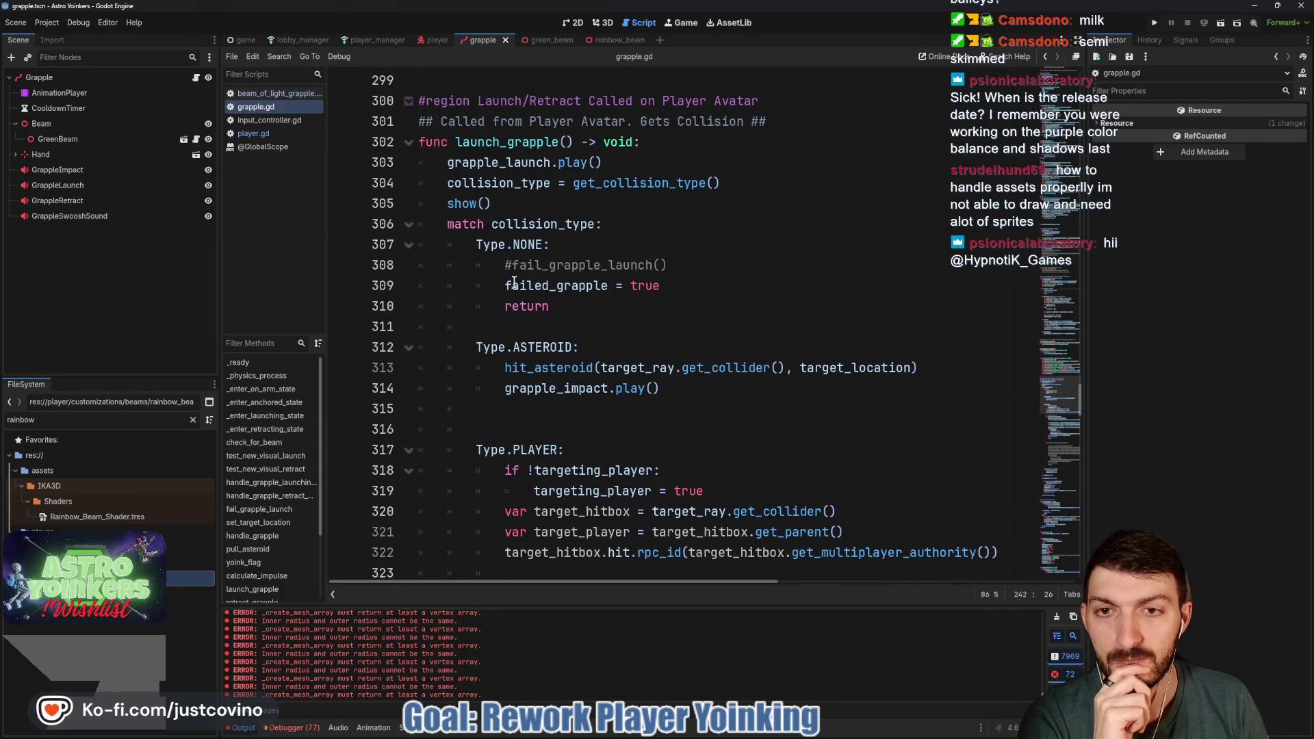
{"action": "double_click", "coordinate": [568, 265]}
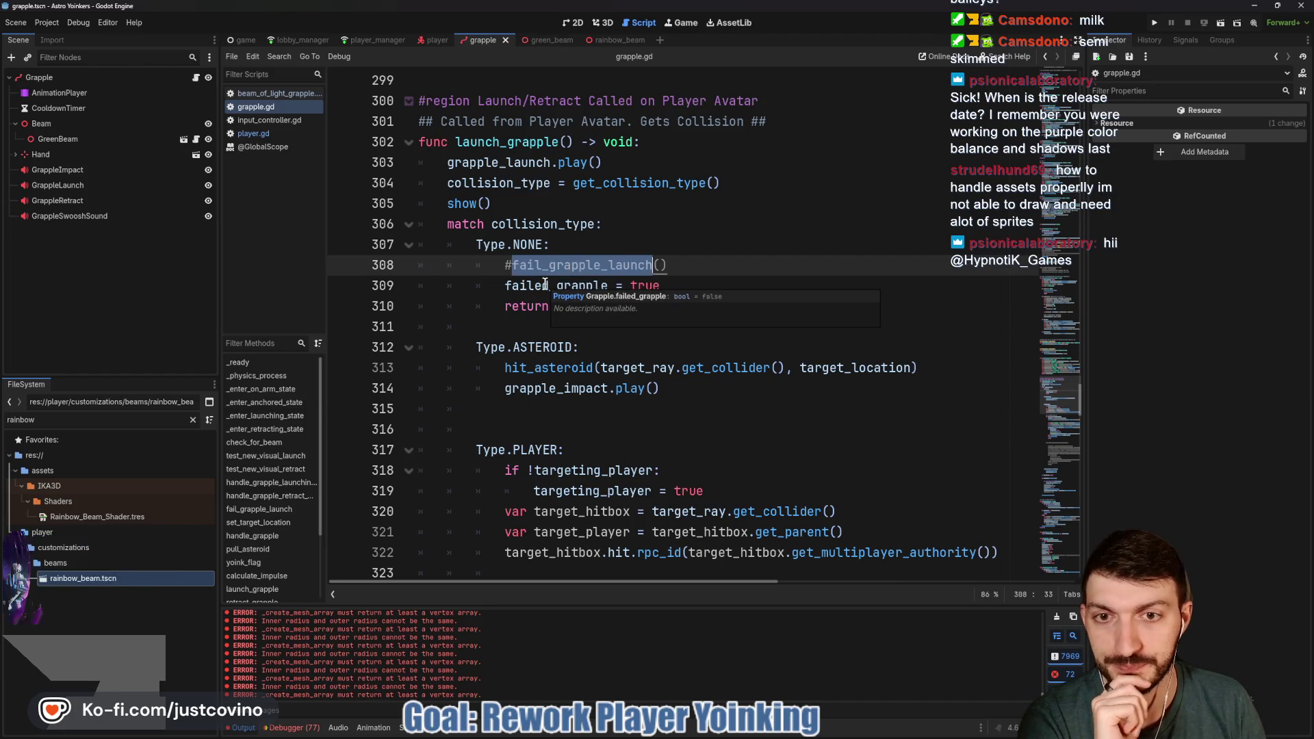
{"action": "scroll", "coordinate": [541, 287], "scroll_direction": "down", "scroll_amount": 1}
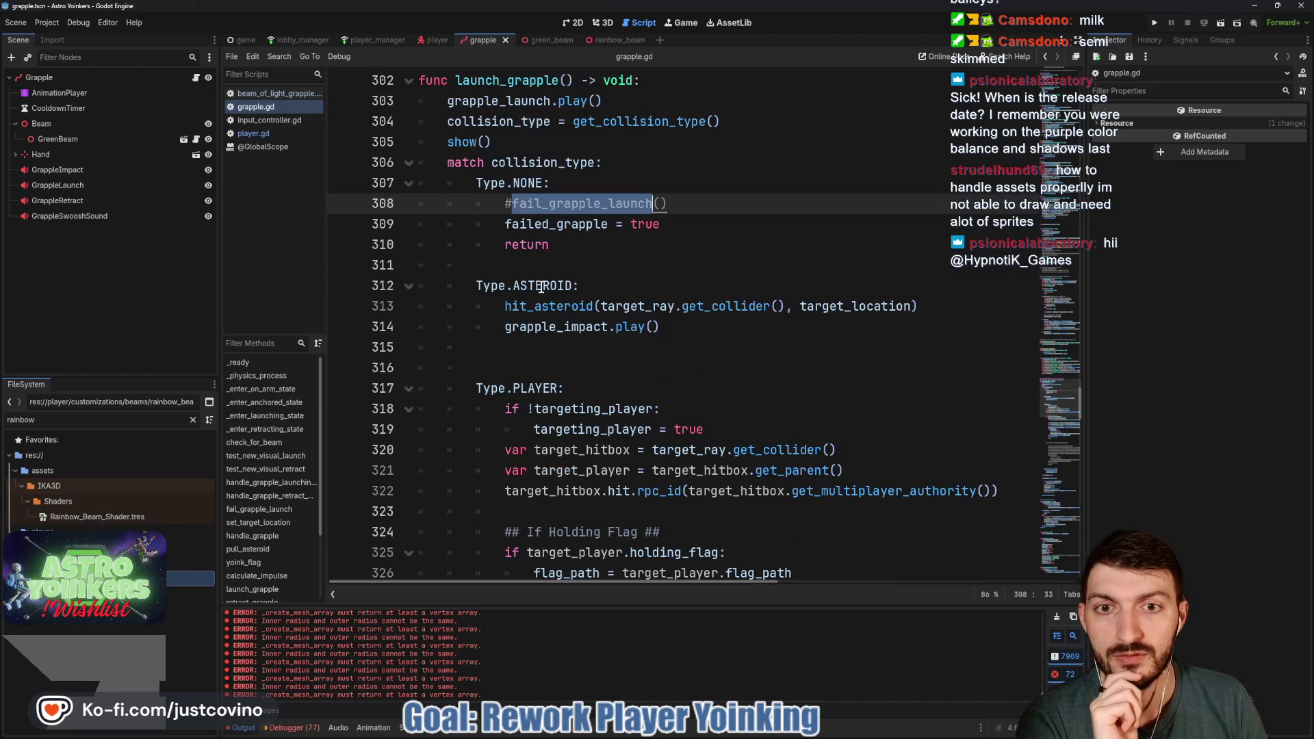
{"action": "scroll", "coordinate": [542, 286], "scroll_direction": "down", "scroll_amount": 10}
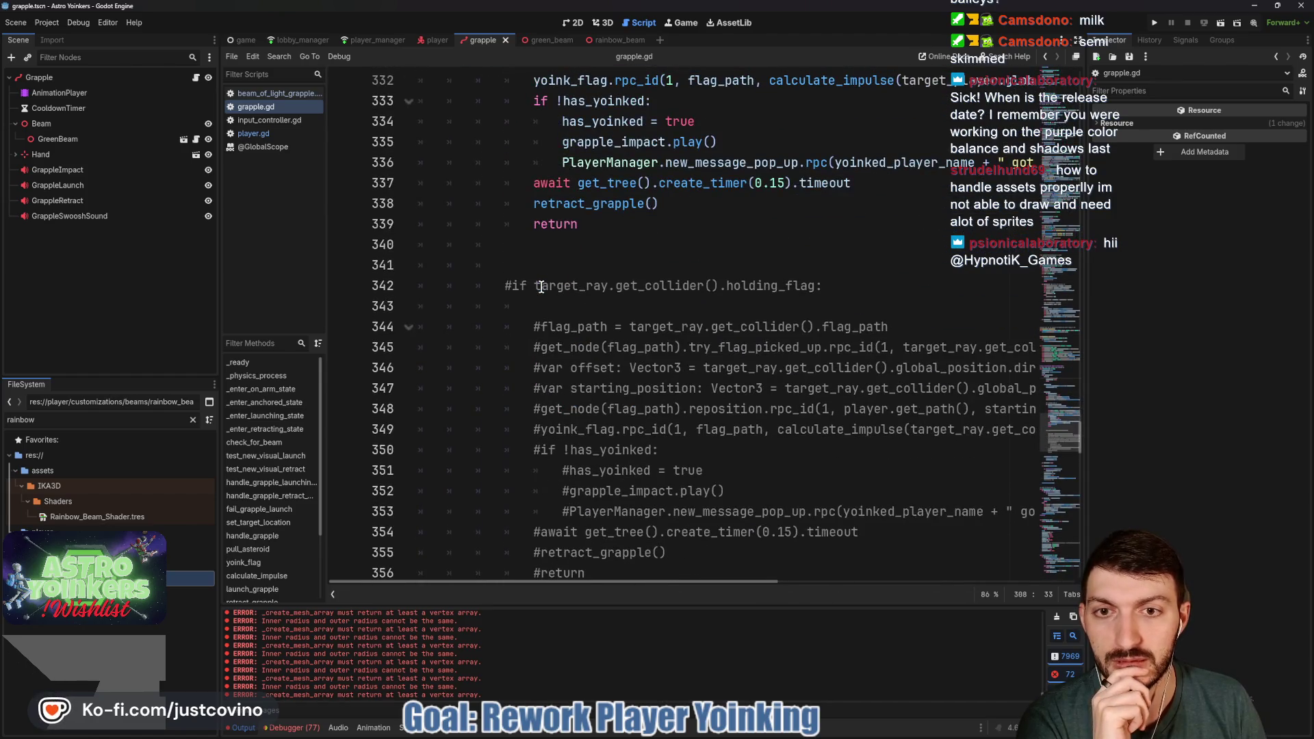
{"action": "scroll", "coordinate": [541, 287], "scroll_direction": "down", "scroll_amount": 4}
{"action": "scroll", "coordinate": [567, 431], "scroll_direction": "down", "scroll_amount": 2}
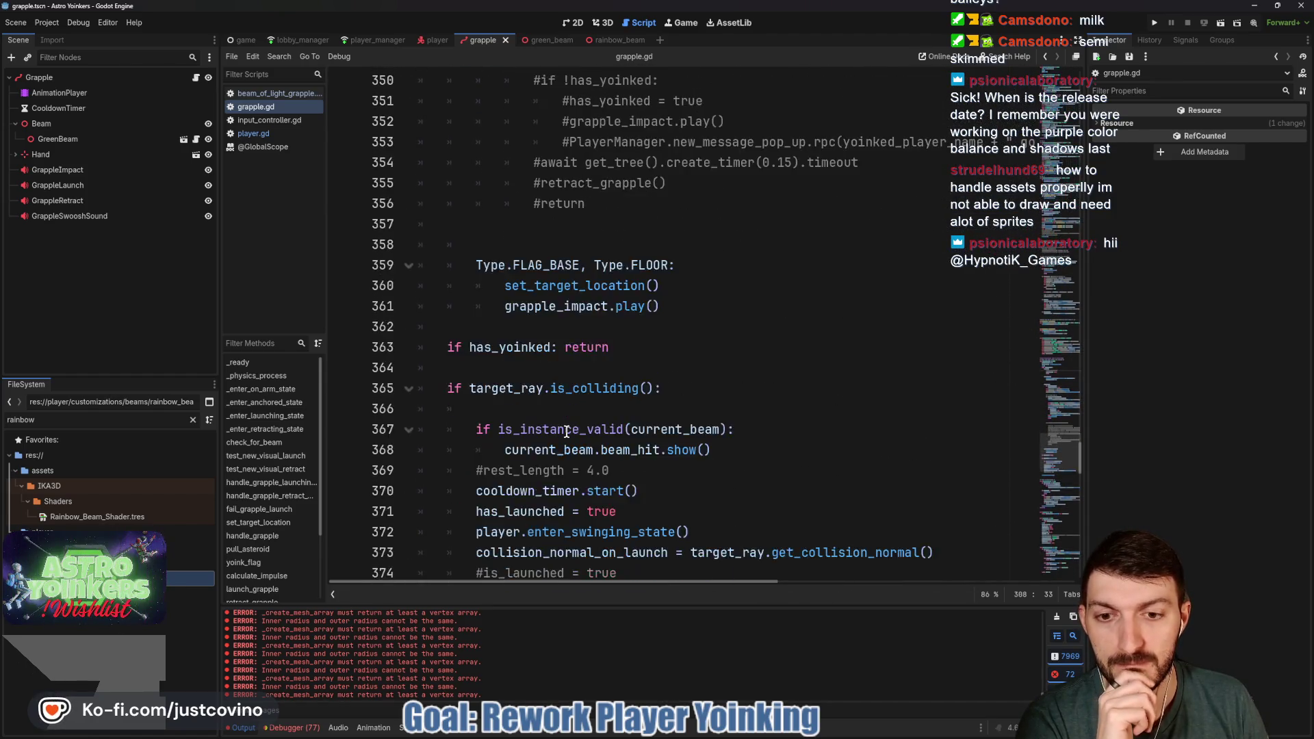
{"action": "scroll", "coordinate": [567, 431], "scroll_direction": "down", "scroll_amount": 1}
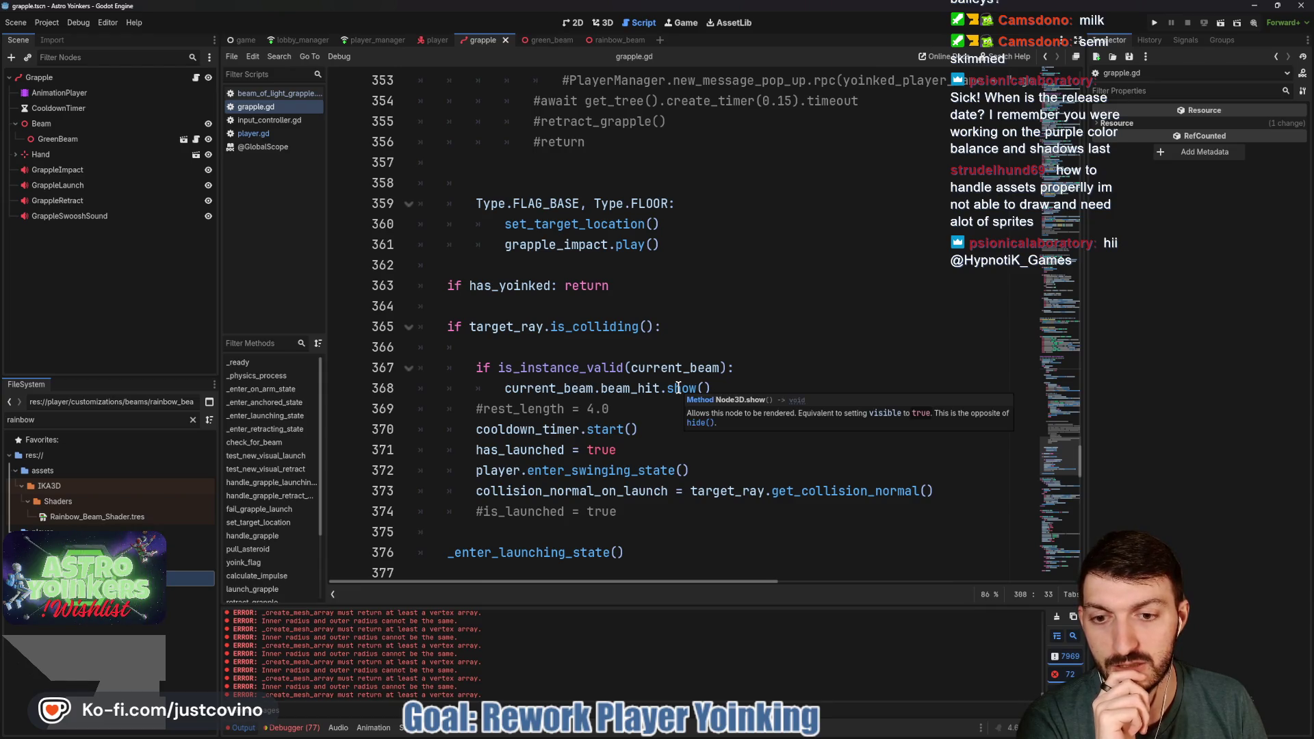
{"action": "scroll", "coordinate": [678, 388], "scroll_direction": "up", "scroll_amount": 10}
{"action": "scroll", "coordinate": [673, 390], "scroll_direction": "down", "scroll_amount": 5}
{"action": "scroll", "coordinate": [670, 392], "scroll_direction": "up", "scroll_amount": 8}
{"action": "scroll", "coordinate": [667, 393], "scroll_direction": "up", "scroll_amount": 20}
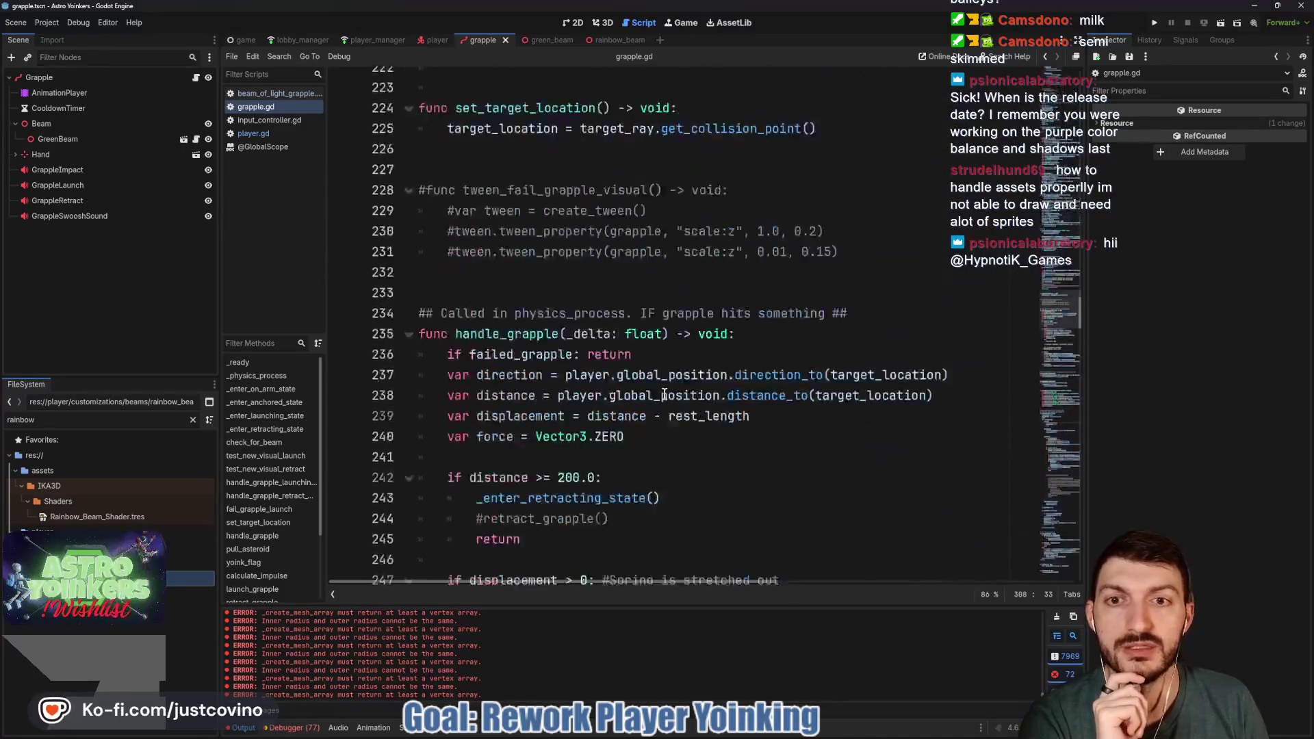
{"action": "scroll", "coordinate": [663, 395], "scroll_direction": "up", "scroll_amount": 10}
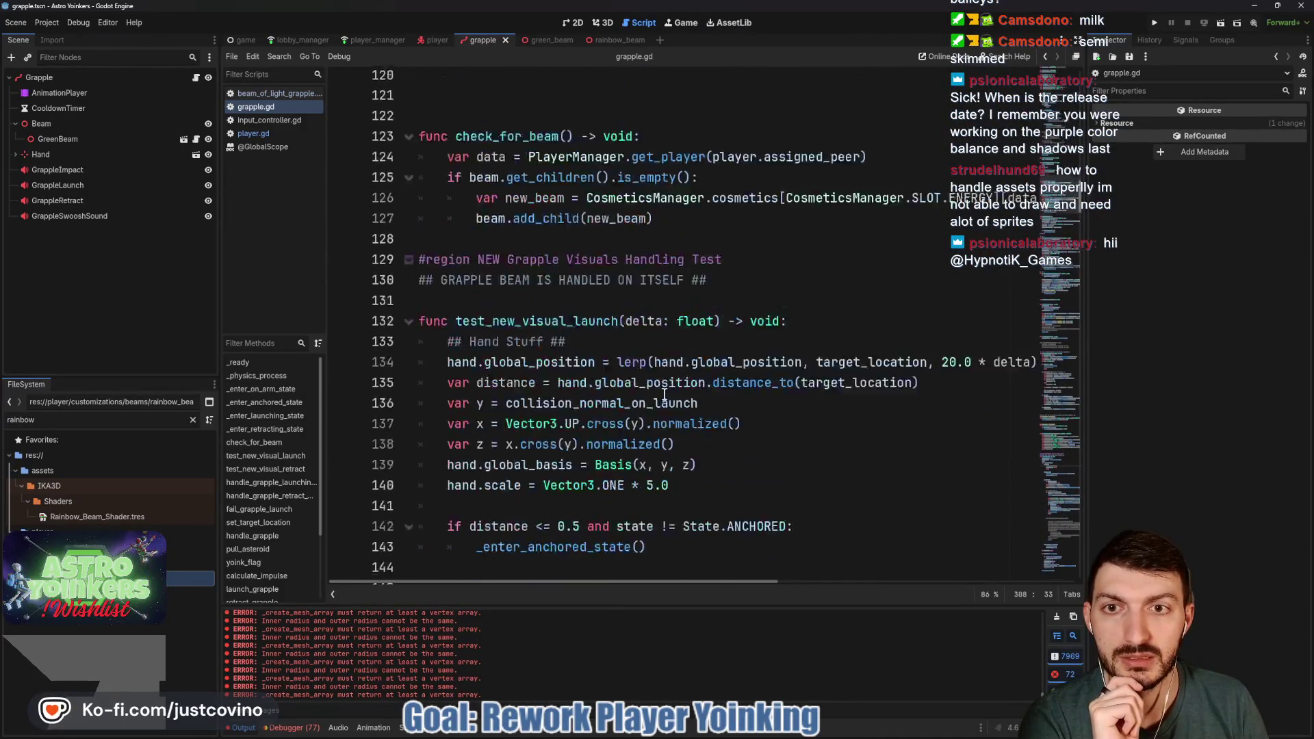
{"action": "scroll", "coordinate": [660, 397], "scroll_direction": "up", "scroll_amount": 1}
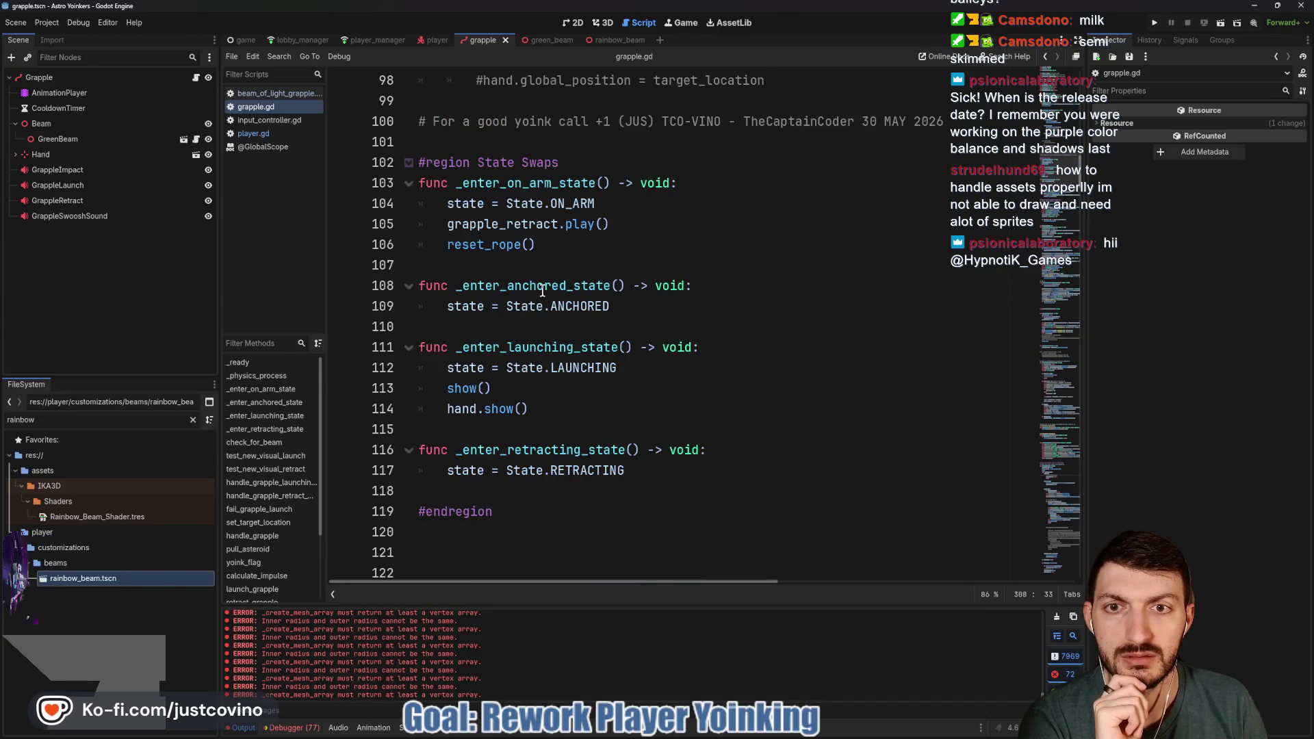
{"action": "left_click", "coordinate": [573, 420]}
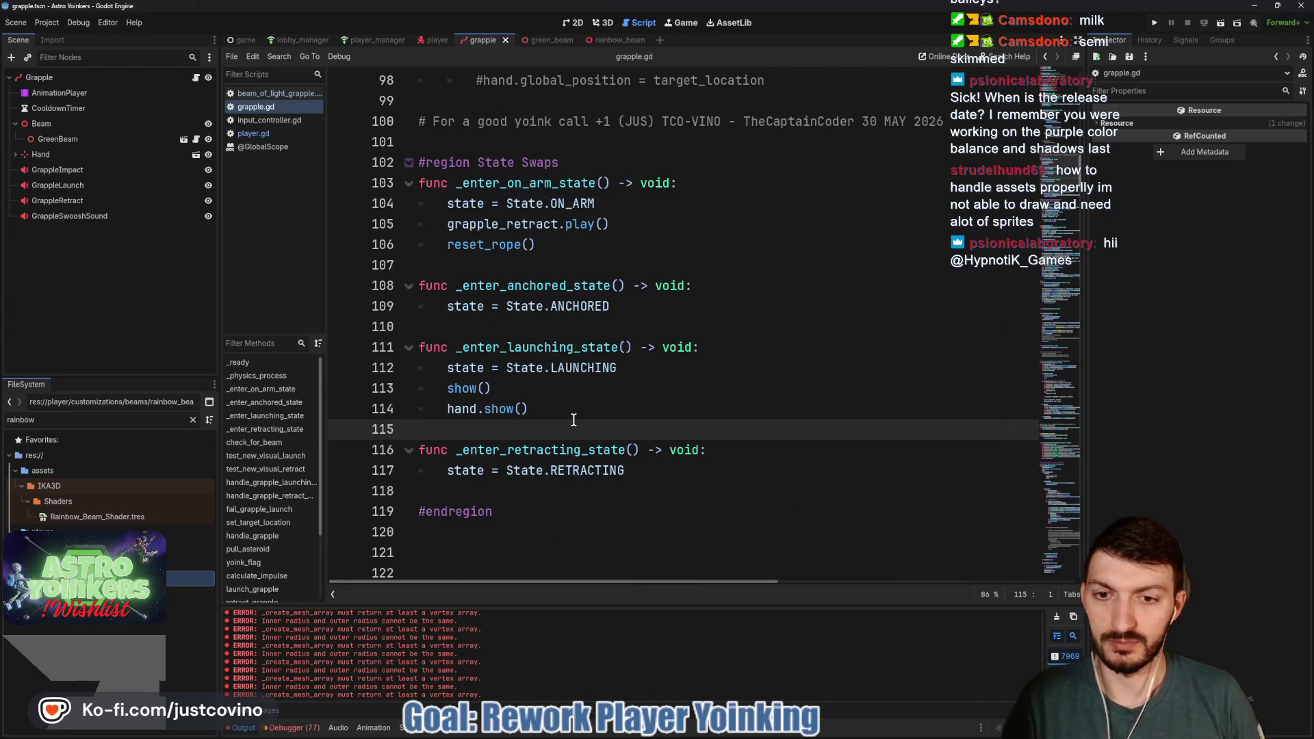
{"action": "key", "text": "Return"}
{"action": "key", "text": "Up"}
{"action": "key", "text": "Tab"}
{"action": "type", "text": "i"}
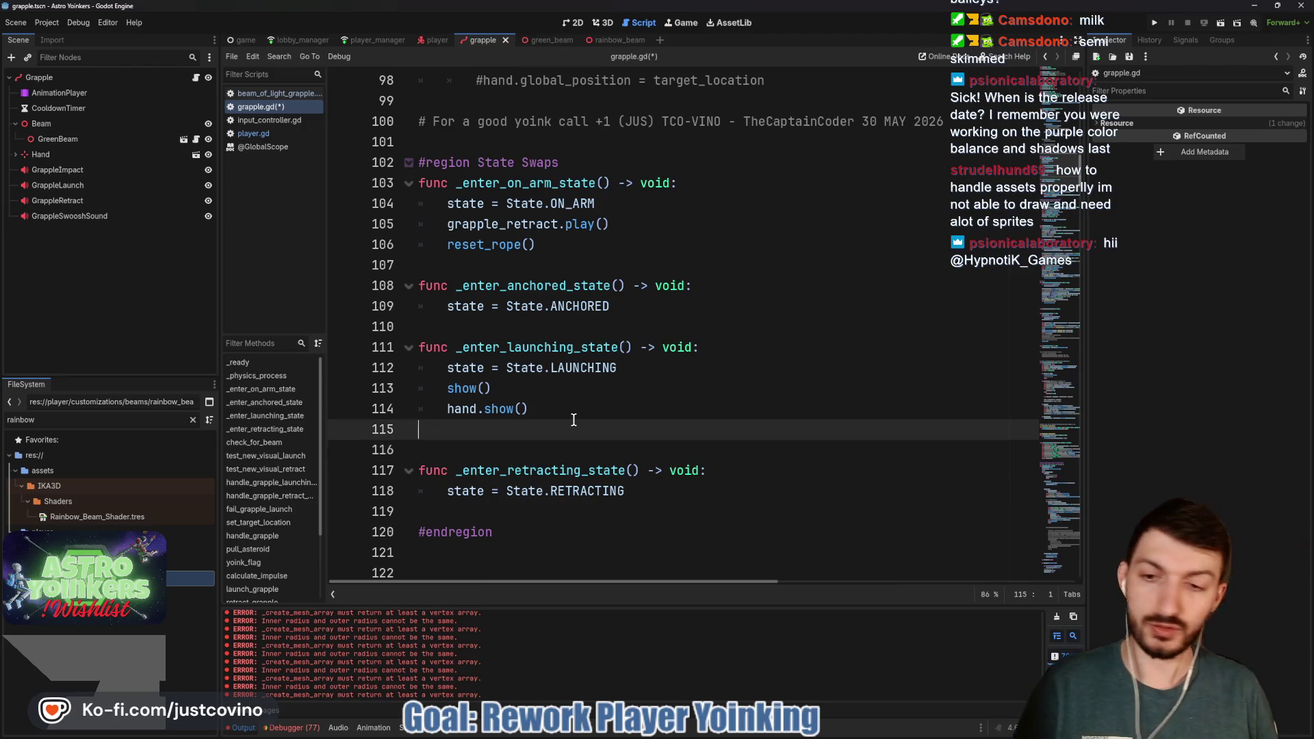
{"action": "type", "text": "f fa"}
{"action": "key", "text": "Return"}
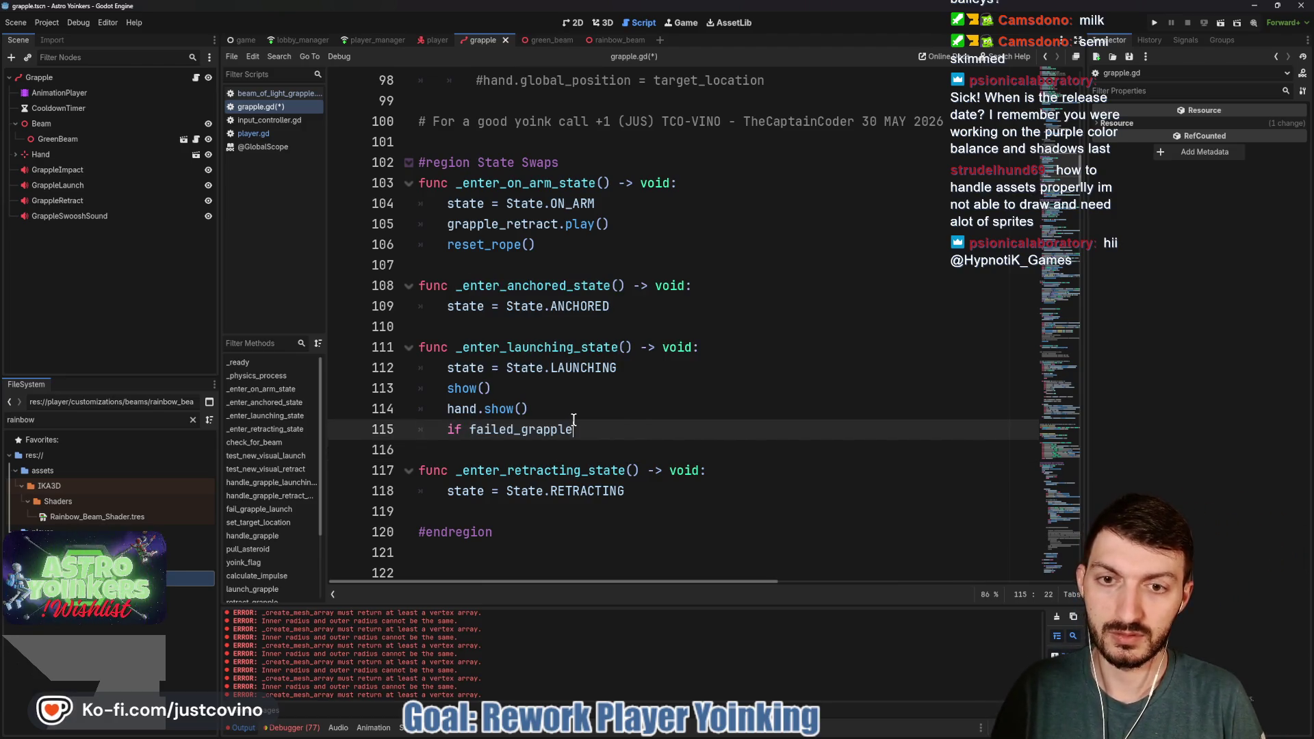
{"action": "key", "text": "Return"}
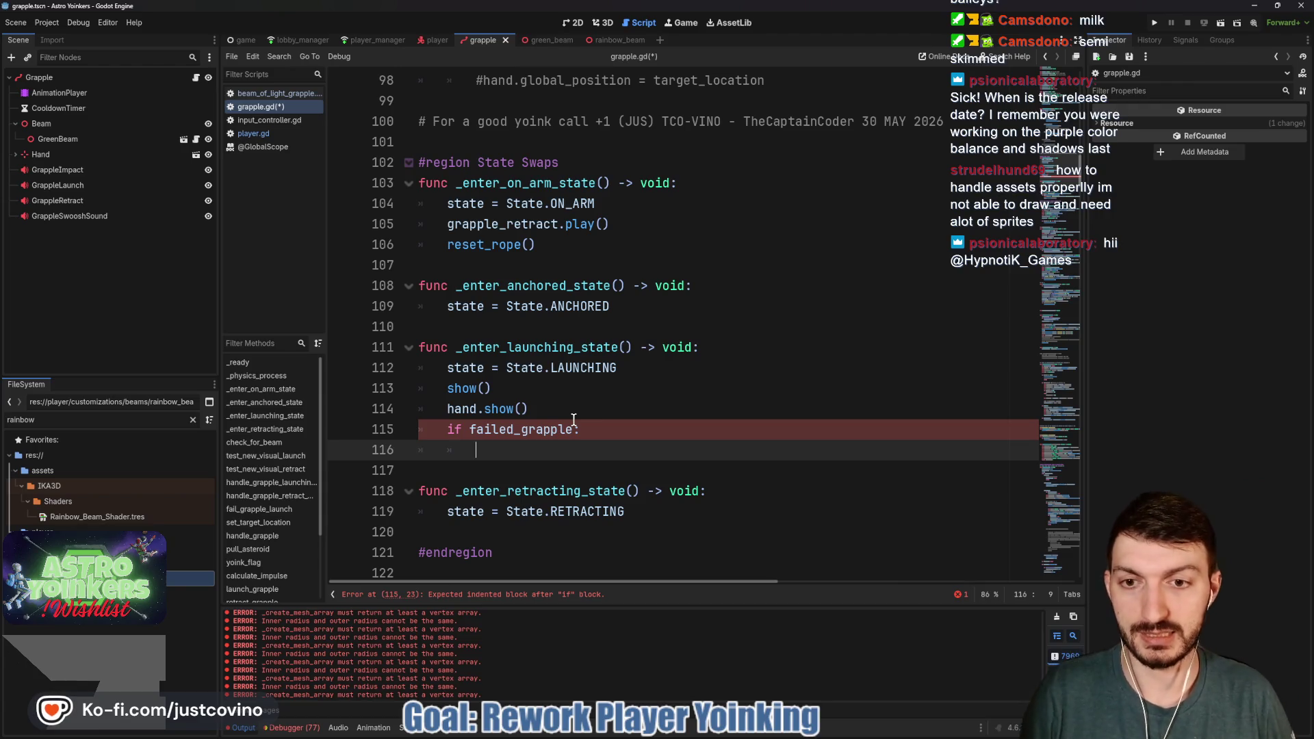
{"action": "scroll", "coordinate": [559, 420], "scroll_direction": "up", "scroll_amount": 10}
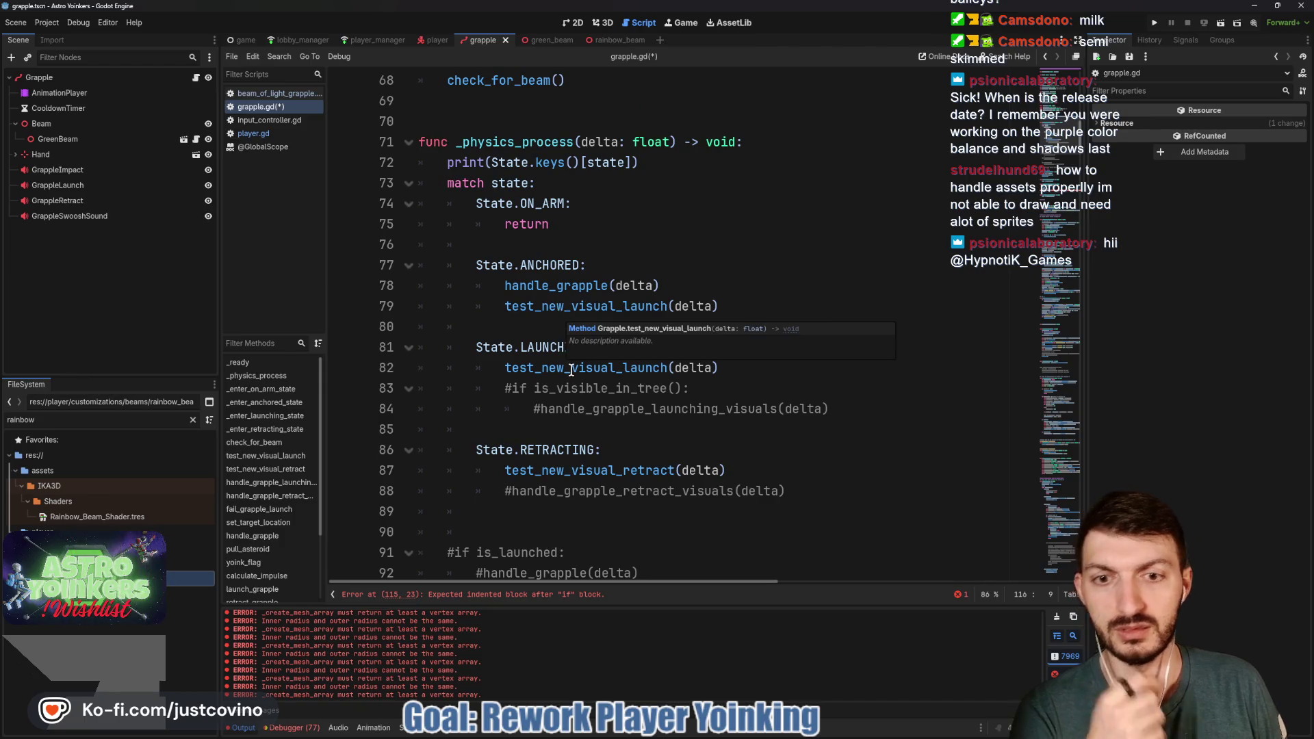
{"action": "scroll", "coordinate": [569, 356], "scroll_direction": "down", "scroll_amount": 4}
{"action": "scroll", "coordinate": [572, 369], "scroll_direction": "down", "scroll_amount": 5}
{"action": "left_click_drag", "start_coordinate": [609, 486], "coordinate": [386, 498]}
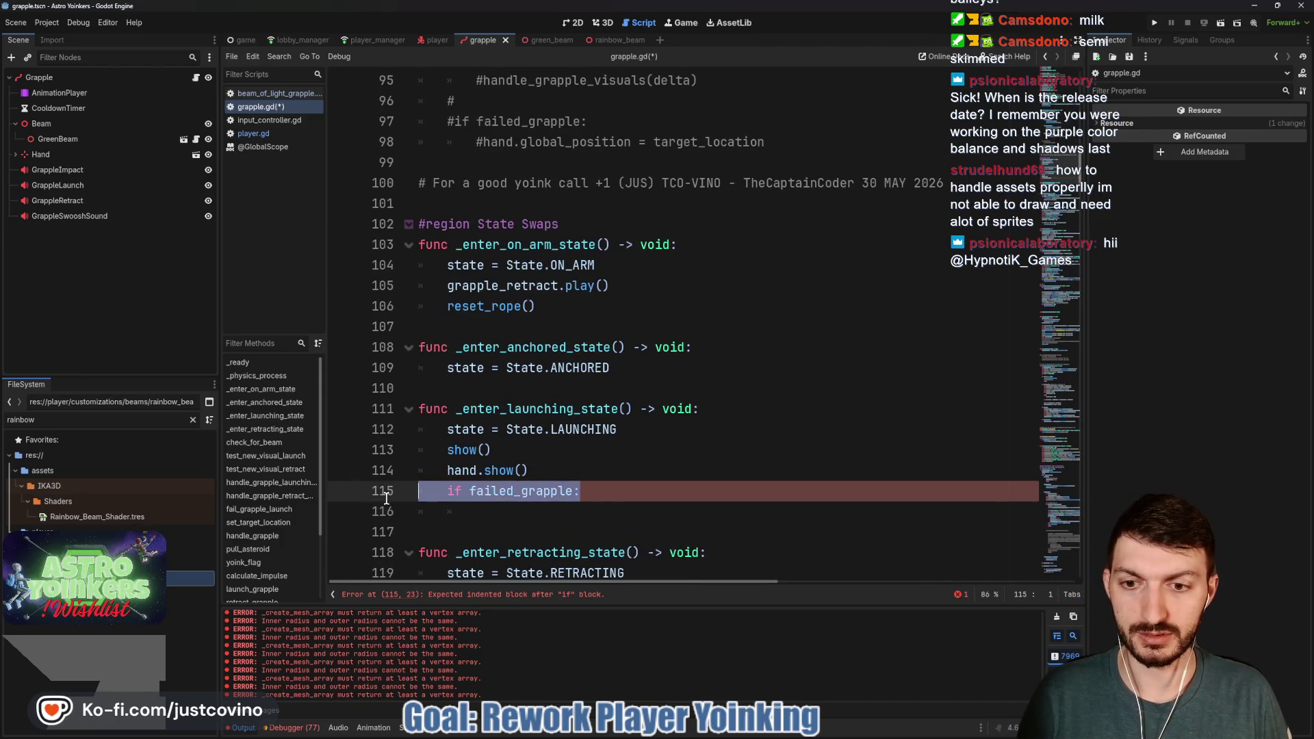
{"action": "key", "text": "ctrl+shift+k"}
{"action": "left_click", "coordinate": [491, 499]}
{"action": "key", "text": "BackSpace"}
{"action": "key", "text": "BackSpace"}
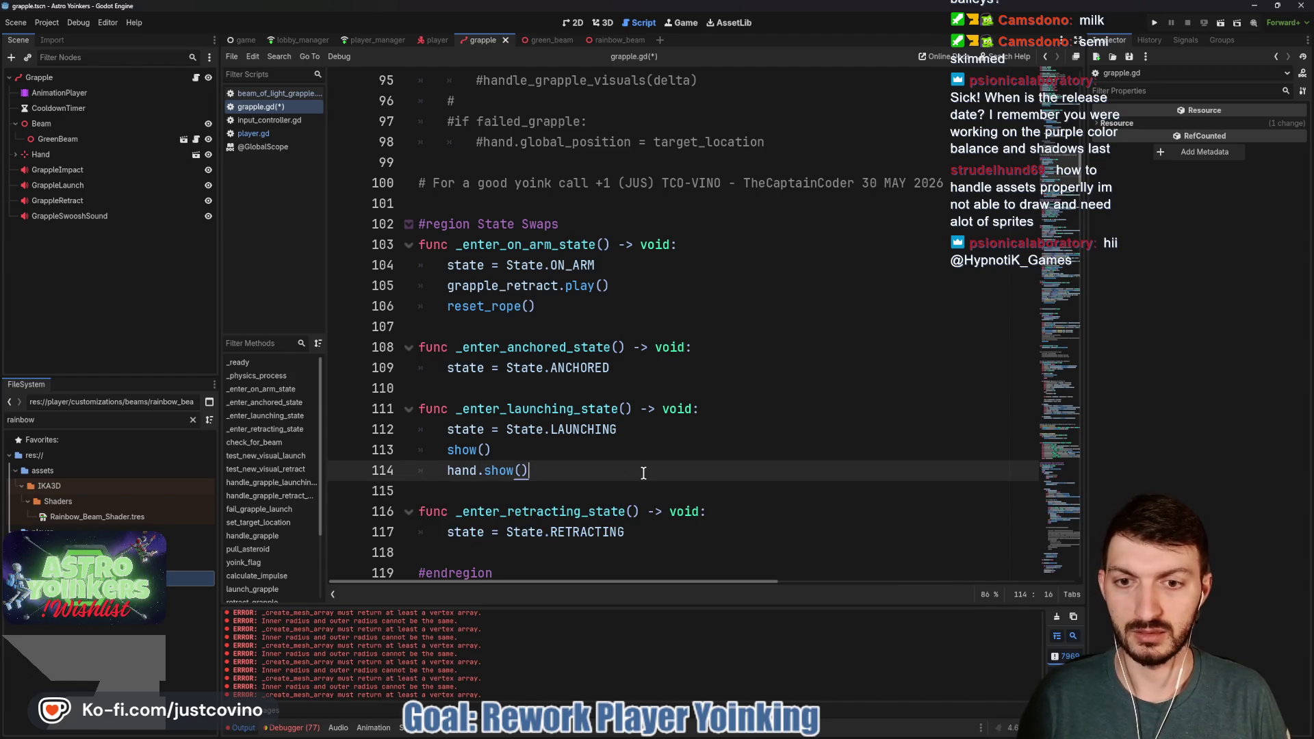
{"action": "scroll", "coordinate": [644, 472], "scroll_direction": "up", "scroll_amount": 6}
{"action": "left_click", "coordinate": [595, 183], "text": "ctrl"}
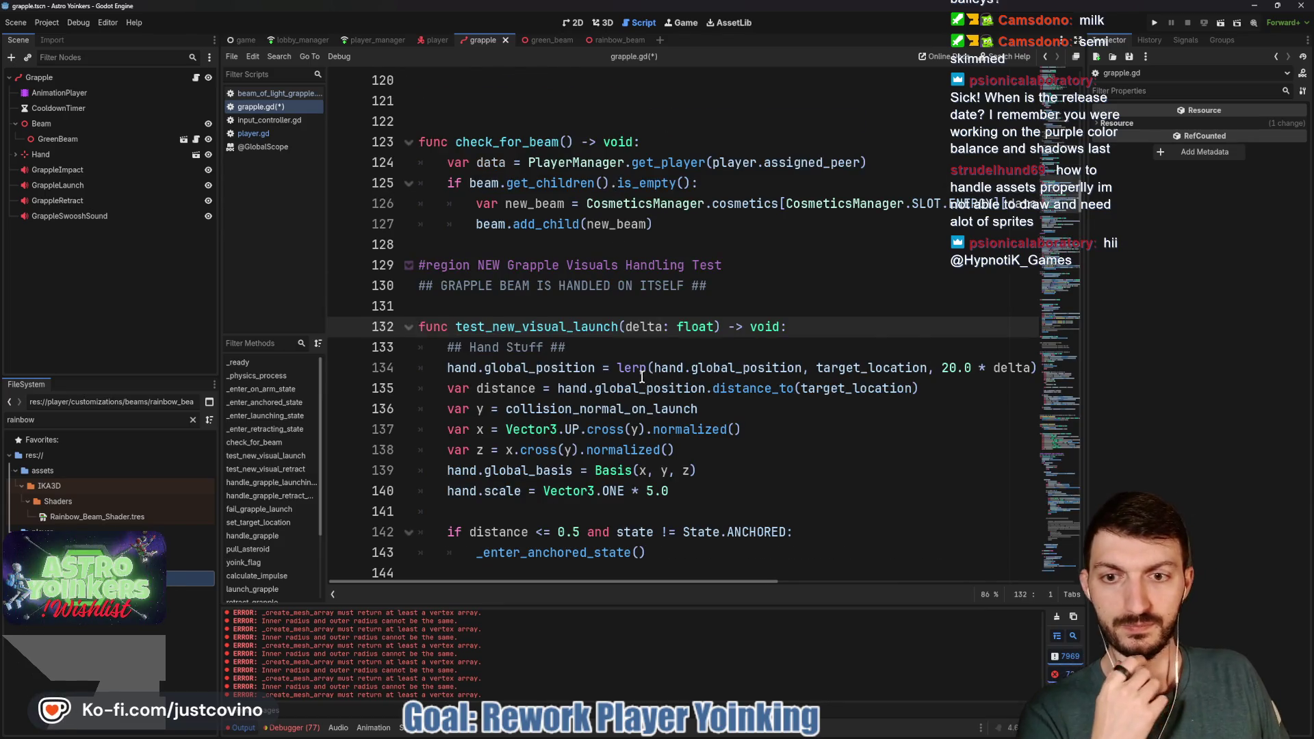
{"action": "scroll", "coordinate": [636, 380], "scroll_direction": "down", "scroll_amount": 4}
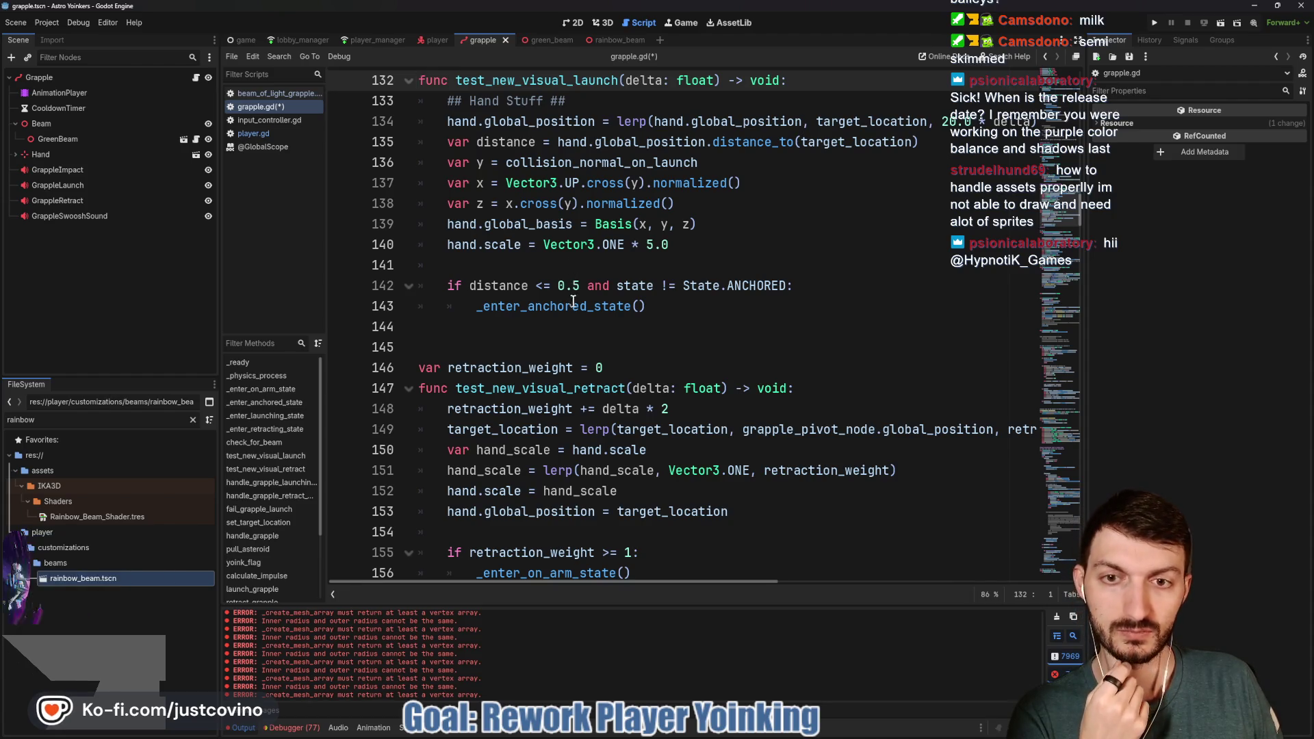
{"action": "scroll", "coordinate": [573, 266], "scroll_direction": "up", "scroll_amount": 2}
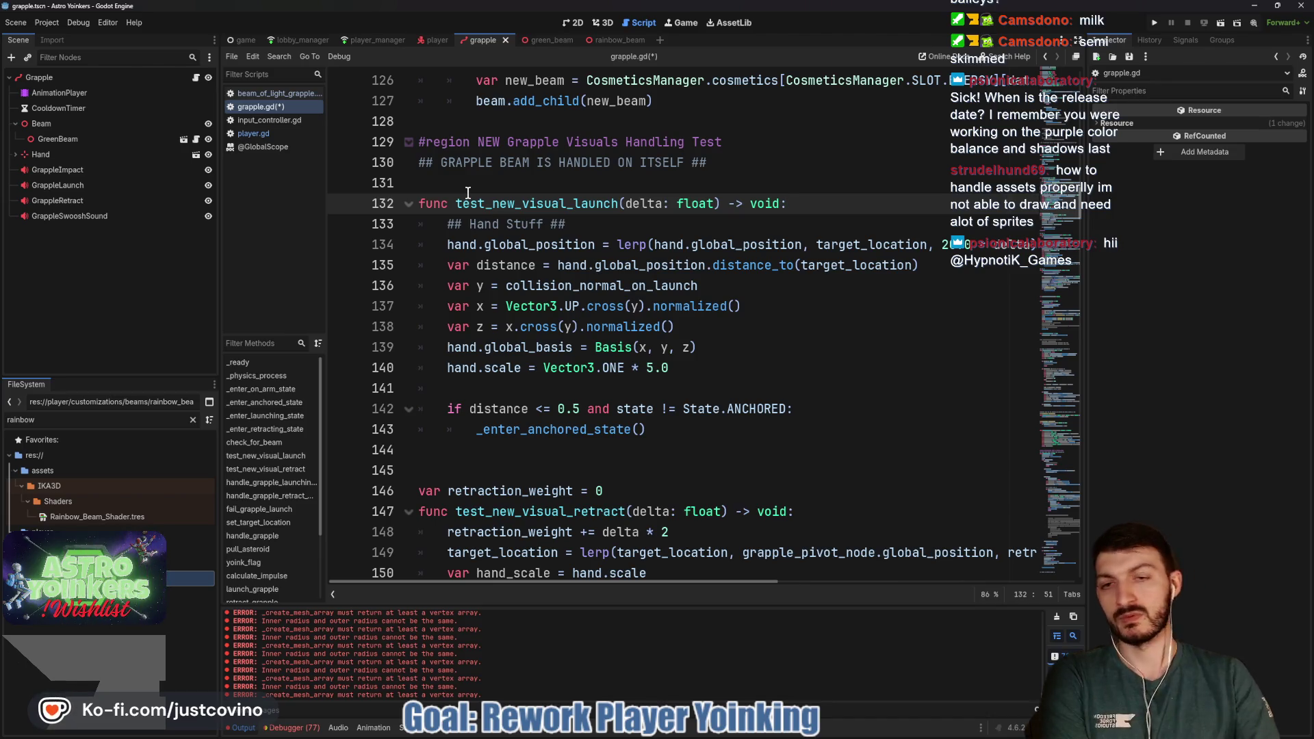
{"action": "scroll", "coordinate": [540, 288], "scroll_direction": "up", "scroll_amount": 7}
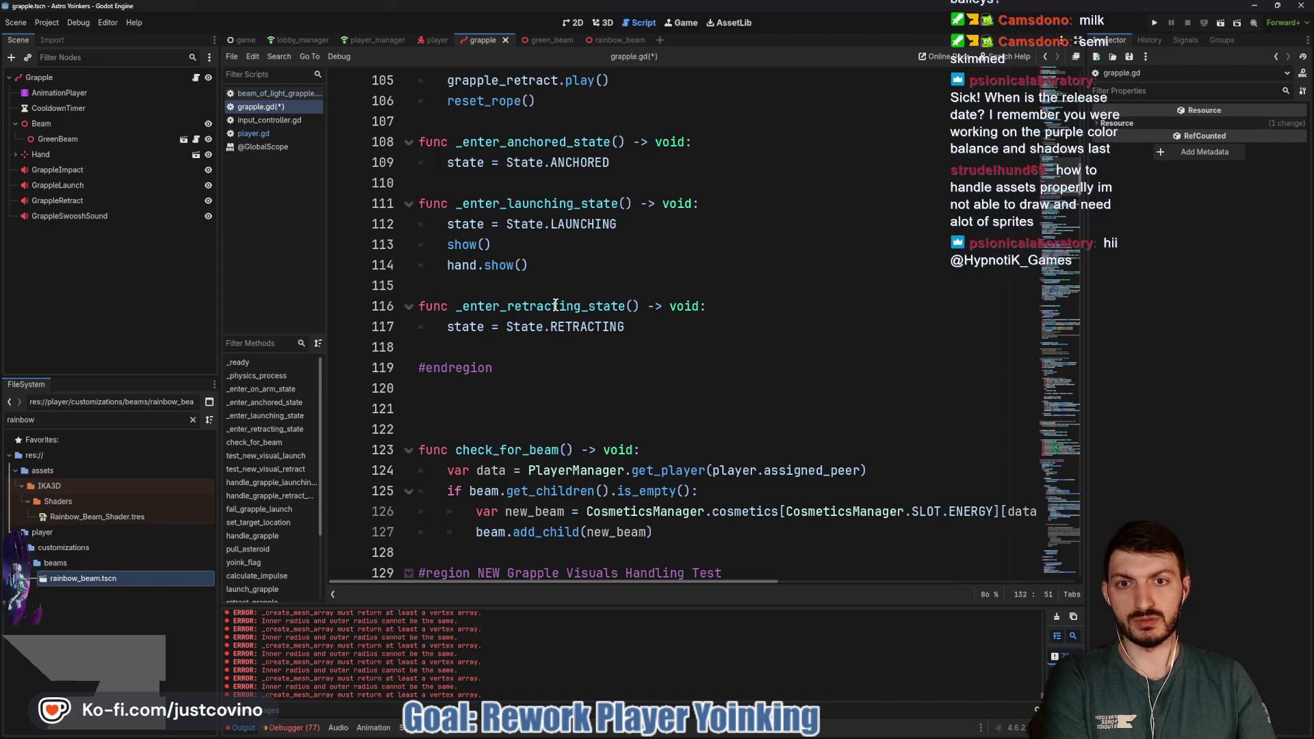
Under hand.show(), add an 'if failed_grapple:' block containing get_tree().create_timer(1.0).timeout
{"action": "left_click", "coordinate": [564, 266]}
{"action": "key", "text": "Return"}
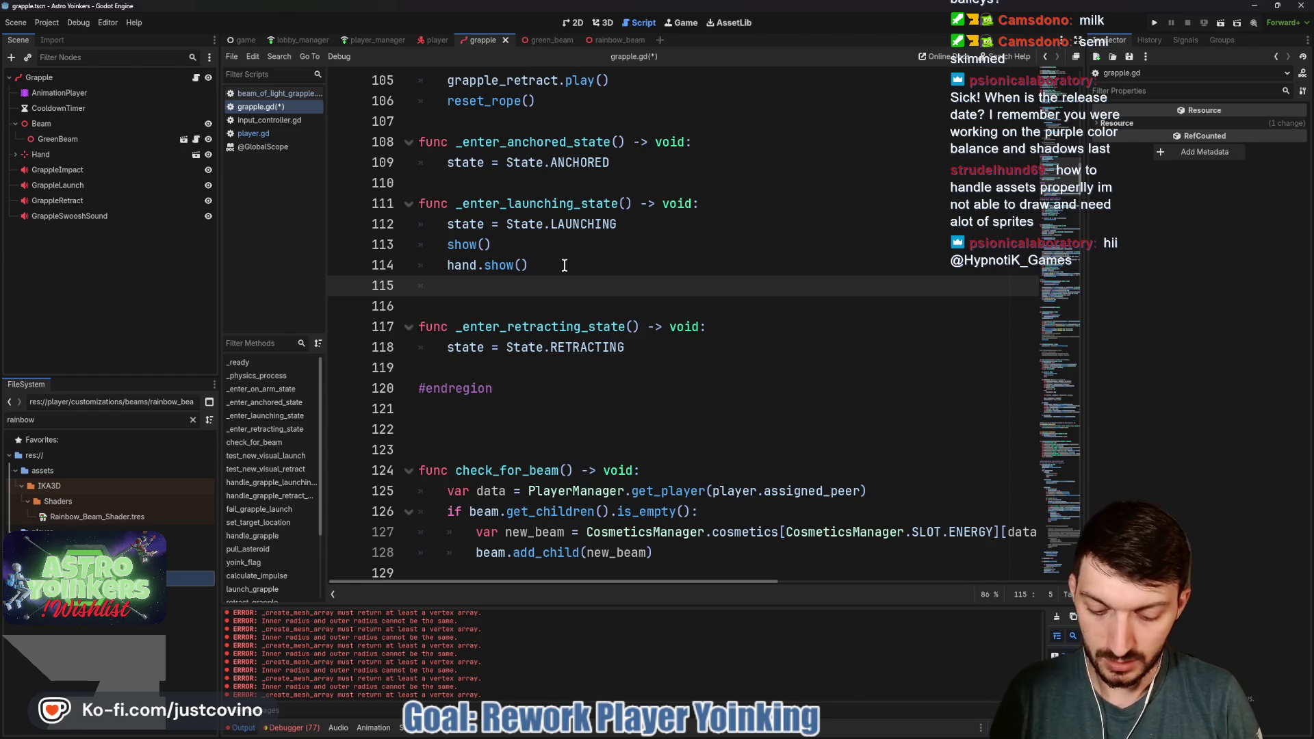
{"action": "type", "text": "if fai"}
{"action": "key", "text": "Return"}
{"action": "type", "text": ":"}
{"action": "key", "text": "Return"}
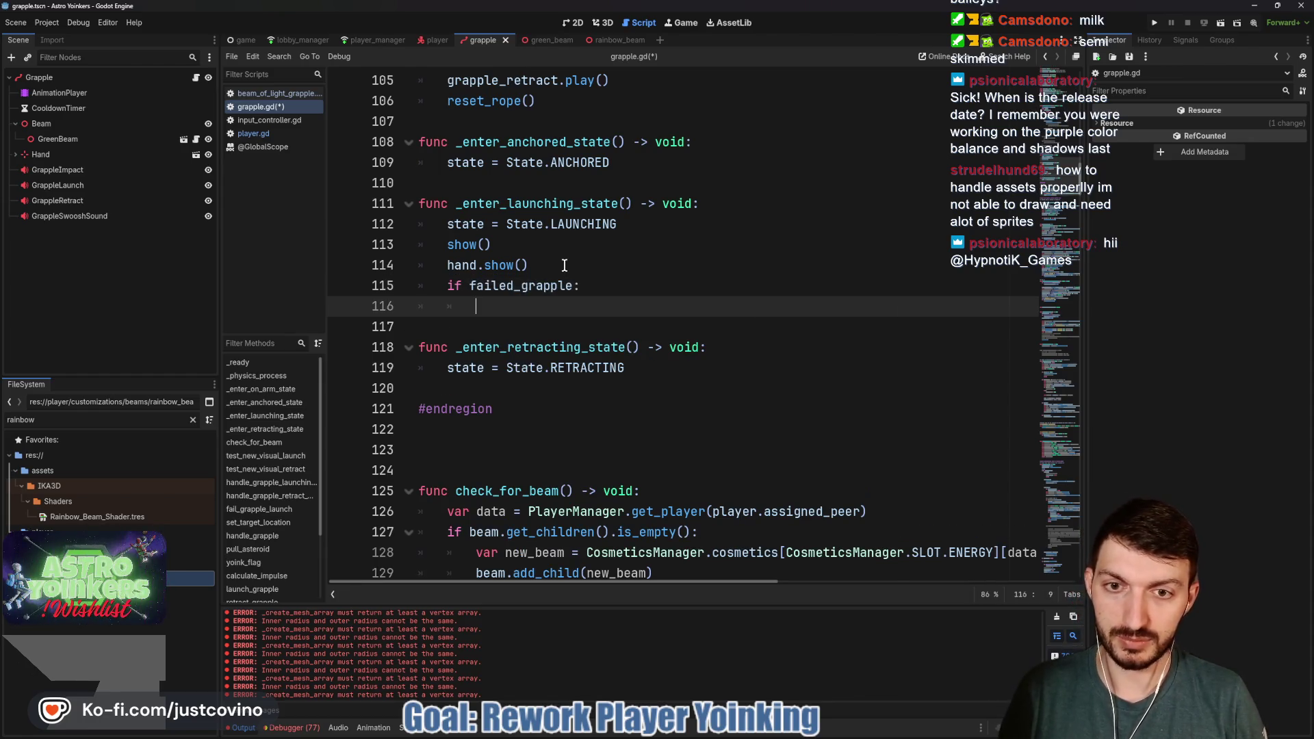
{"action": "type", "text": "get_tre"}
{"action": "key", "text": "Return"}
{"action": "type", "text": ".create"}
{"action": "key", "text": "Return"}
{"action": "type", "text": "1.0)"}
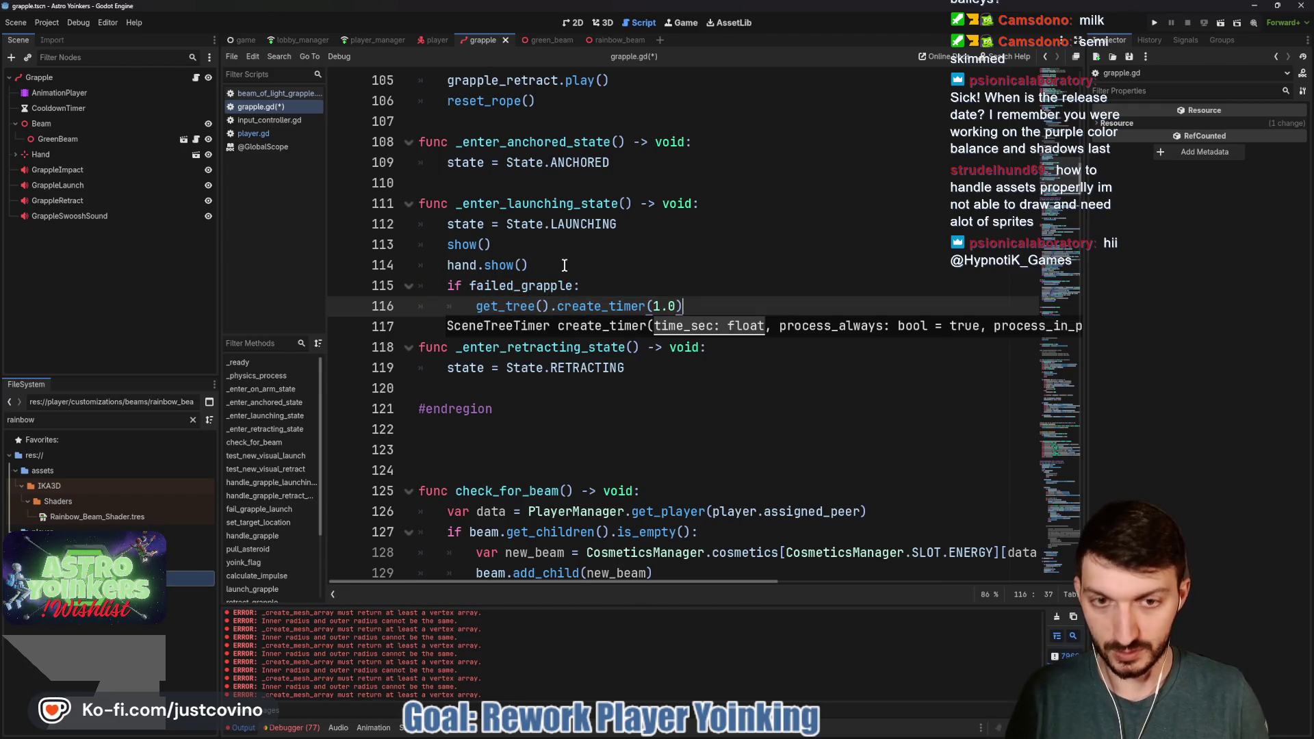
{"action": "type", "text": ".timeout"}
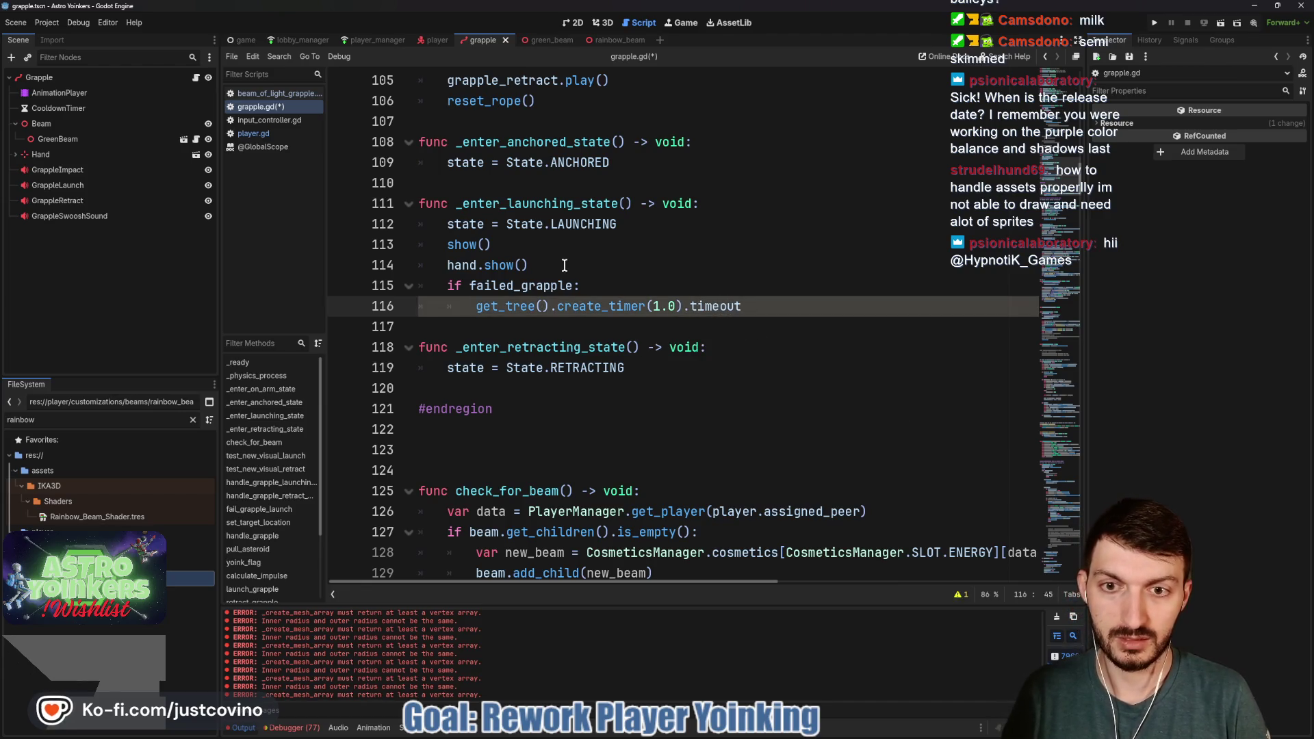
Prefix the timer line with await, add _enter_retracting_state() below it, and save grapple.gd
{"action": "left_click", "coordinate": [475, 307]}
{"action": "type", "text": "await"}
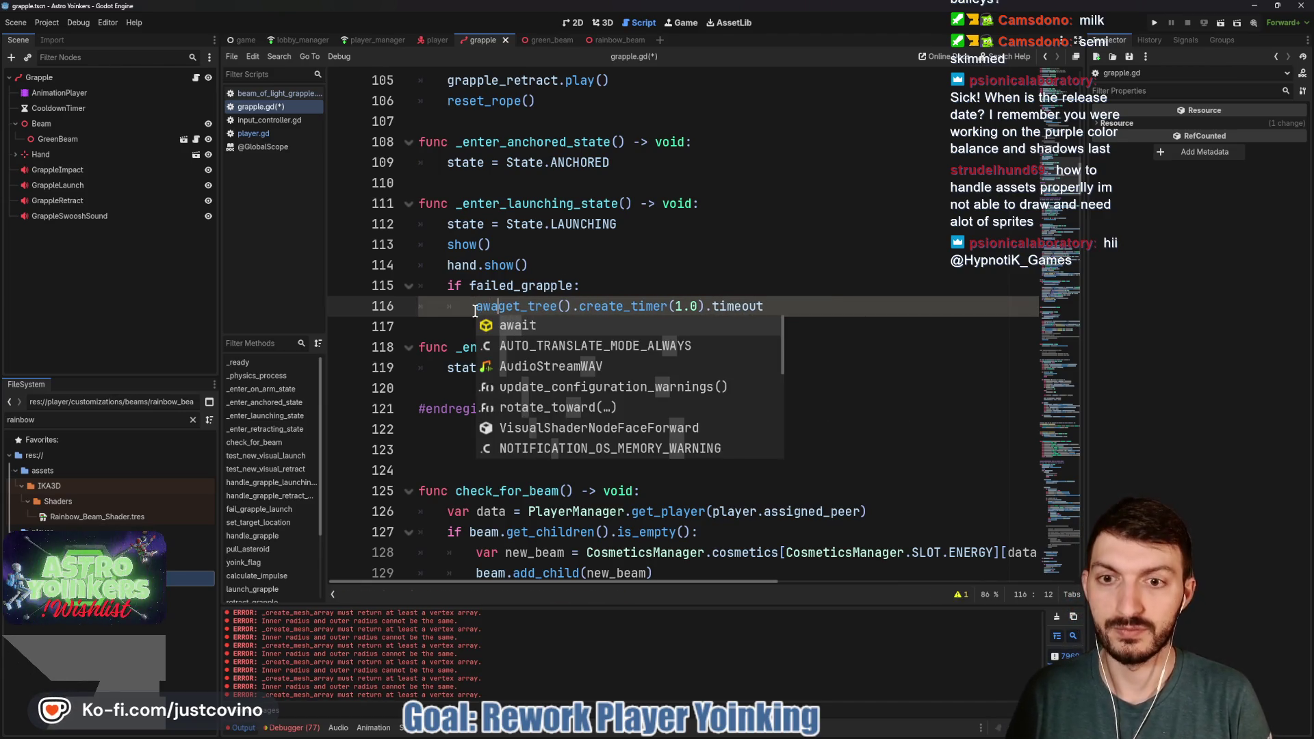
{"action": "left_click", "coordinate": [823, 303]}
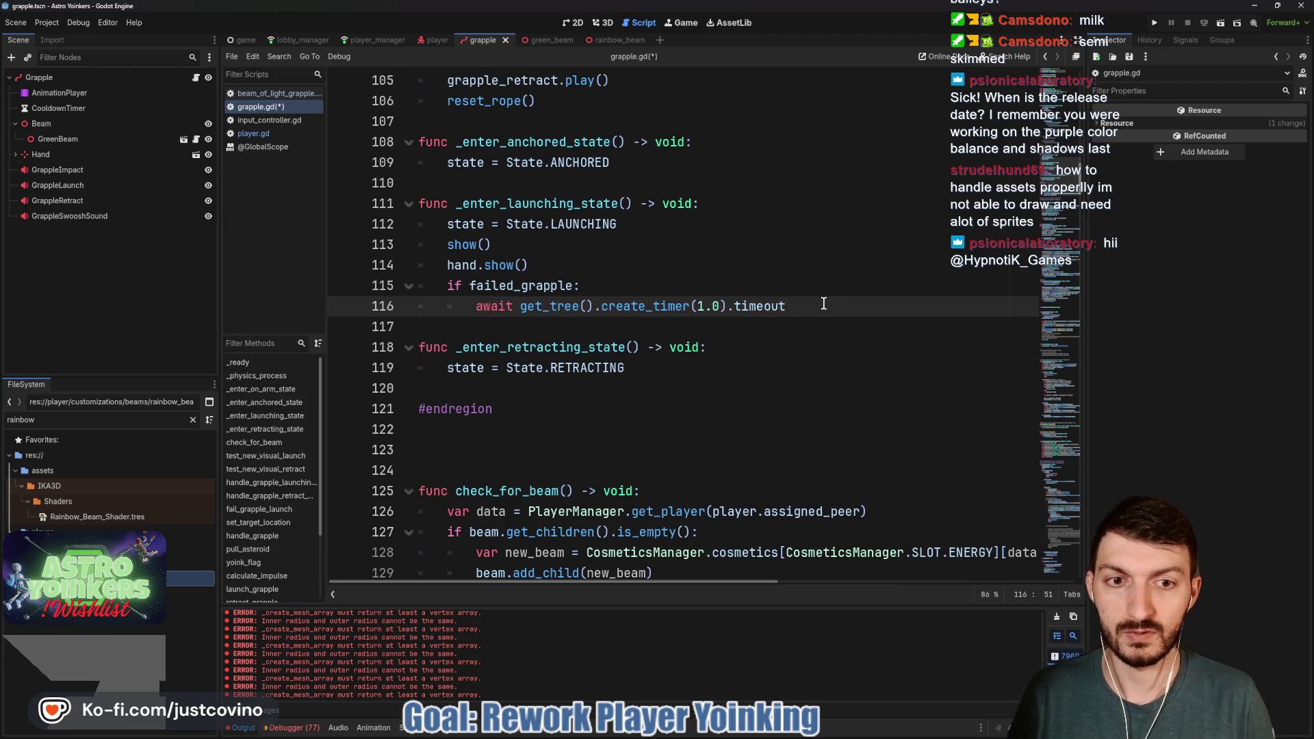
{"action": "key", "text": "Return"}
{"action": "type", "text": "_enter"}
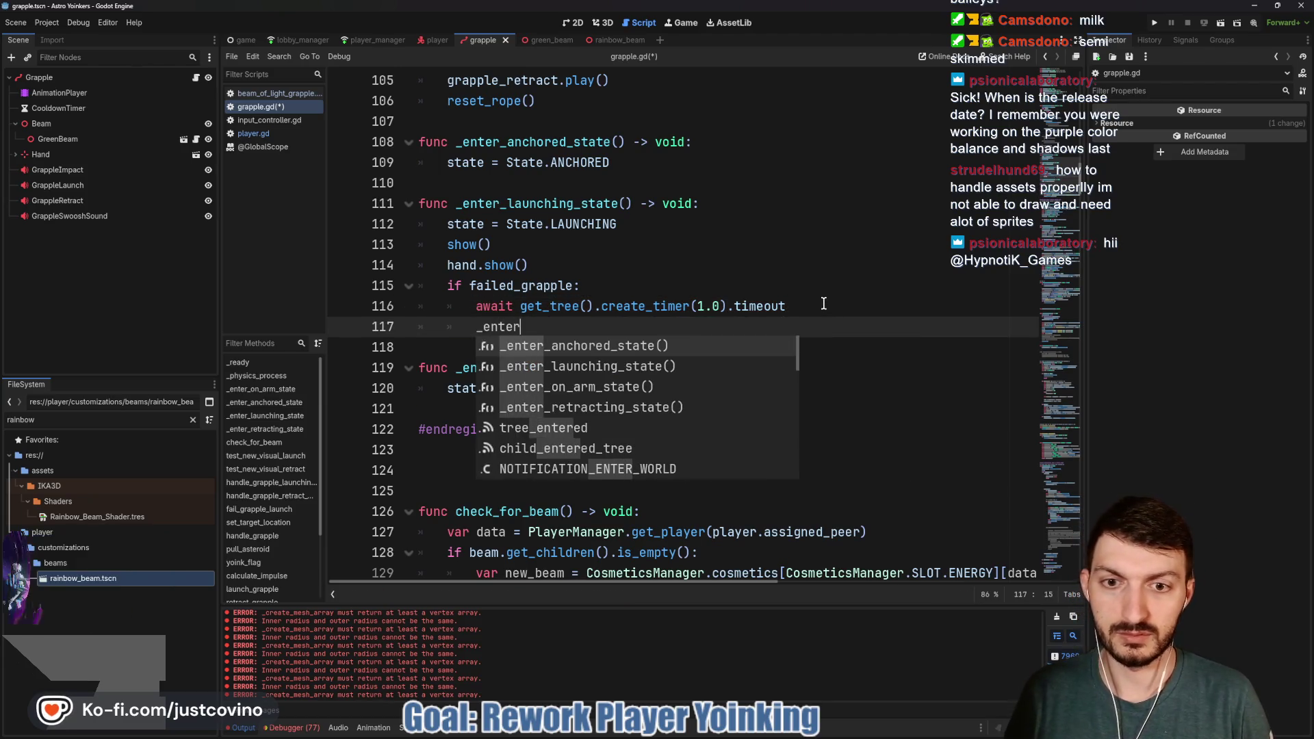
{"action": "key", "text": "Down"}
{"action": "key", "text": "Down"}
{"action": "key", "text": "Down"}
{"action": "key", "text": "Return"}
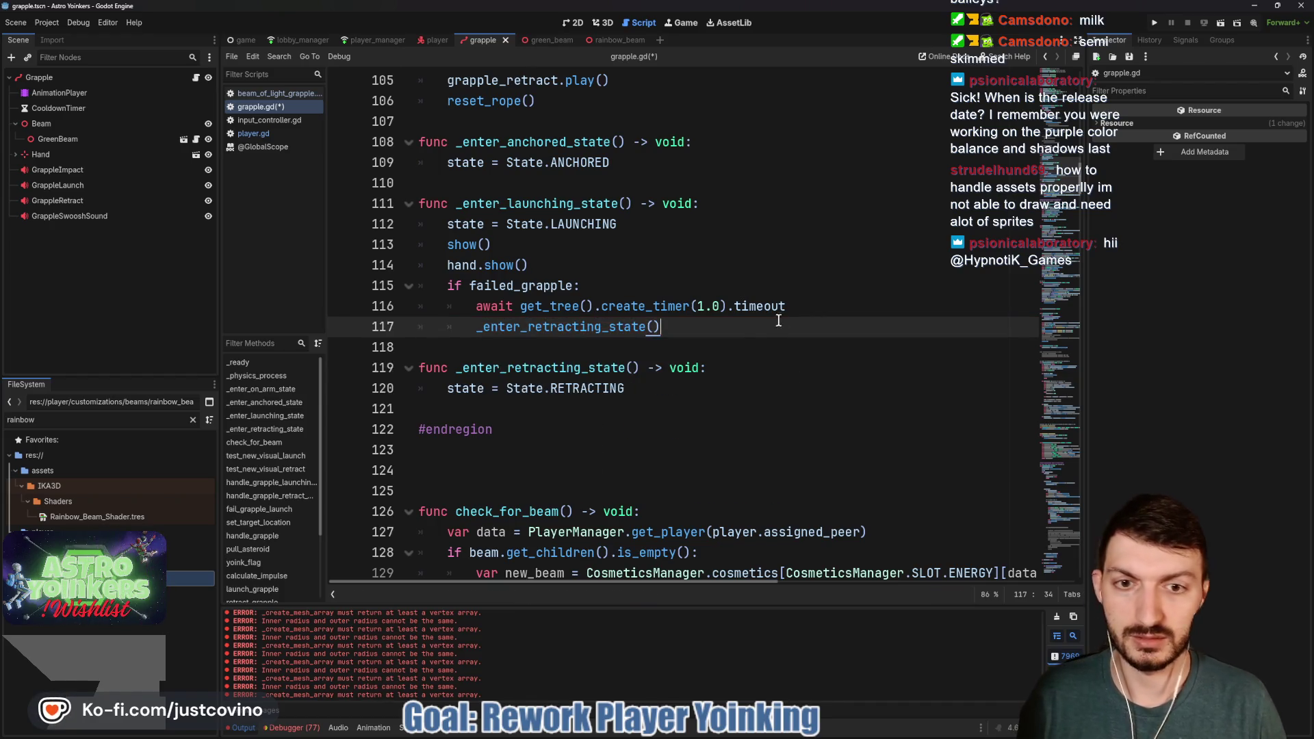
{"action": "key", "text": "ctrl+s"}
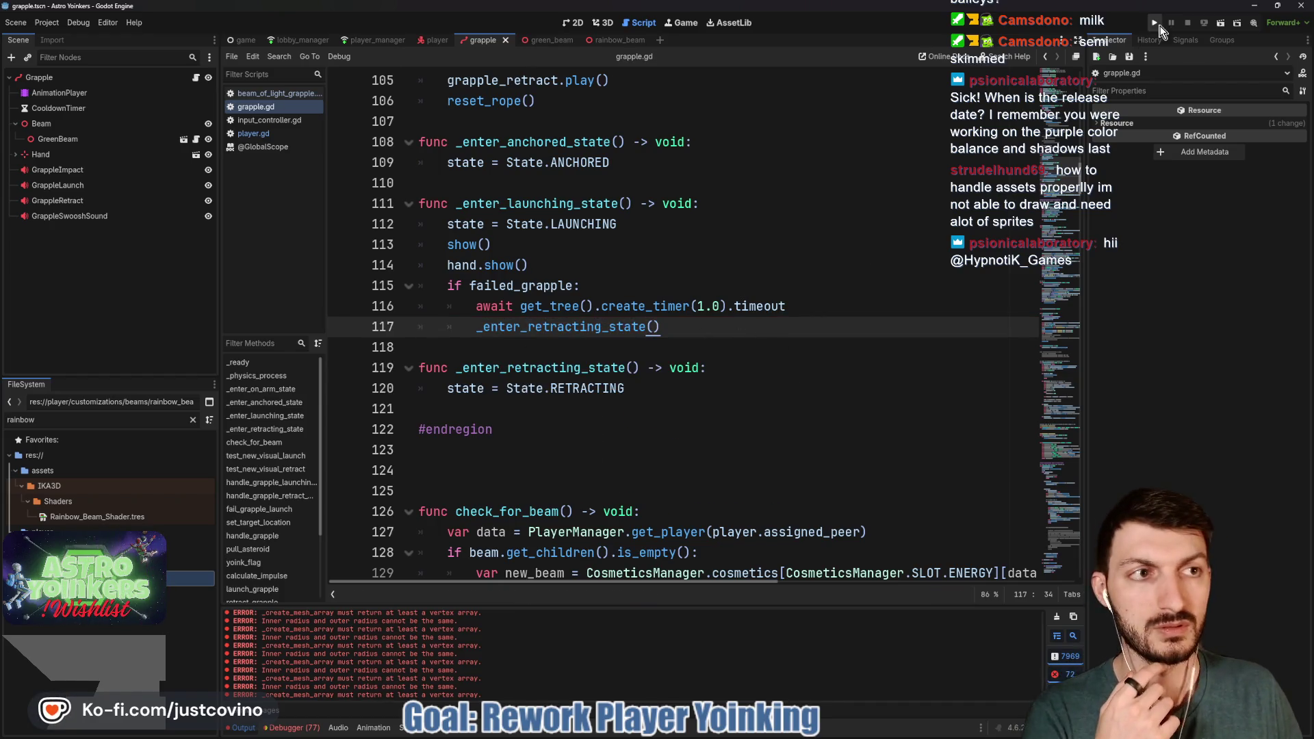
Run the game, host a lobby, jump and fire the grapple, then stop the game
{"action": "left_click", "coordinate": [1155, 24]}
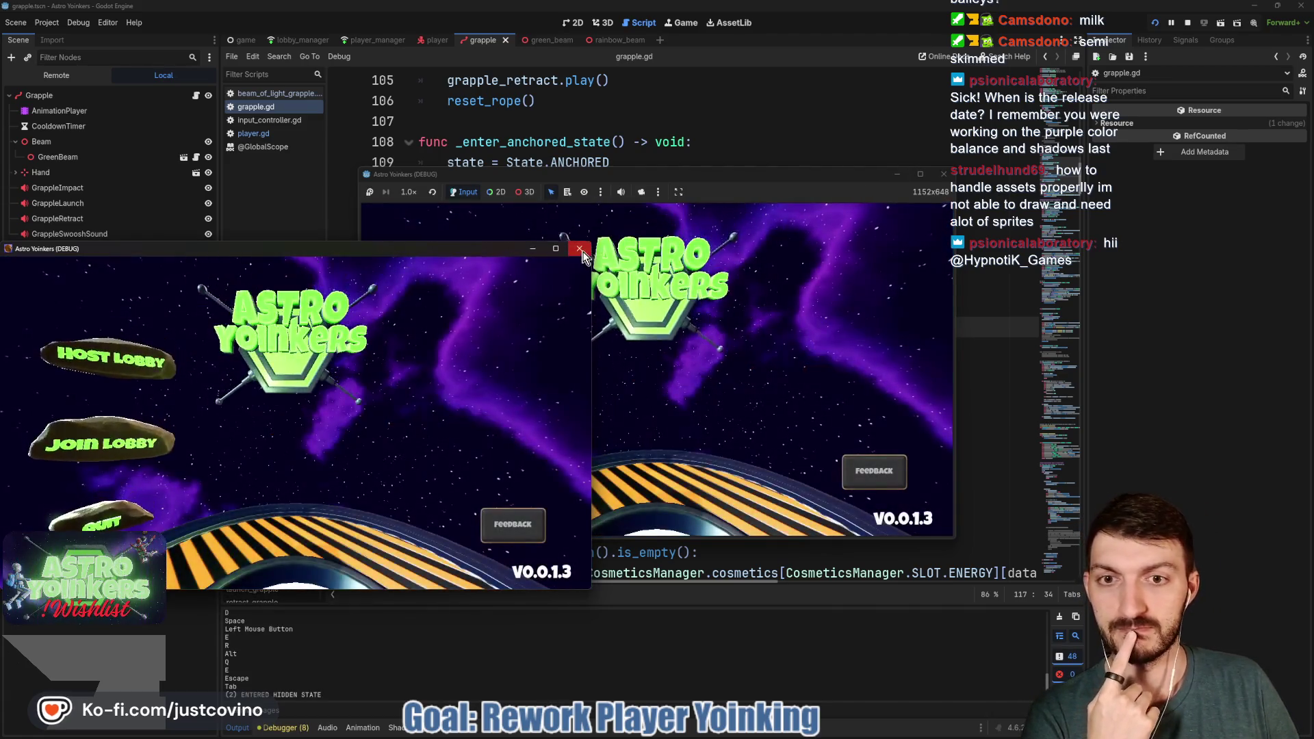
{"action": "left_click", "coordinate": [579, 249]}
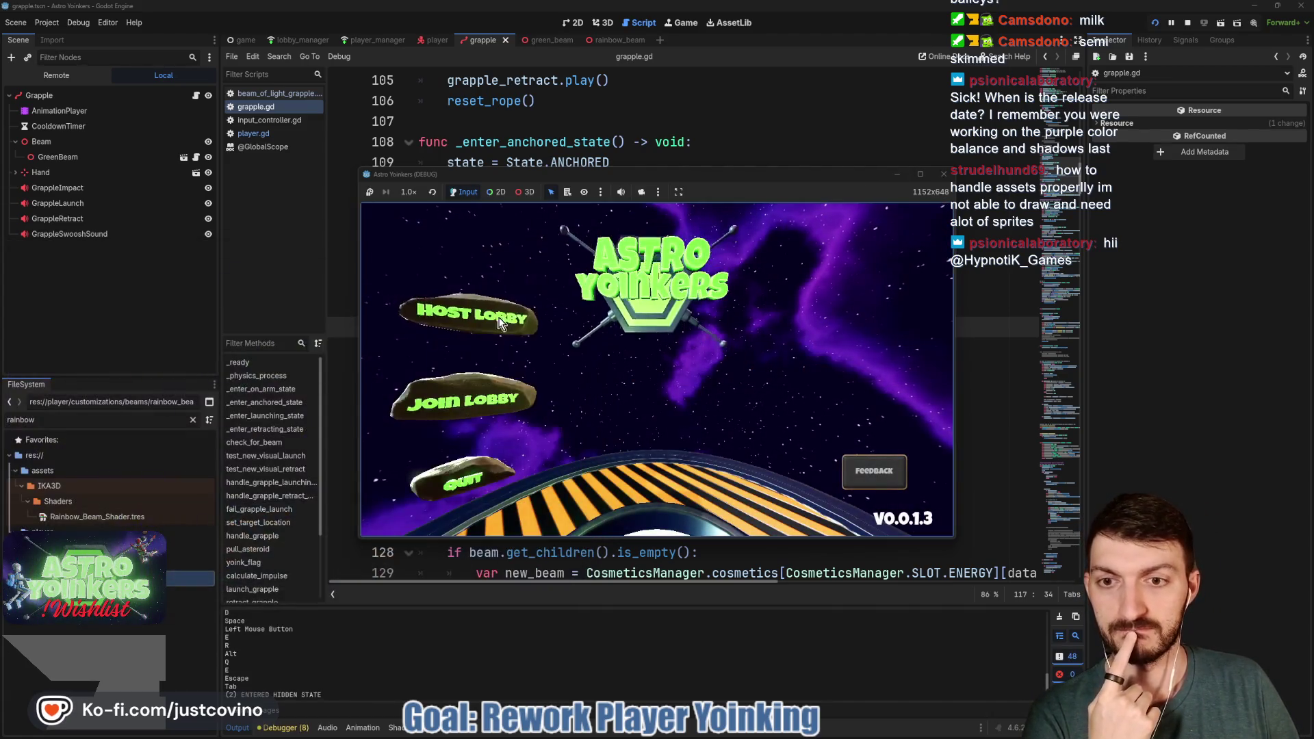
{"action": "left_click", "coordinate": [467, 331]}
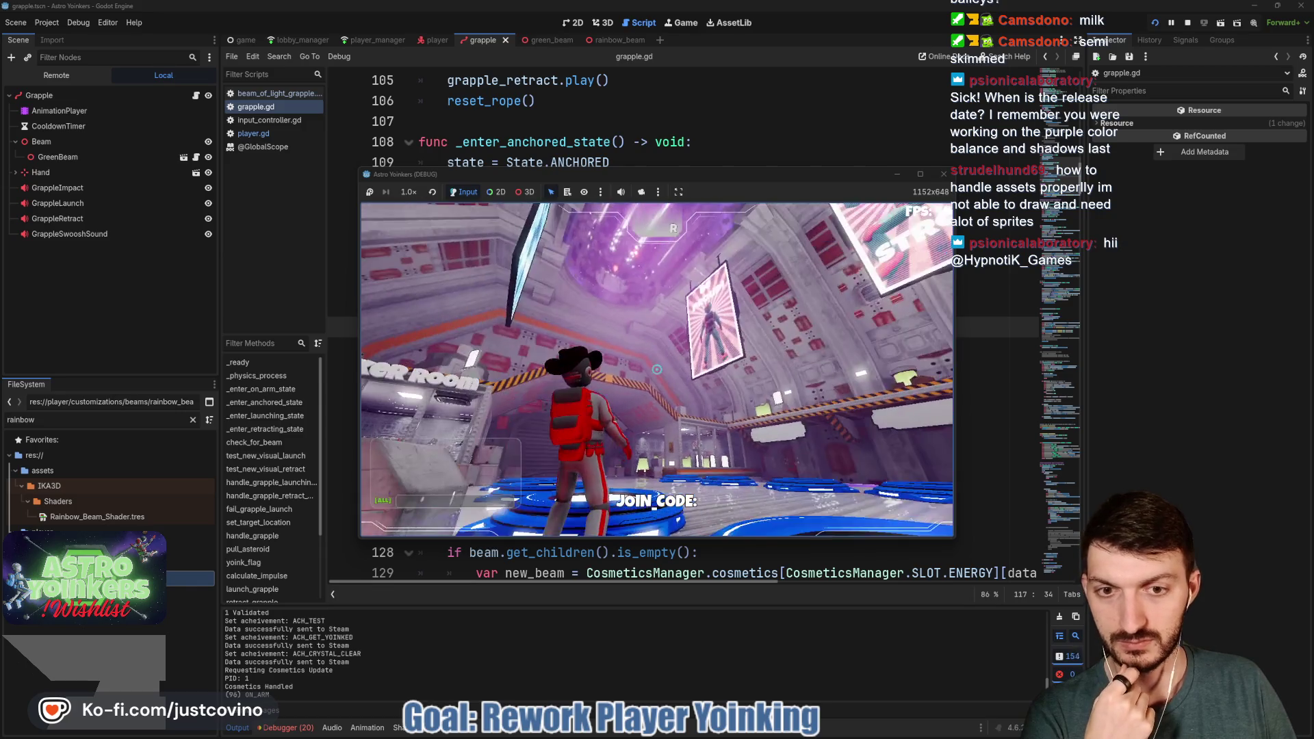
{"action": "key", "text": "space"}
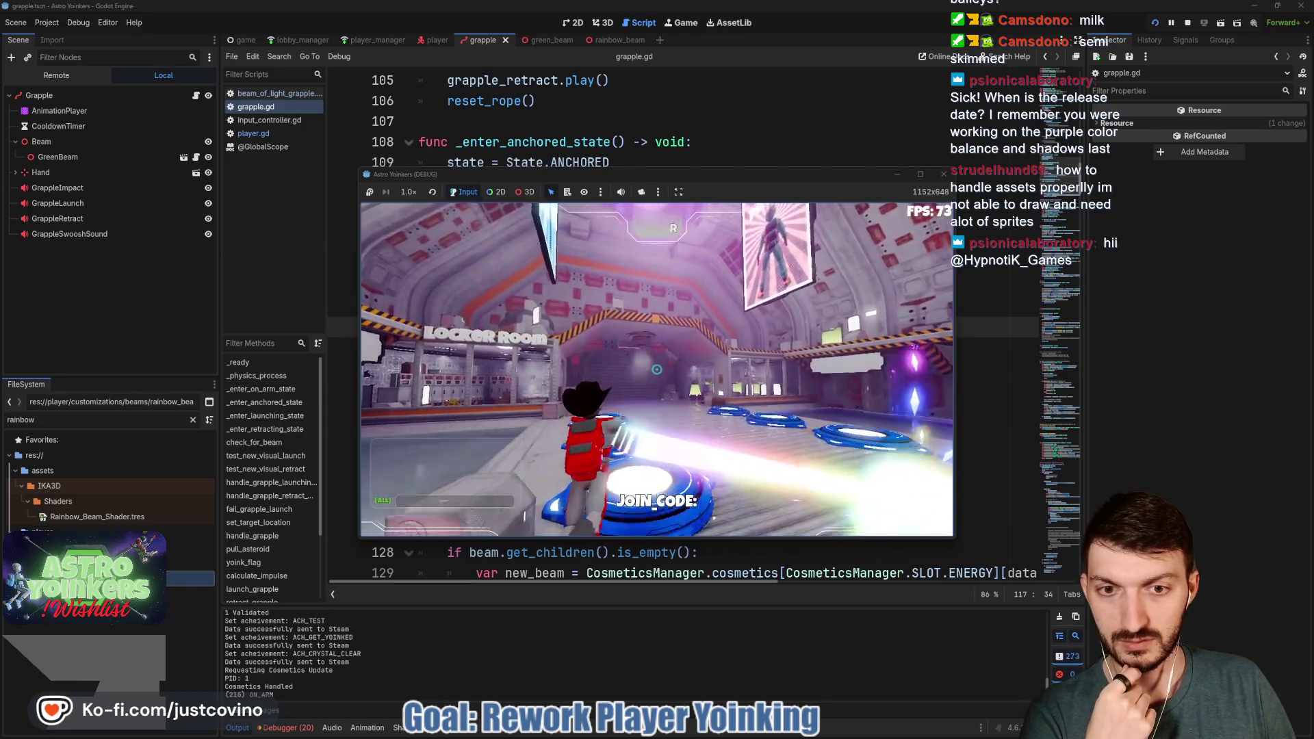
{"action": "left_click", "coordinate": [656, 369]}
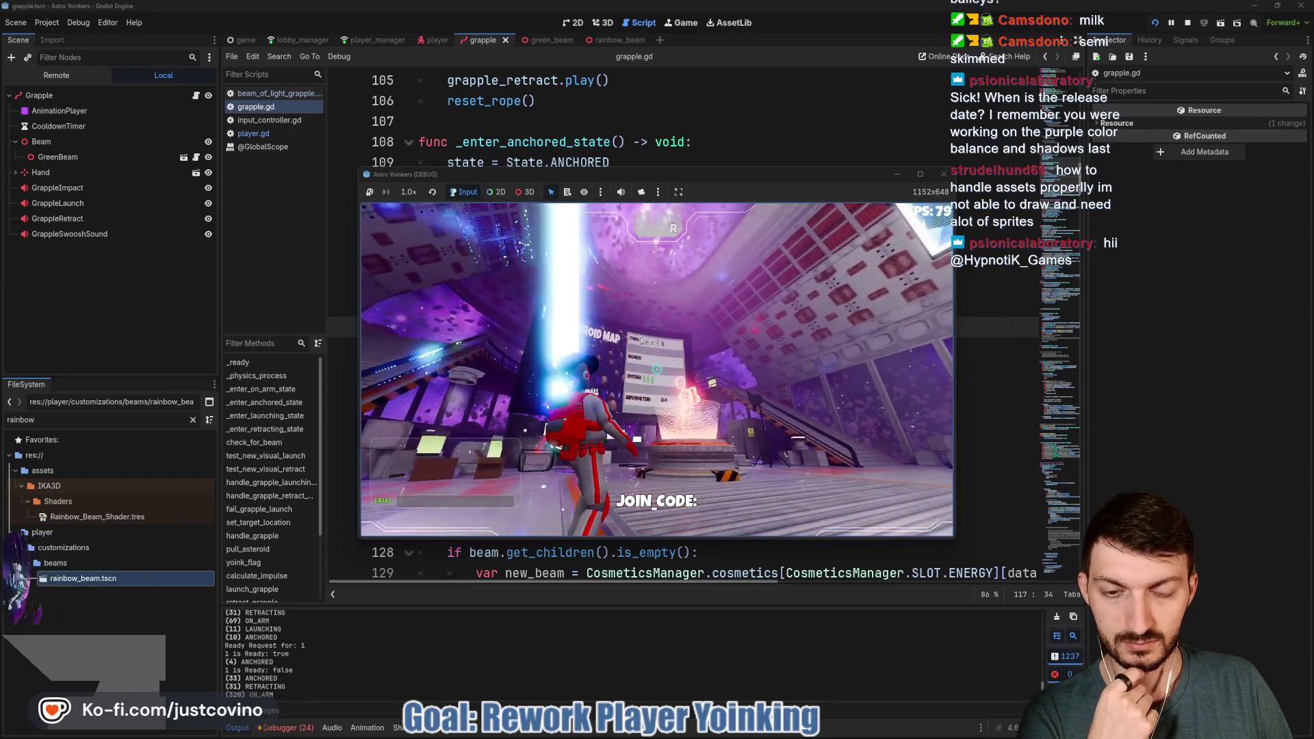
{"action": "key", "text": "F8"}
{"action": "left_click", "coordinate": [706, 311]}
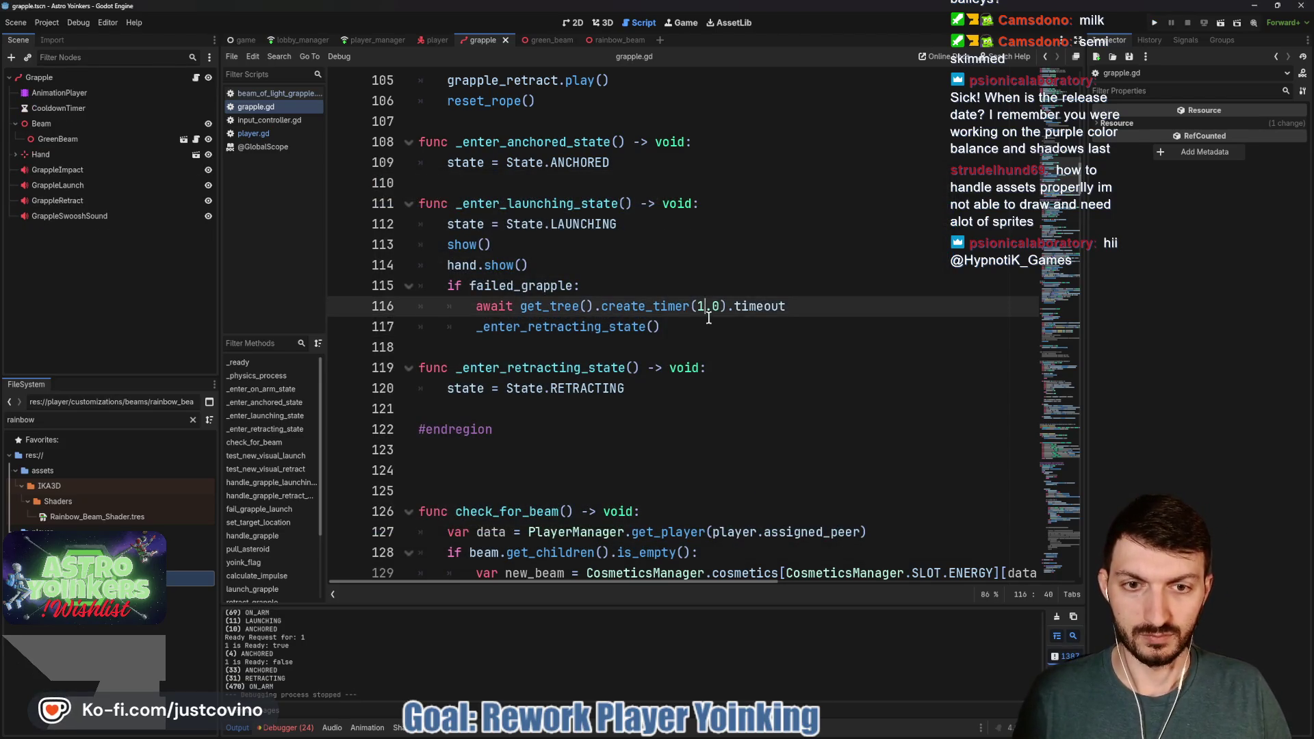
Set create_timer(2.0) on line 116, then retest the grapple in a private lobby and stop
{"action": "type", "text": "2"}
{"action": "key", "text": "End"}
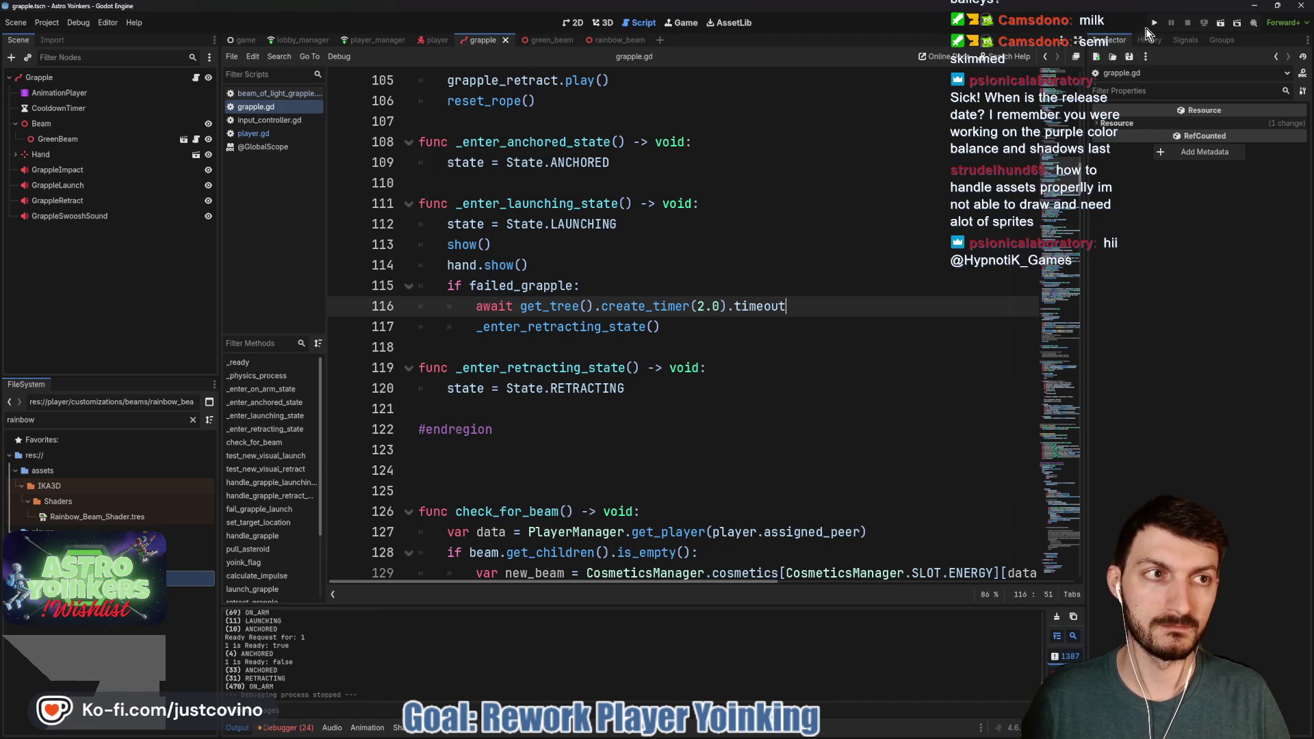
{"action": "left_click", "coordinate": [1151, 24]}
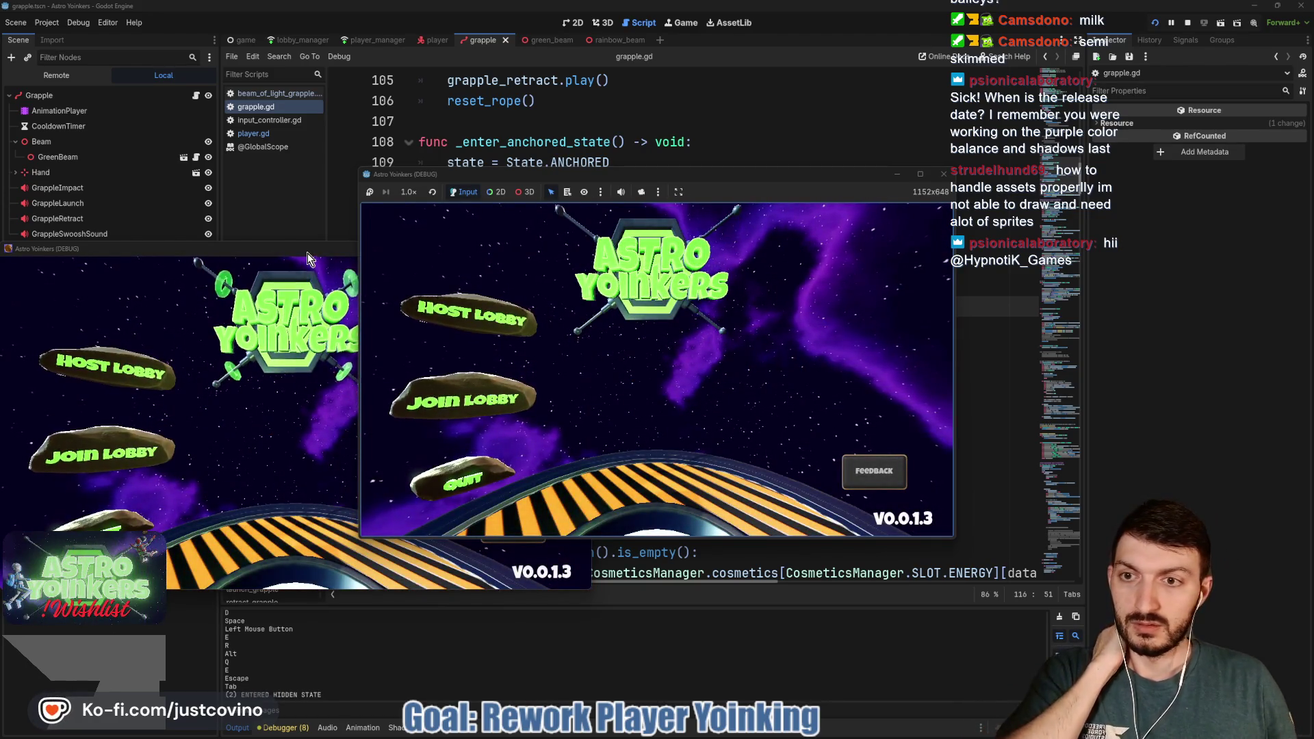
{"action": "left_click", "coordinate": [468, 315]}
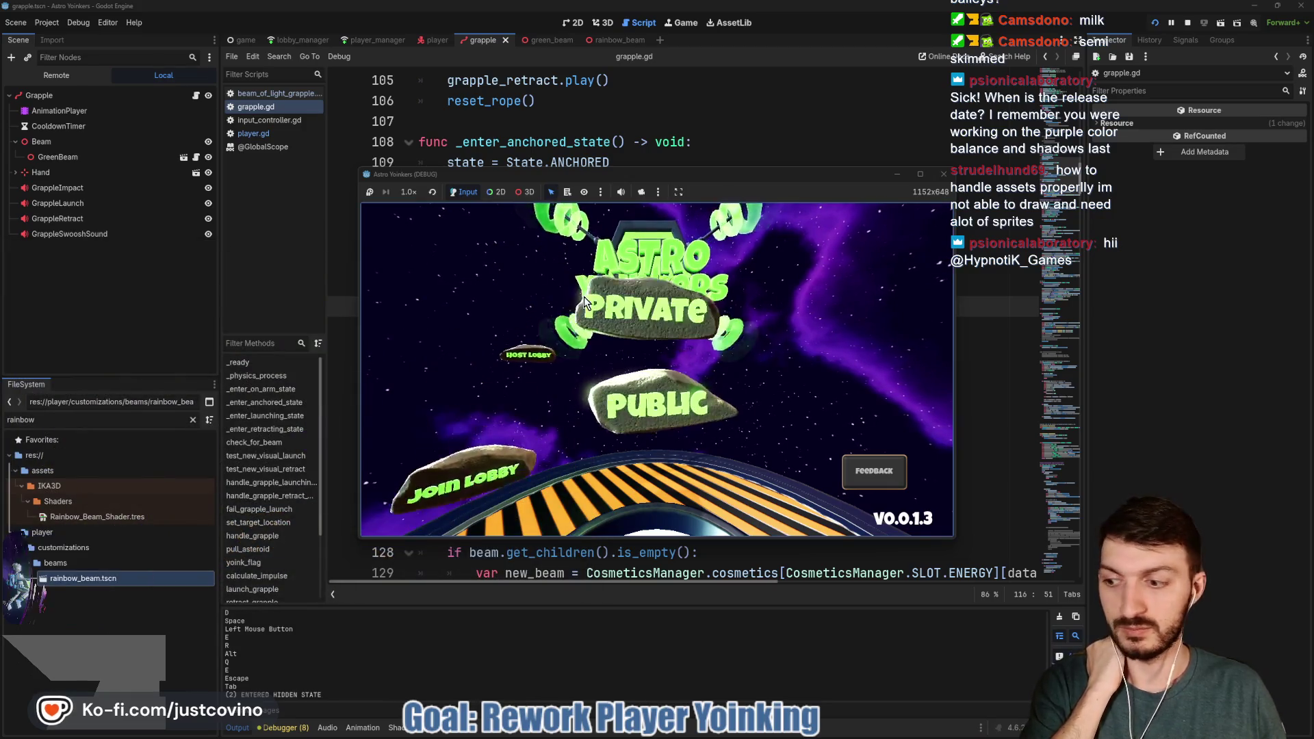
{"action": "left_click", "coordinate": [585, 298]}
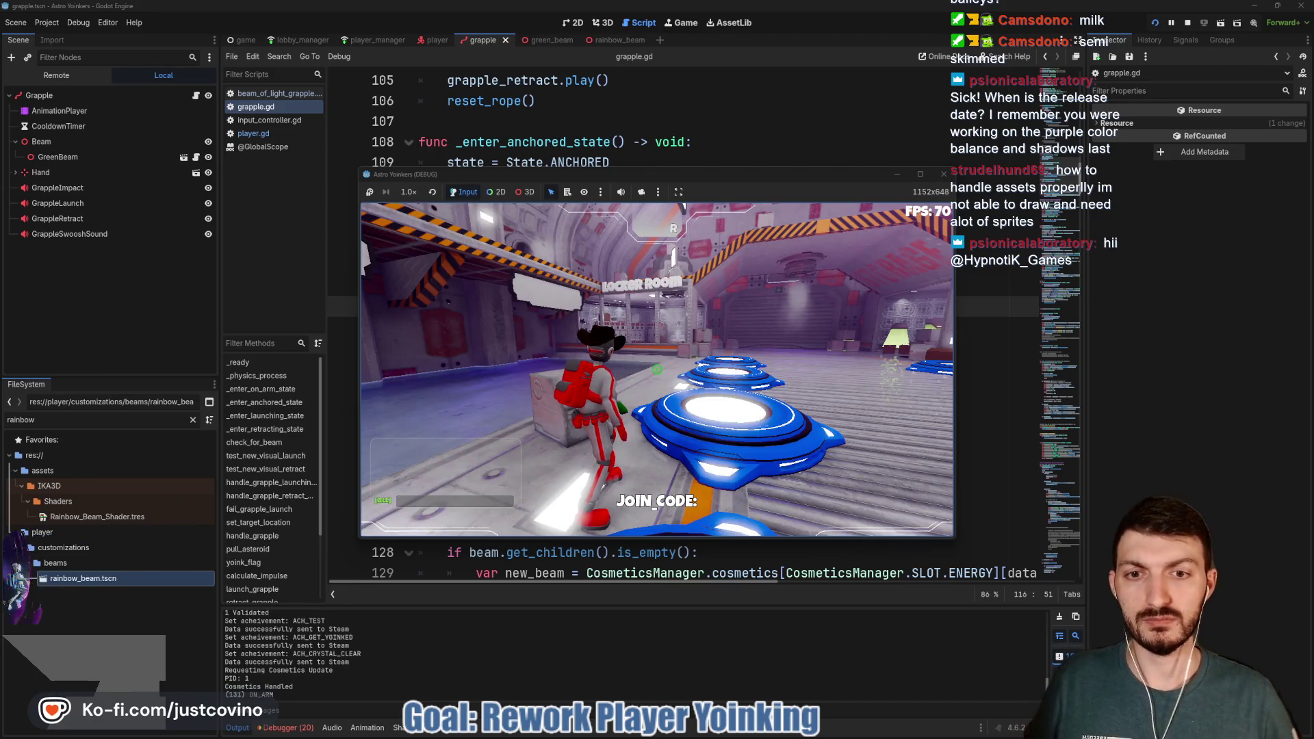
{"action": "key", "text": "w"}
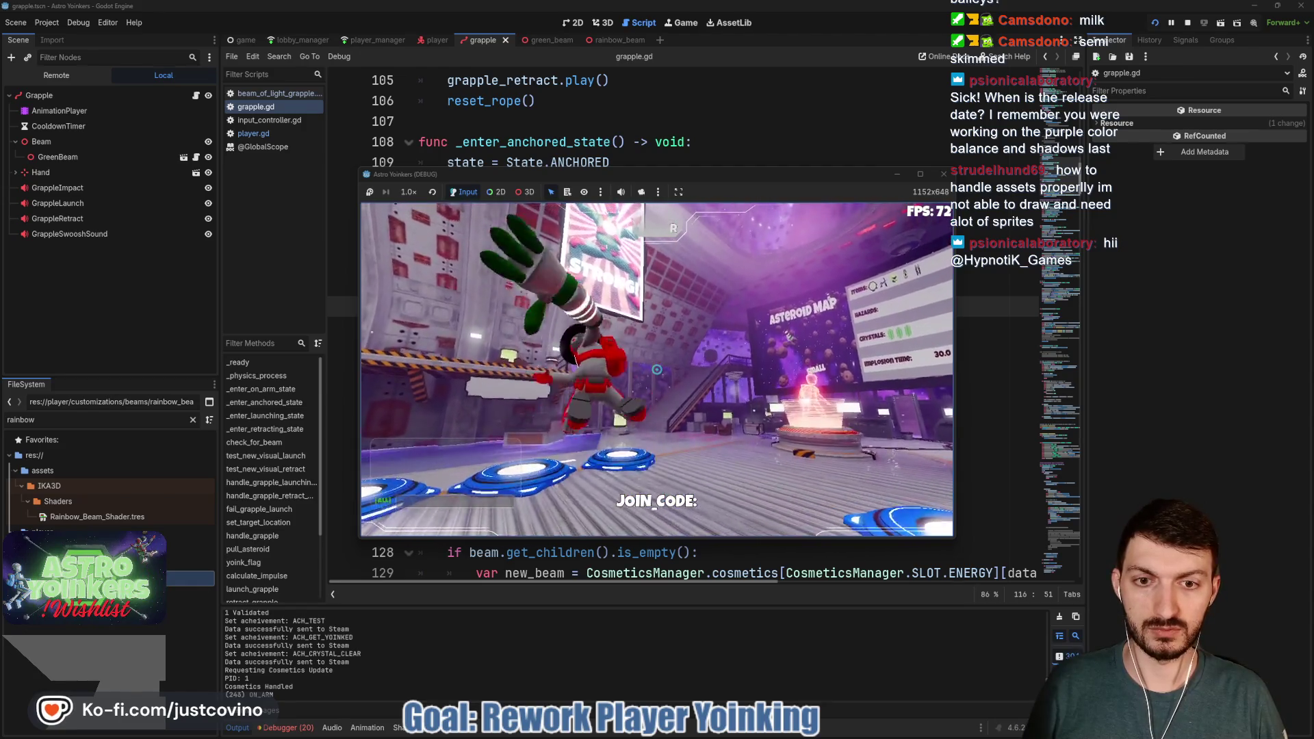
{"action": "left_click", "coordinate": [656, 369]}
{"action": "left_click", "coordinate": [656, 369]}
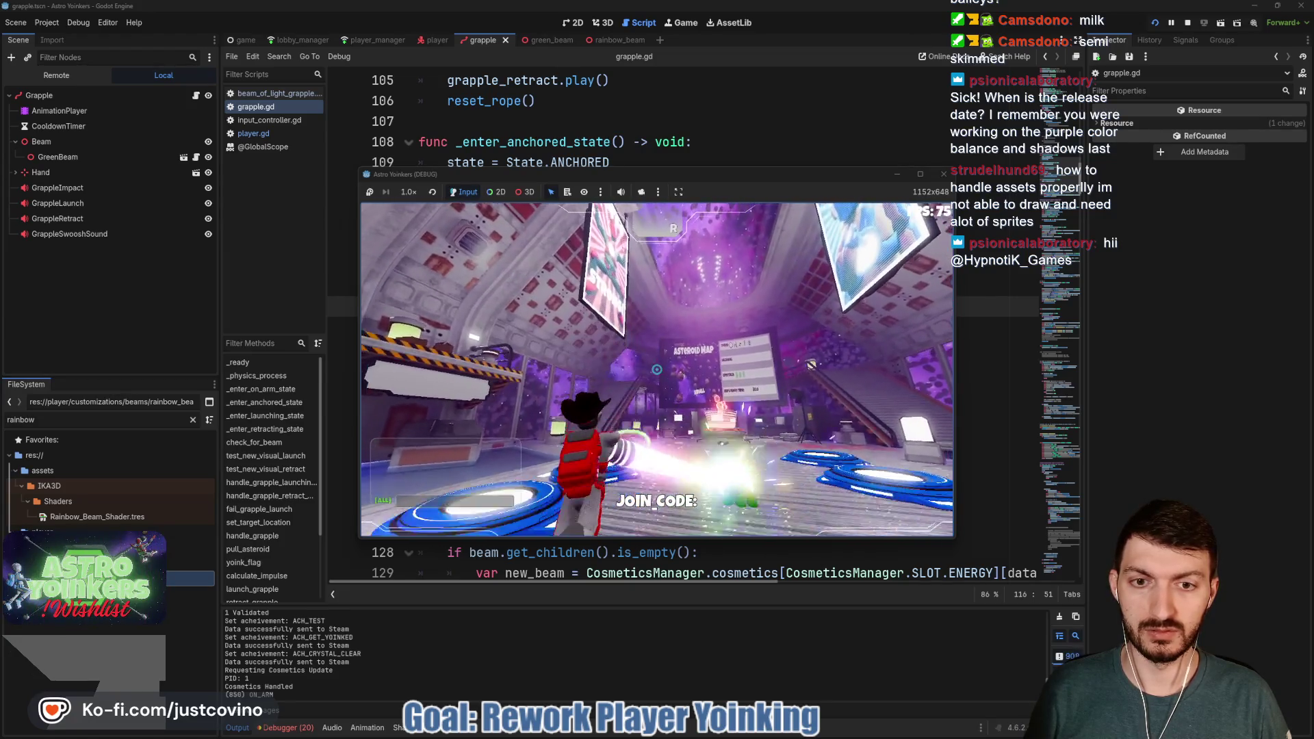
{"action": "key", "text": "F8"}
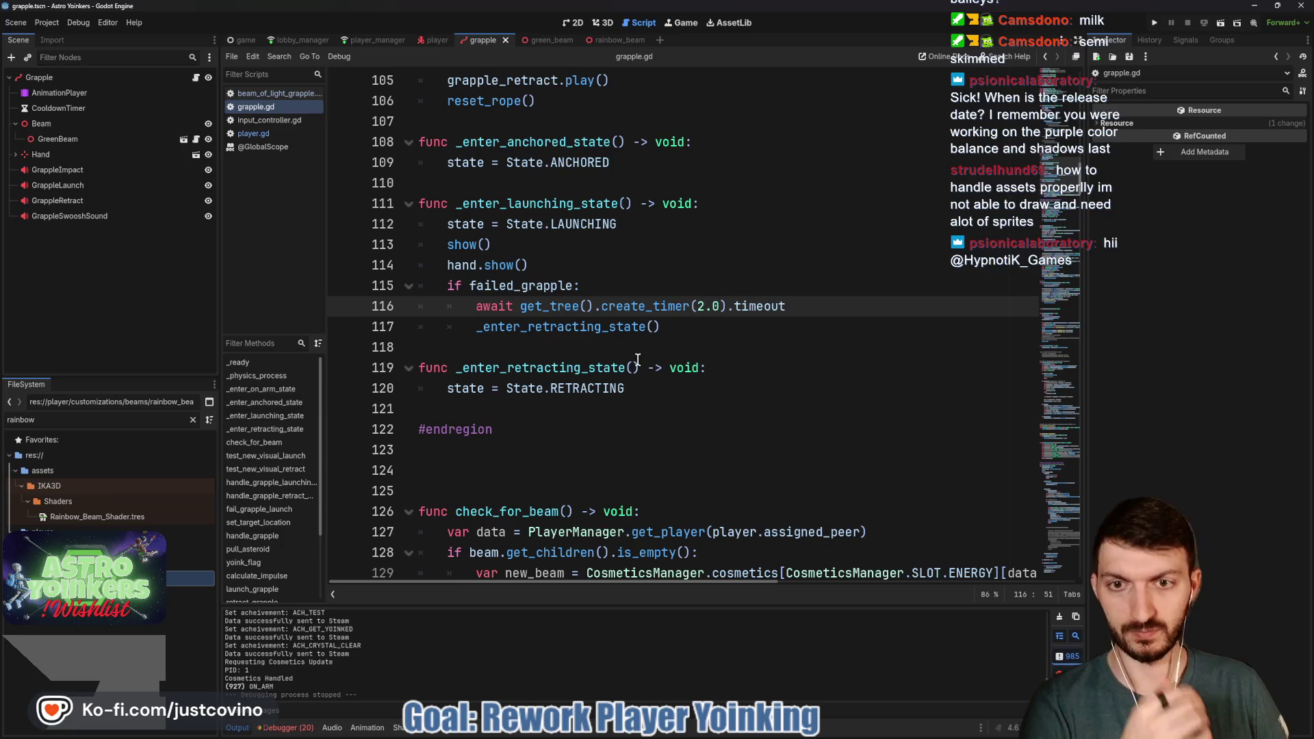
Select failed_grapple on line 207, then scroll down to launch_grapple near line 305
{"action": "scroll", "coordinate": [559, 314], "scroll_direction": "down", "scroll_amount": 13}
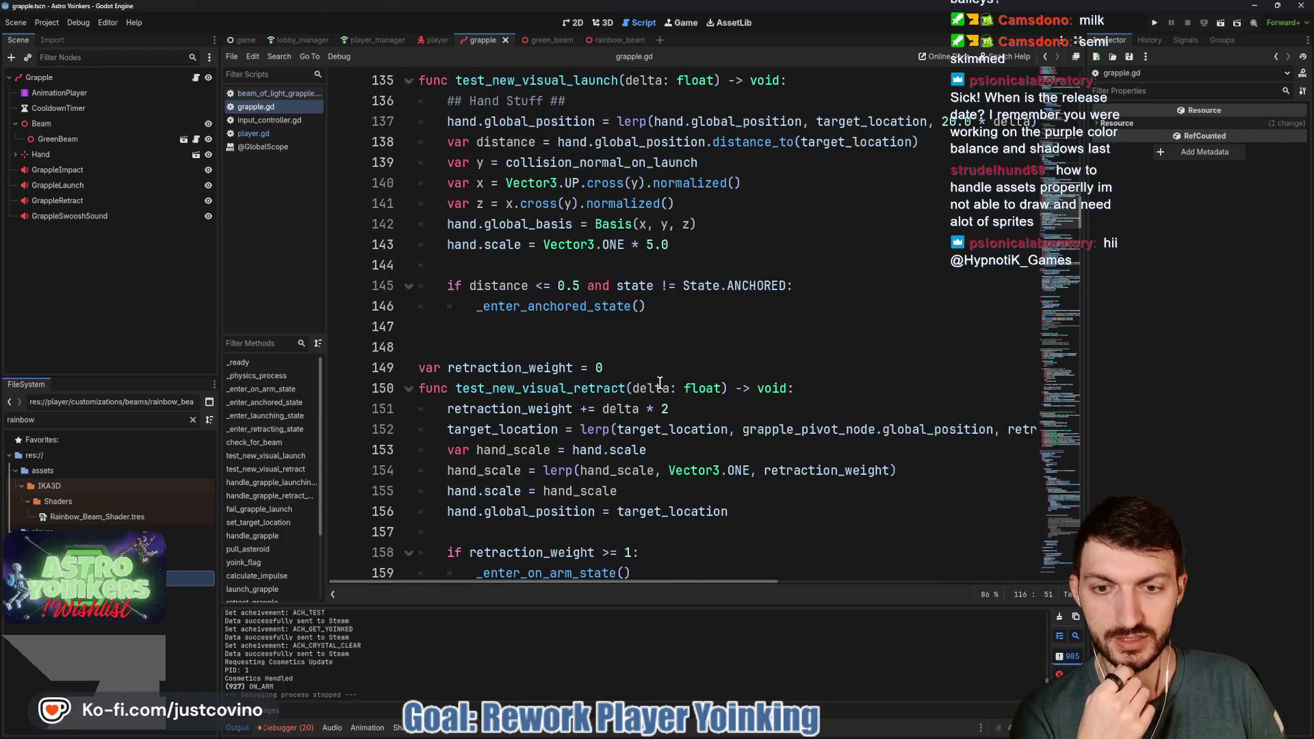
{"action": "scroll", "coordinate": [659, 382], "scroll_direction": "down", "scroll_amount": 3}
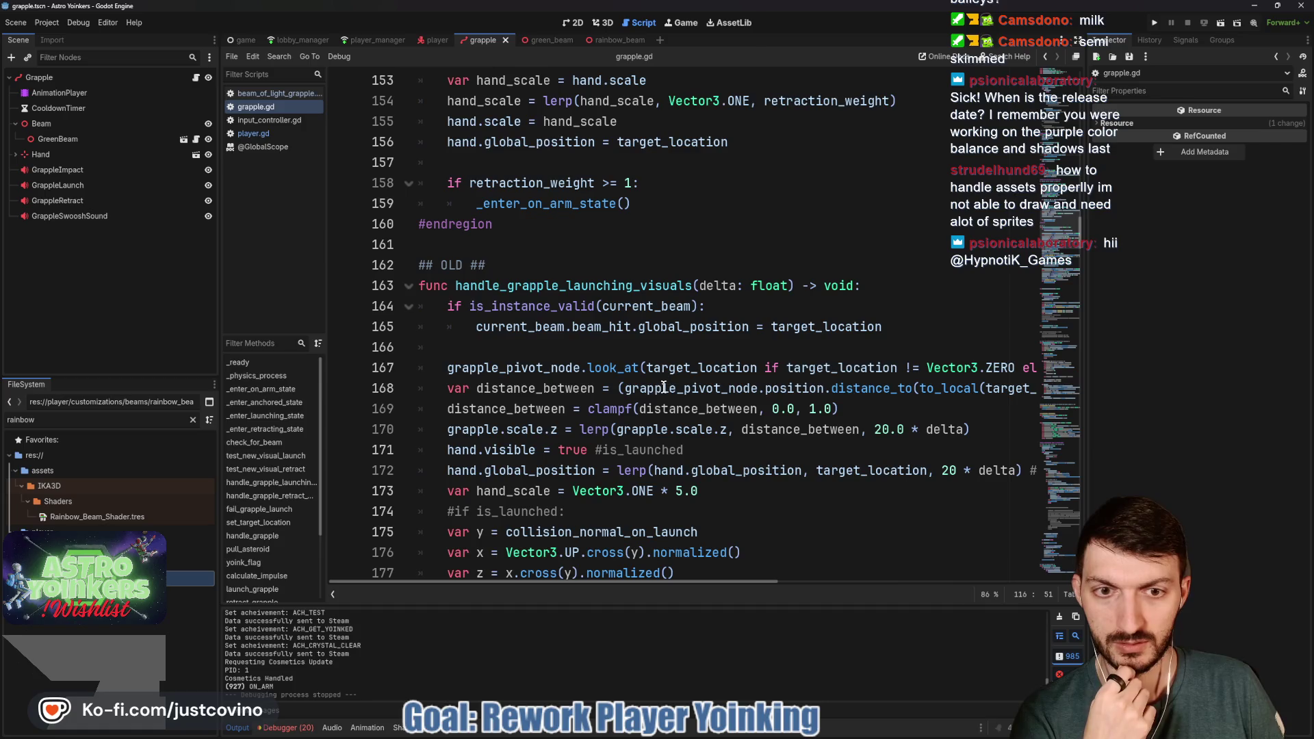
{"action": "scroll", "coordinate": [674, 358], "scroll_direction": "down", "scroll_amount": 1}
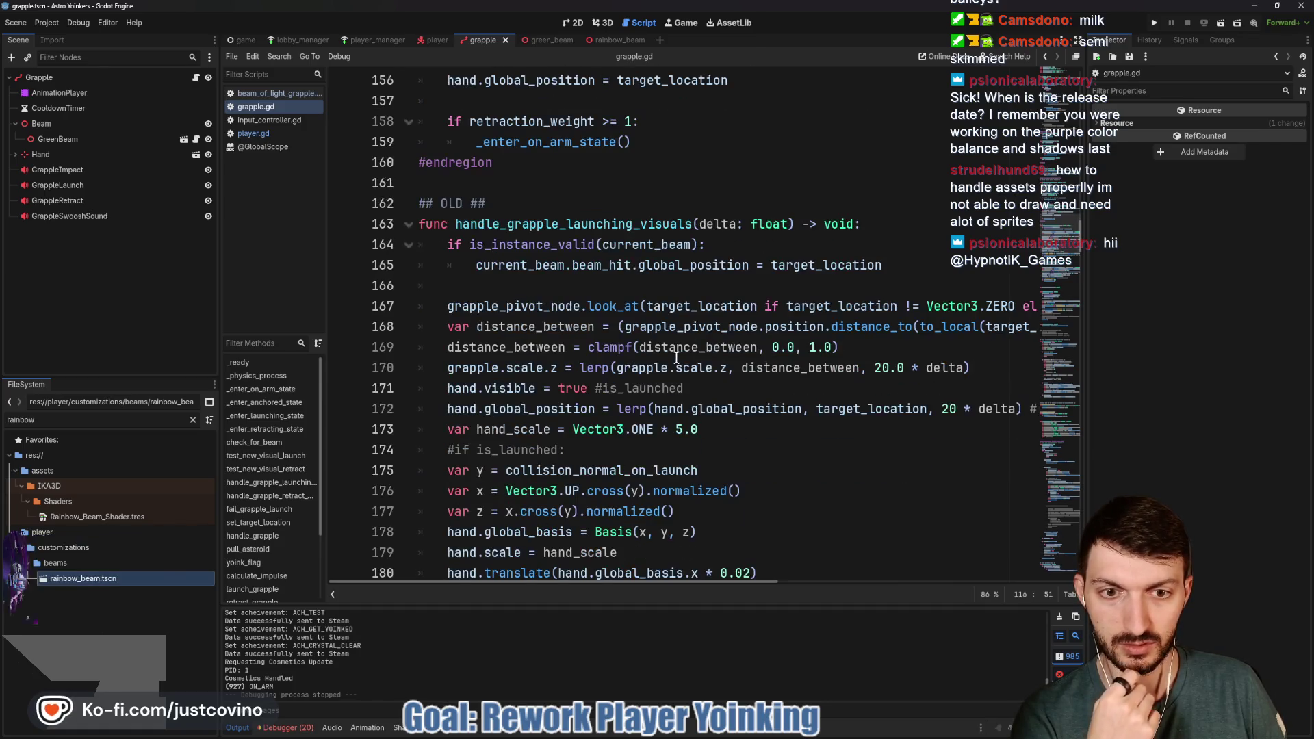
{"action": "scroll", "coordinate": [658, 357], "scroll_direction": "down", "scroll_amount": 1}
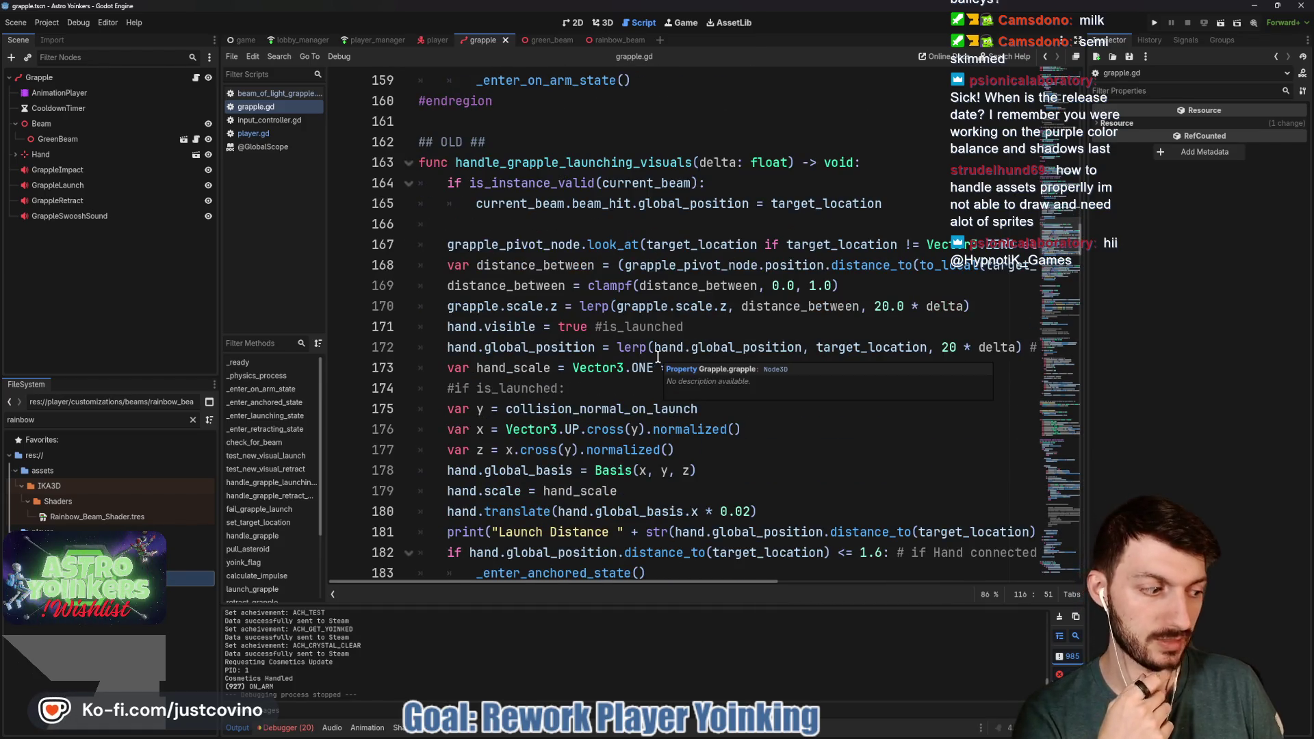
{"action": "scroll", "coordinate": [658, 357], "scroll_direction": "down", "scroll_amount": 7}
{"action": "scroll", "coordinate": [657, 356], "scroll_direction": "down", "scroll_amount": 7}
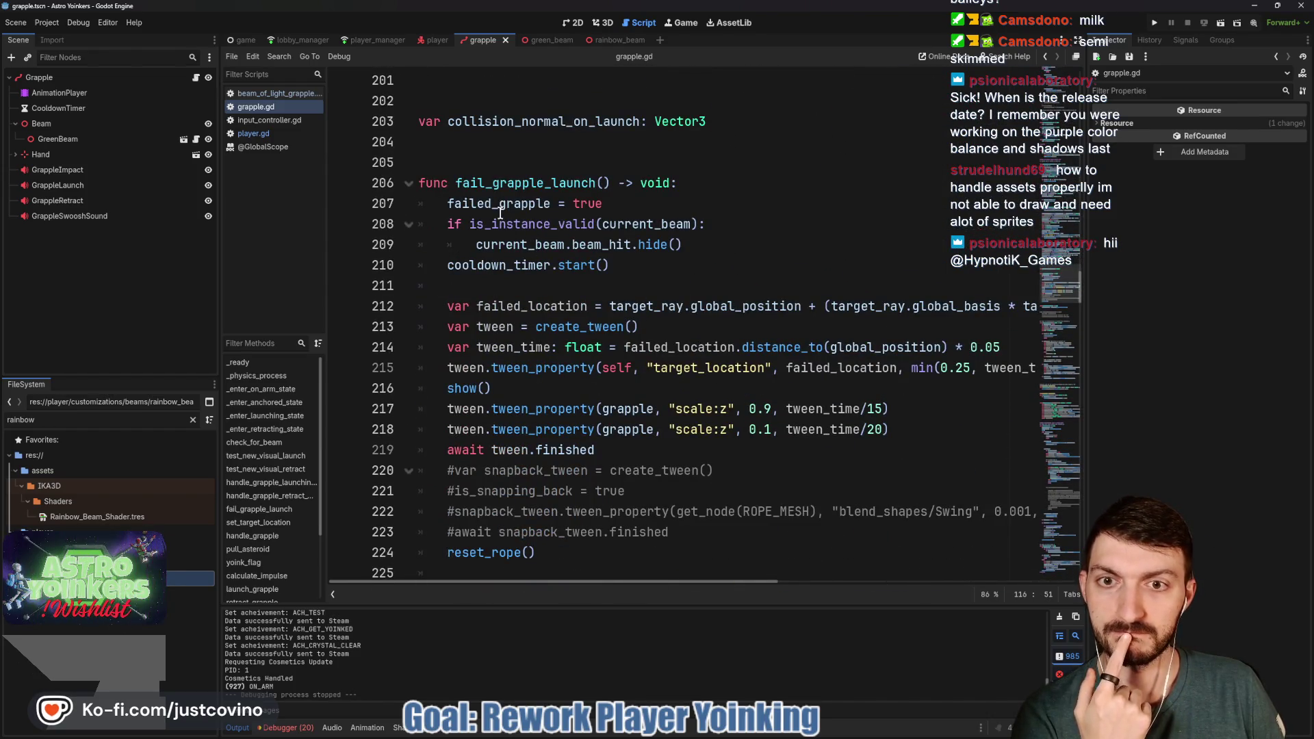
{"action": "mouse_move", "coordinate": [500, 214]}
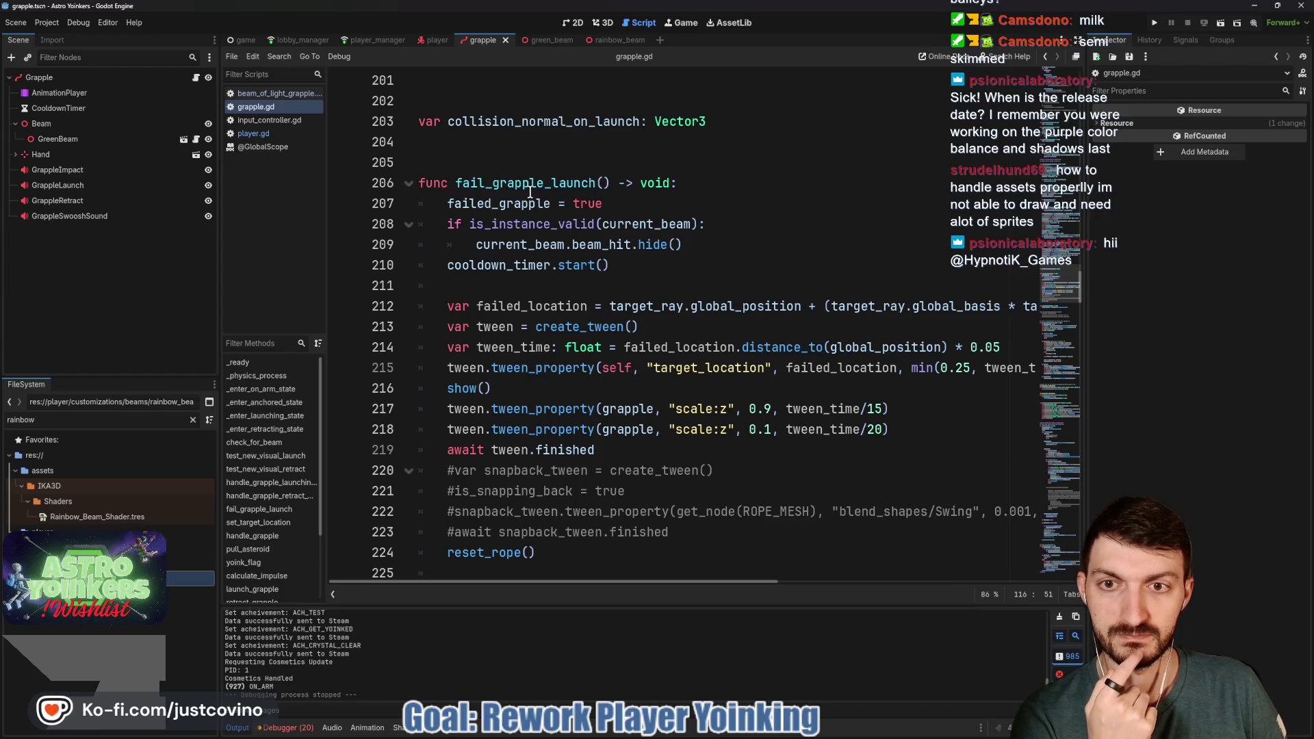
{"action": "double_click", "coordinate": [518, 204]}
{"action": "scroll", "coordinate": [643, 274], "scroll_direction": "down", "scroll_amount": 4}
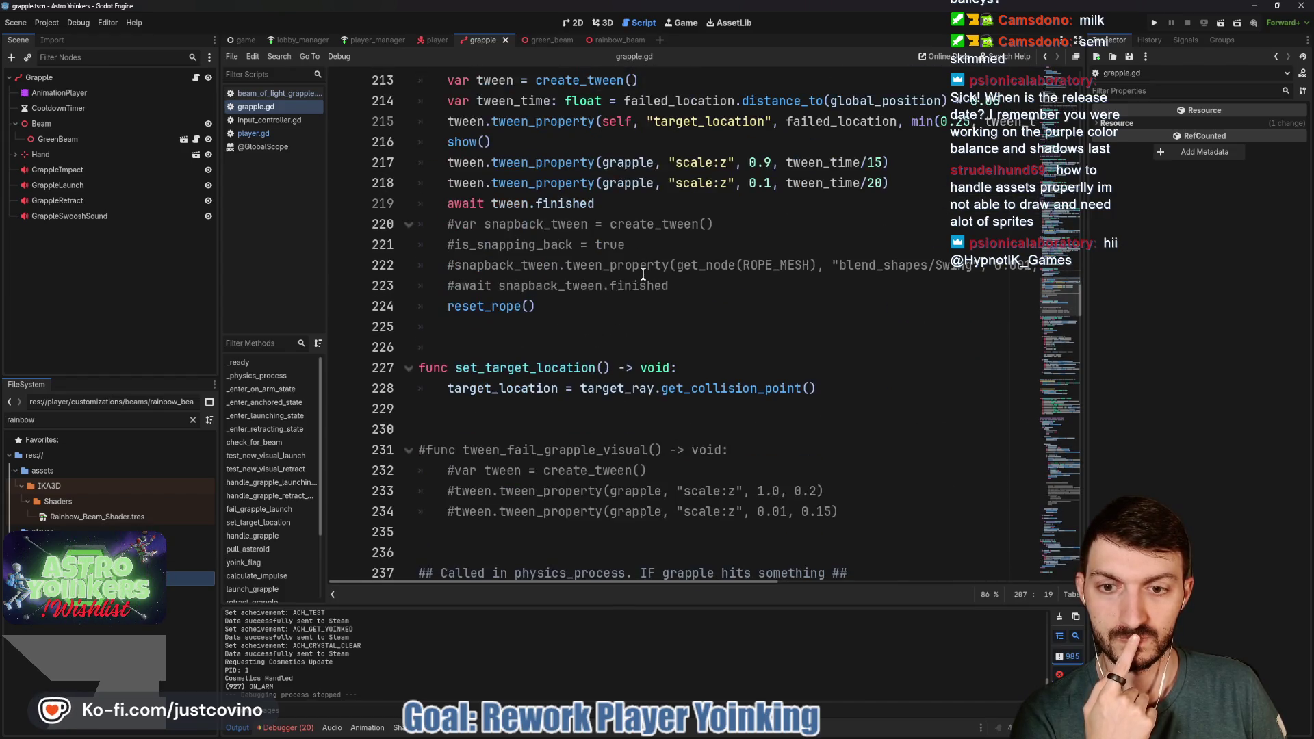
{"action": "scroll", "coordinate": [643, 274], "scroll_direction": "down", "scroll_amount": 4}
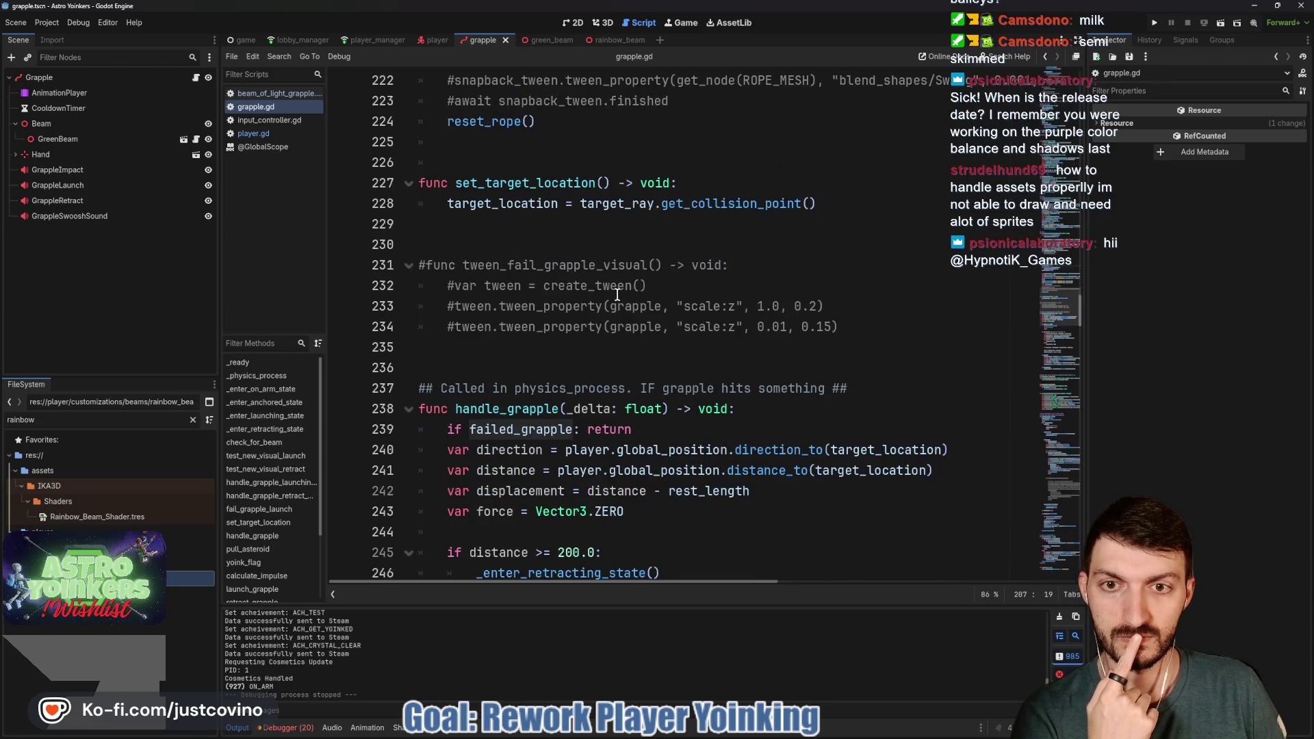
{"action": "scroll", "coordinate": [616, 294], "scroll_direction": "down", "scroll_amount": 1}
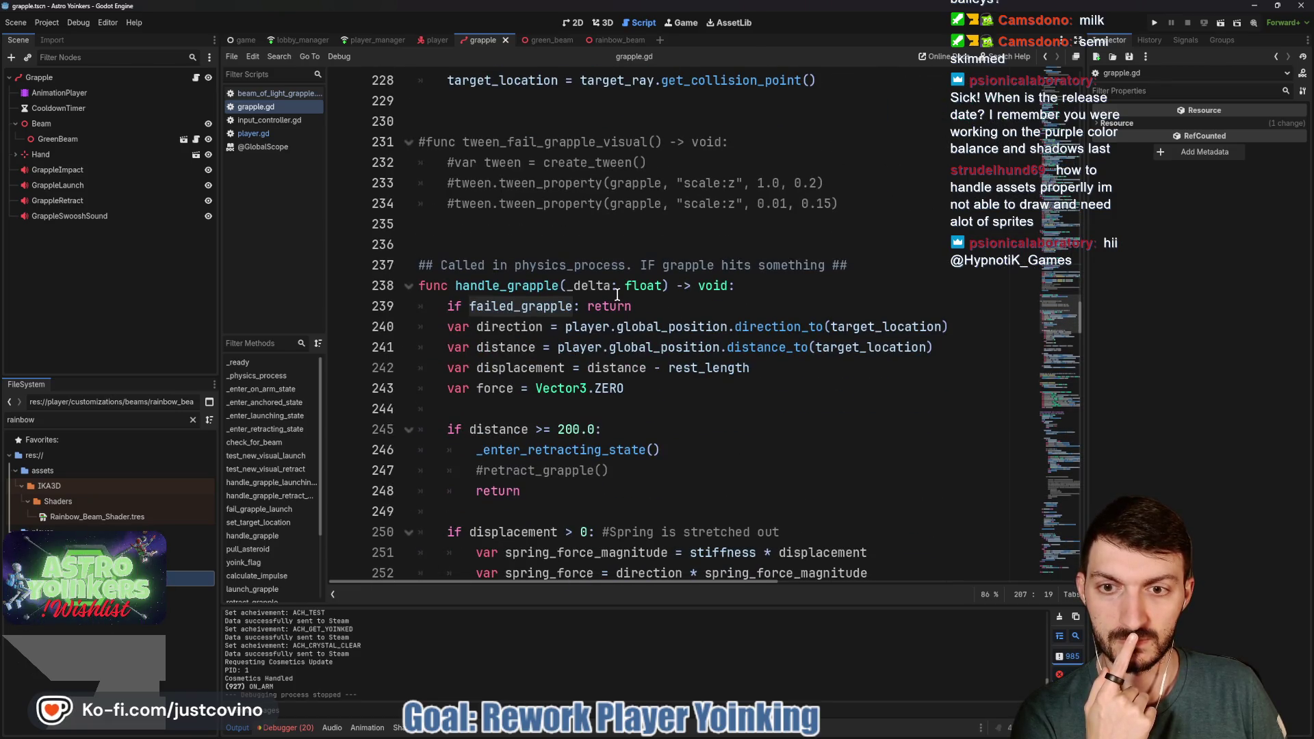
{"action": "scroll", "coordinate": [616, 295], "scroll_direction": "down", "scroll_amount": 5}
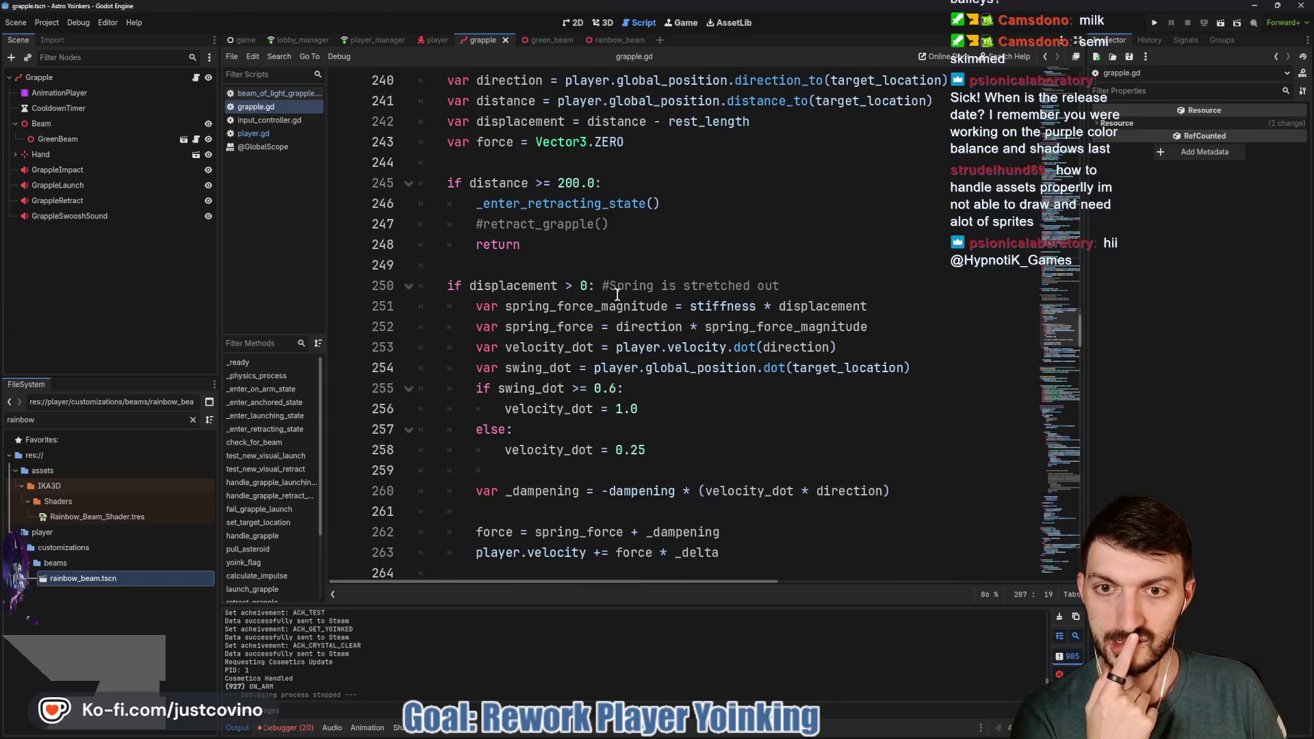
{"action": "scroll", "coordinate": [616, 295], "scroll_direction": "down", "scroll_amount": 4}
{"action": "scroll", "coordinate": [616, 294], "scroll_direction": "up", "scroll_amount": 5}
{"action": "scroll", "coordinate": [617, 294], "scroll_direction": "down", "scroll_amount": 10}
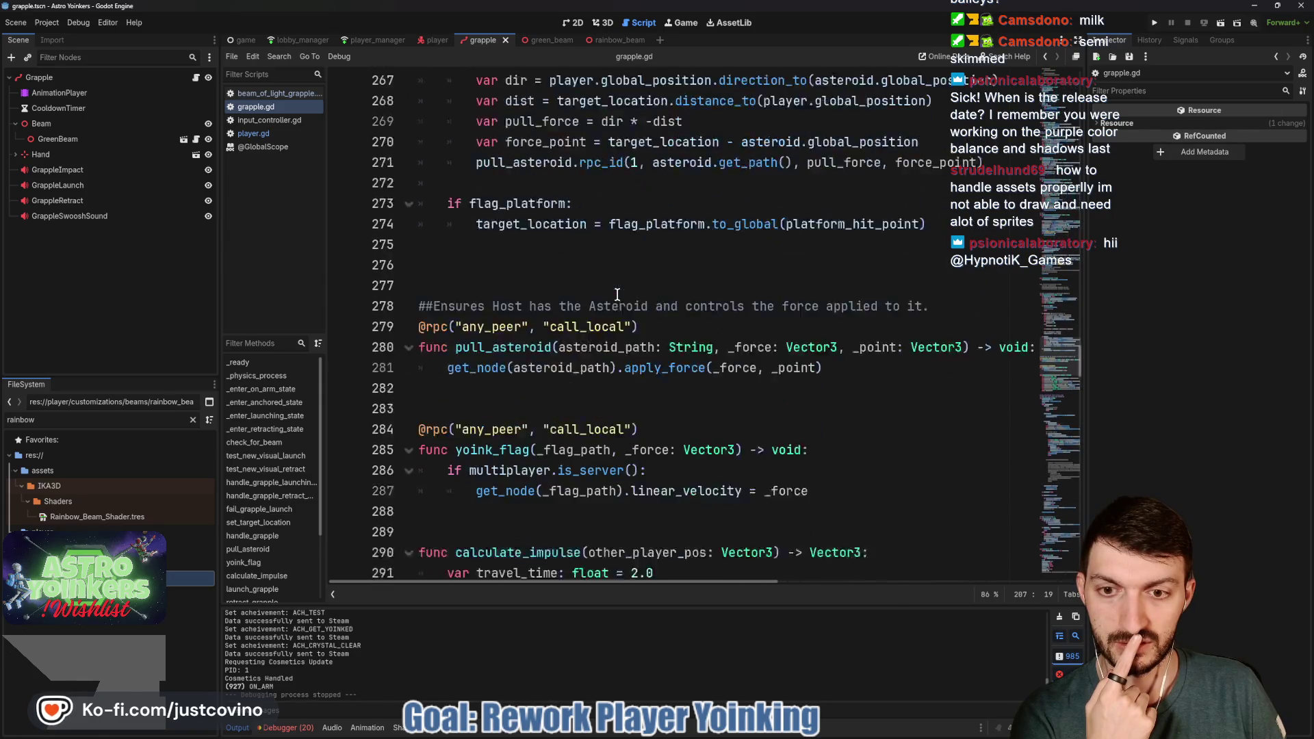
{"action": "scroll", "coordinate": [607, 299], "scroll_direction": "down", "scroll_amount": 10}
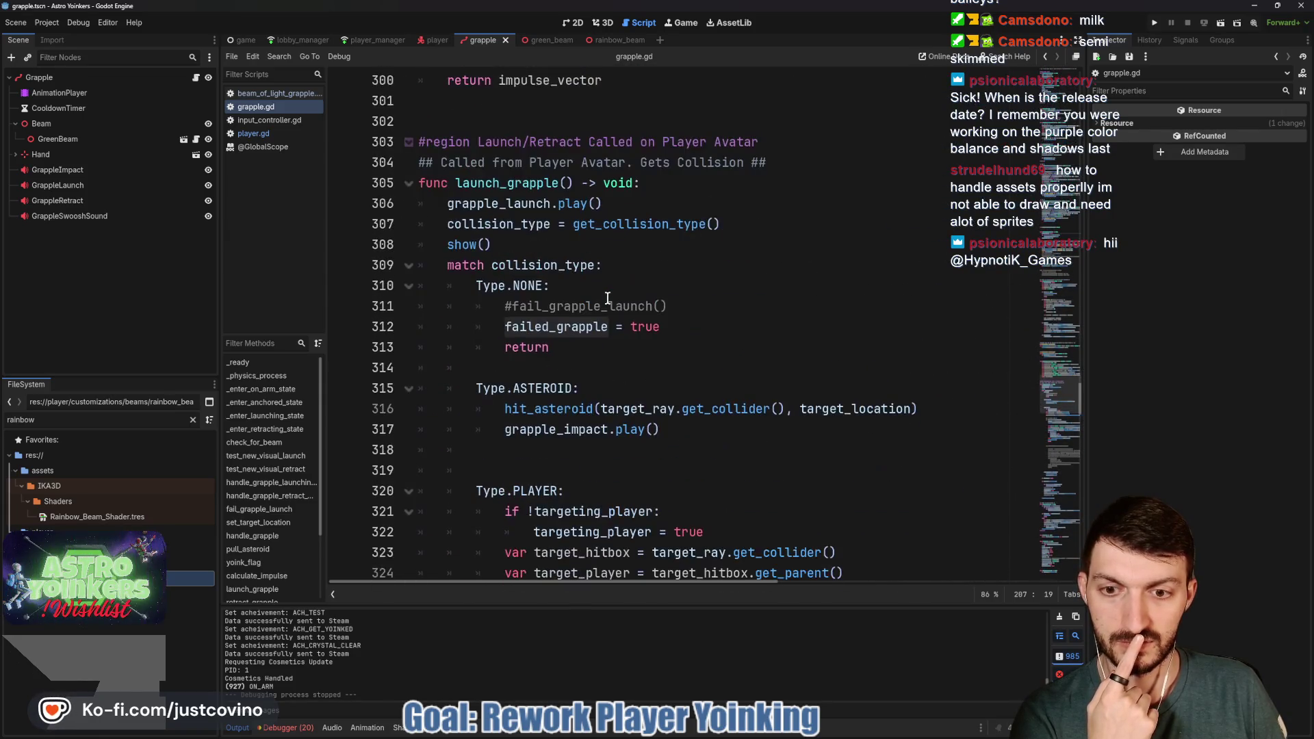
Add a target_location line below failed_grapple = true on line 312
{"action": "left_click", "coordinate": [680, 326]}
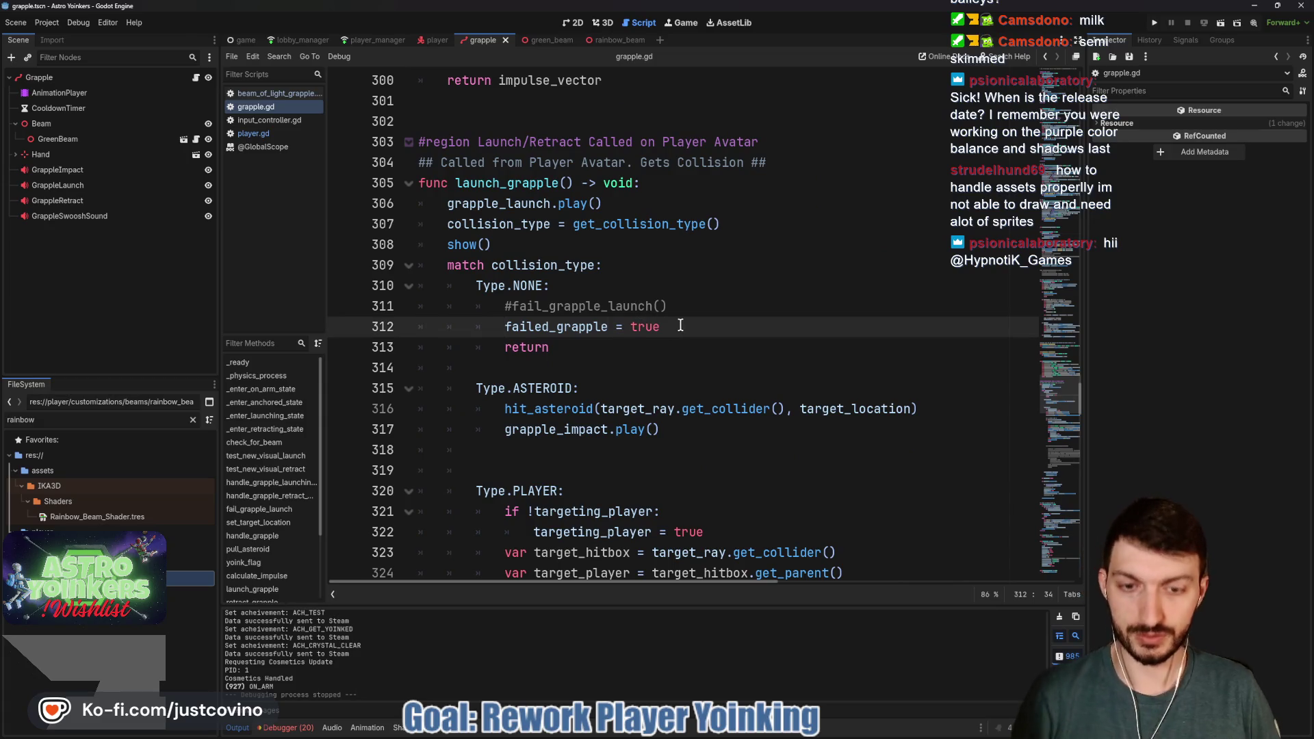
{"action": "key", "text": "Return"}
{"action": "type", "text": "target"}
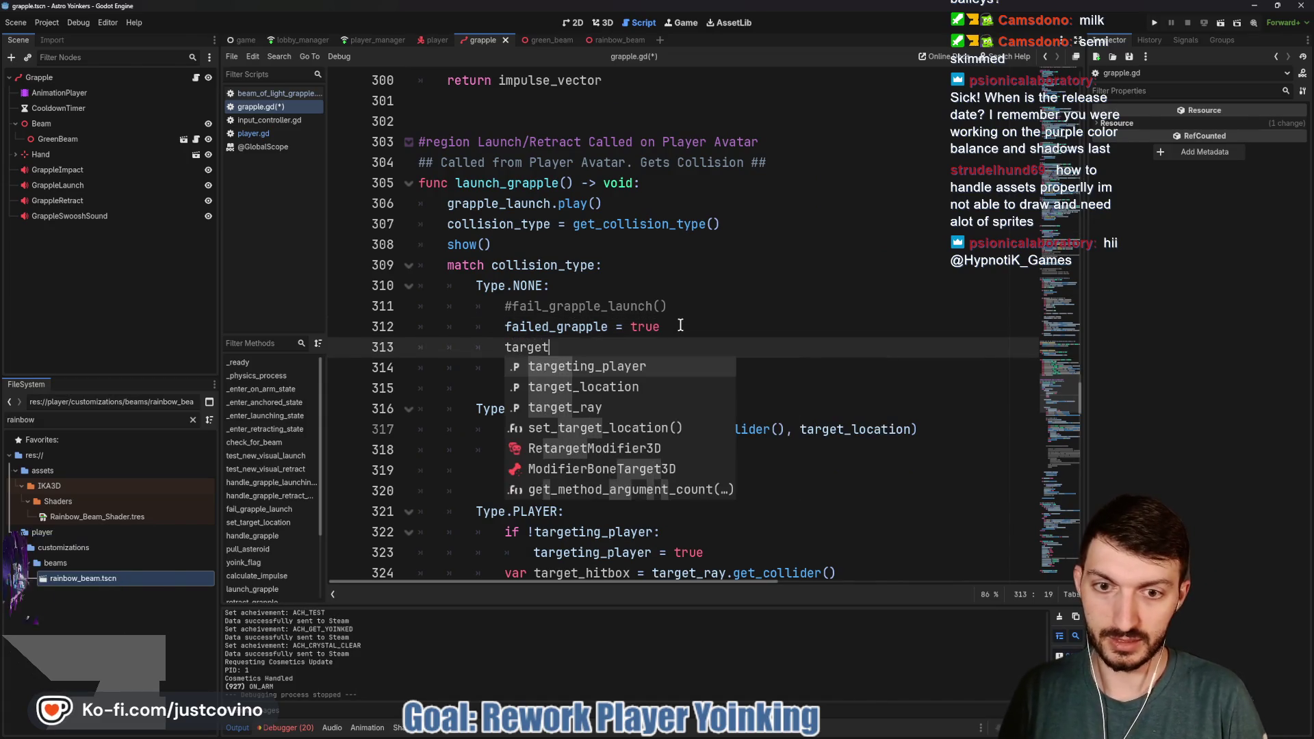
{"action": "key", "text": "Down"}
{"action": "key", "text": "Return"}
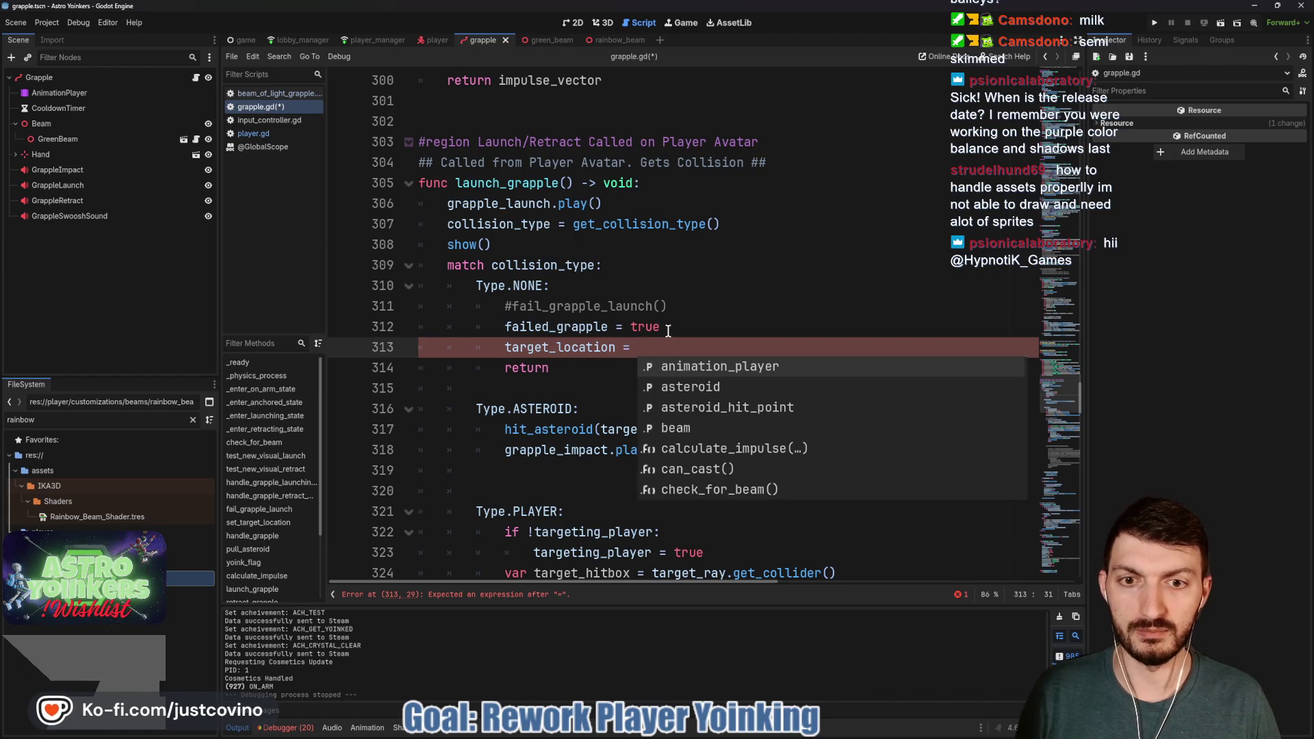
Copy the target_ray position expression from line 212, paste it after target_location =, and save
{"action": "scroll", "coordinate": [668, 331], "scroll_direction": "up", "scroll_amount": 2}
{"action": "scroll", "coordinate": [668, 331], "scroll_direction": "up", "scroll_amount": 10}
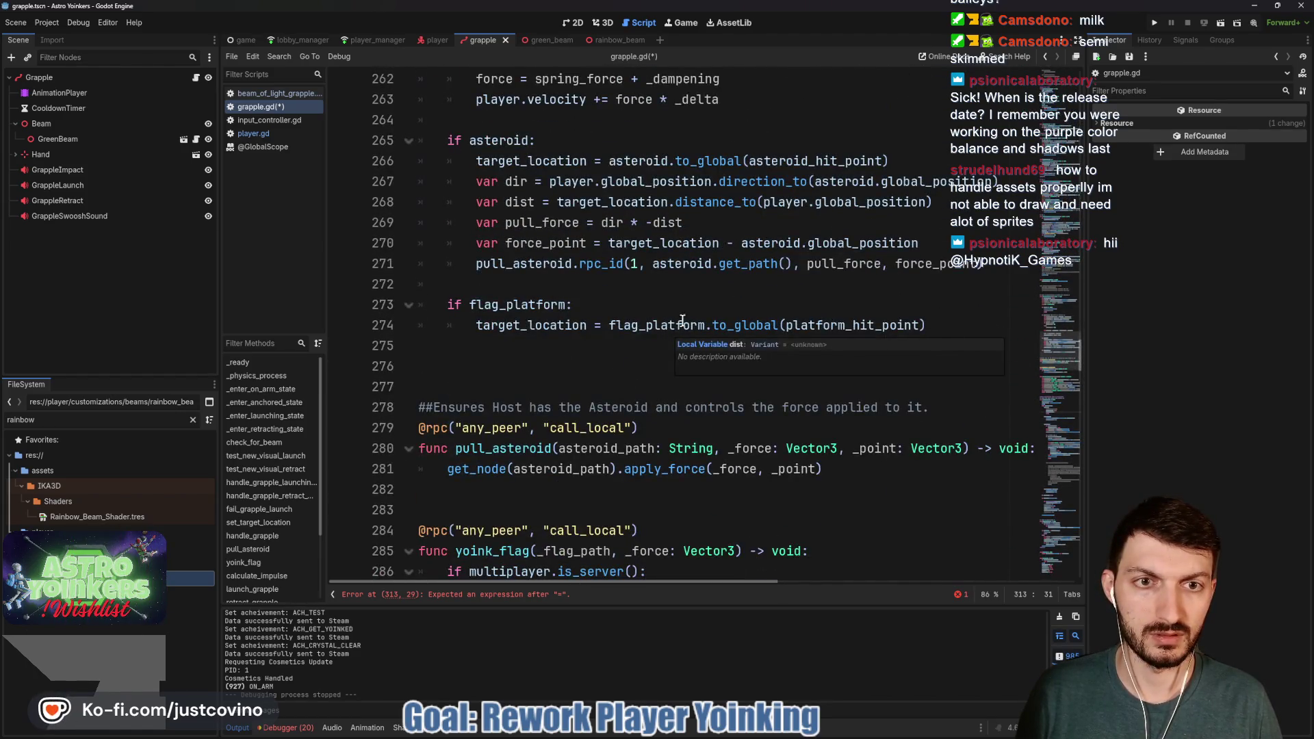
{"action": "scroll", "coordinate": [682, 320], "scroll_direction": "up", "scroll_amount": 5}
{"action": "scroll", "coordinate": [683, 319], "scroll_direction": "up", "scroll_amount": 13}
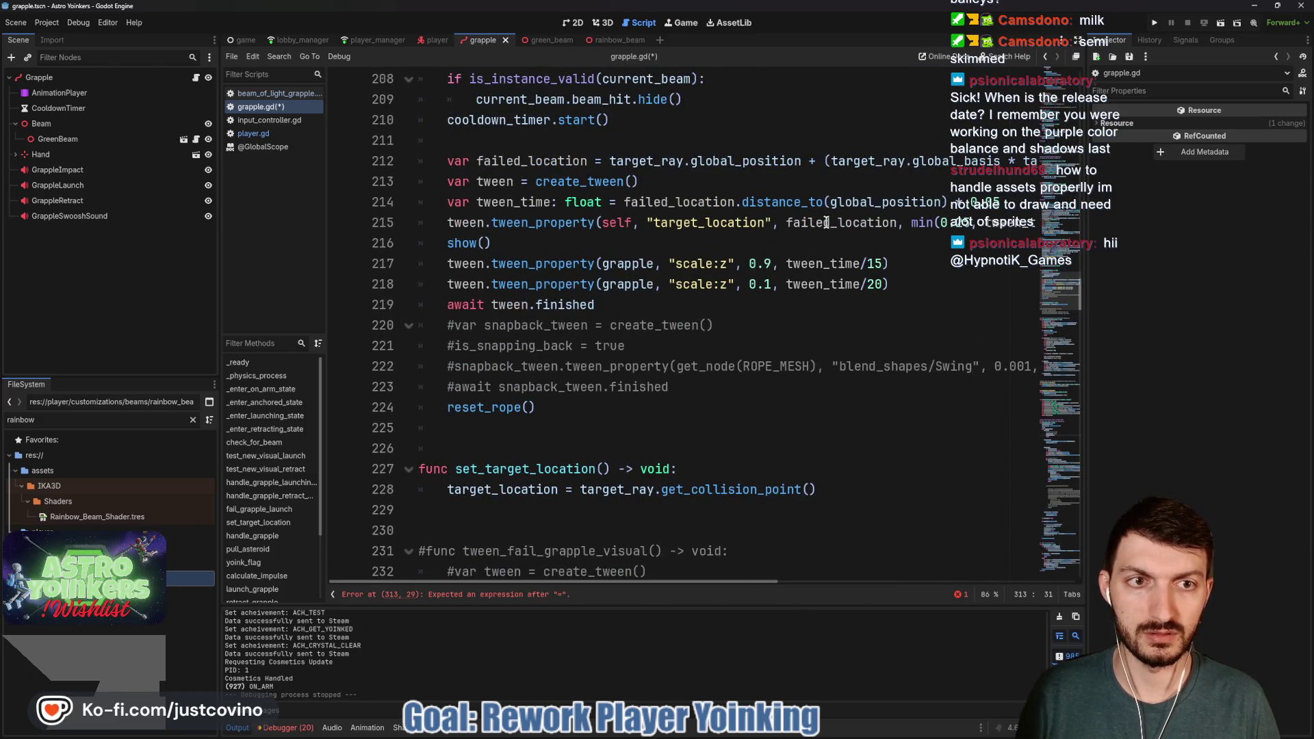
{"action": "left_click_drag", "start_coordinate": [611, 159], "coordinate": [1038, 160]}
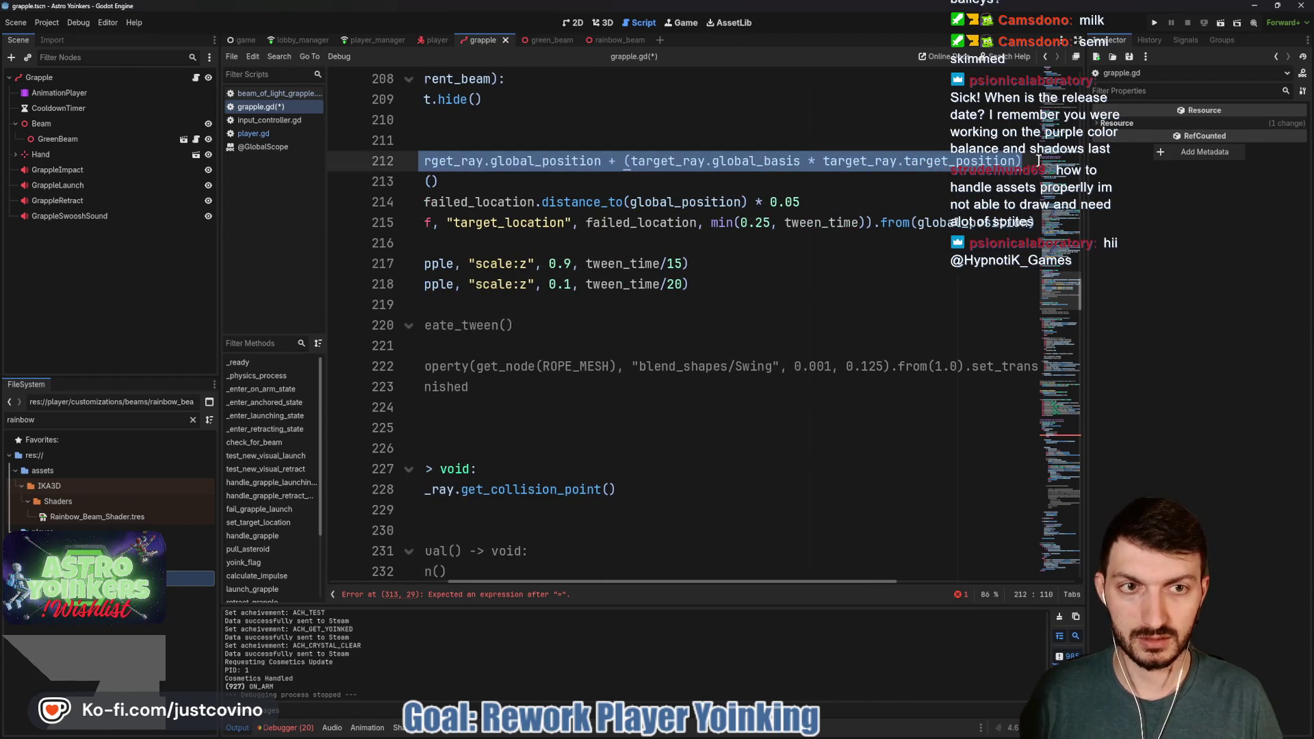
{"action": "scroll", "coordinate": [793, 257], "scroll_direction": "down", "scroll_amount": 13}
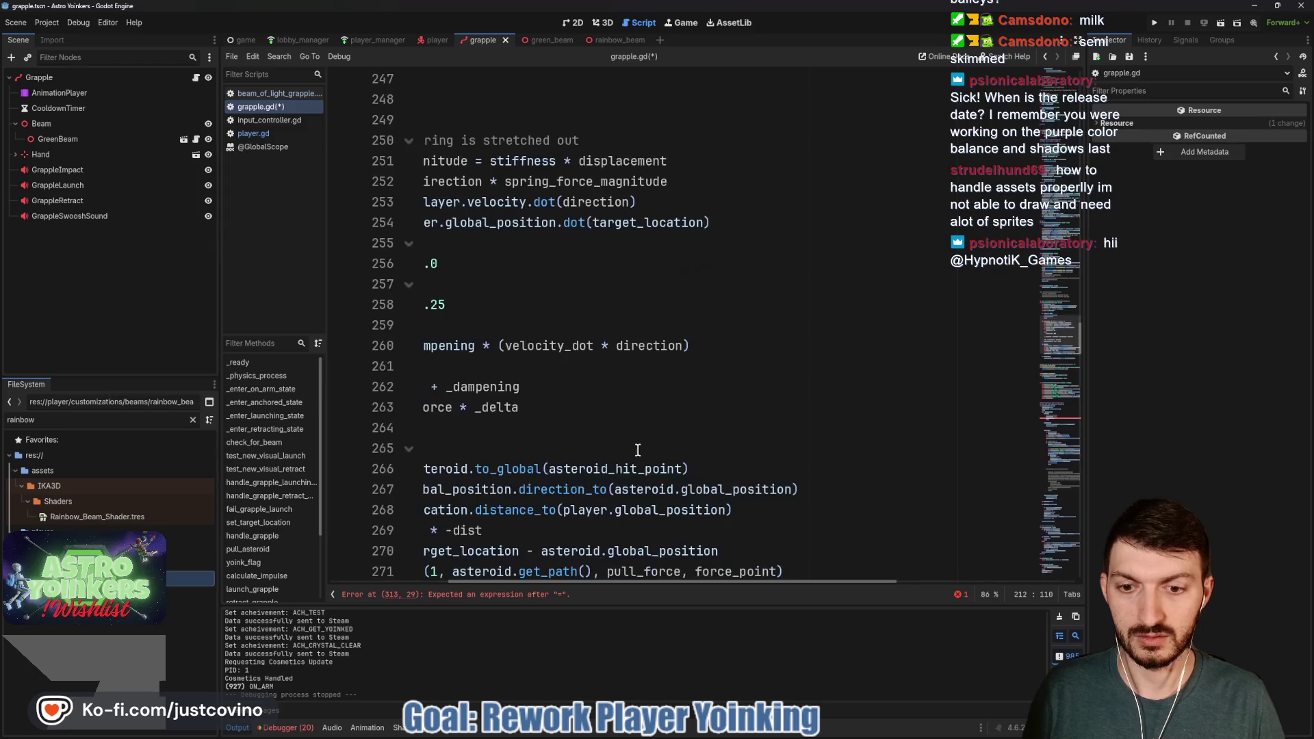
{"action": "left_click", "coordinate": [514, 594]}
{"action": "scroll", "coordinate": [530, 335], "scroll_direction": "left", "scroll_amount": 3}
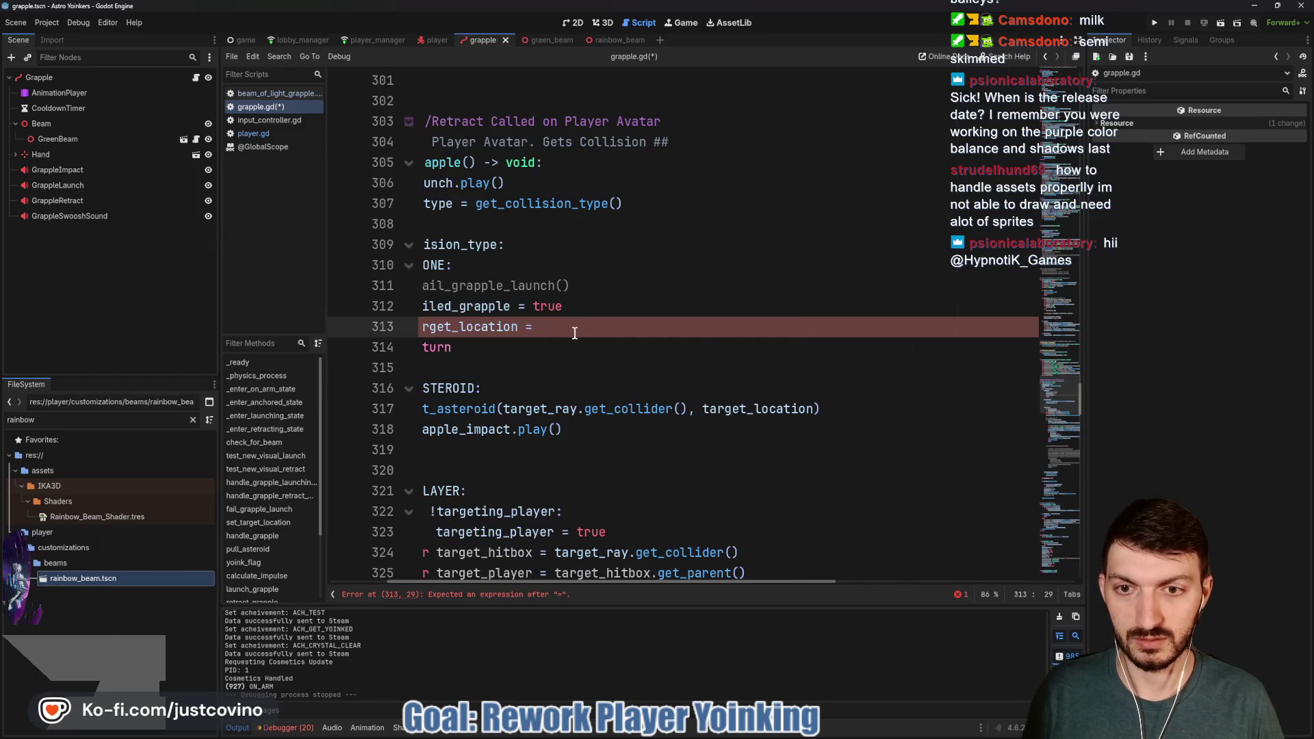
{"action": "type", "text": "target_ray.global_position + (target_ray.global_basis * target_ray.target_position)"}
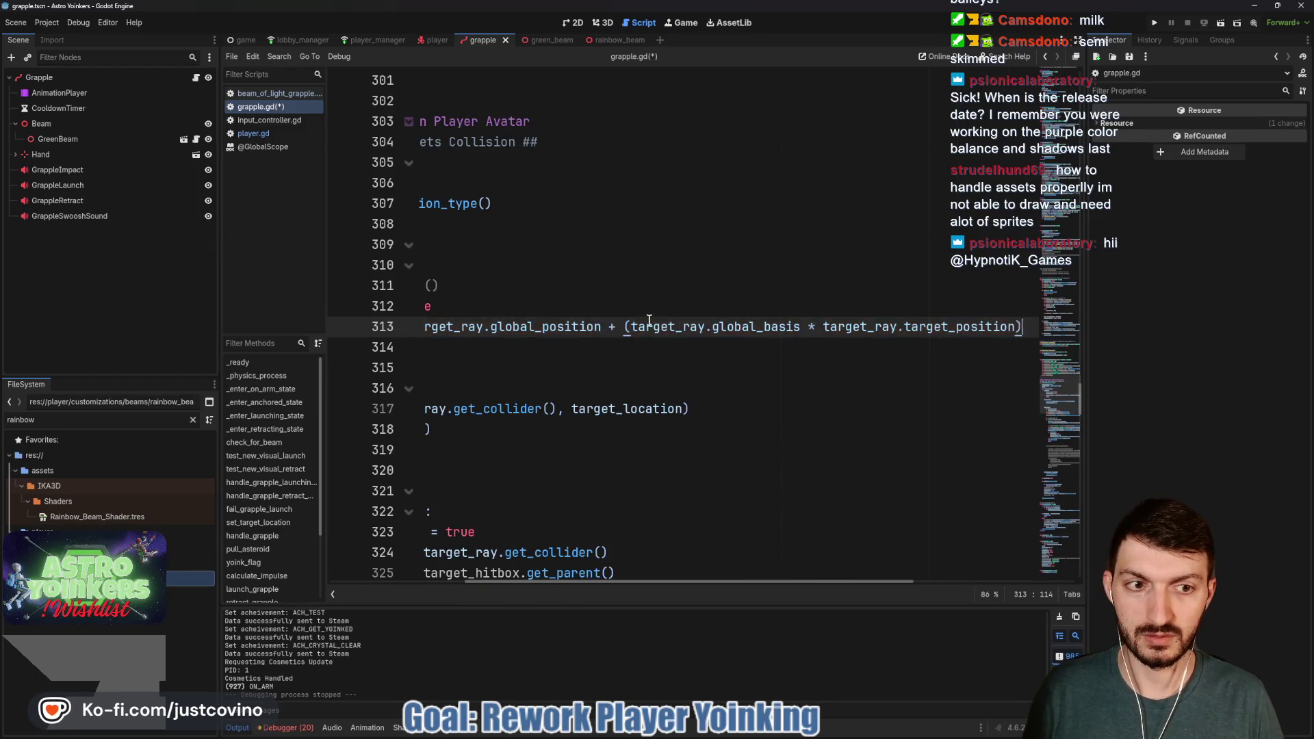
{"action": "scroll", "coordinate": [646, 322], "scroll_direction": "left", "scroll_amount": 6}
{"action": "key", "text": "ctrl+s"}
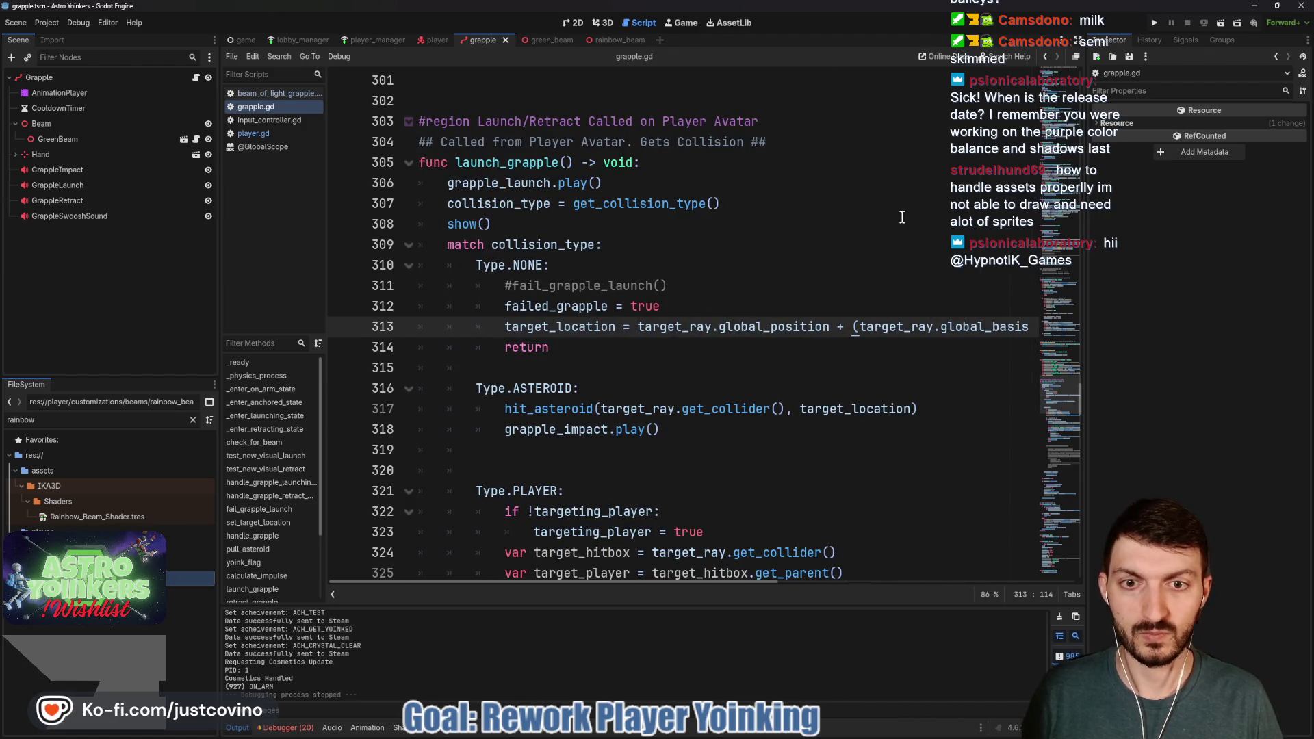
{"action": "left_click", "coordinate": [1153, 23]}
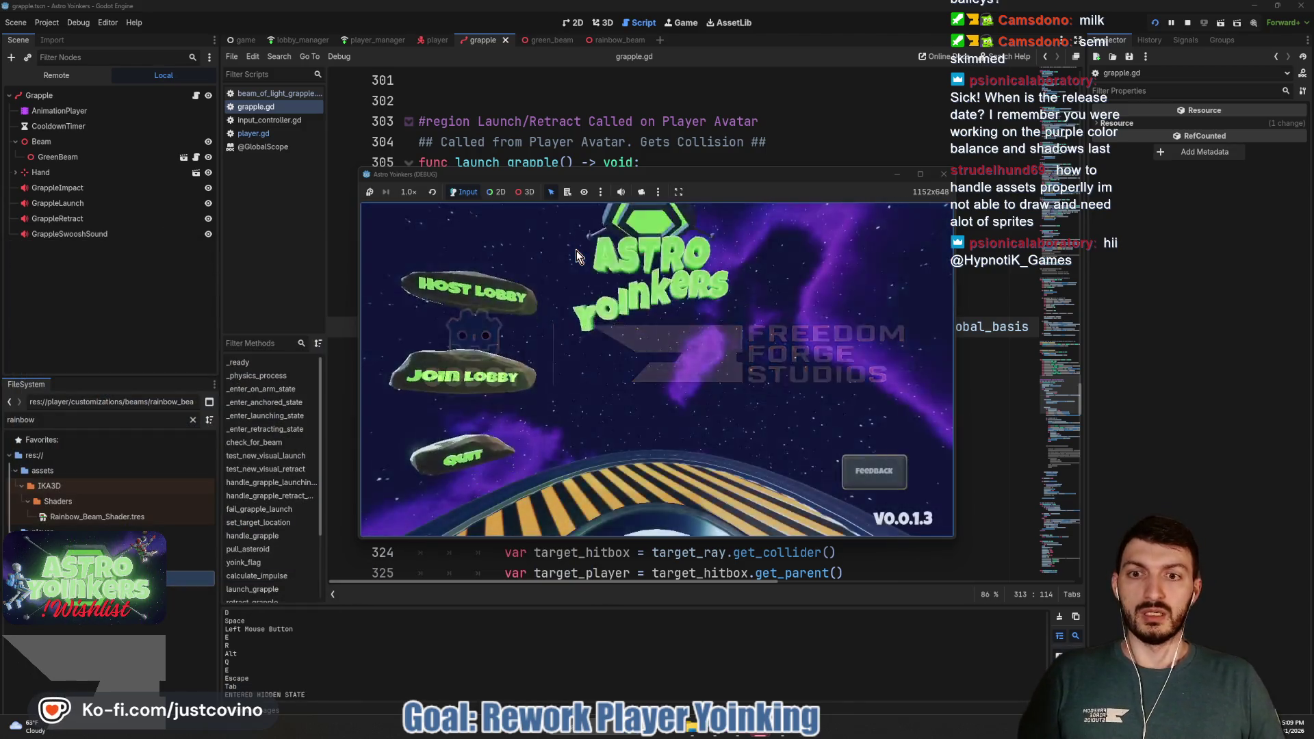
{"action": "left_click", "coordinate": [469, 299]}
{"action": "left_click", "coordinate": [642, 315]}
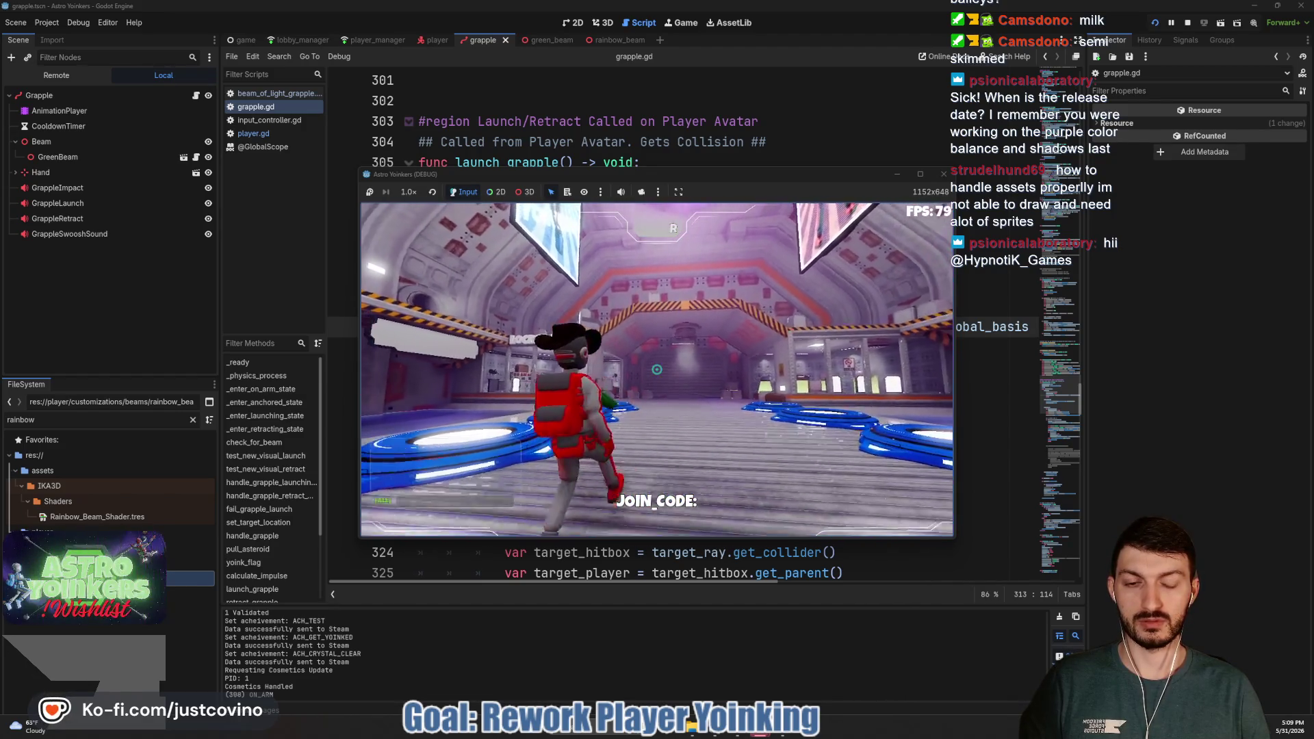
{"action": "left_click", "coordinate": [657, 370]}
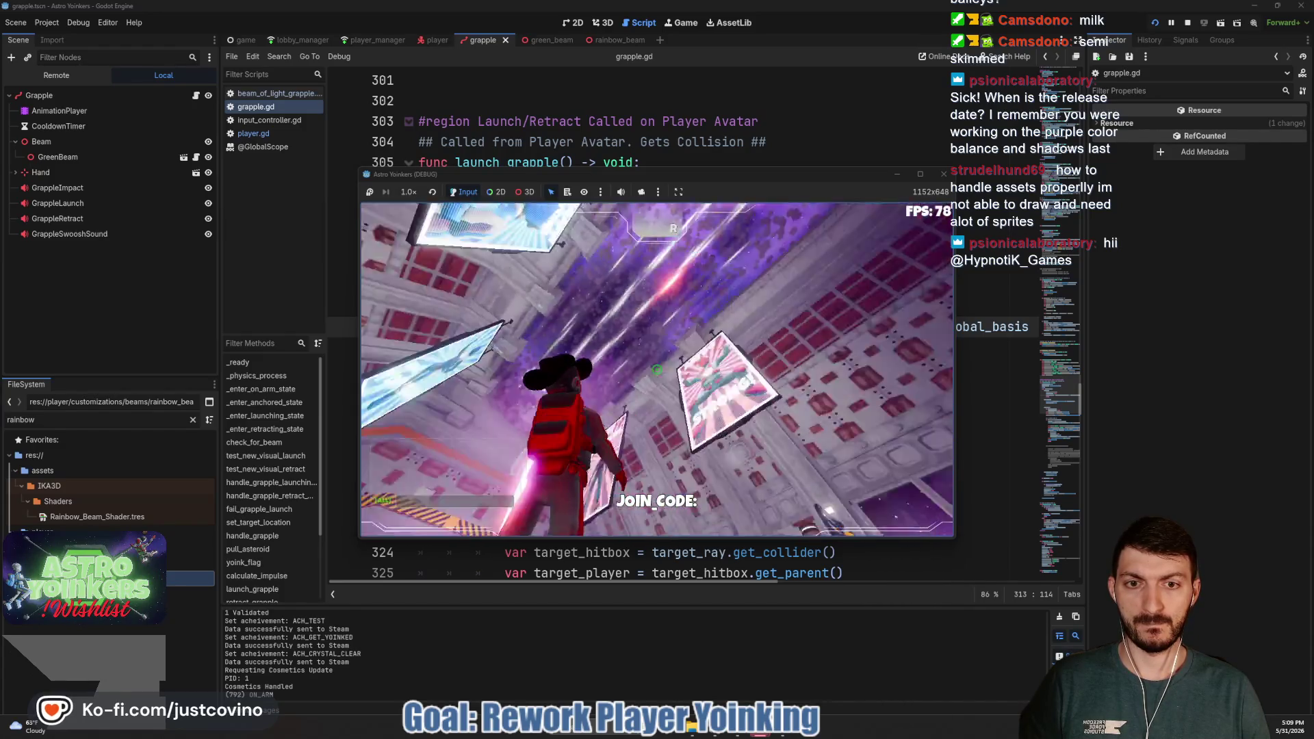
{"action": "left_click", "coordinate": [656, 370]}
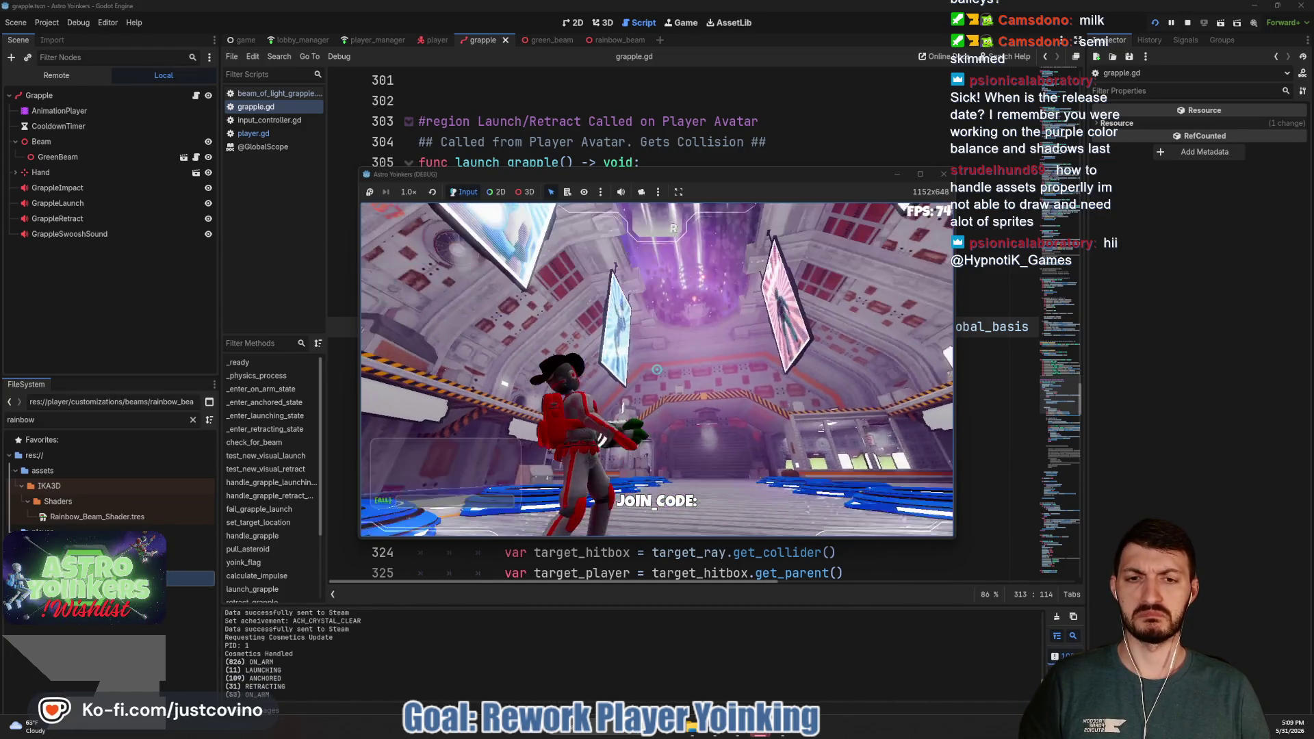
{"action": "left_click", "coordinate": [656, 370]}
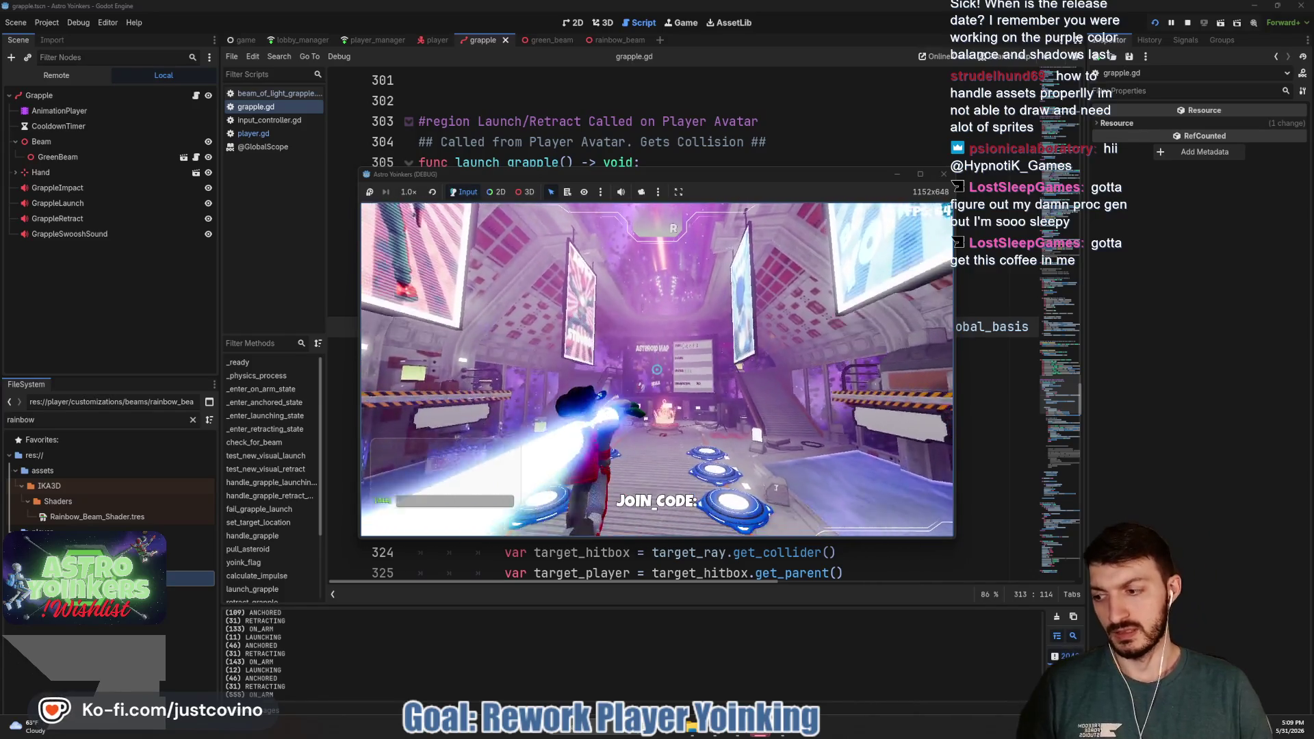
{"action": "key", "text": "F8"}
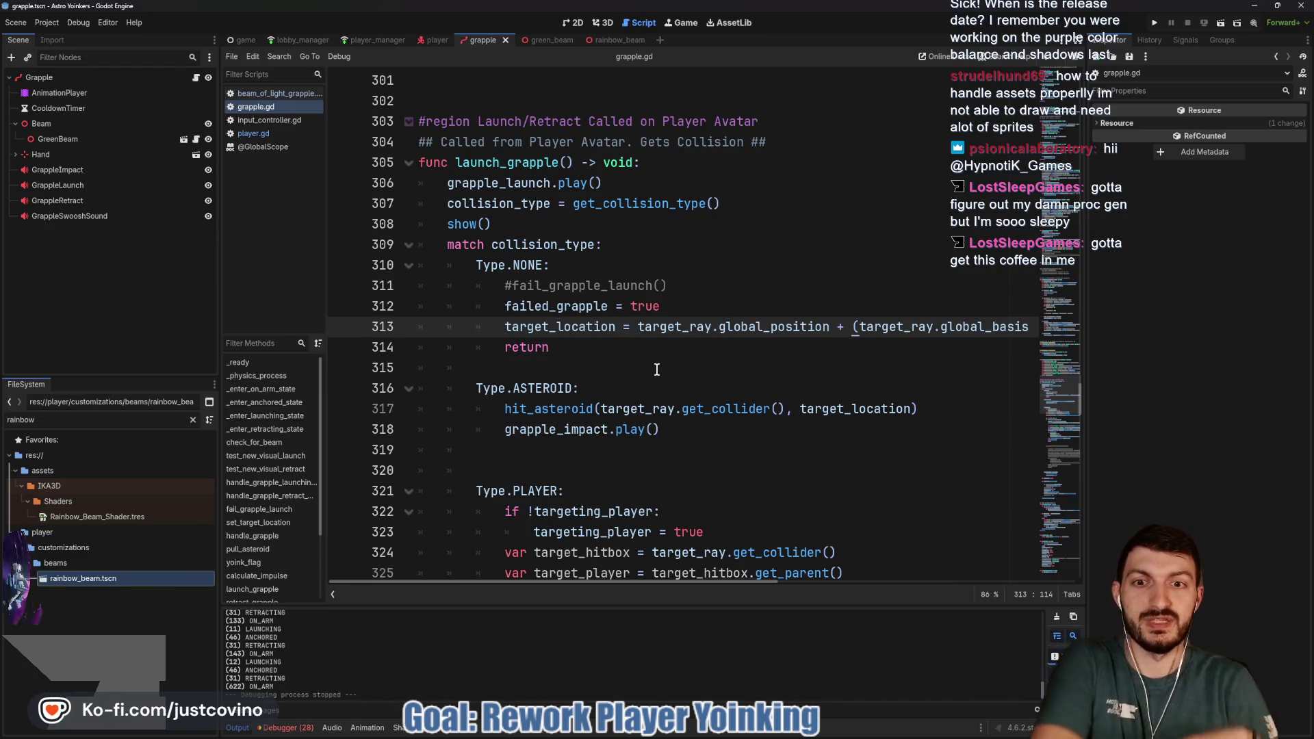
Delete most of the return statement on line 314 and save grapple.gd
{"action": "left_click", "coordinate": [670, 349]}
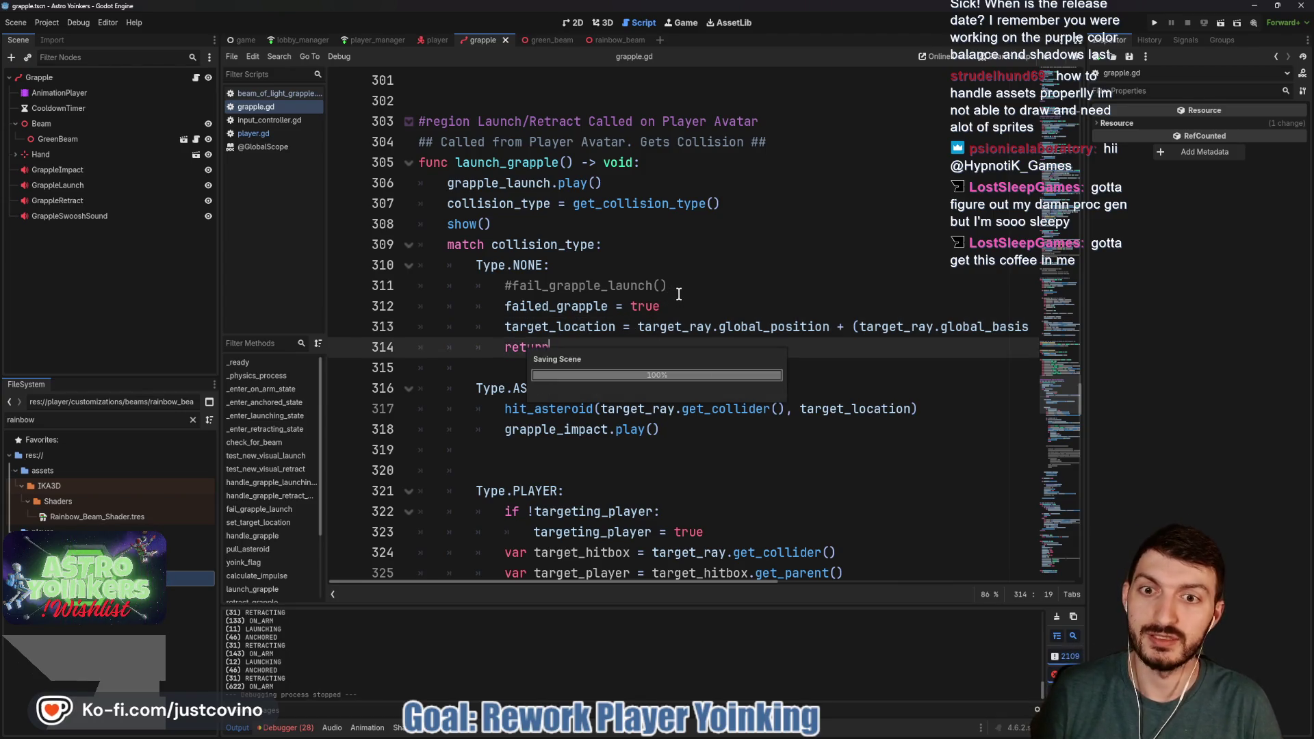
{"action": "scroll", "coordinate": [664, 299], "scroll_direction": "down", "scroll_amount": 3}
{"action": "scroll", "coordinate": [664, 299], "scroll_direction": "down", "scroll_amount": 14}
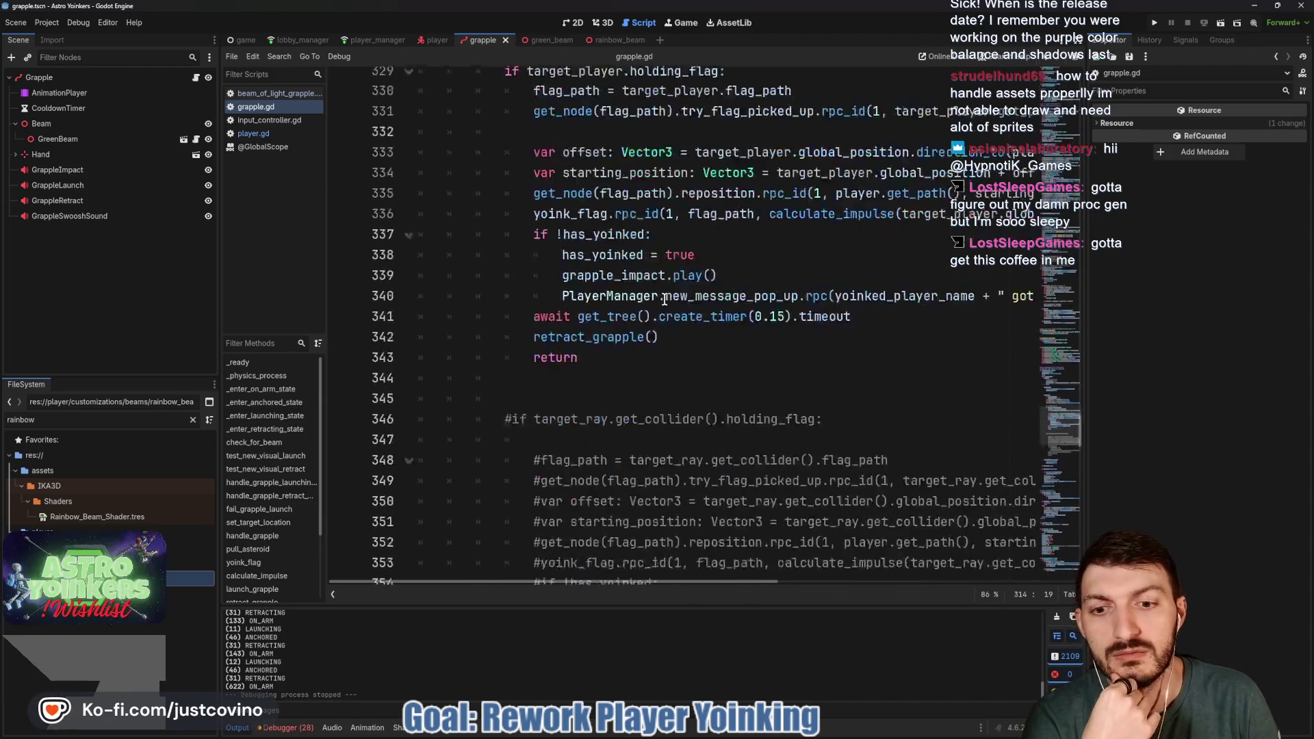
{"action": "scroll", "coordinate": [664, 299], "scroll_direction": "down", "scroll_amount": 2}
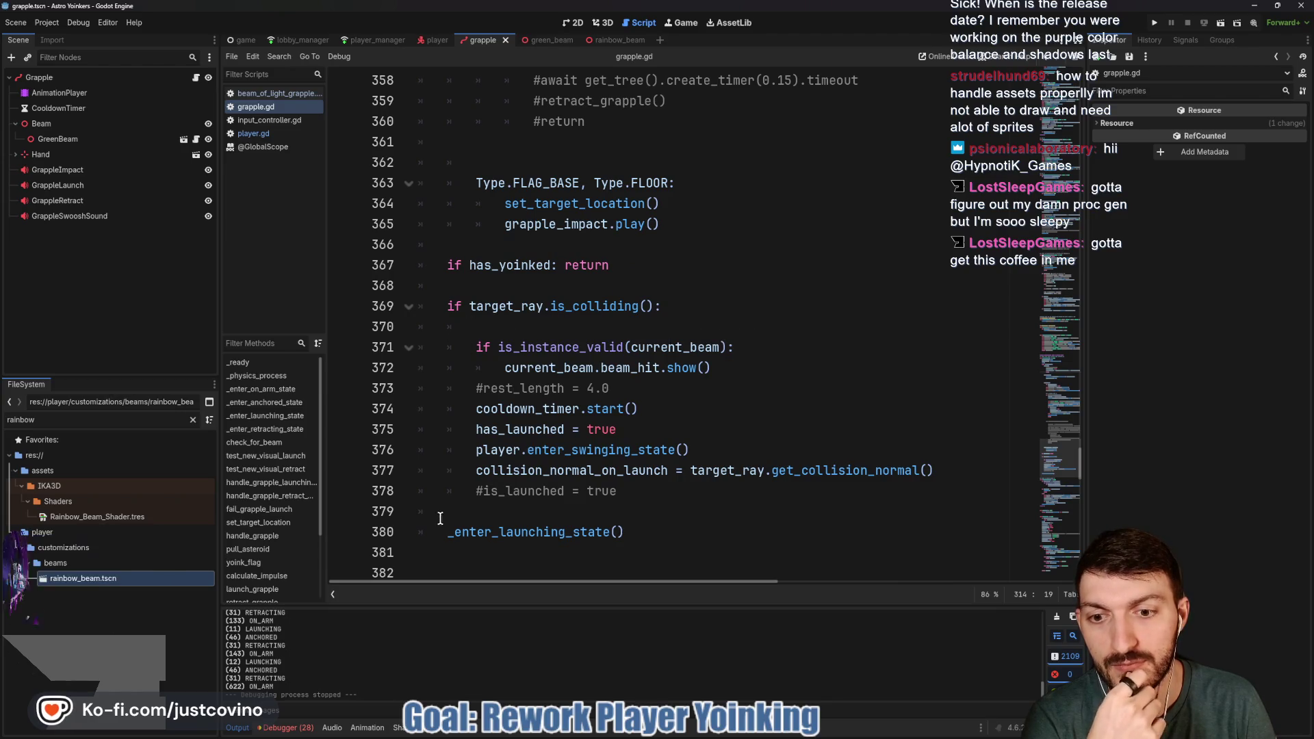
{"action": "scroll", "coordinate": [602, 394], "scroll_direction": "up", "scroll_amount": 6}
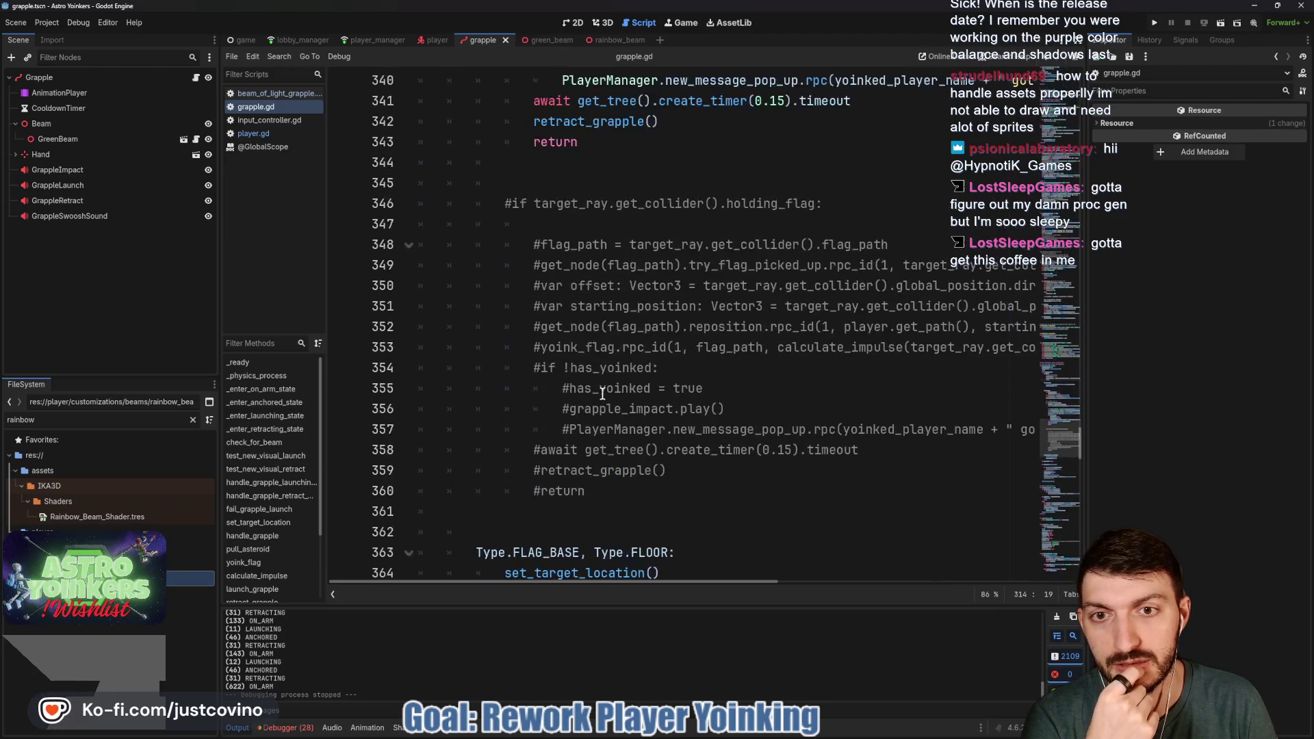
{"action": "scroll", "coordinate": [602, 393], "scroll_direction": "up", "scroll_amount": 14}
{"action": "scroll", "coordinate": [604, 424], "scroll_direction": "down", "scroll_amount": 3}
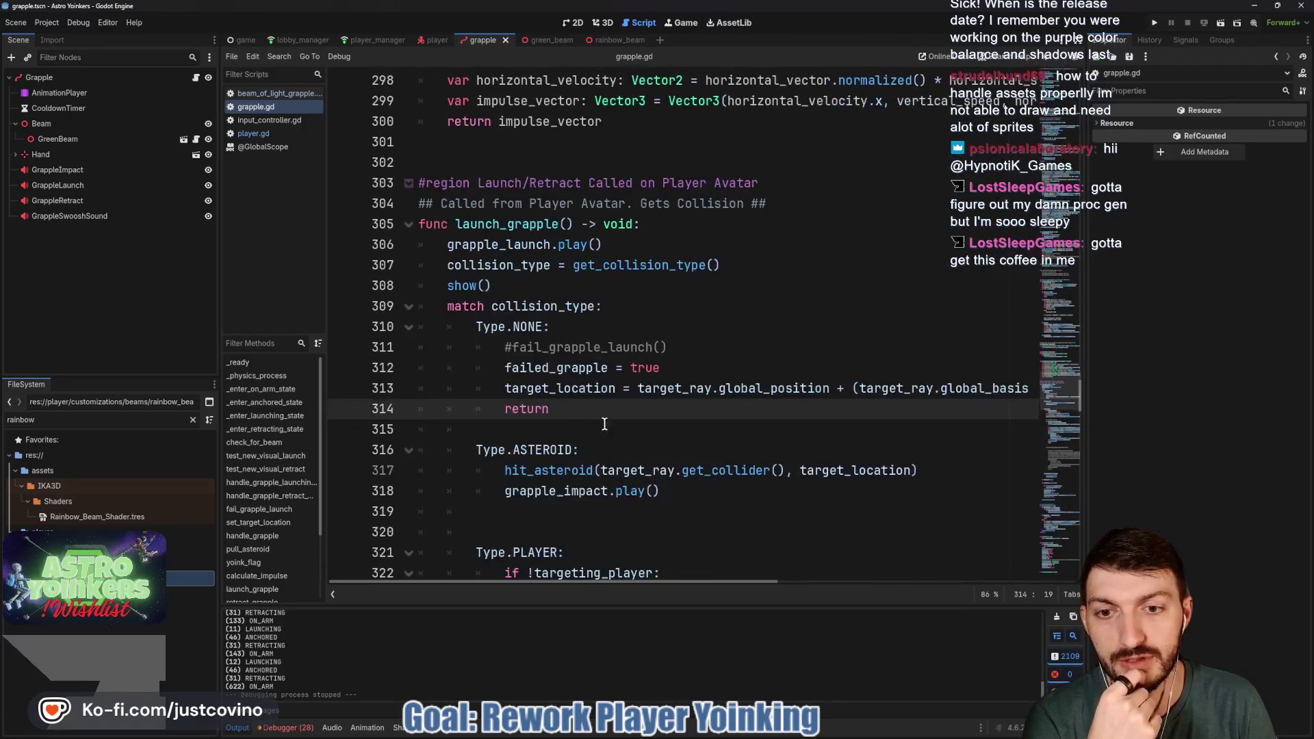
{"action": "key", "text": "BackSpace"}
{"action": "key", "text": "BackSpace"}
{"action": "key", "text": "BackSpace"}
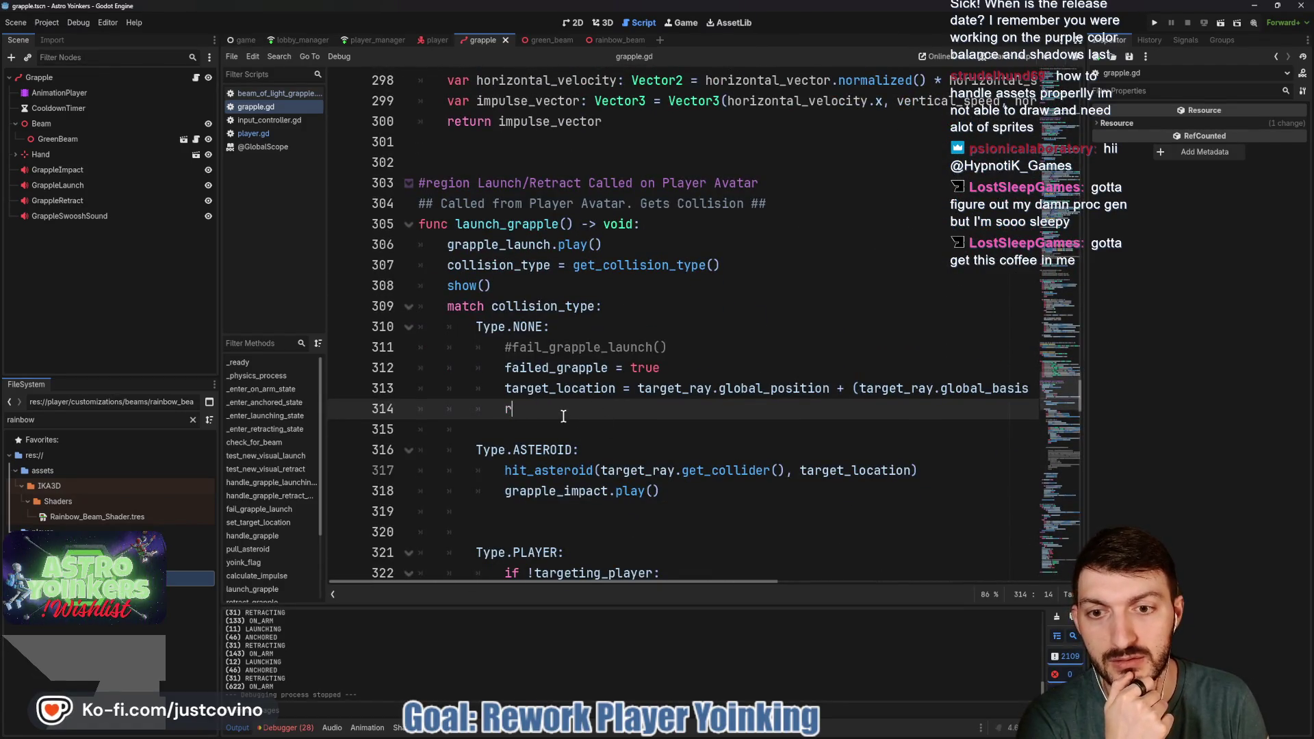
{"action": "key", "text": "ctrl+s"}
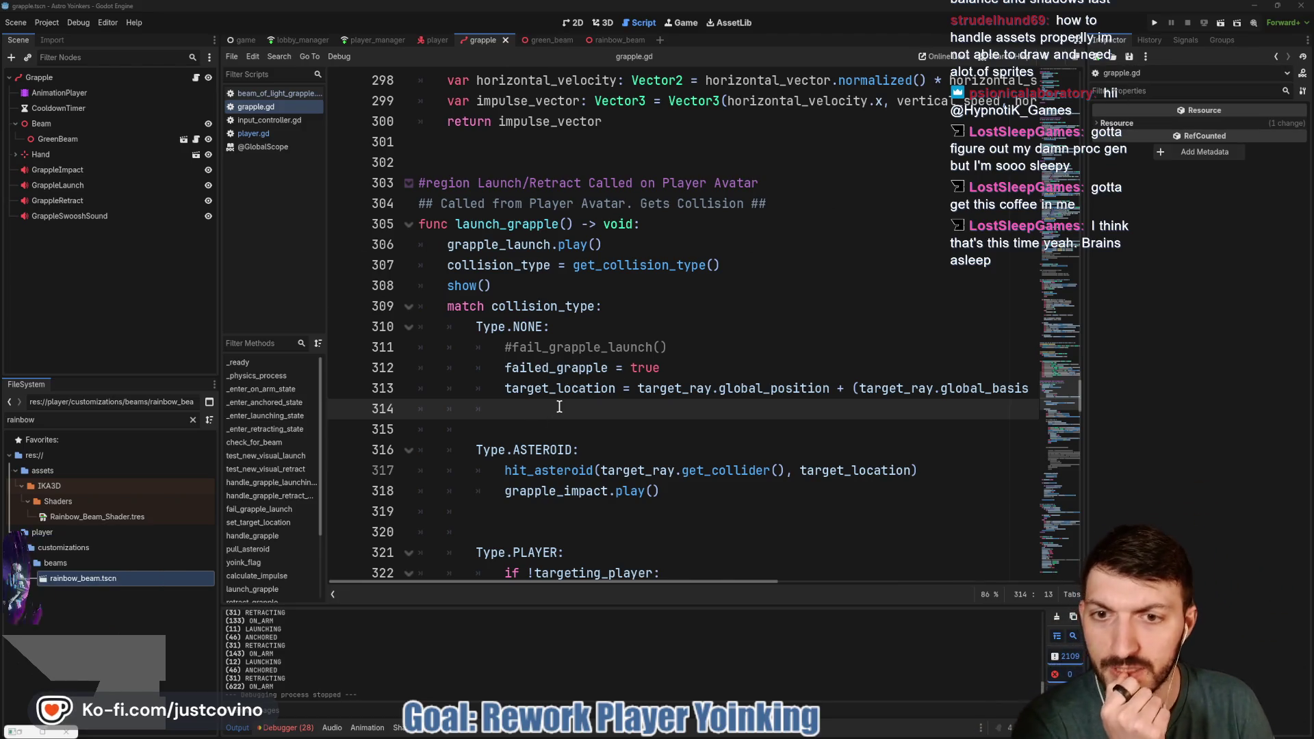
Run the game again with F5 to retest the grapple
{"action": "key", "text": "F5"}
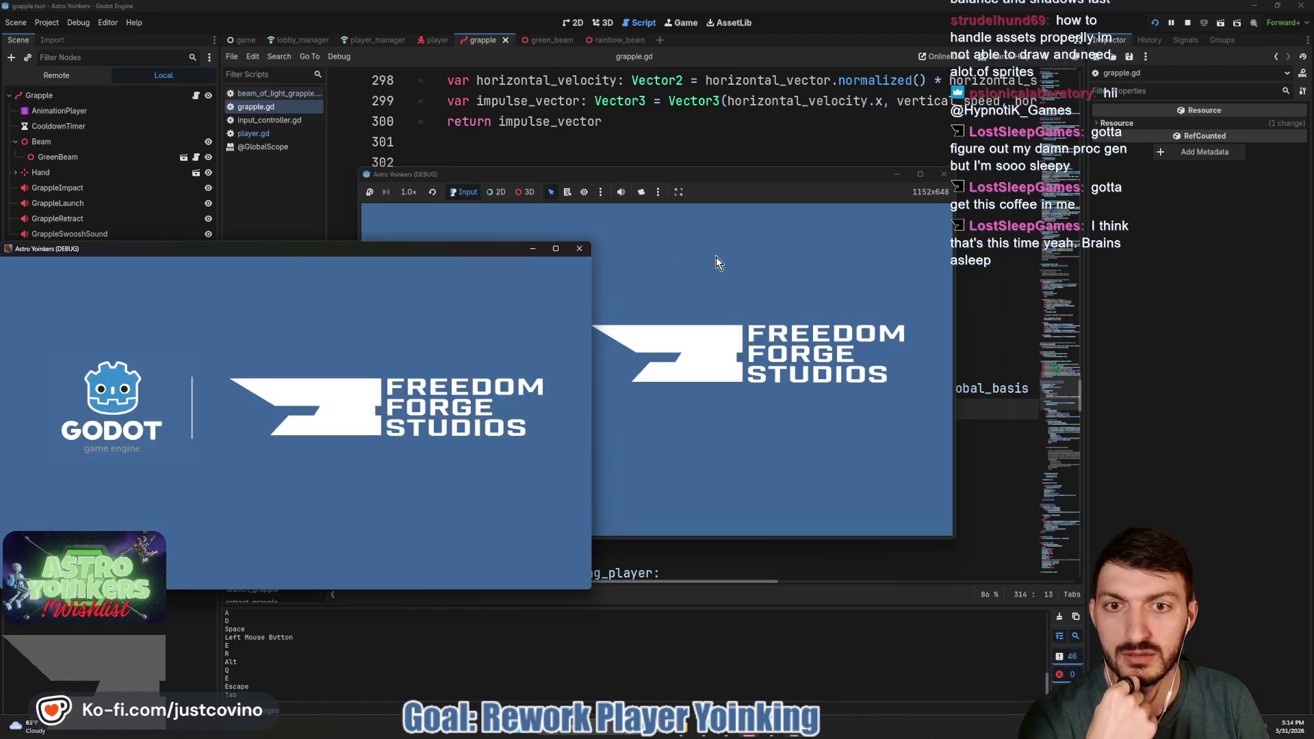
Close the extra game window, host a lobby, and grapple onto several asteroids
{"action": "left_click", "coordinate": [716, 263]}
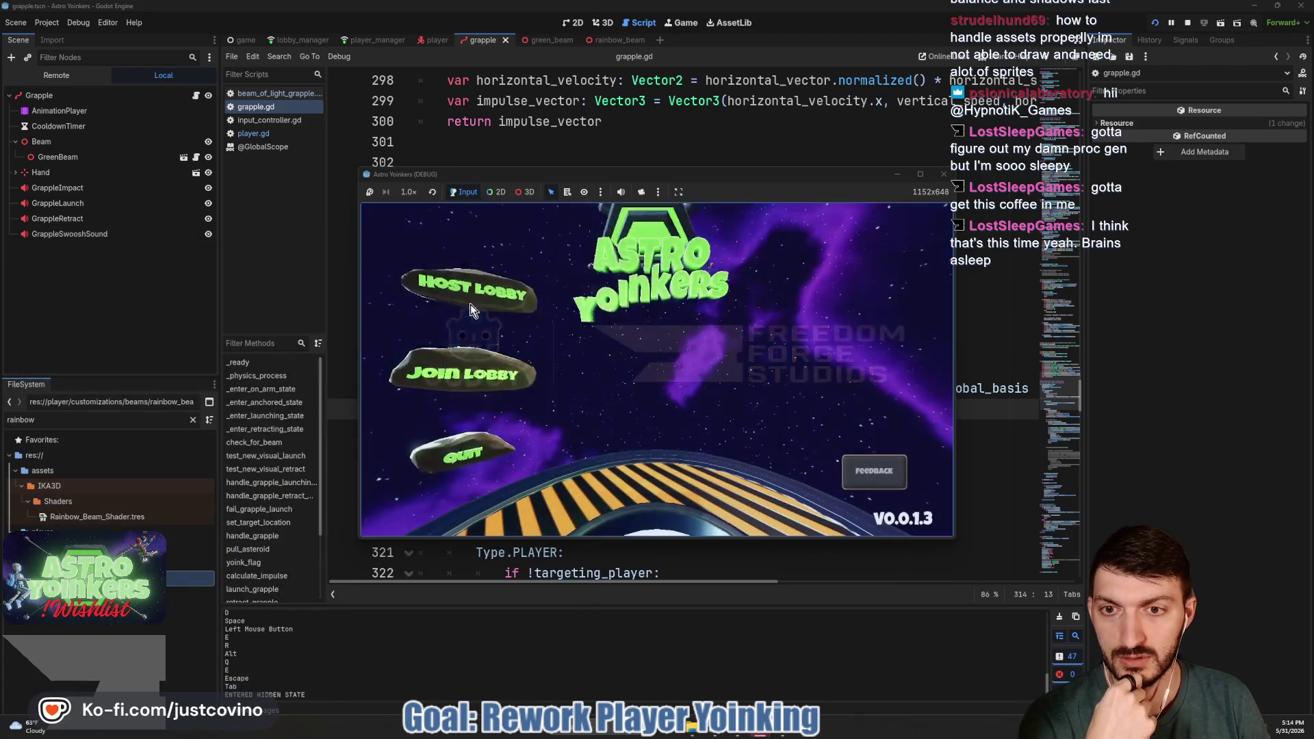
{"action": "left_click", "coordinate": [650, 321]}
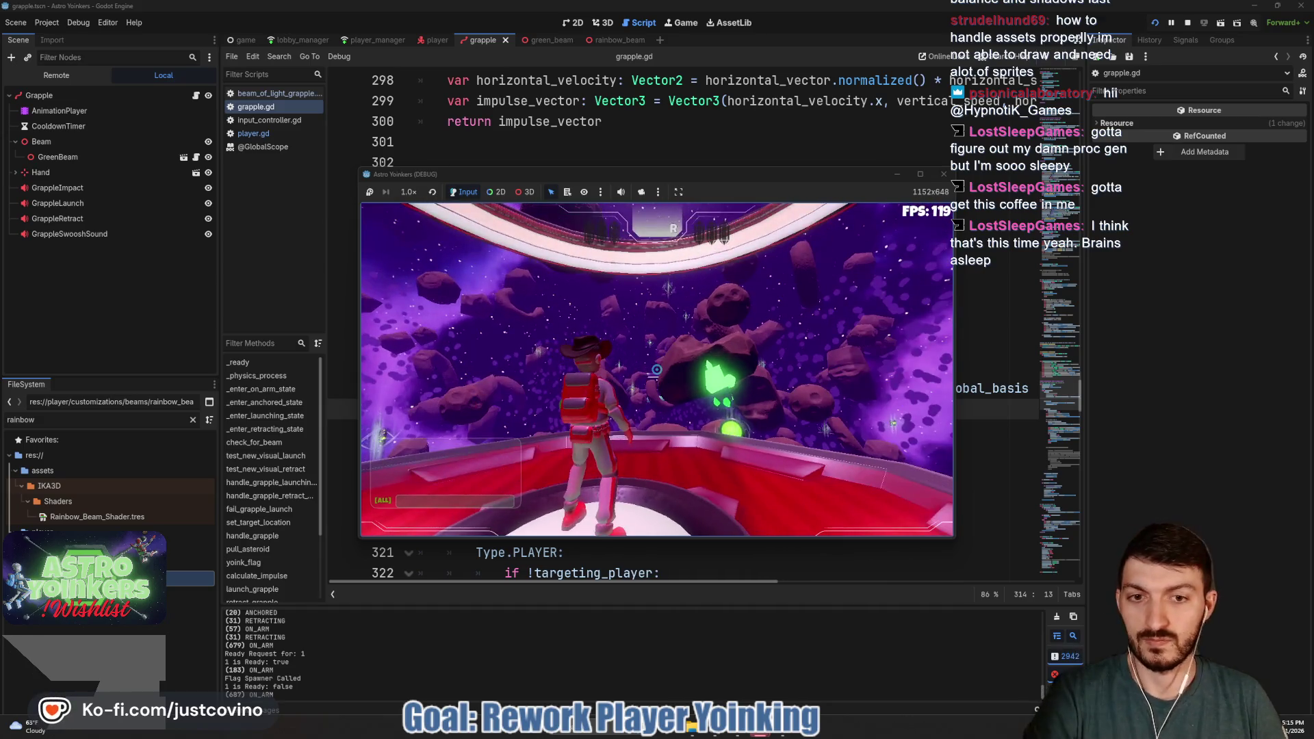
{"action": "left_click", "coordinate": [656, 370]}
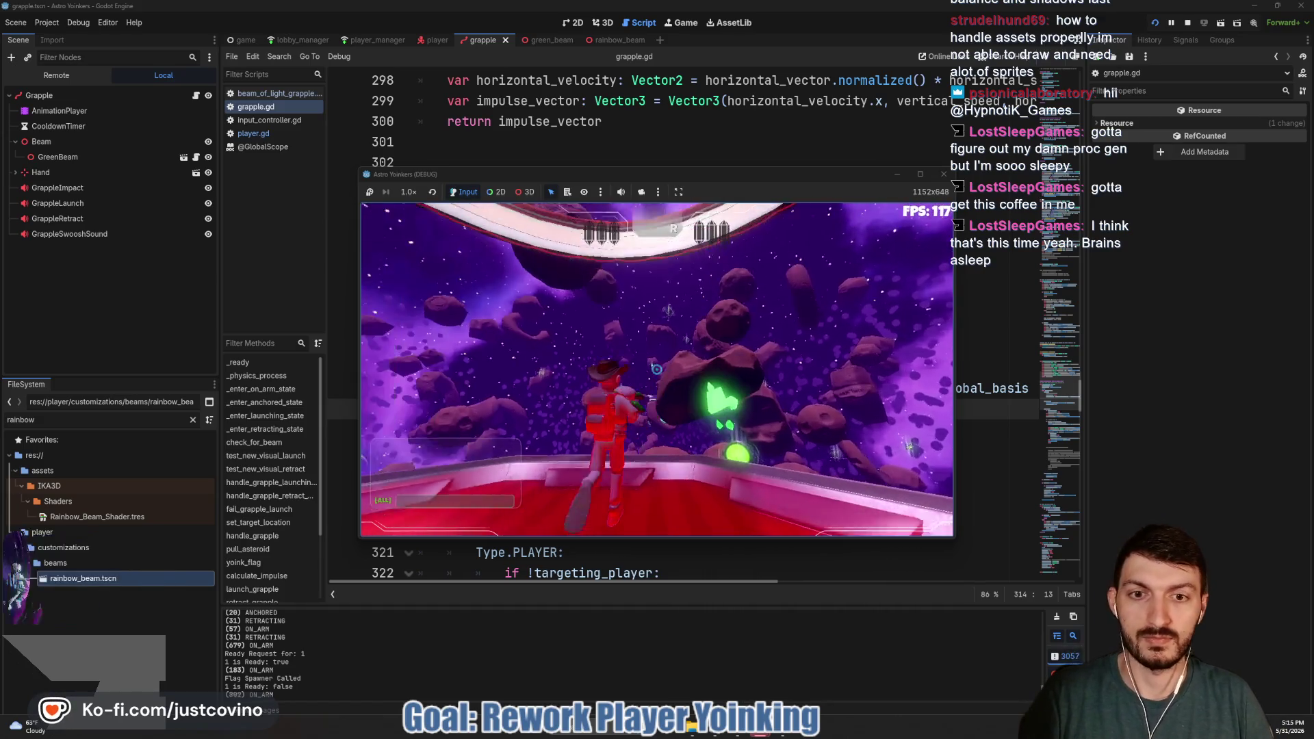
{"action": "left_click", "coordinate": [656, 370]}
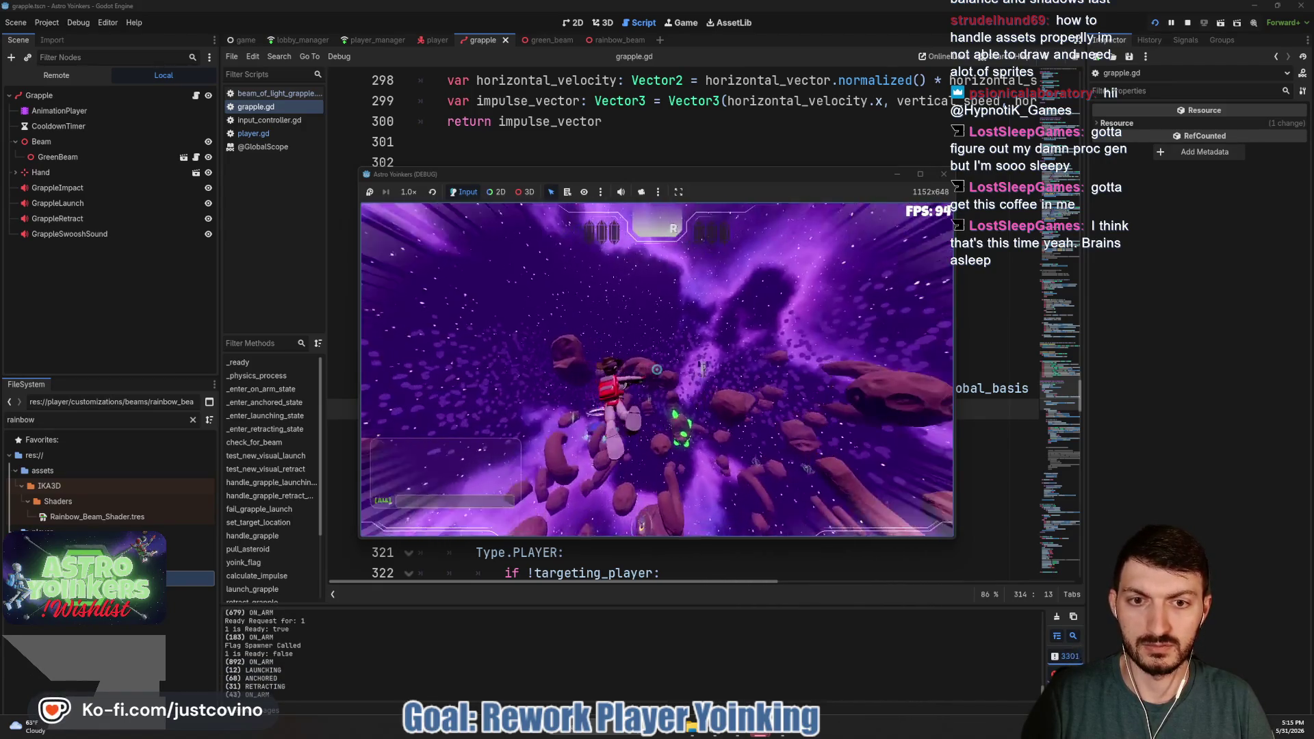
{"action": "left_click", "coordinate": [656, 369]}
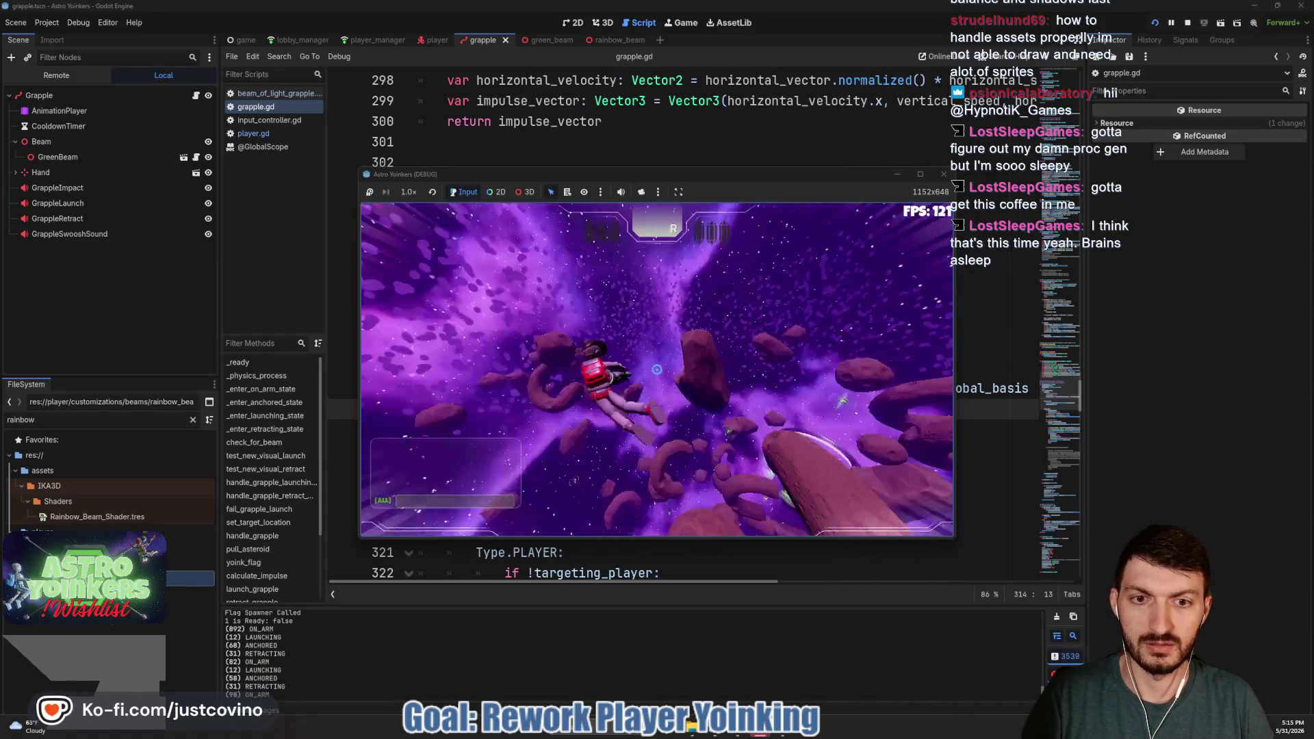
{"action": "left_click", "coordinate": [656, 370]}
{"action": "left_click", "coordinate": [656, 369]}
{"action": "left_click", "coordinate": [656, 370]}
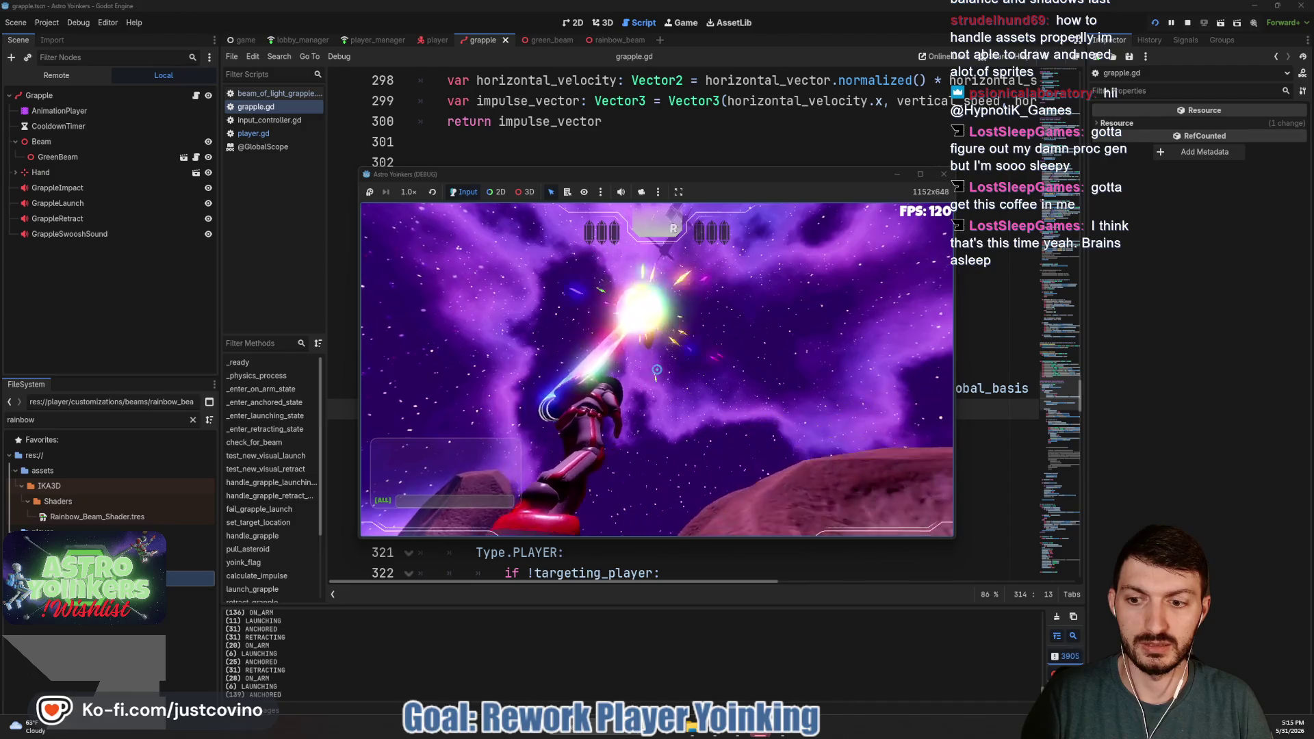
{"action": "left_click", "coordinate": [656, 369]}
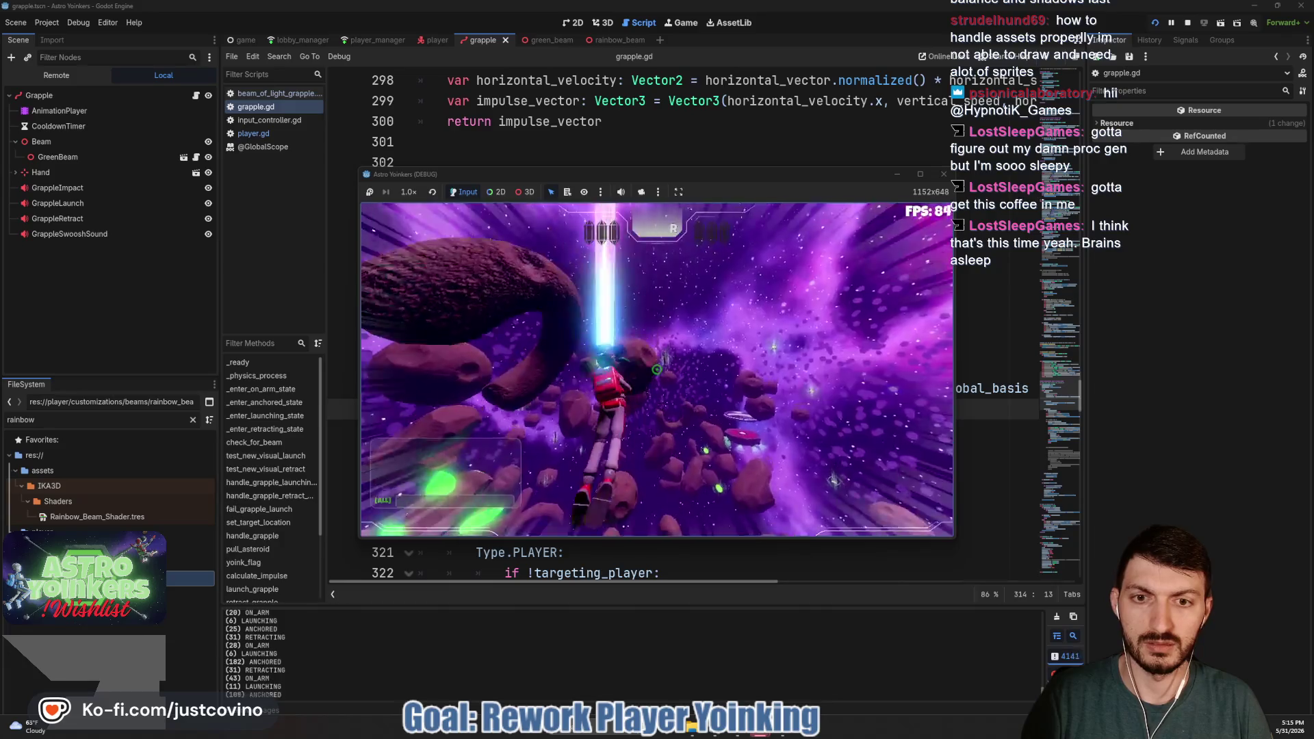
{"action": "left_click", "coordinate": [656, 369]}
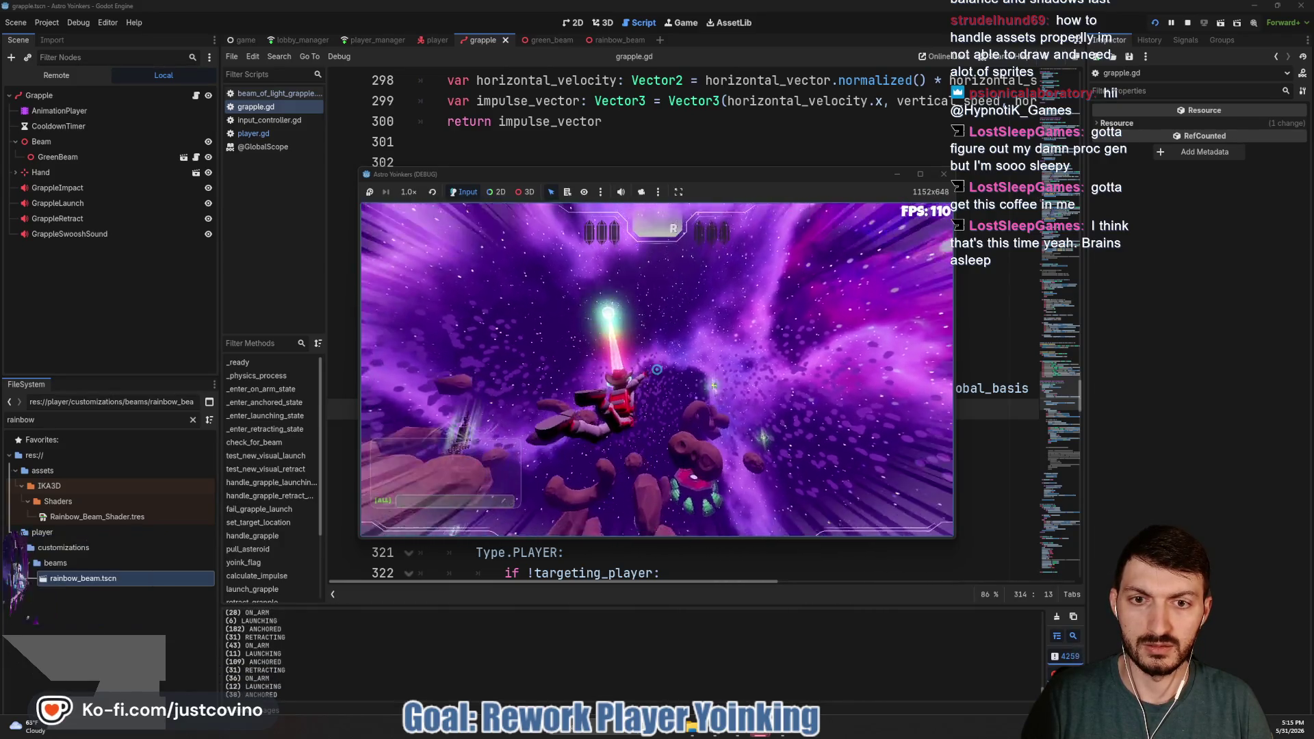
Repeatedly release and re-fire the grapple, then stop the game
{"action": "left_click", "coordinate": [656, 370]}
{"action": "left_click", "coordinate": [657, 370]}
{"action": "left_click", "coordinate": [656, 370]}
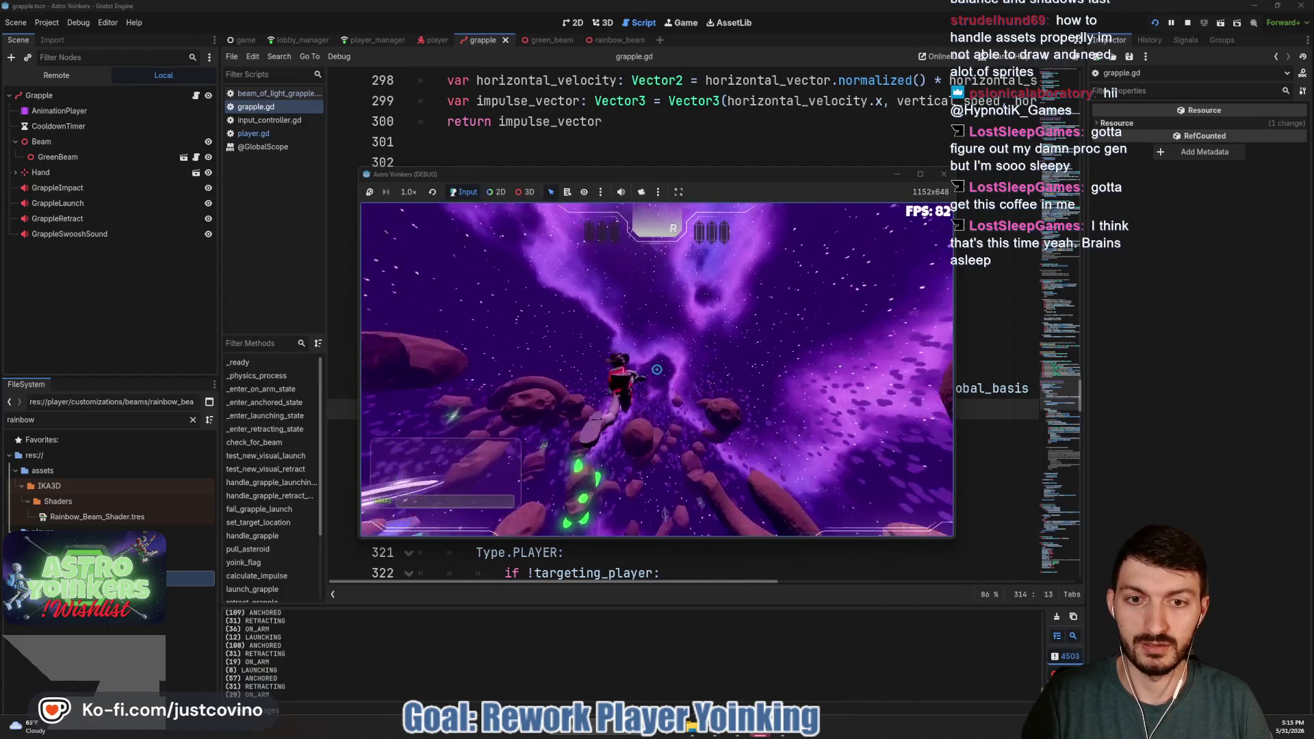
{"action": "left_click", "coordinate": [656, 370]}
{"action": "left_click", "coordinate": [656, 370]}
{"action": "left_click", "coordinate": [656, 370]}
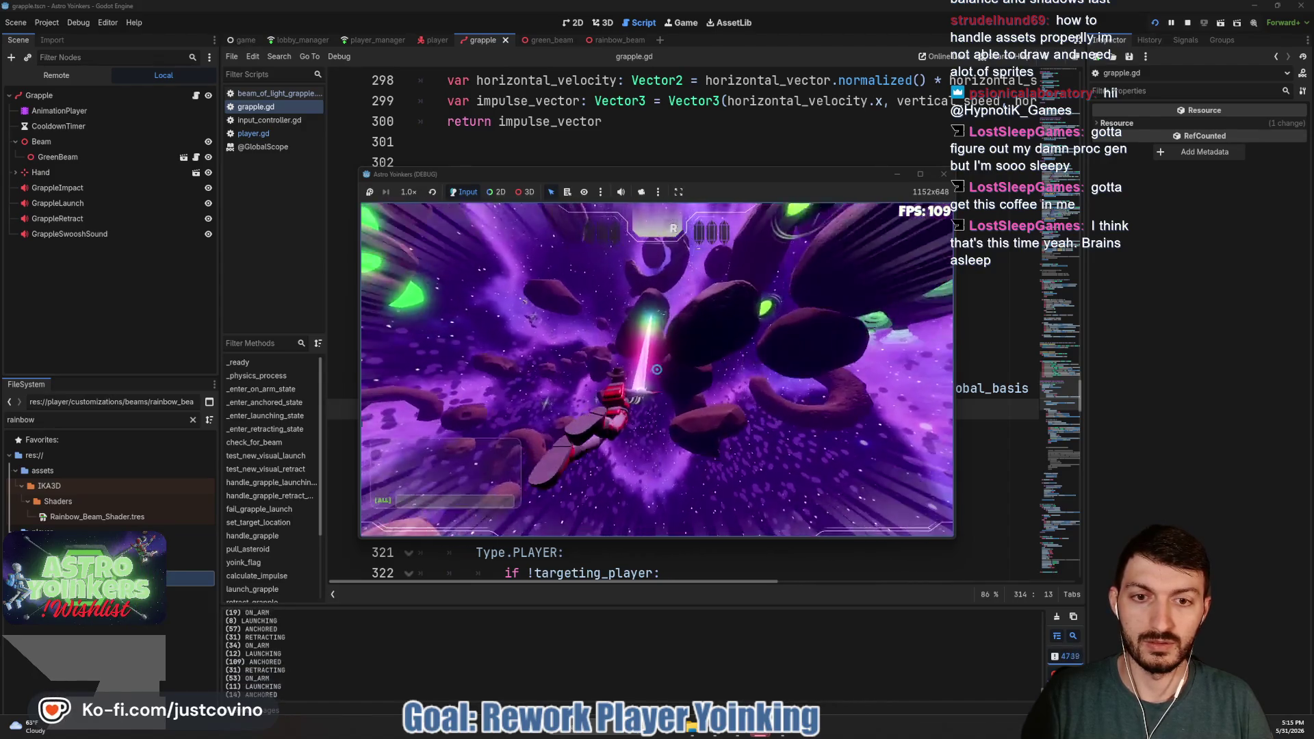
{"action": "left_click", "coordinate": [656, 370]}
{"action": "left_click", "coordinate": [656, 370]}
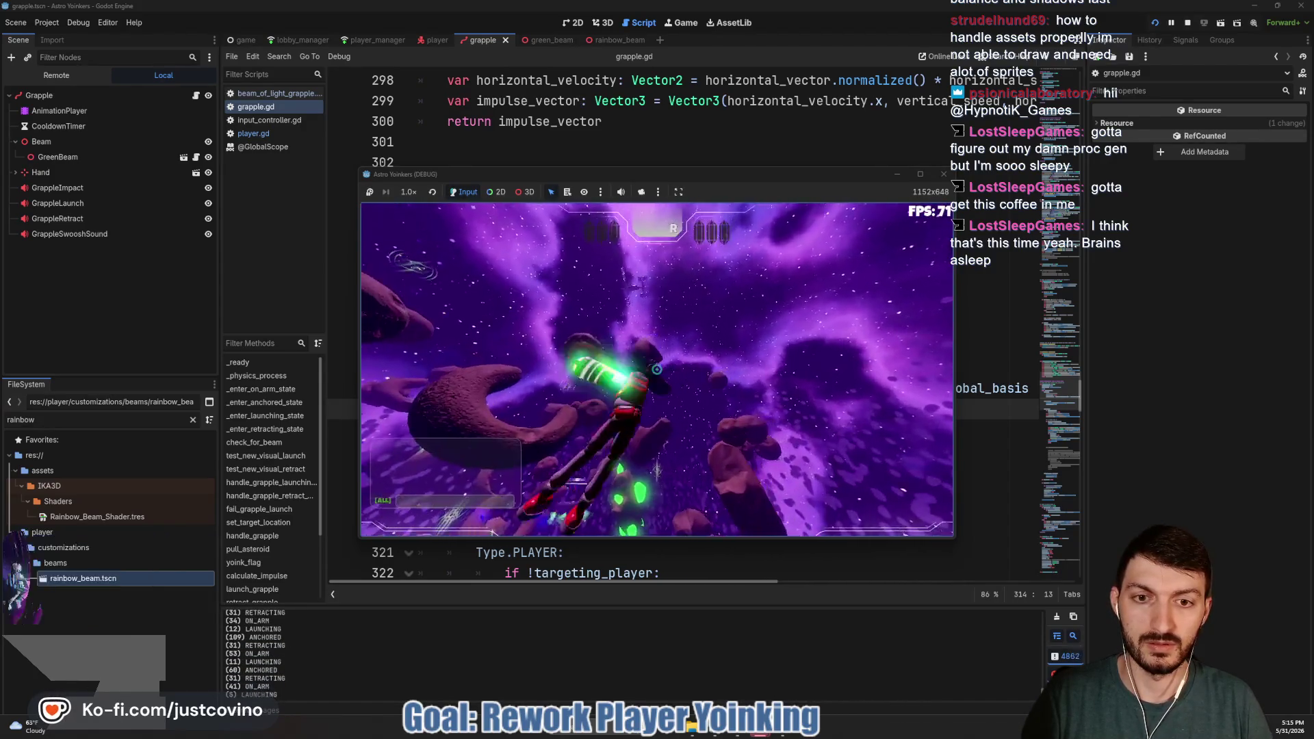
{"action": "left_click", "coordinate": [656, 369]}
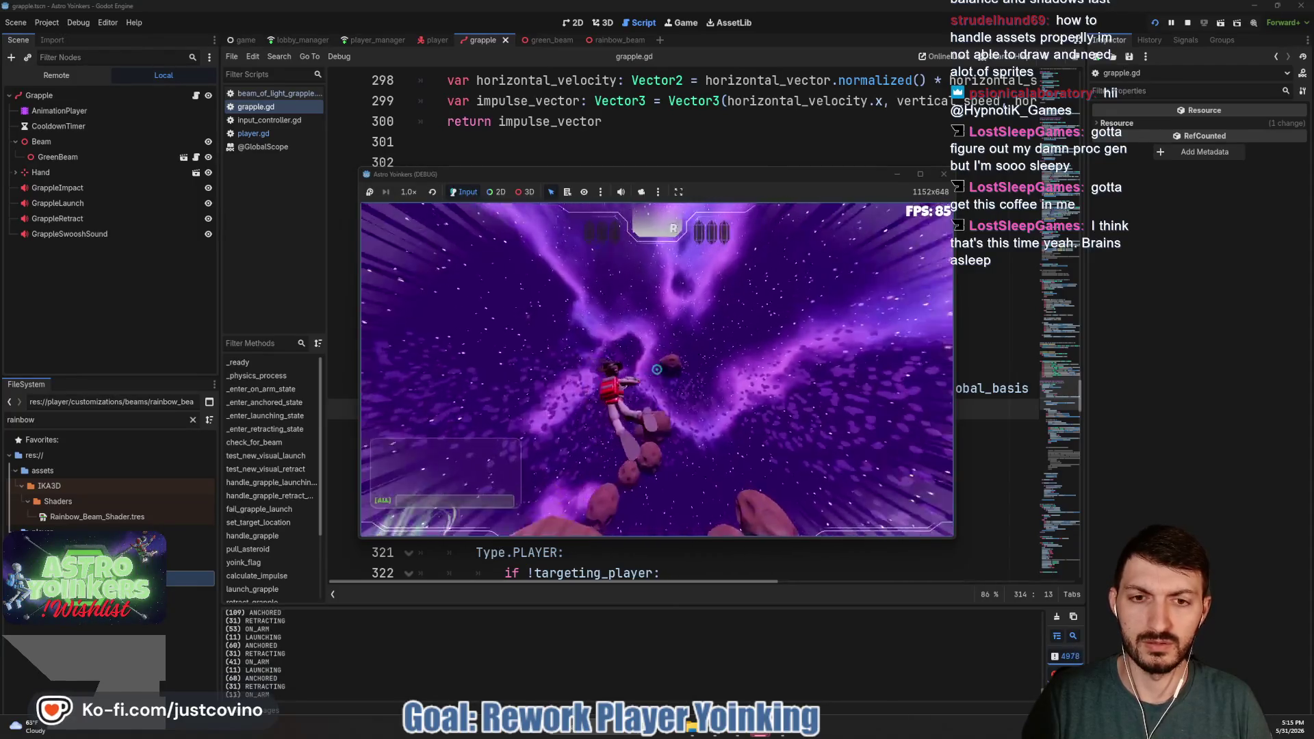
{"action": "left_click", "coordinate": [656, 369]}
{"action": "left_click", "coordinate": [656, 369]}
{"action": "key", "text": "F8"}
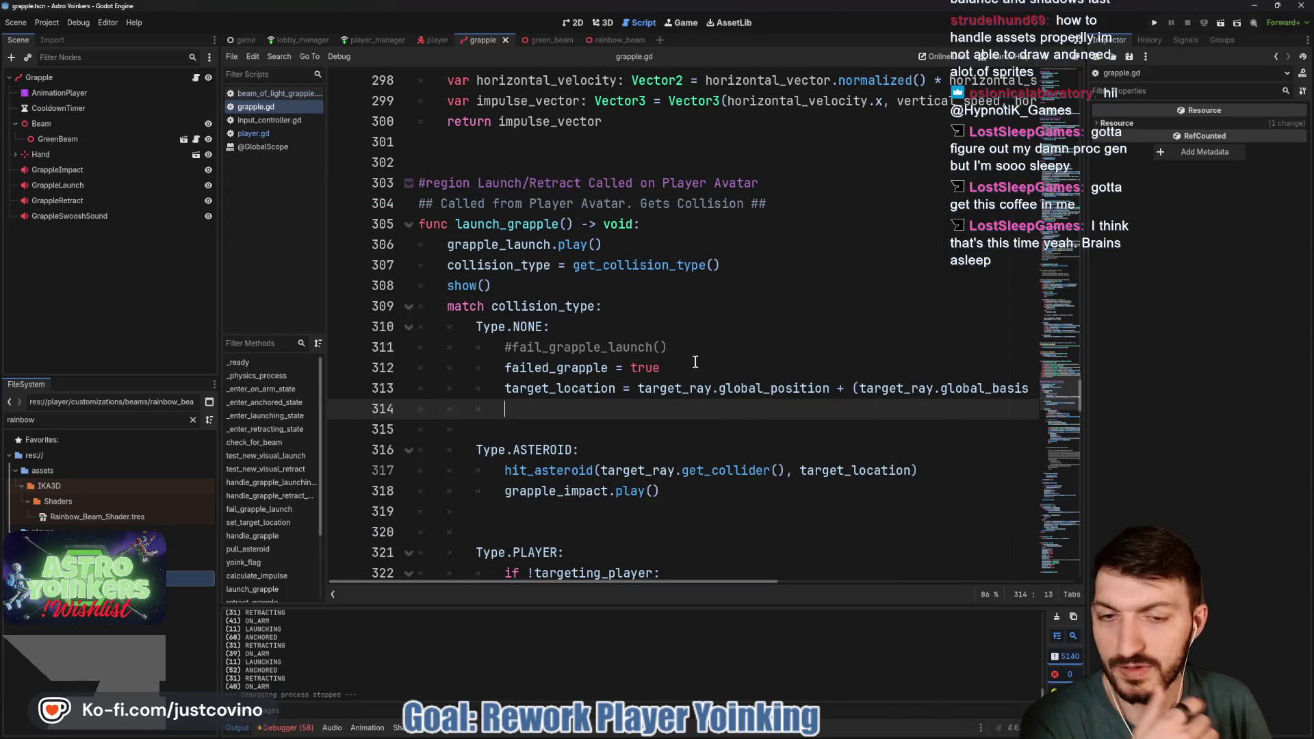
{"action": "scroll", "coordinate": [835, 390], "scroll_direction": "right", "scroll_amount": 6}
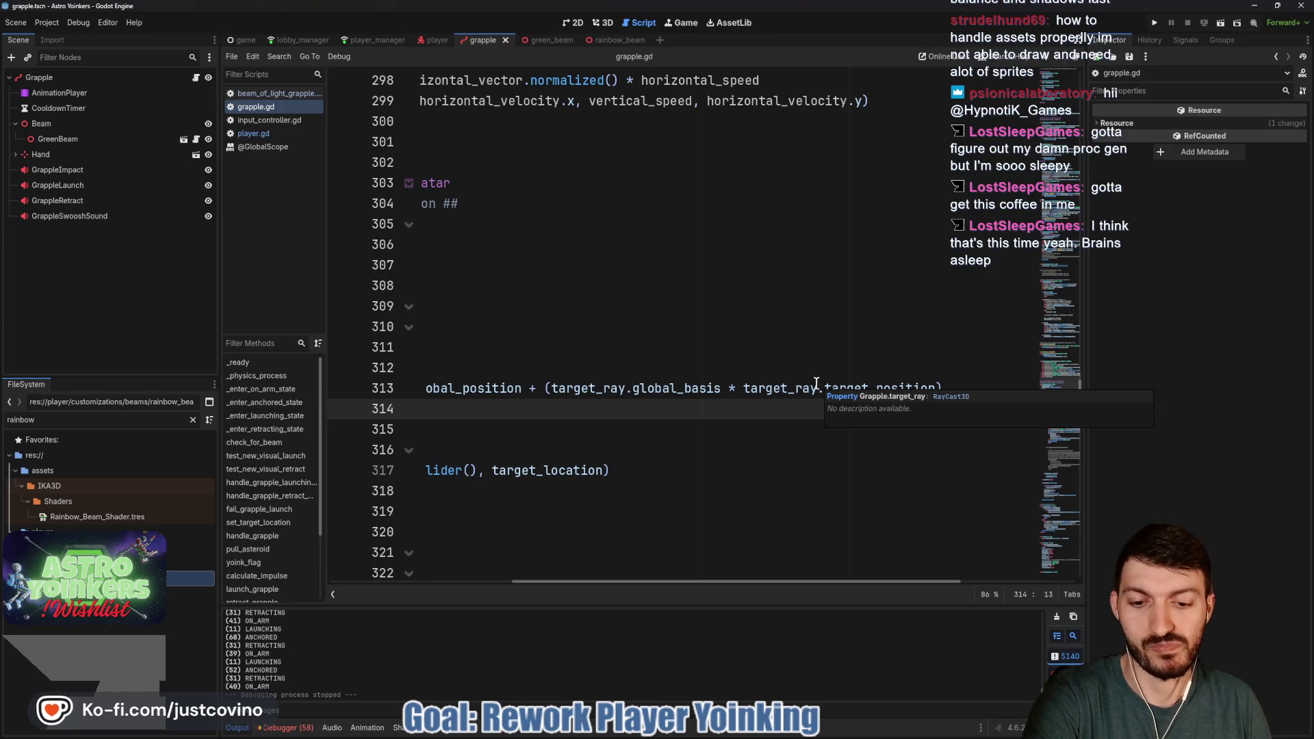
{"action": "scroll", "coordinate": [745, 393], "scroll_direction": "left", "scroll_amount": 5}
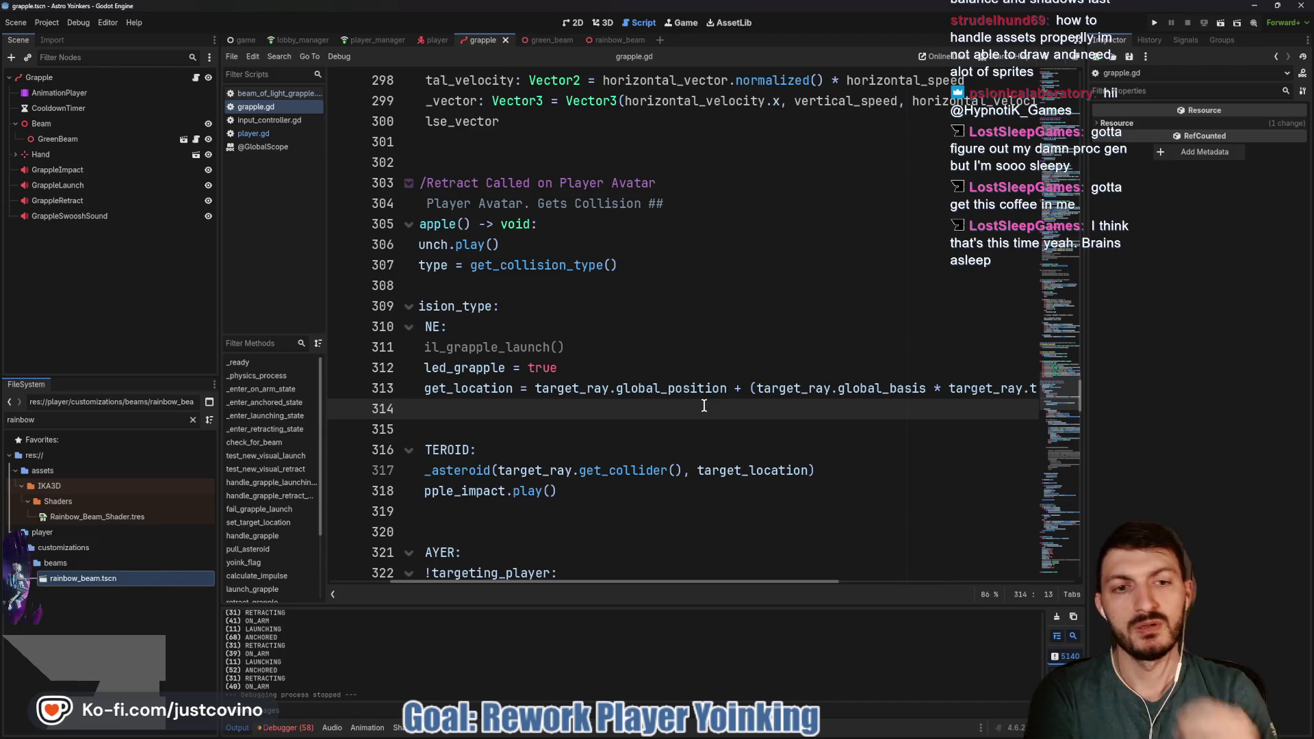
{"action": "scroll", "coordinate": [704, 406], "scroll_direction": "right", "scroll_amount": 3}
{"action": "scroll", "coordinate": [647, 407], "scroll_direction": "right", "scroll_amount": 3}
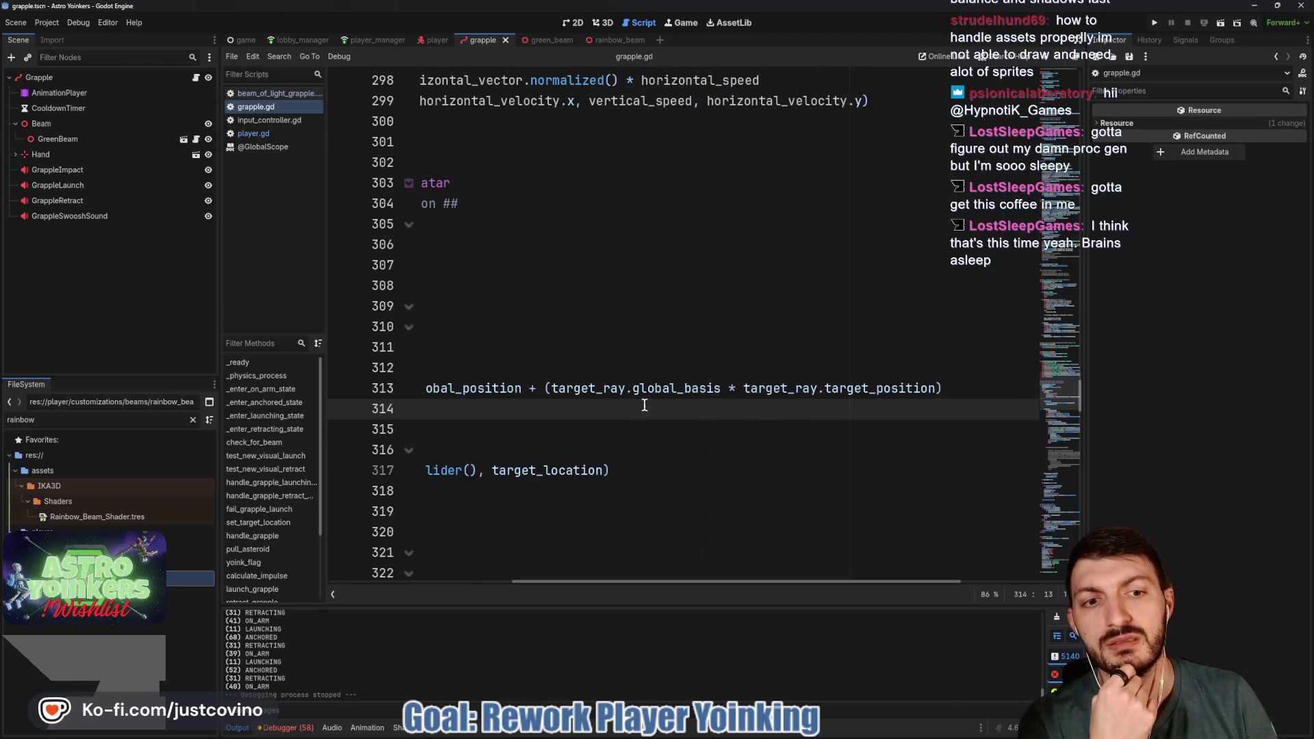
{"action": "left_click", "coordinate": [951, 388]}
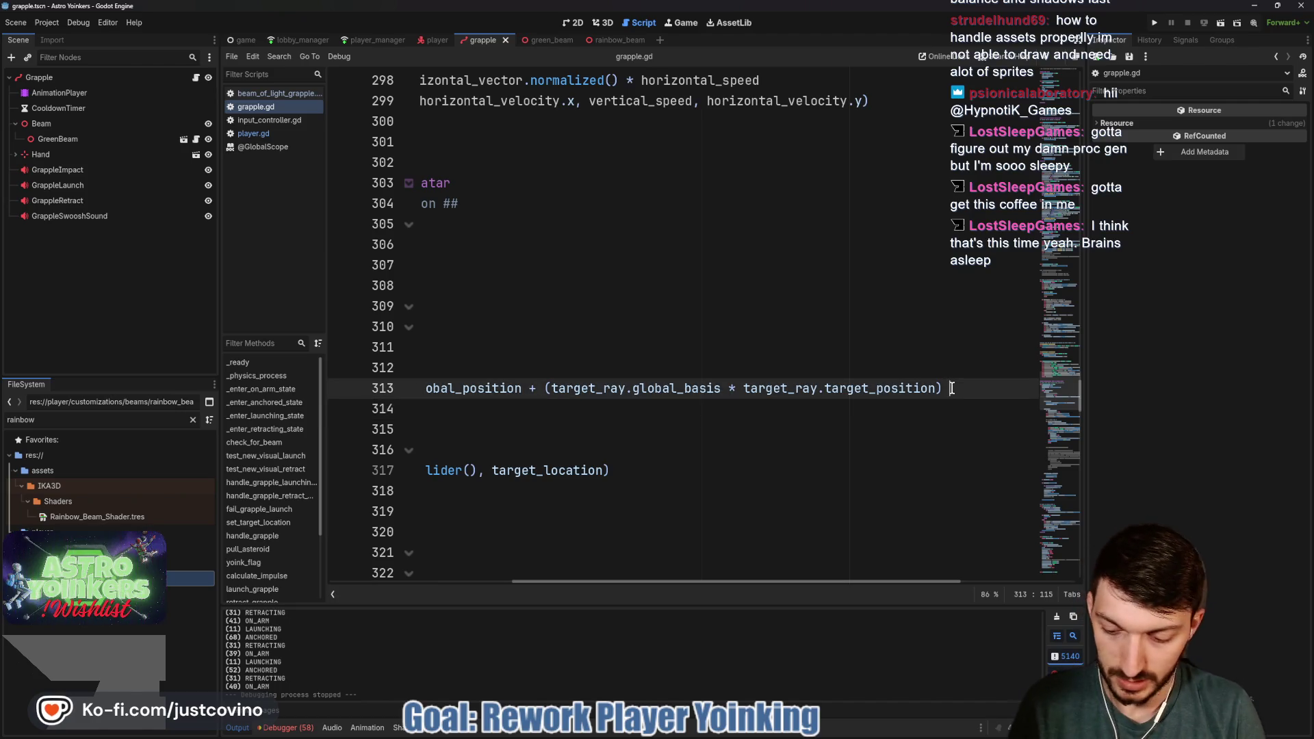
Save the /2 offset change on line 313, run the game, and host a private lobby
{"action": "key", "text": "ctrl+s"}
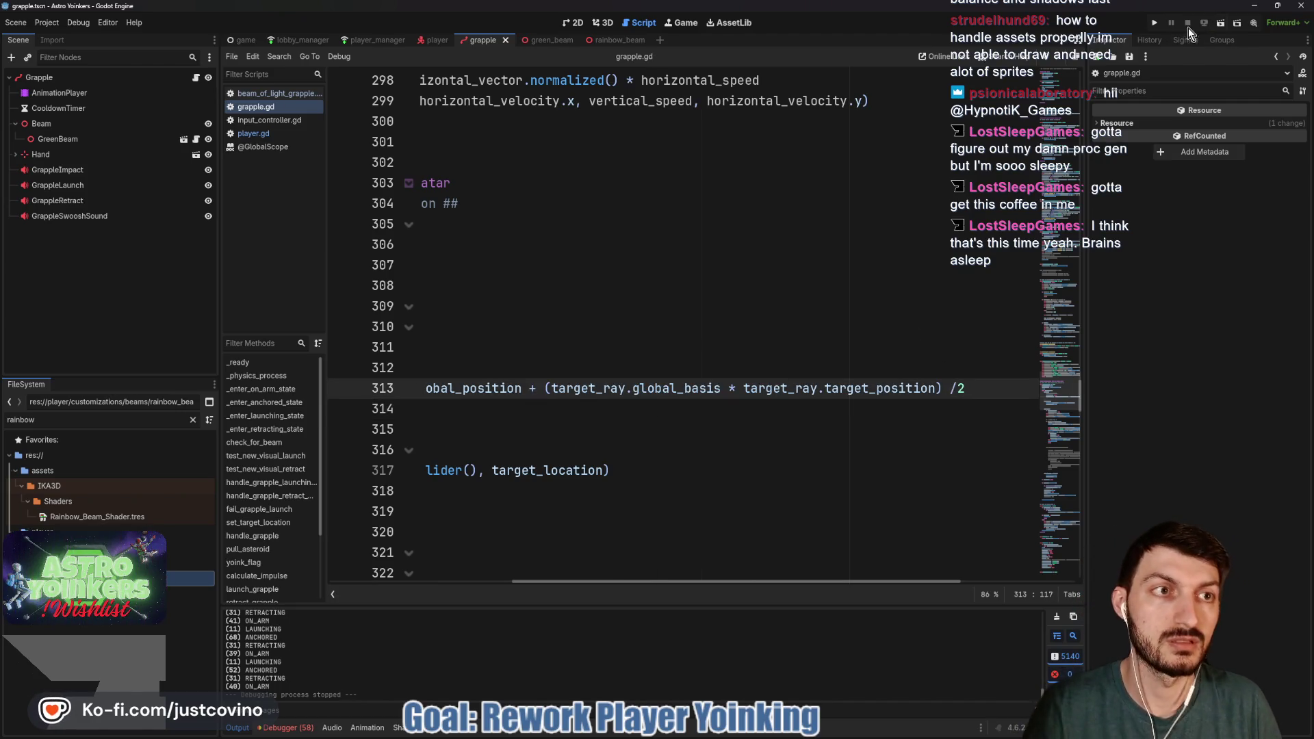
{"action": "left_click", "coordinate": [1153, 25]}
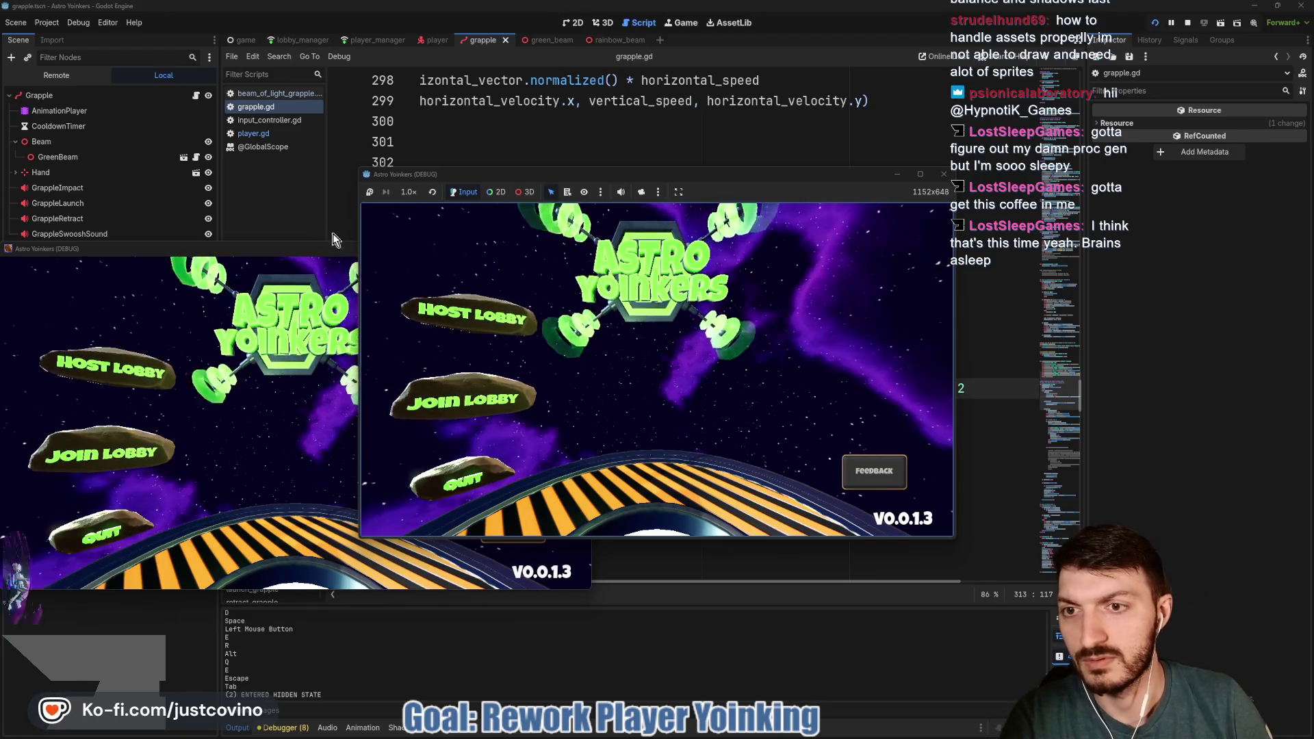
{"action": "left_click", "coordinate": [585, 252]}
{"action": "left_click", "coordinate": [580, 250]}
{"action": "left_click", "coordinate": [462, 322]}
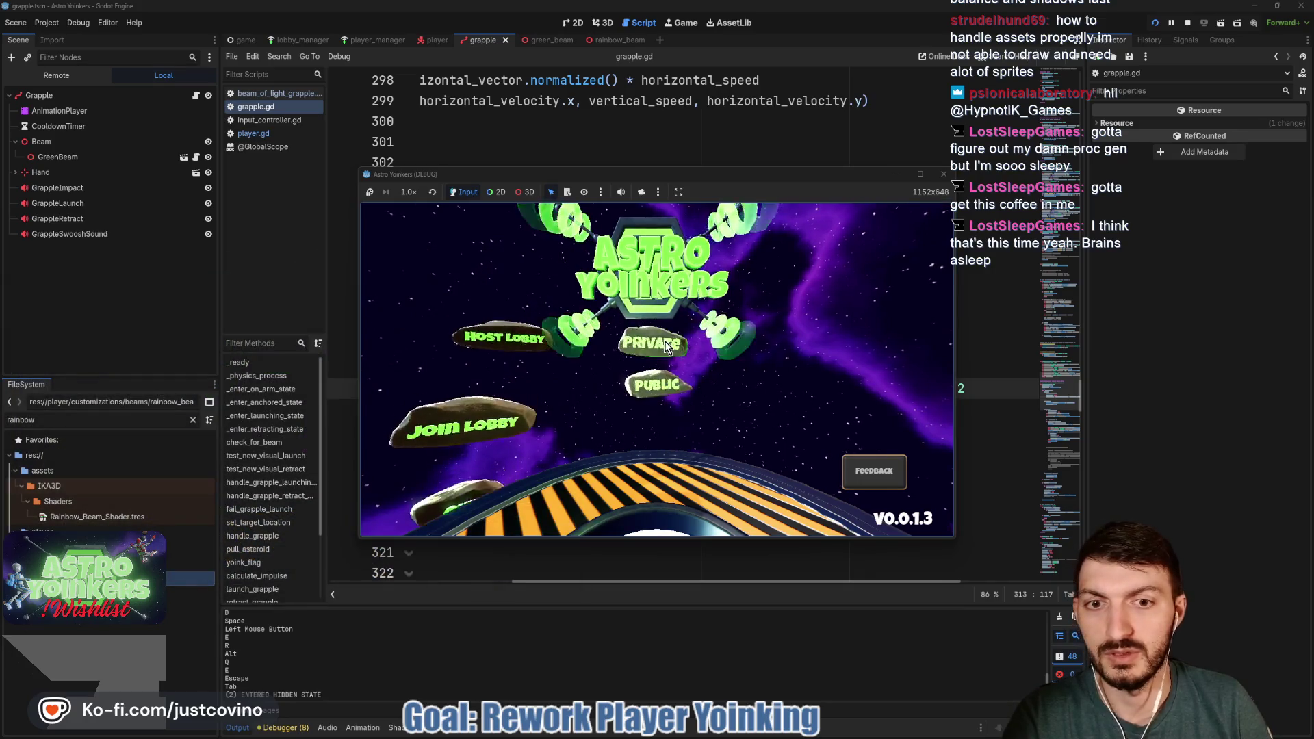
{"action": "left_click", "coordinate": [658, 338]}
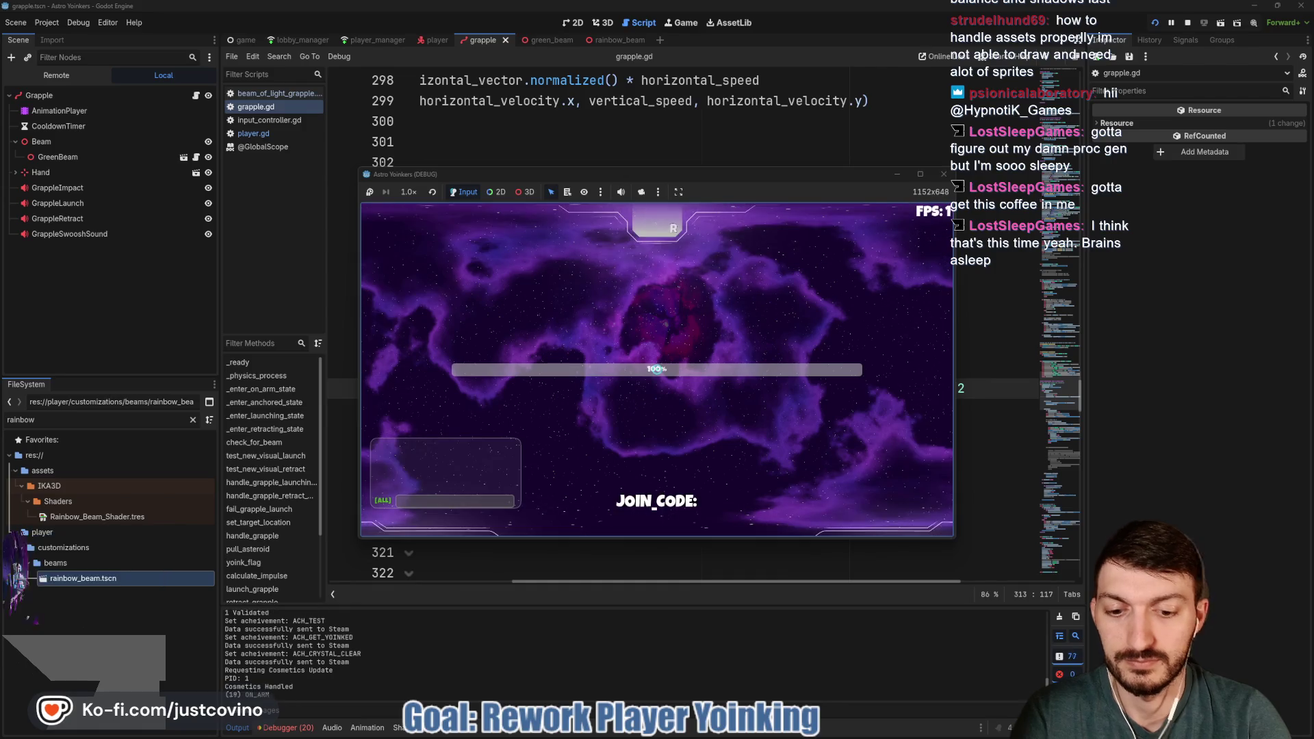
{"action": "key", "text": "w"}
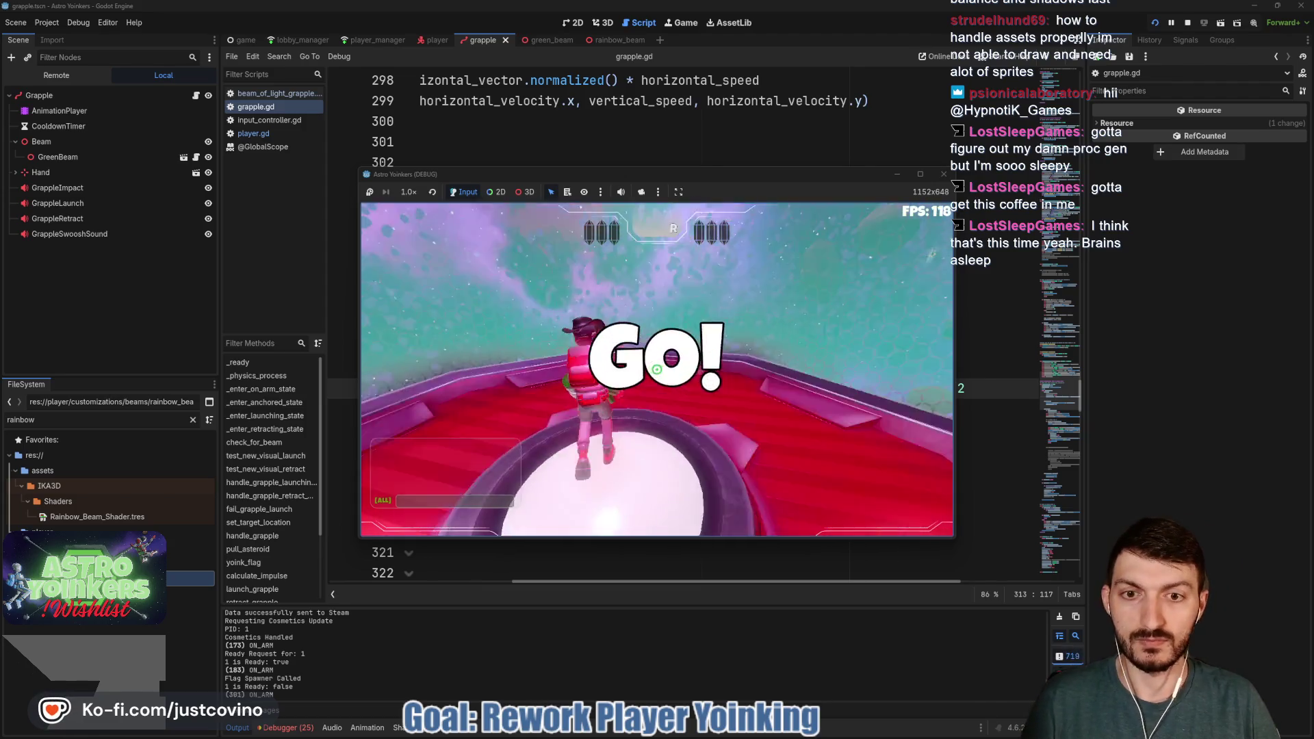
Repeatedly fire the grapple at asteroids, anchor it, release it and reel it back in
{"action": "left_click", "coordinate": [655, 370]}
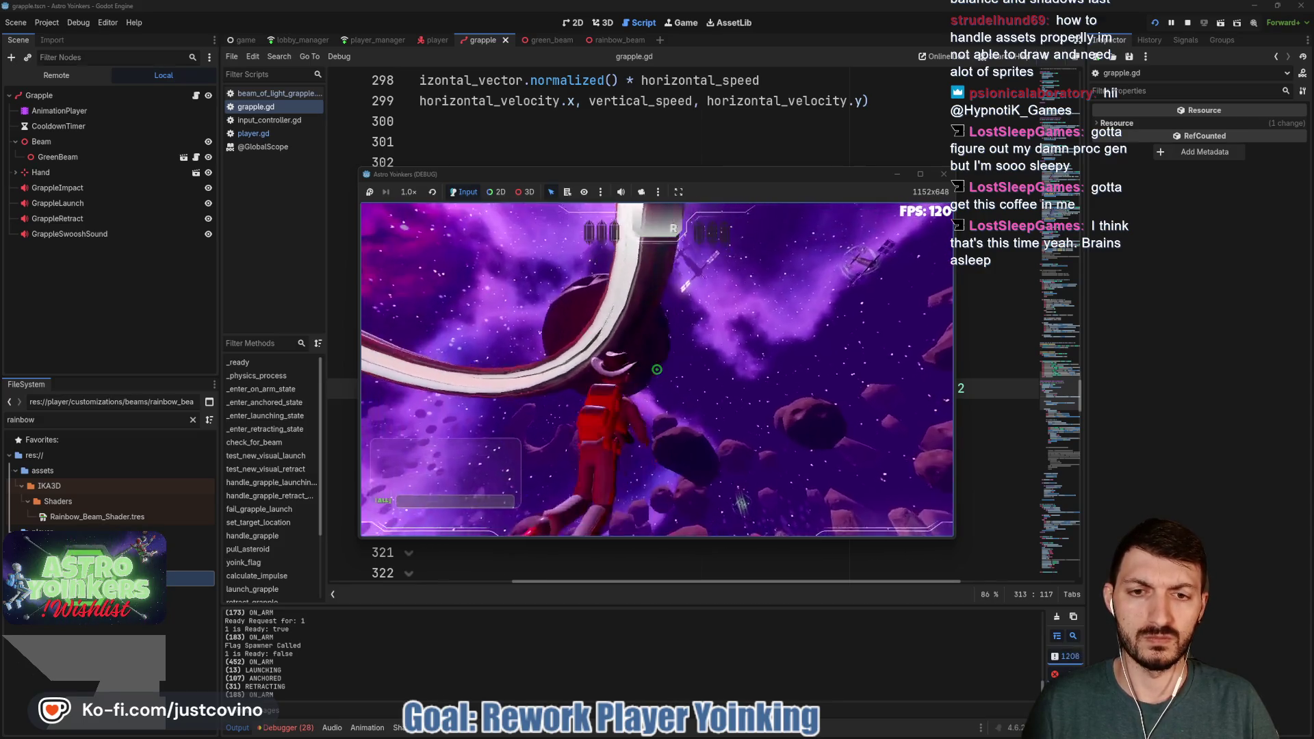
{"action": "left_click", "coordinate": [656, 370]}
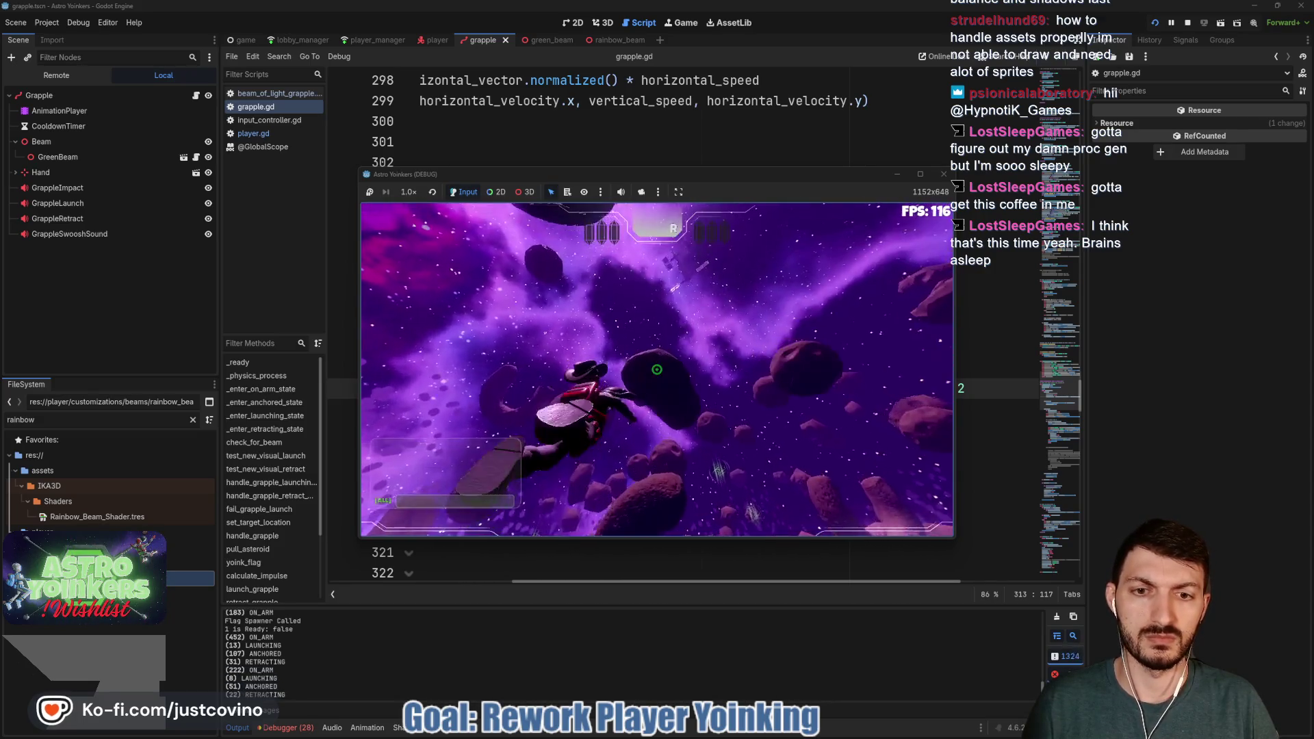
{"action": "left_click", "coordinate": [656, 370]}
{"action": "left_click", "coordinate": [656, 370]}
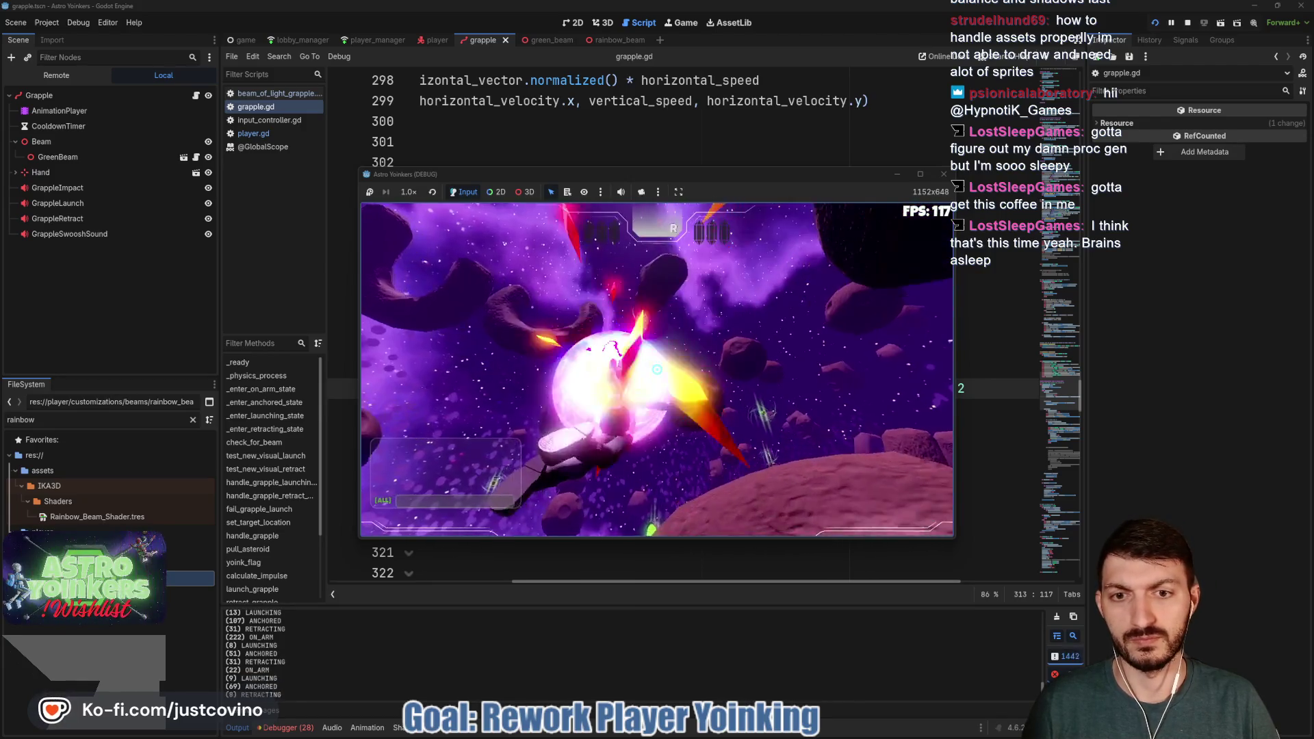
{"action": "left_click", "coordinate": [656, 370]}
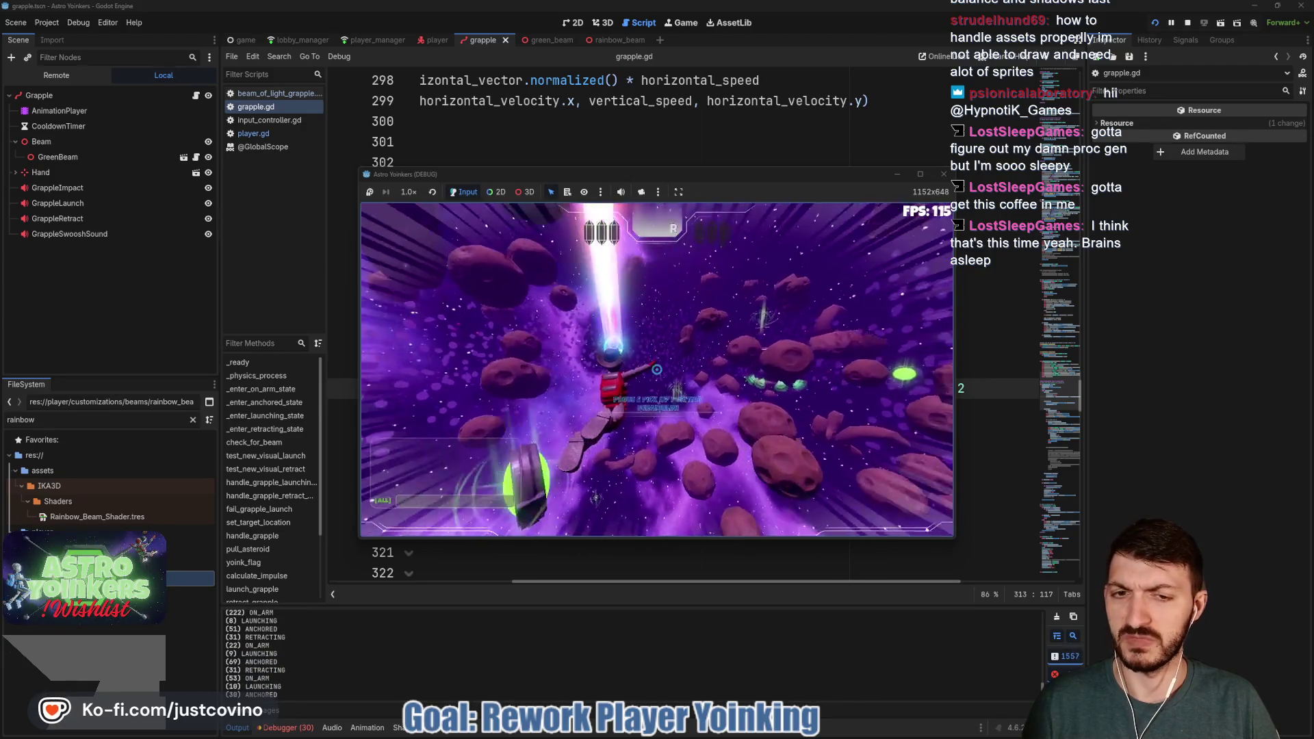
{"action": "left_click", "coordinate": [656, 370]}
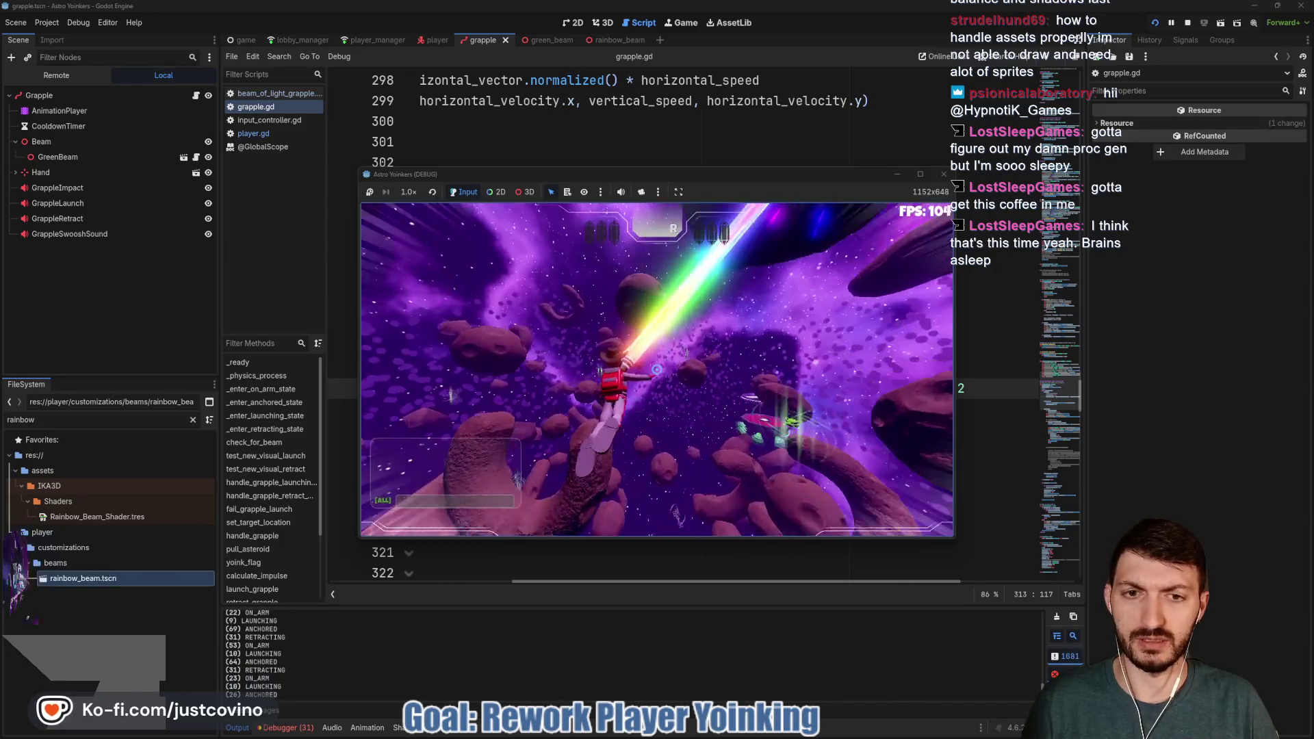
{"action": "left_click", "coordinate": [656, 369]}
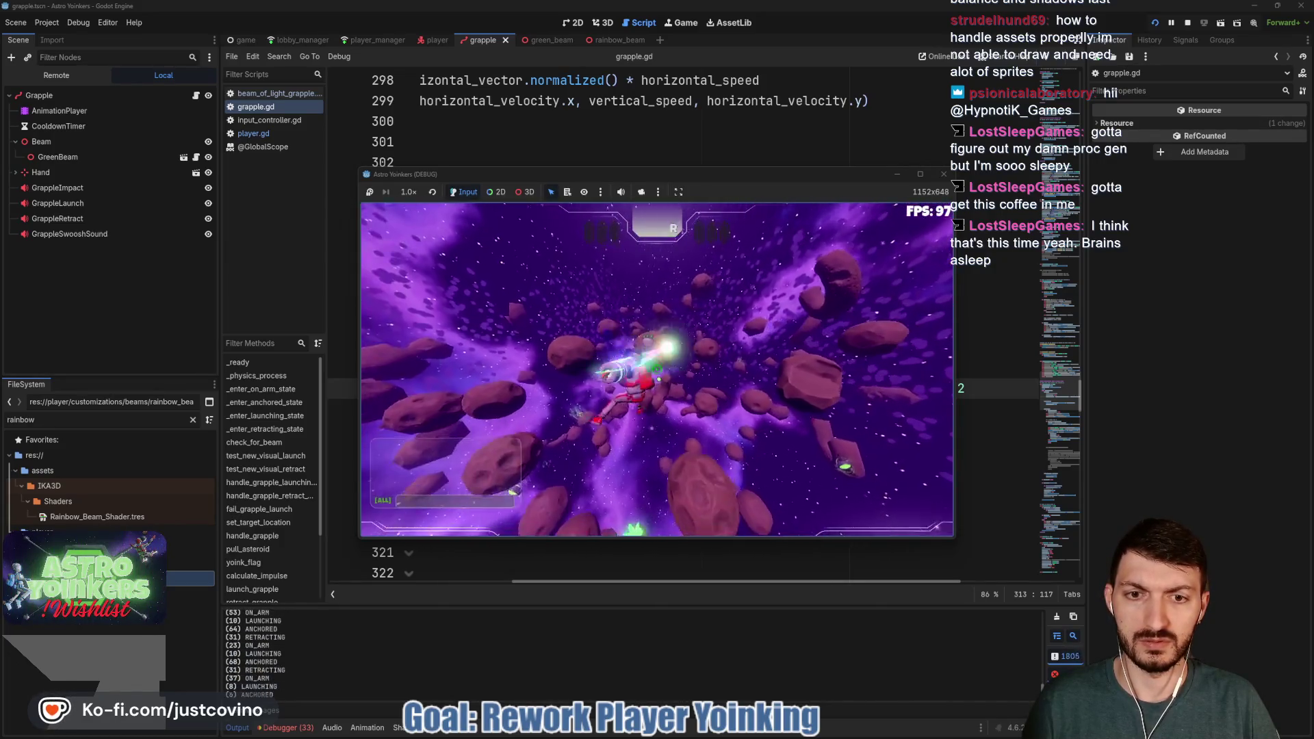
{"action": "left_click", "coordinate": [657, 369]}
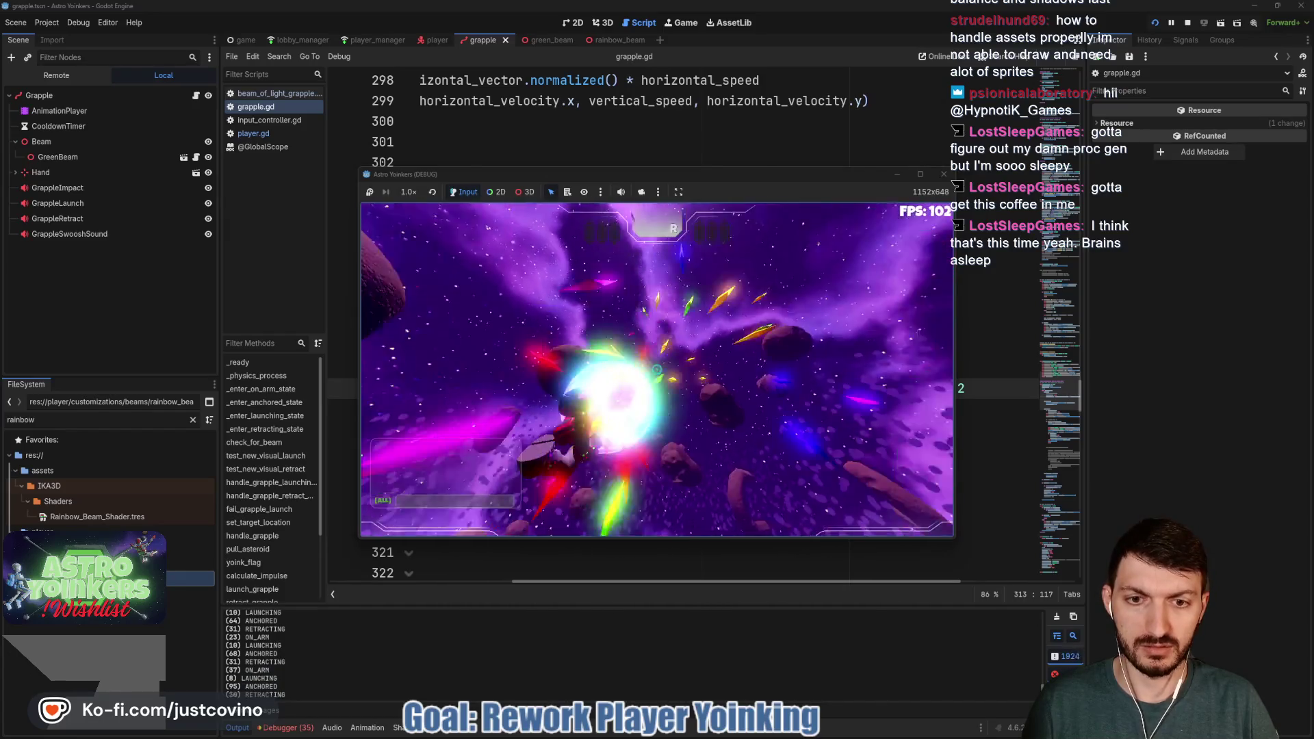
{"action": "left_click", "coordinate": [656, 369]}
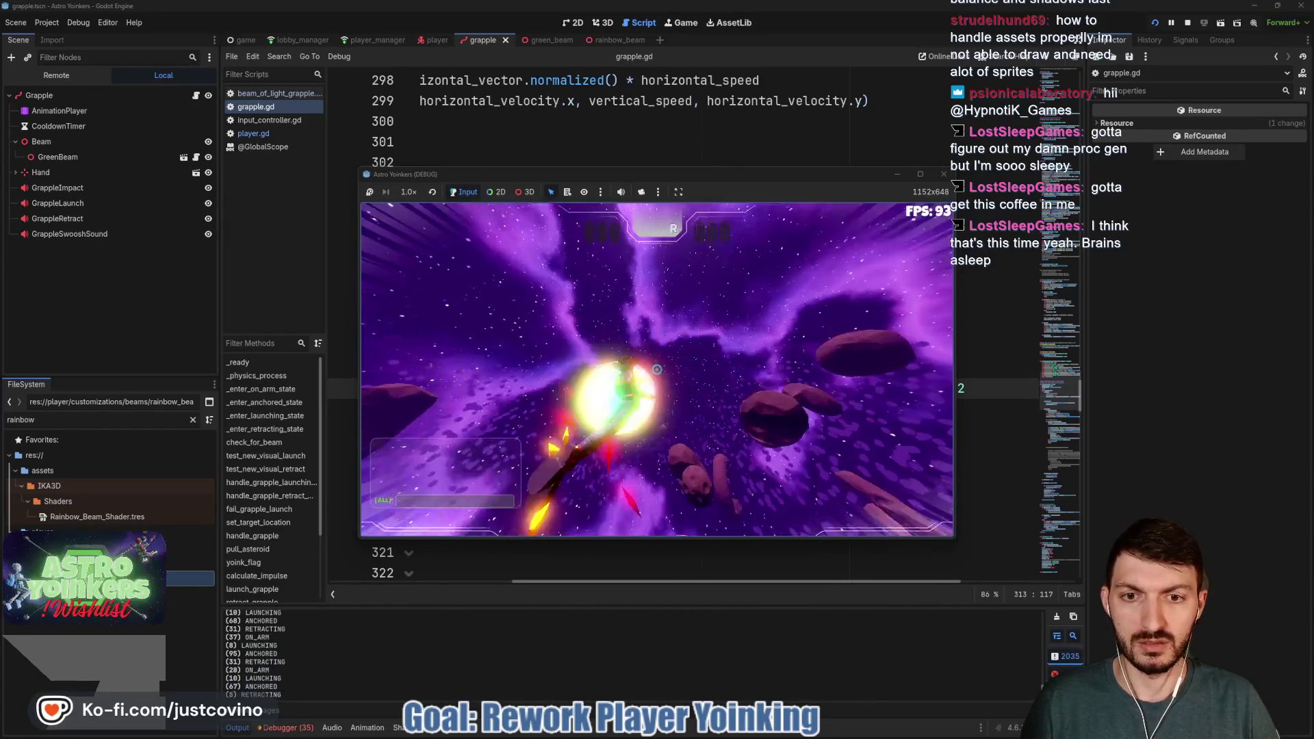
{"action": "left_click", "coordinate": [656, 369]}
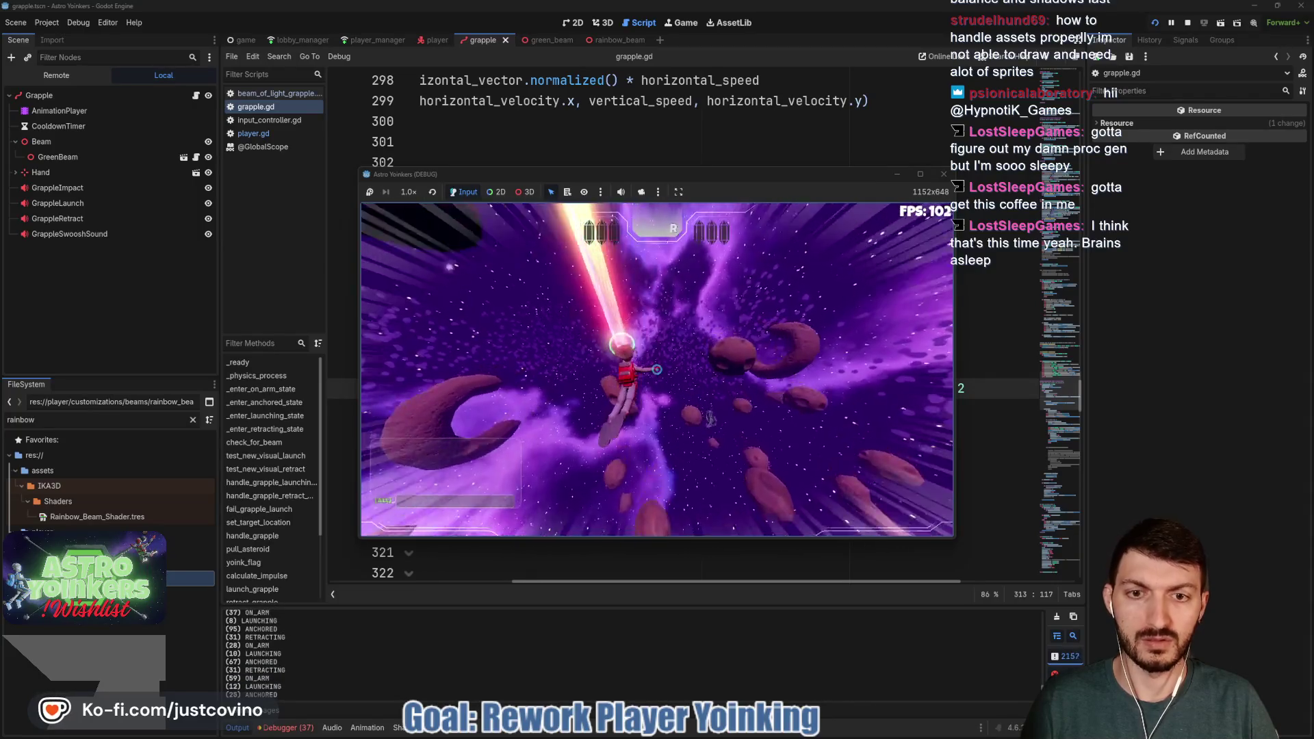
{"action": "left_click", "coordinate": [656, 370]}
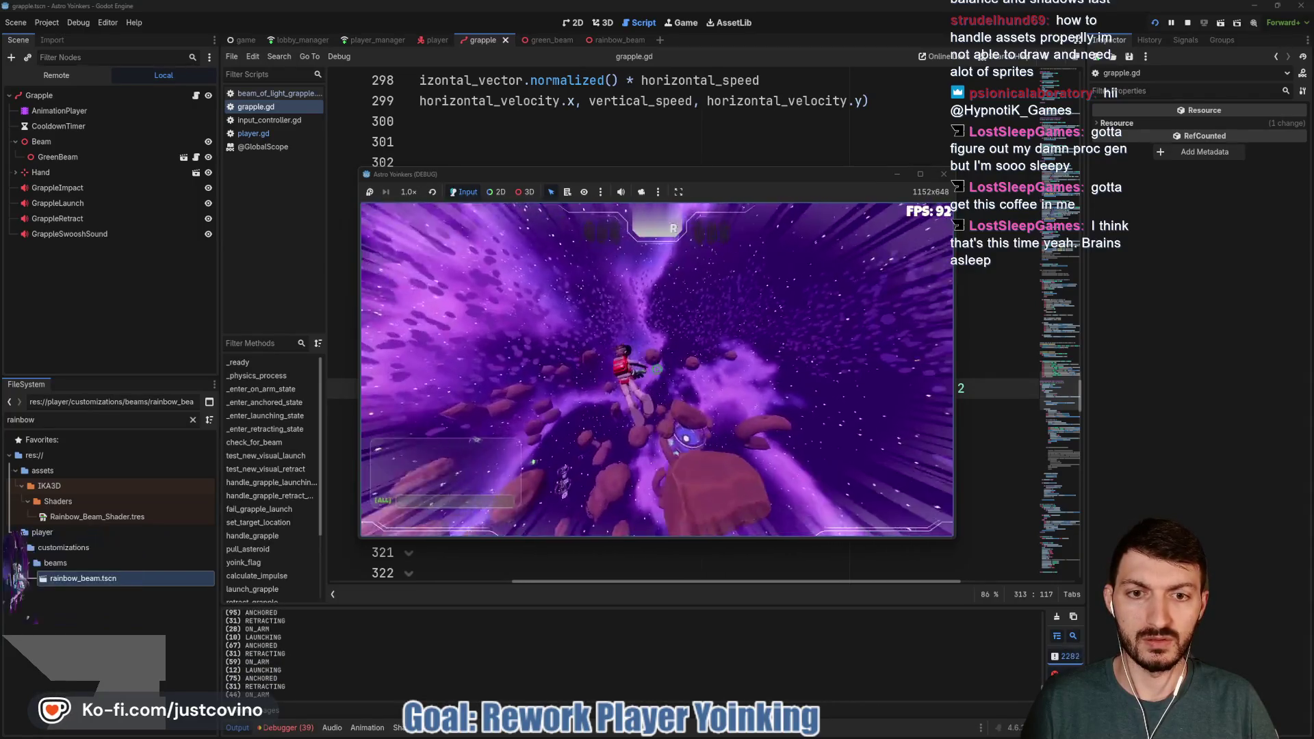
{"action": "left_click", "coordinate": [656, 370]}
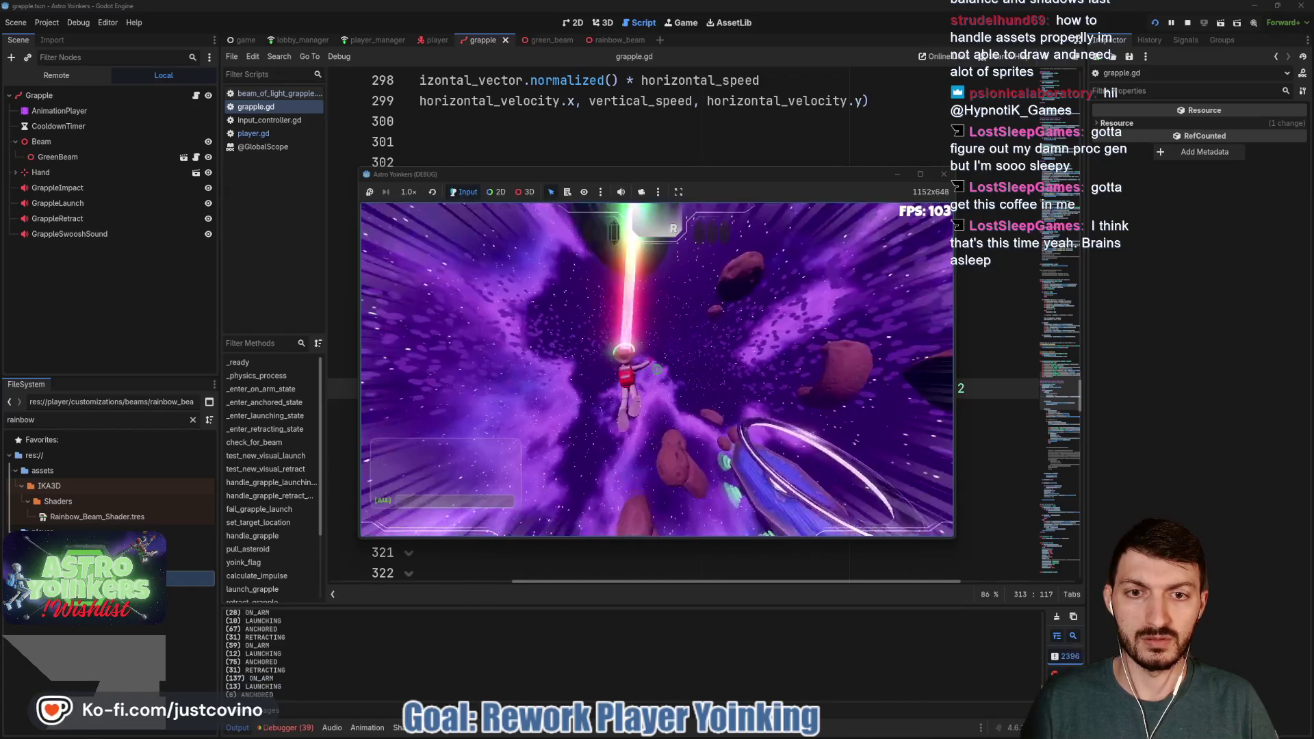
{"action": "left_click", "coordinate": [656, 369]}
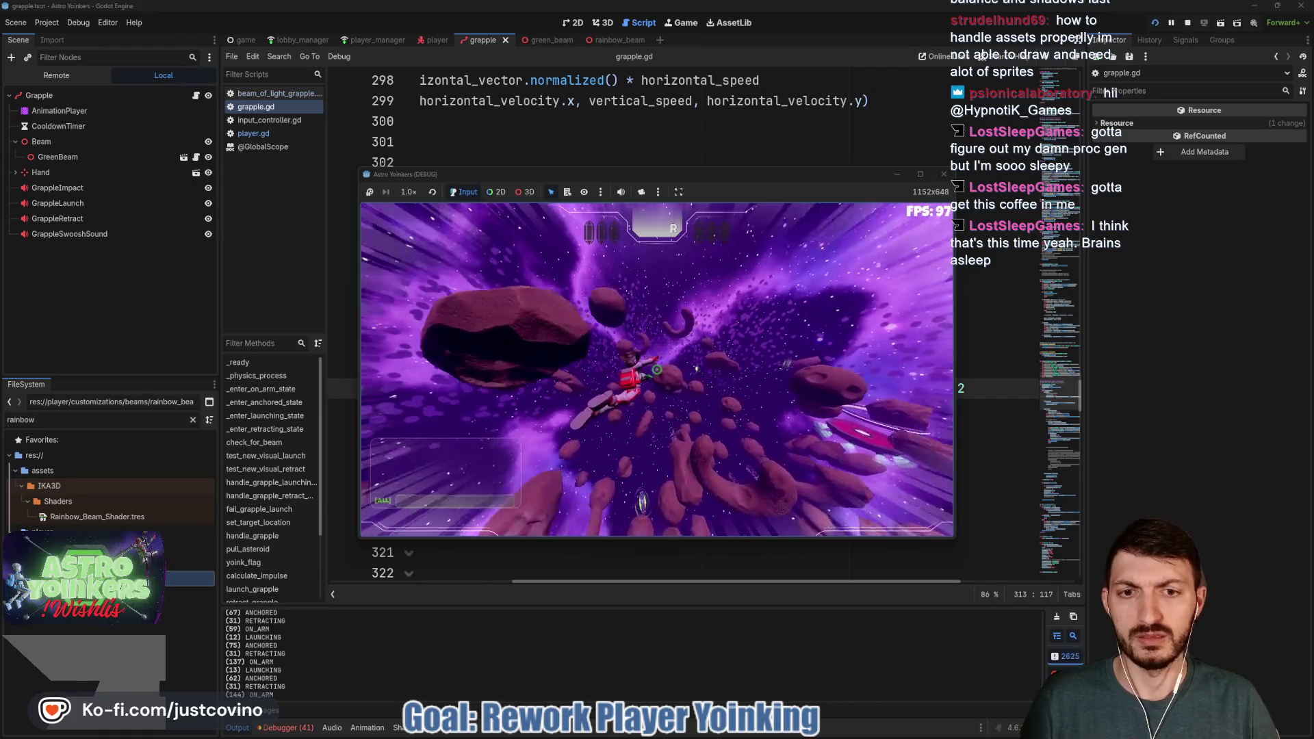
{"action": "left_click", "coordinate": [656, 369]}
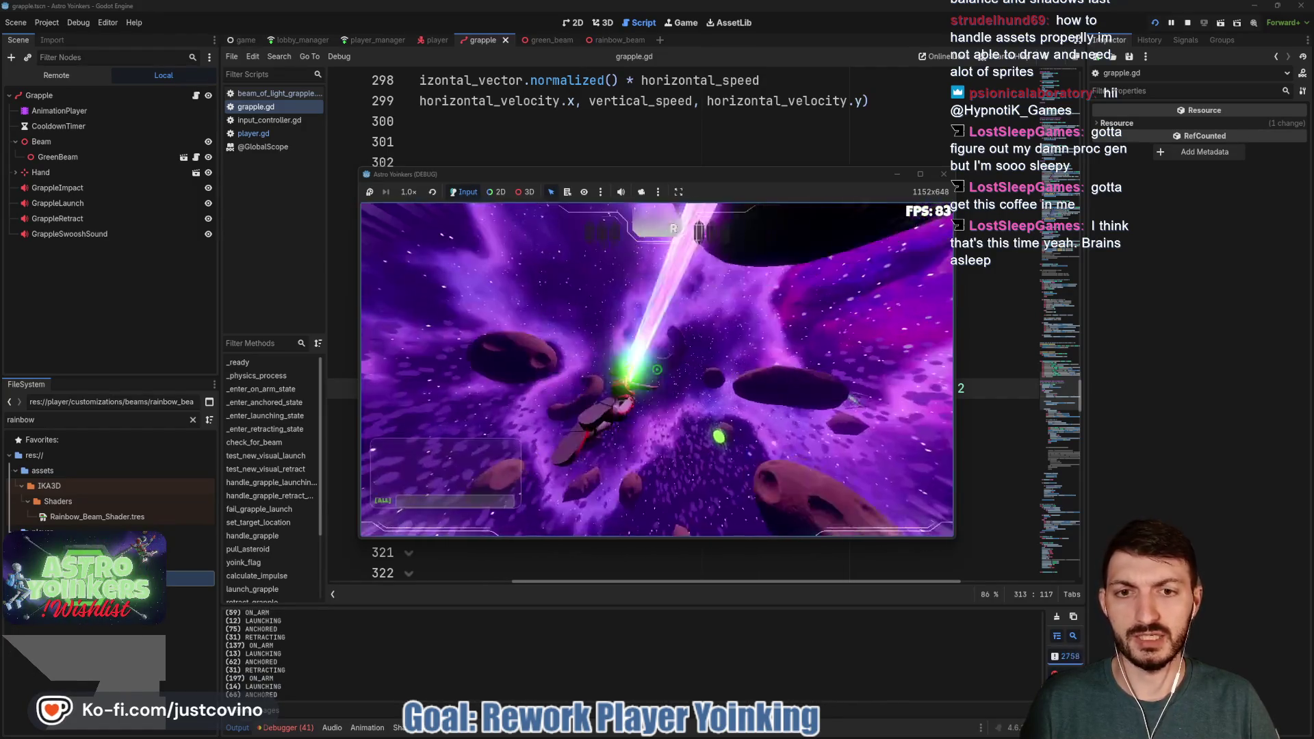
{"action": "left_click", "coordinate": [656, 370]}
{"action": "left_click", "coordinate": [656, 369]}
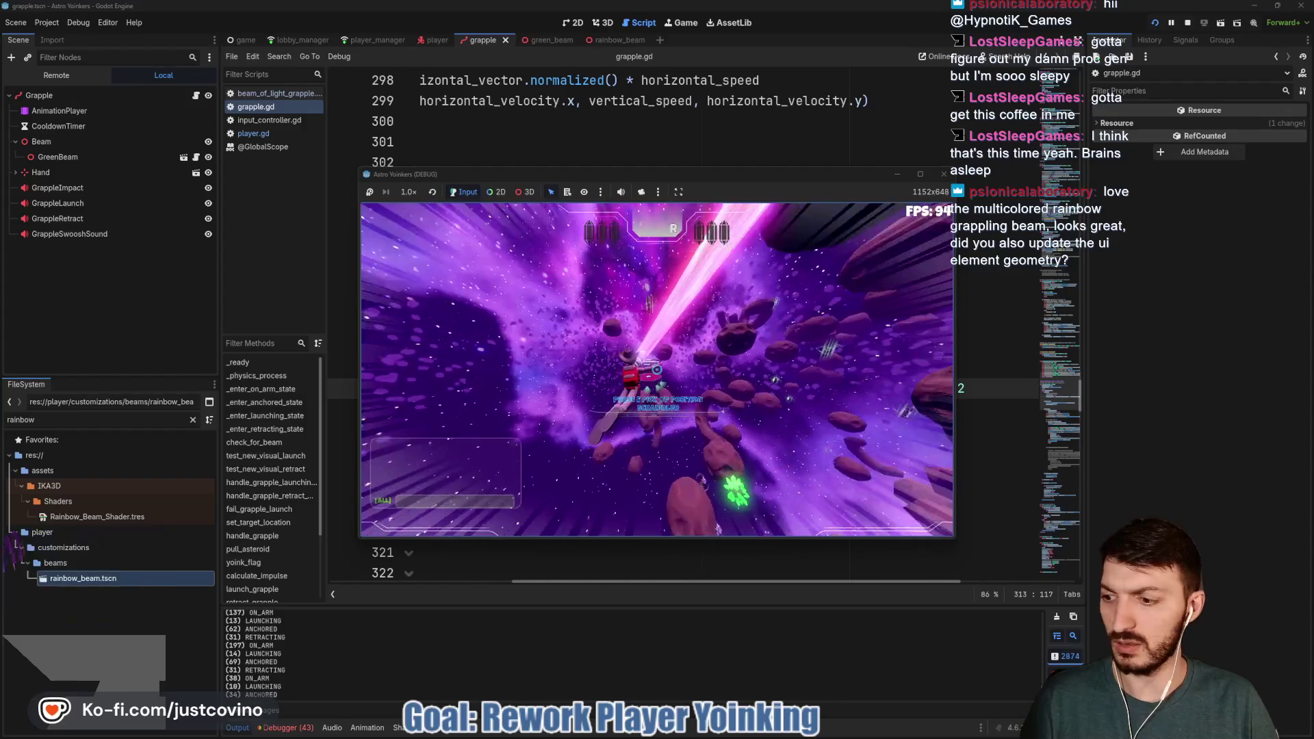
{"action": "left_click", "coordinate": [656, 369]}
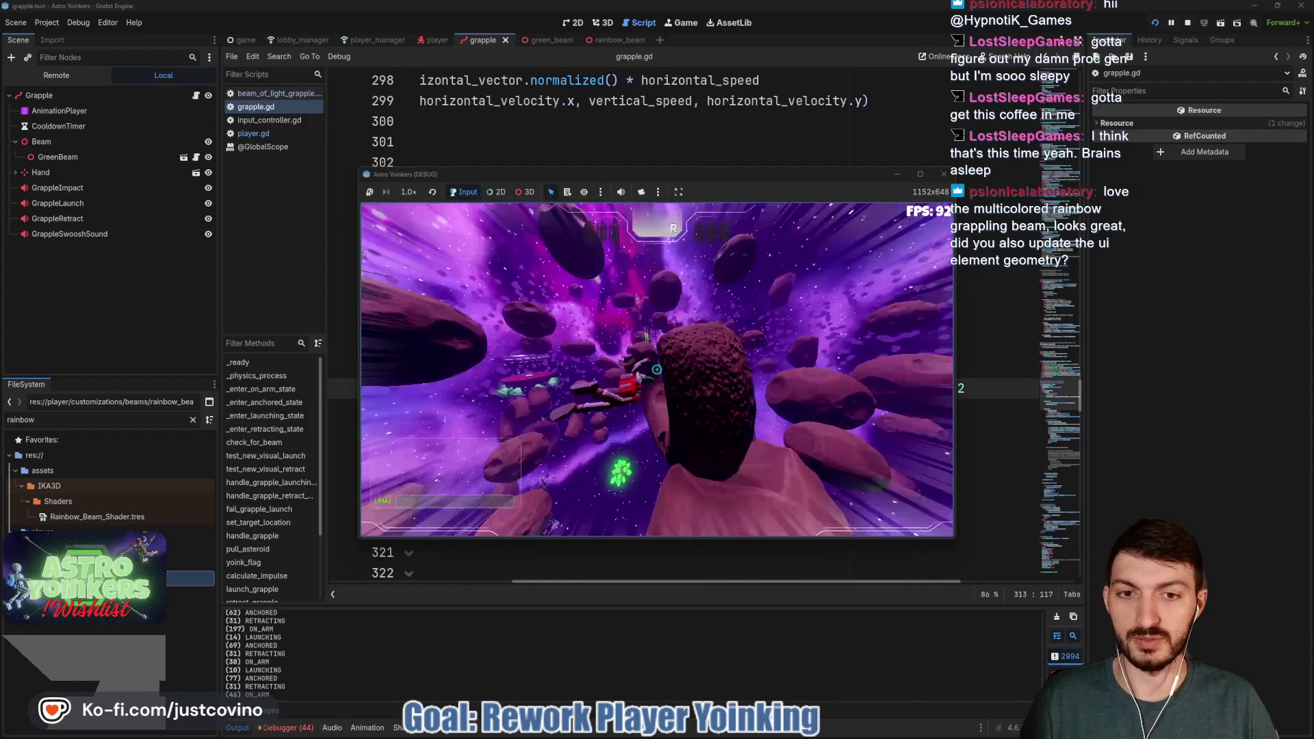
{"action": "left_click", "coordinate": [656, 370]}
{"action": "left_click", "coordinate": [656, 369]}
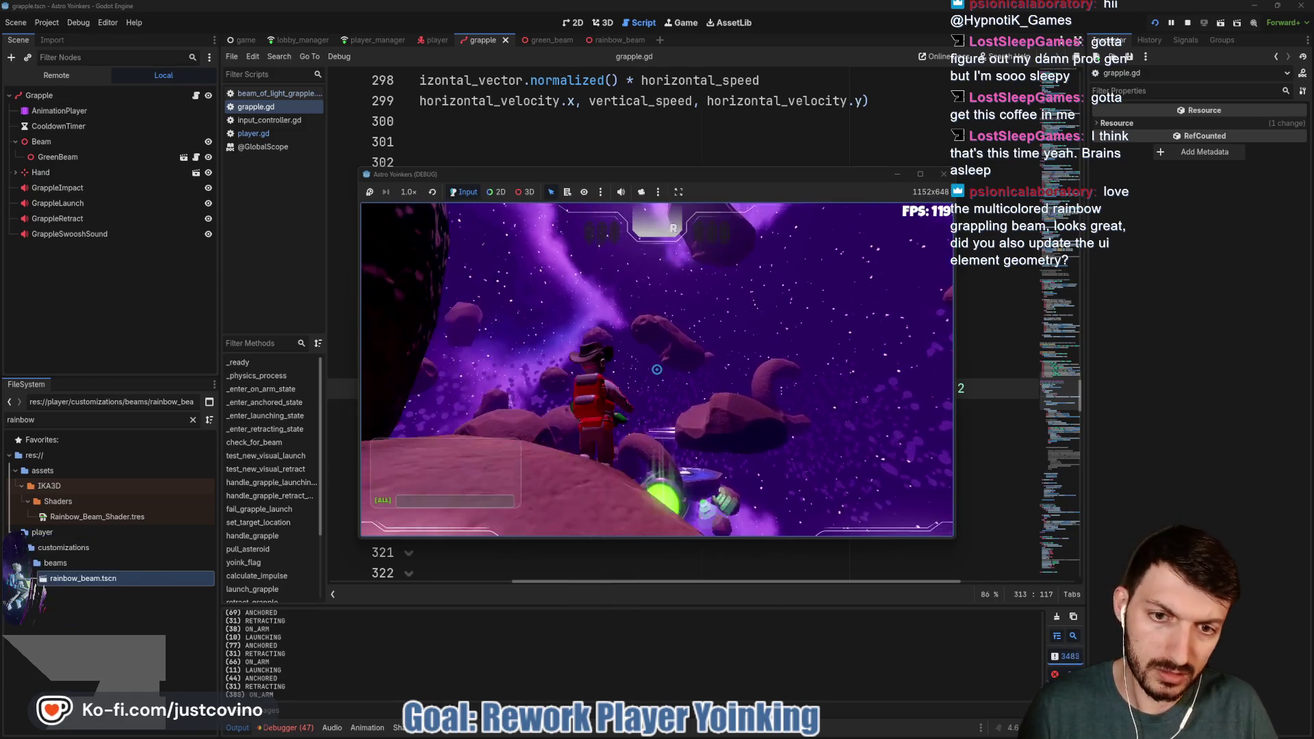
Launch and retract the rainbow grapple beam on asteroids many times, then stop the game with F8
{"action": "left_click", "coordinate": [656, 369]}
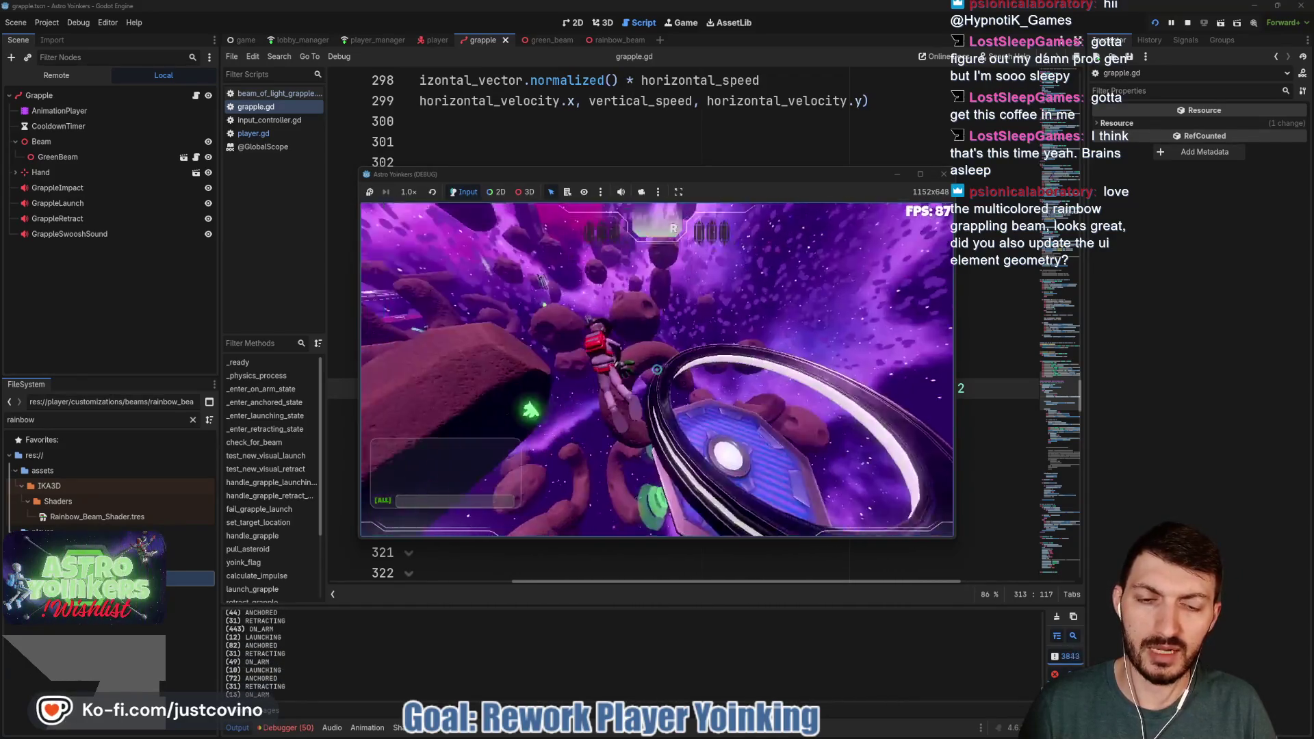
{"action": "left_click", "coordinate": [656, 370]}
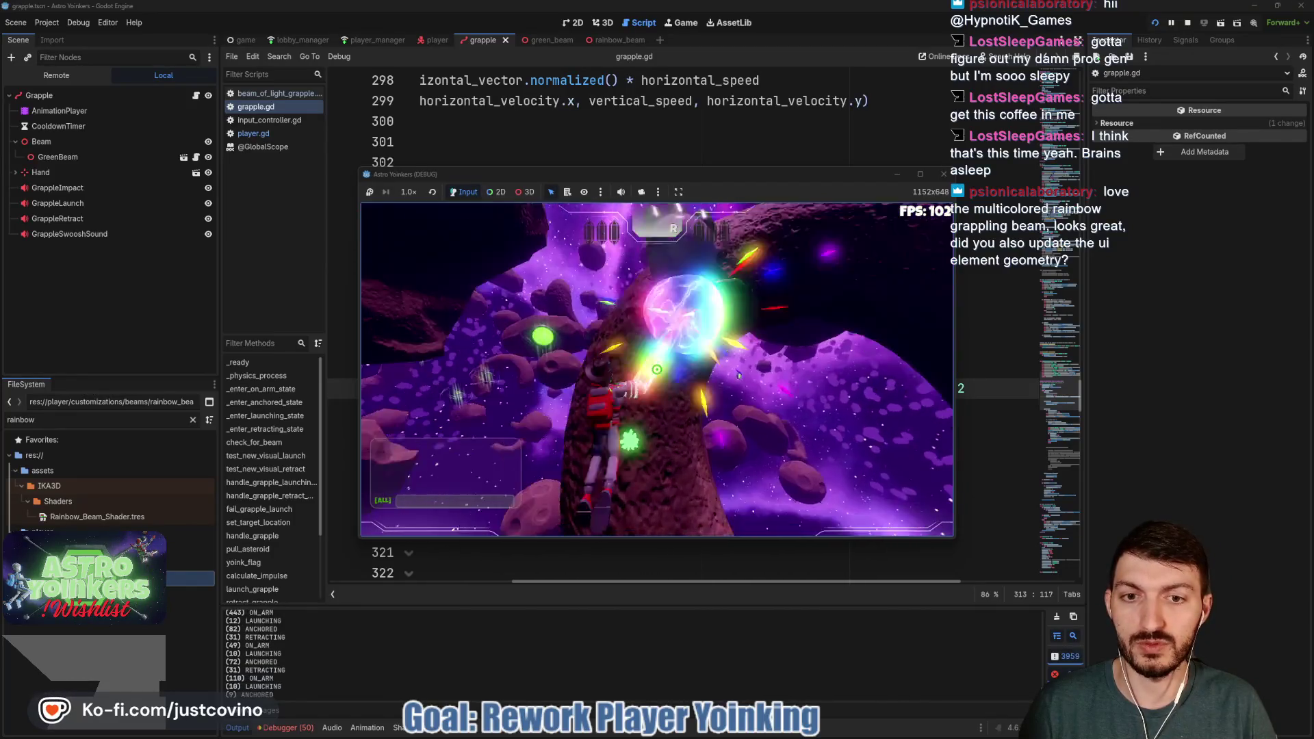
{"action": "left_click", "coordinate": [656, 369]}
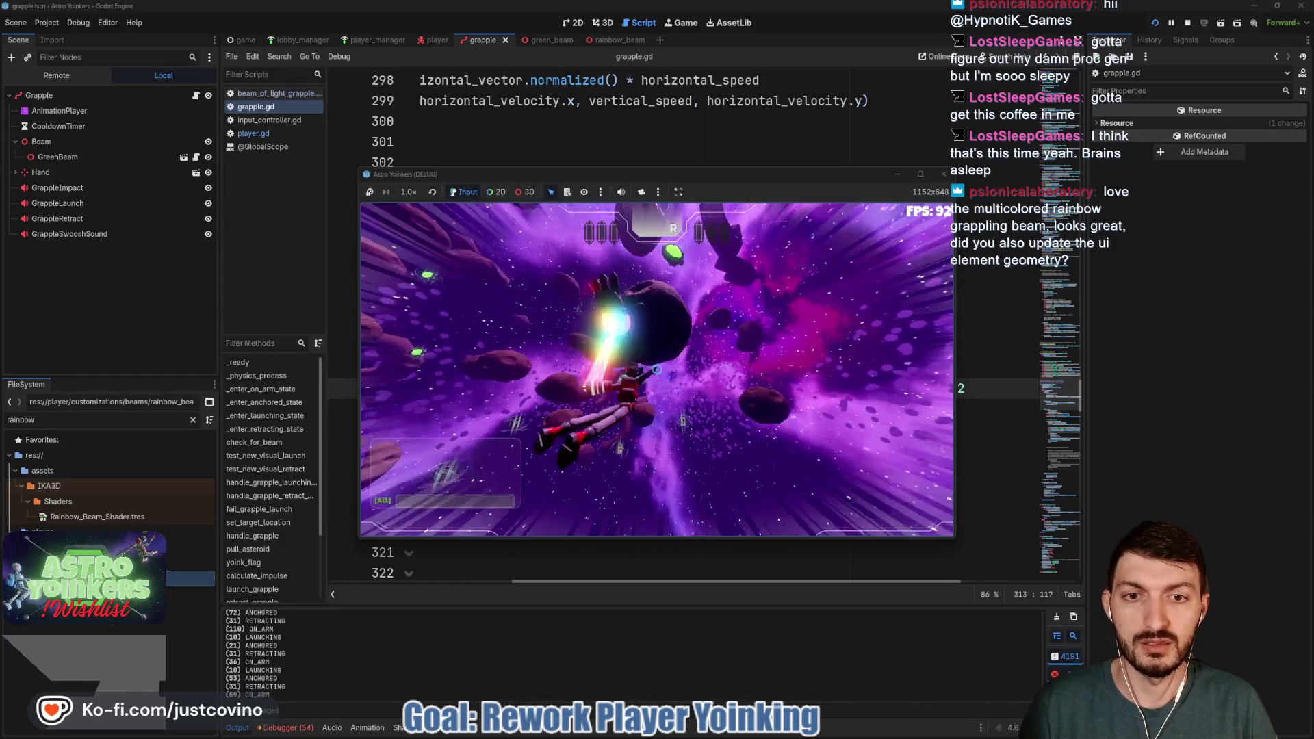
{"action": "left_click", "coordinate": [657, 369]}
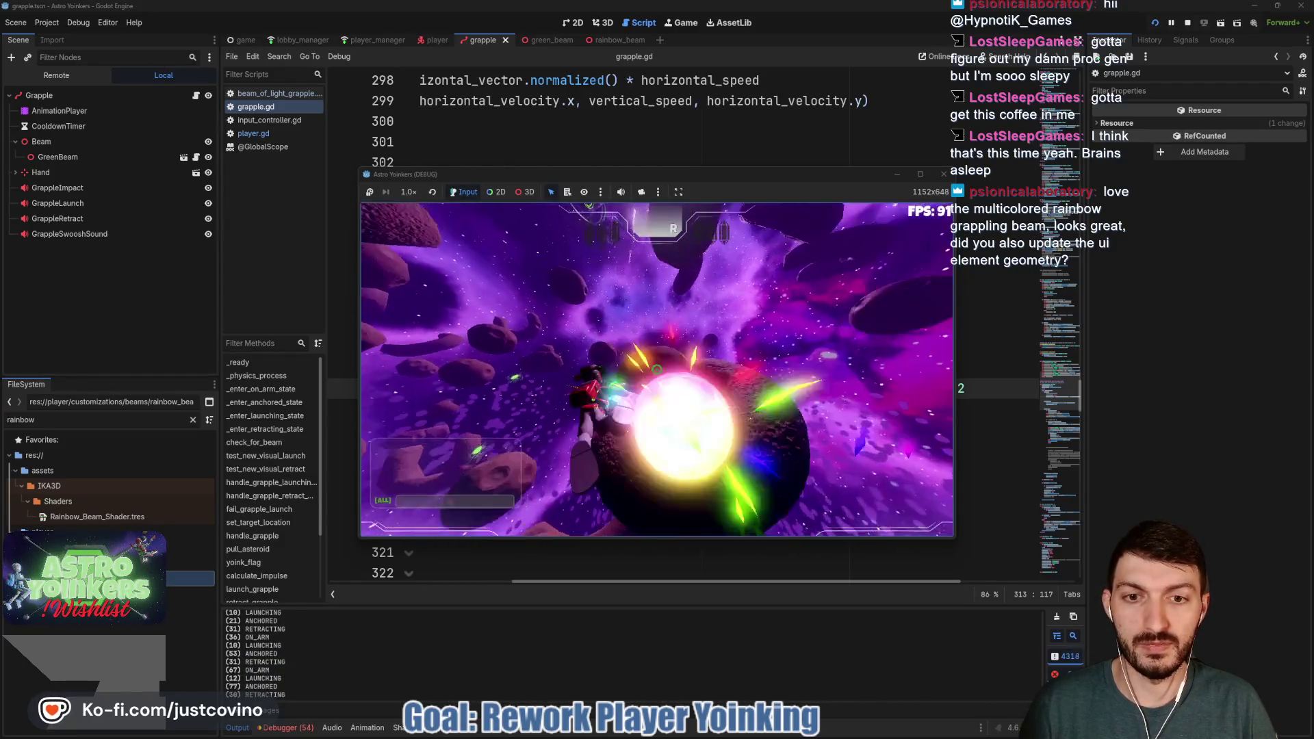
{"action": "left_click", "coordinate": [656, 370]}
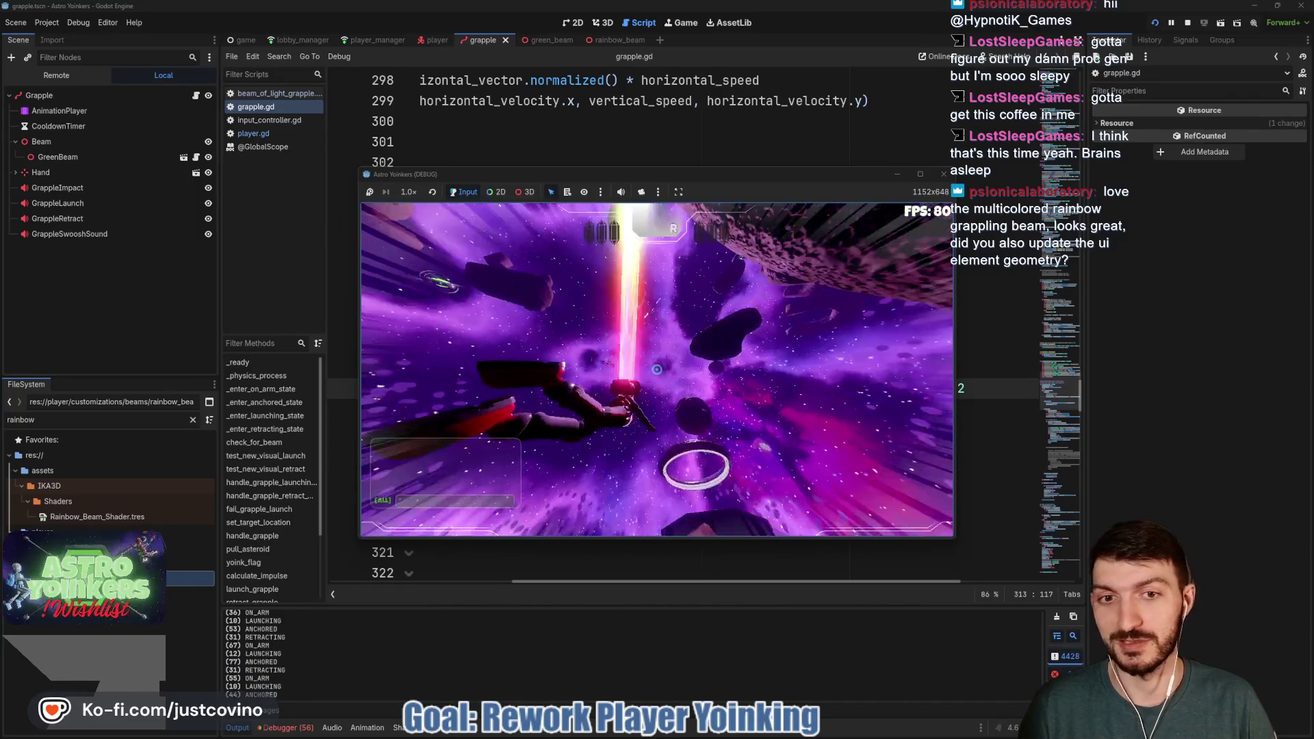
{"action": "left_click", "coordinate": [657, 370]}
{"action": "left_click", "coordinate": [656, 369]}
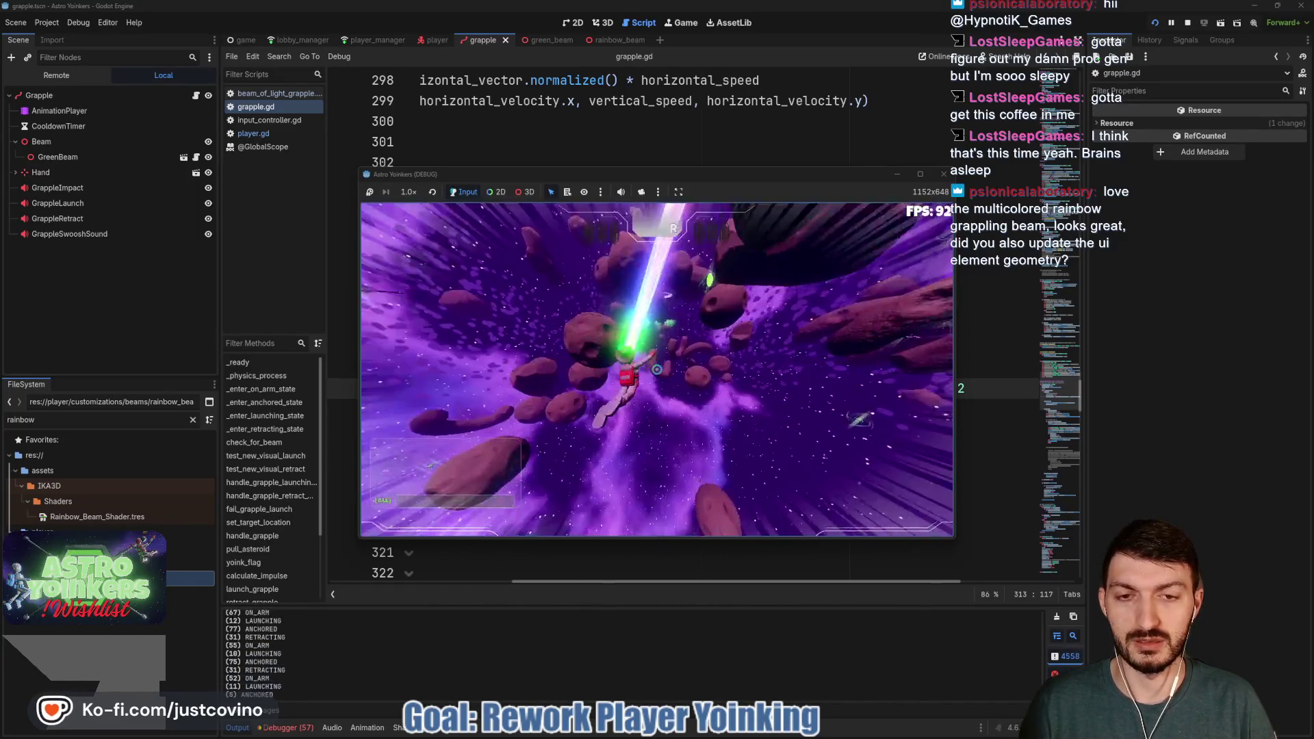
{"action": "left_click", "coordinate": [656, 369]}
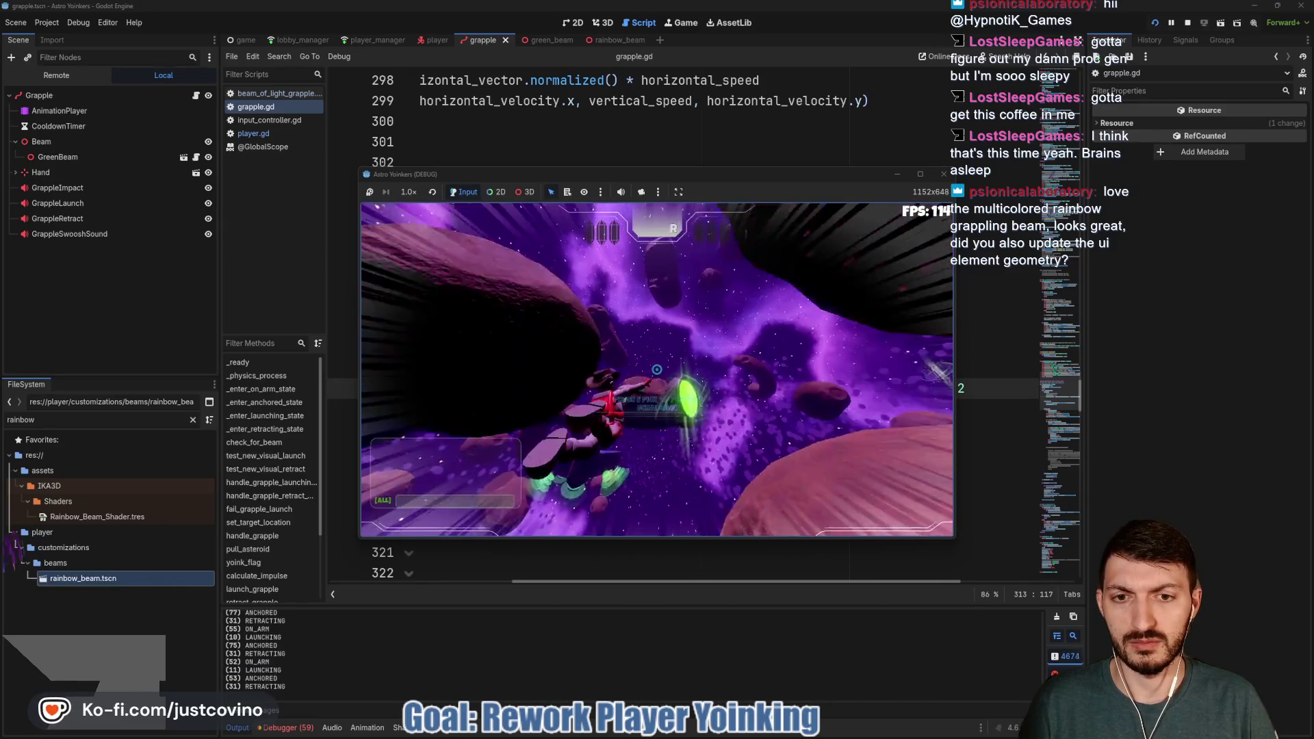
{"action": "left_click", "coordinate": [656, 370]}
{"action": "left_click", "coordinate": [656, 369]}
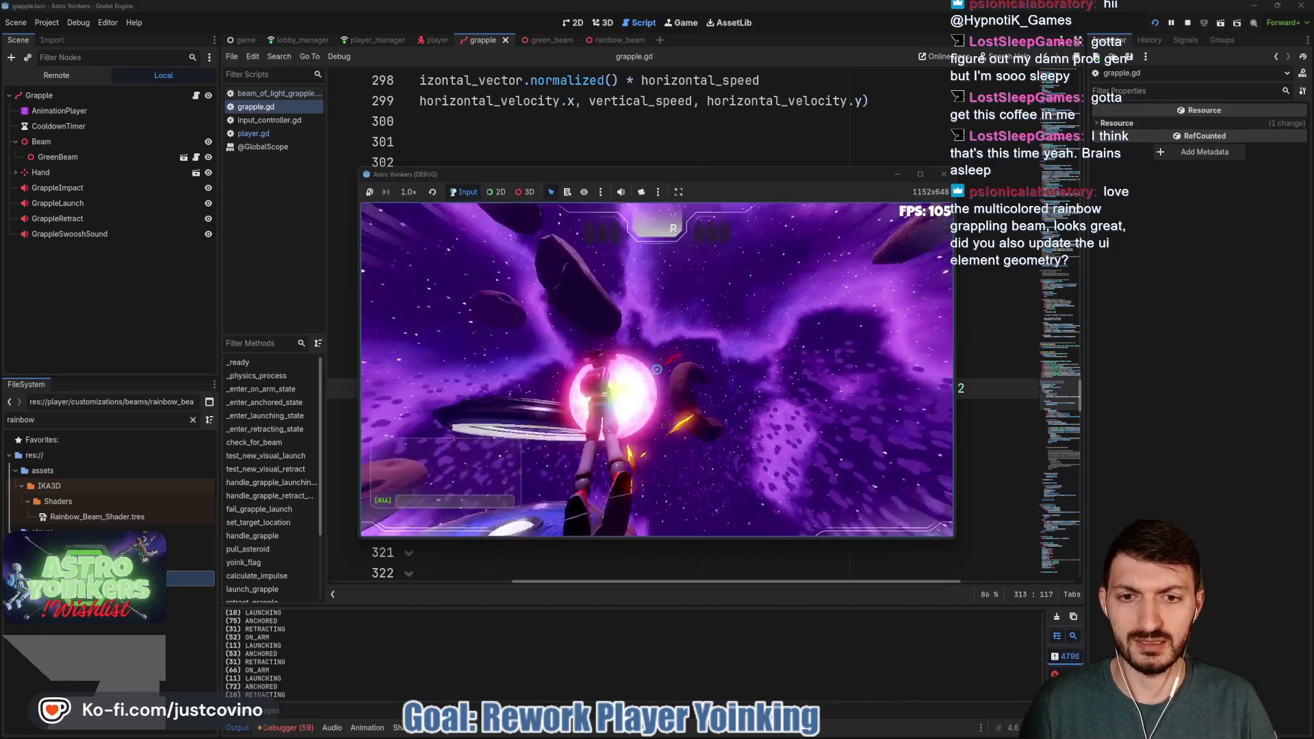
{"action": "left_click", "coordinate": [656, 370]}
{"action": "left_click", "coordinate": [656, 369]}
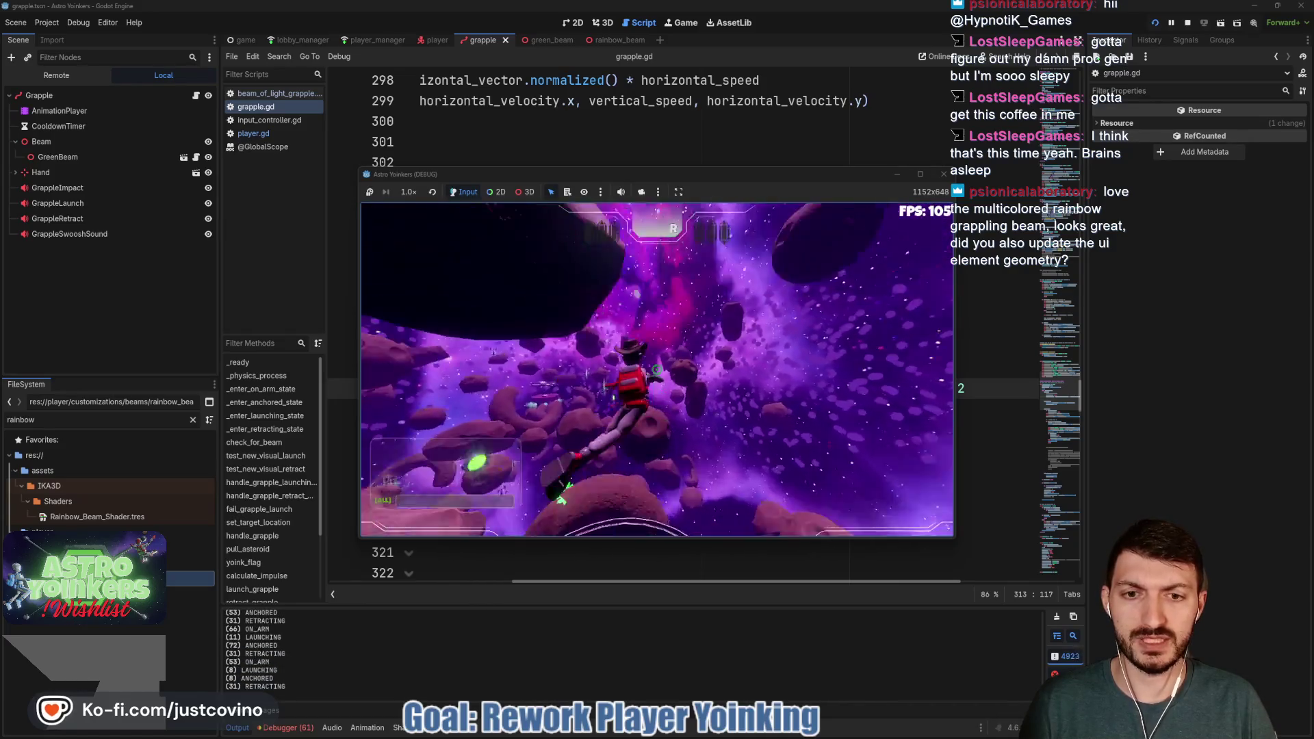
{"action": "left_click", "coordinate": [657, 369]}
{"action": "left_click", "coordinate": [656, 370]}
{"action": "left_click", "coordinate": [656, 369]}
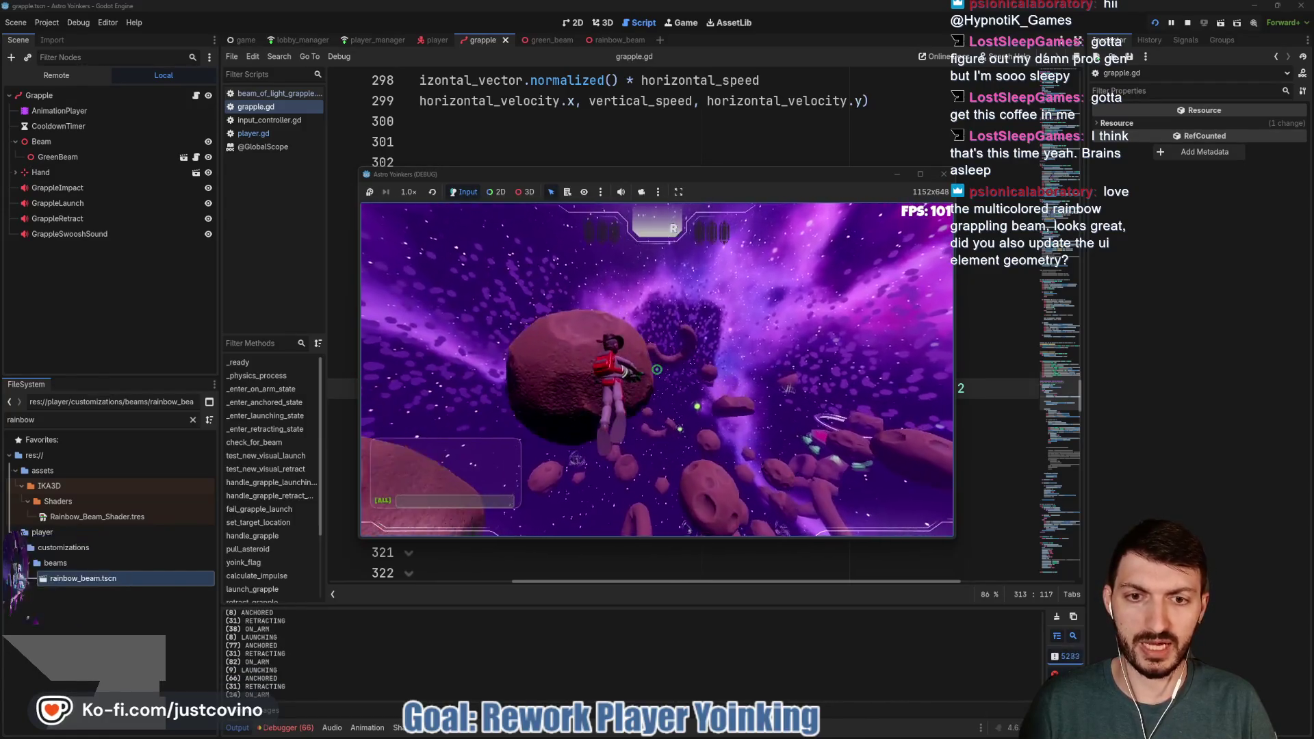
{"action": "left_click", "coordinate": [657, 370]}
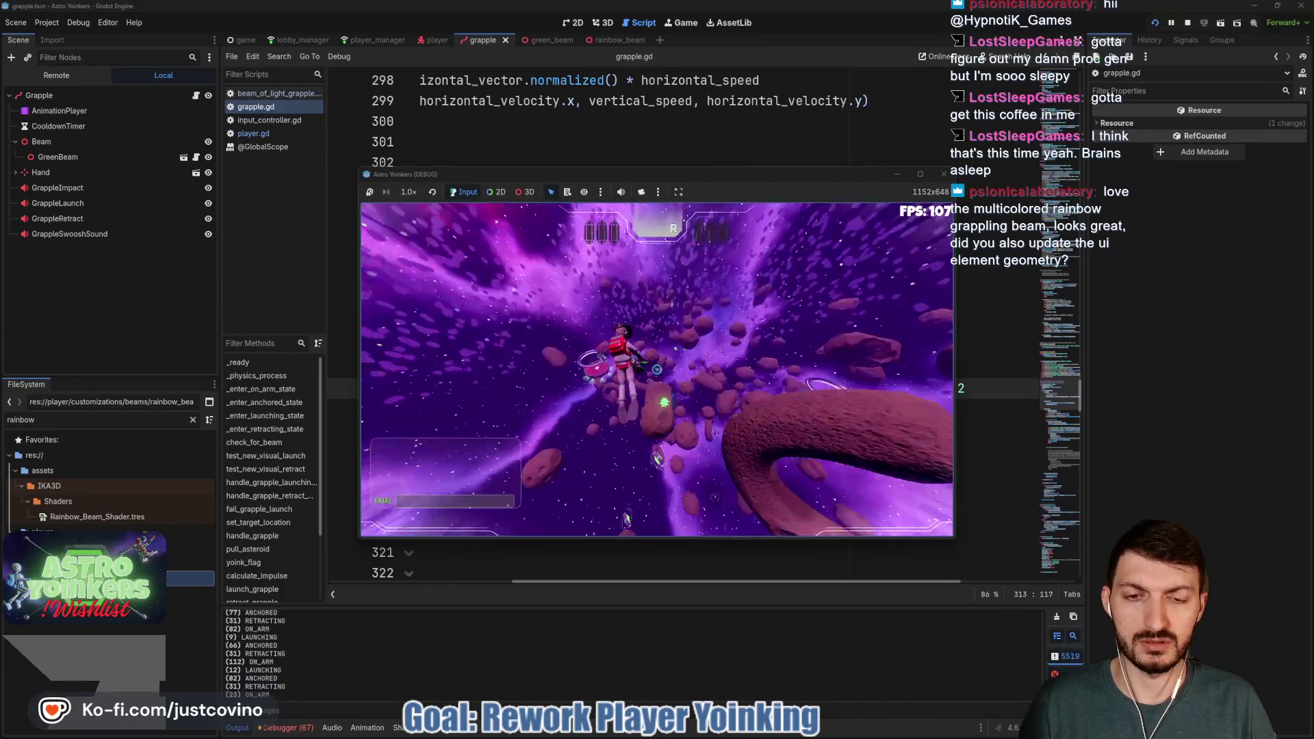
{"action": "left_click", "coordinate": [656, 369]}
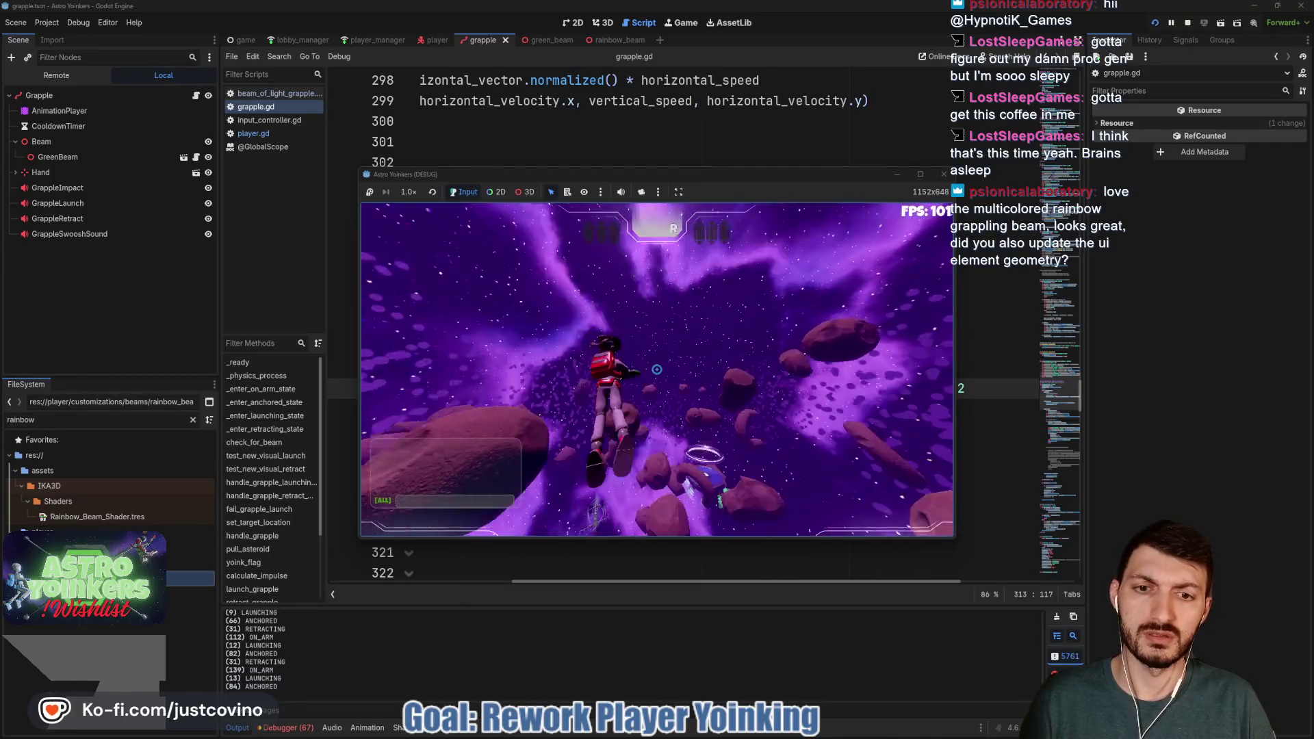
{"action": "left_click", "coordinate": [656, 369]}
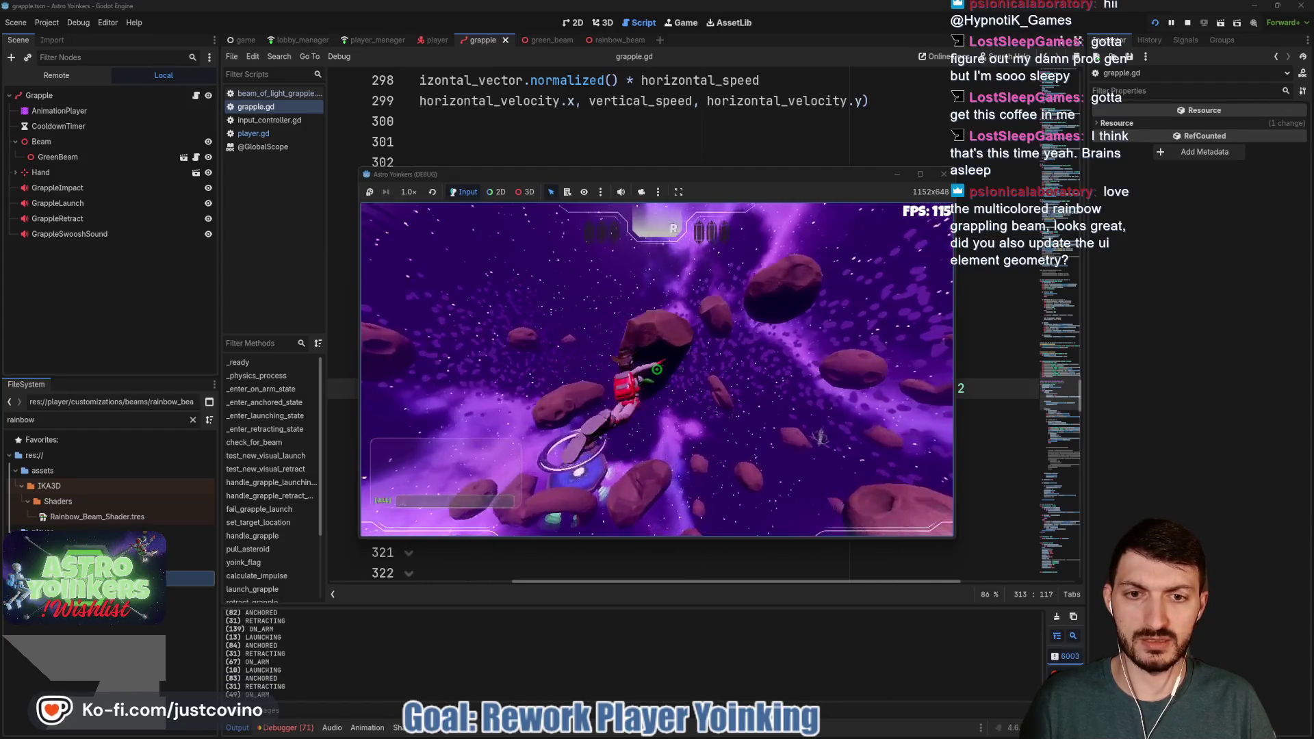
{"action": "left_click", "coordinate": [656, 369]}
{"action": "left_click", "coordinate": [656, 370]}
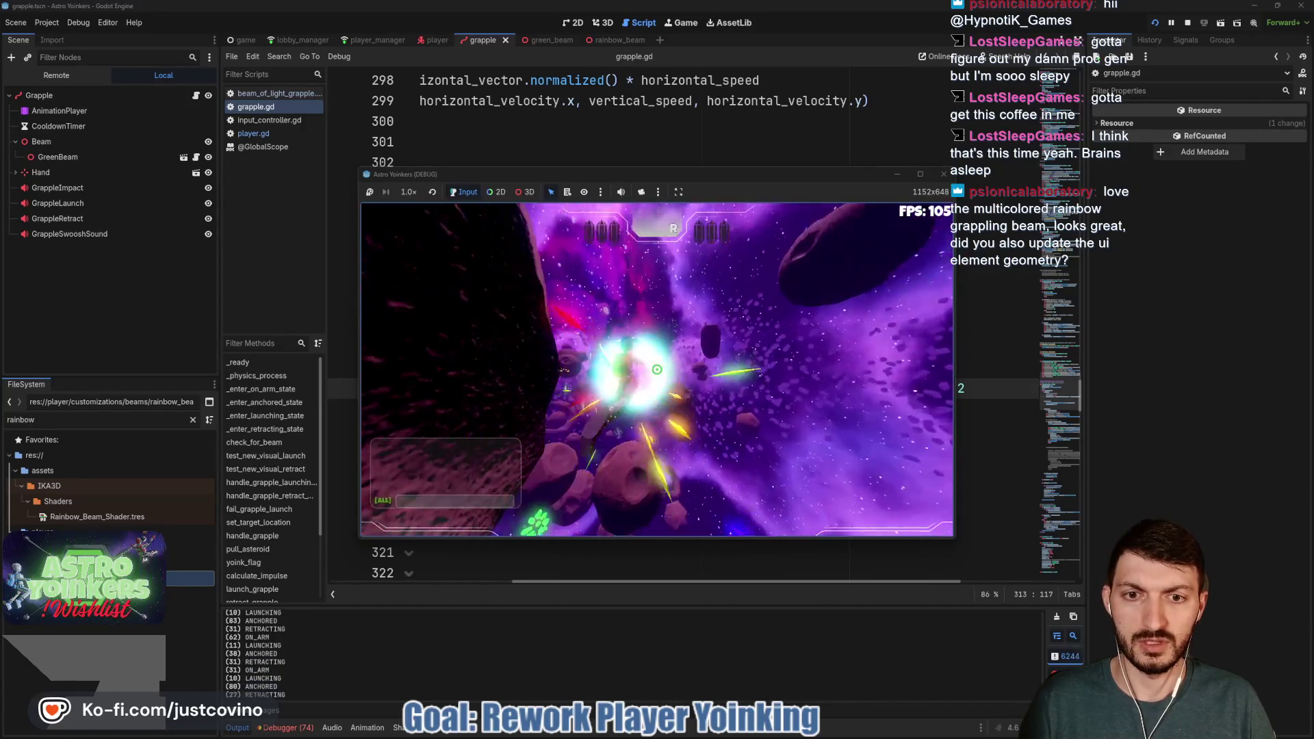
{"action": "key", "text": "F8"}
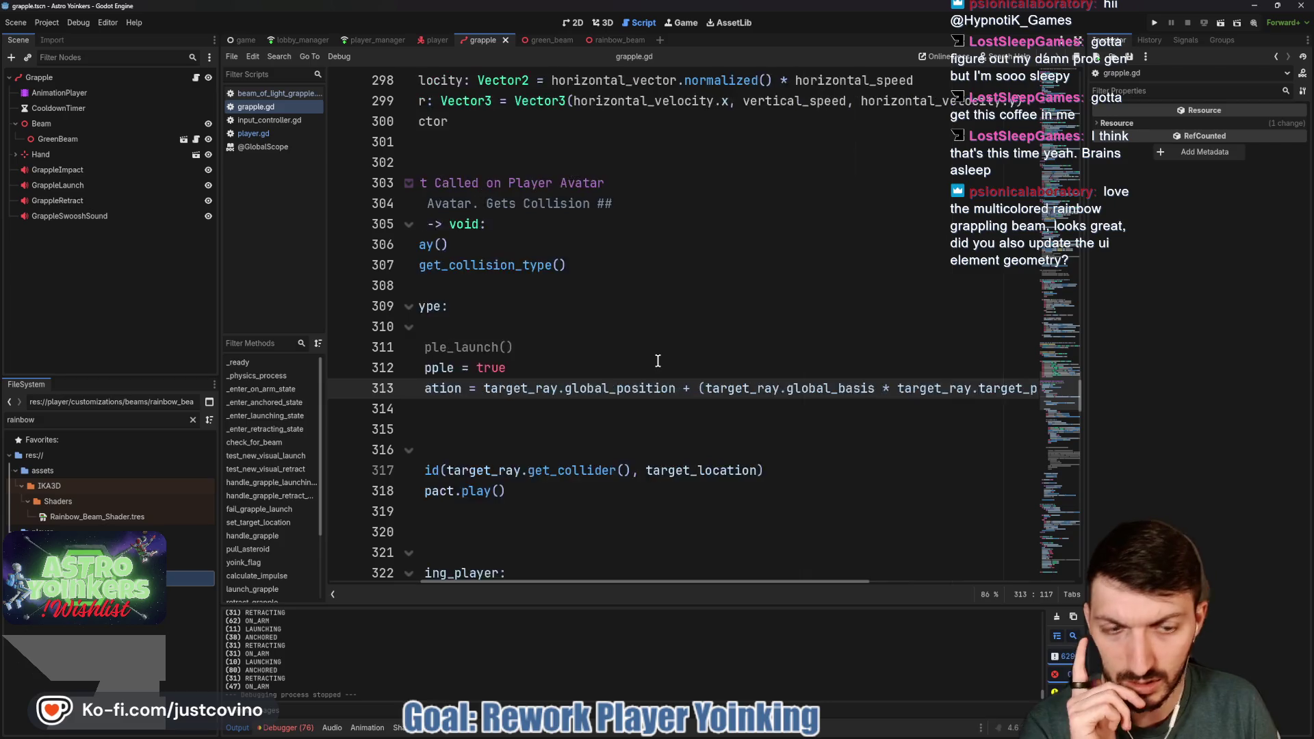
Review retract_grapple on line 384 of grapple.gd and select its _enter_retracting_state() call line
{"action": "scroll", "coordinate": [646, 364], "scroll_direction": "down", "scroll_amount": 6}
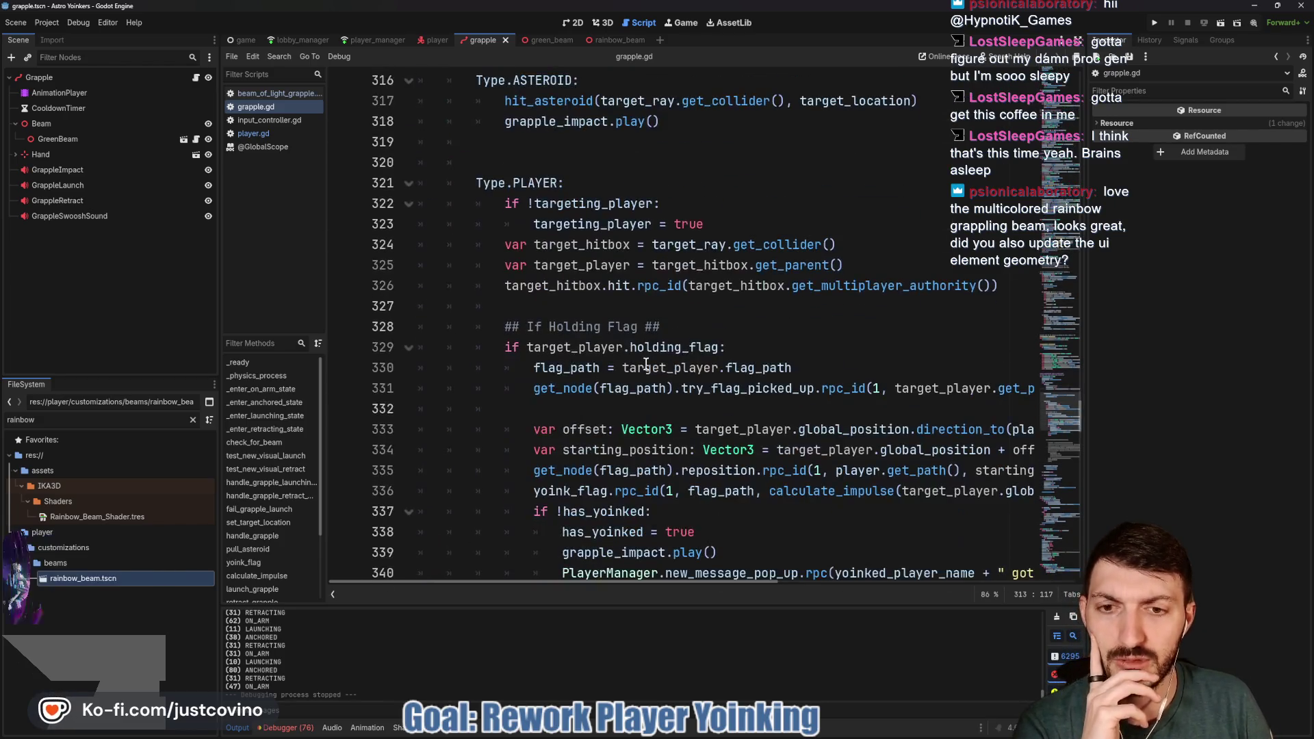
{"action": "scroll", "coordinate": [646, 363], "scroll_direction": "up", "scroll_amount": 6}
{"action": "scroll", "coordinate": [646, 364], "scroll_direction": "down", "scroll_amount": 14}
{"action": "scroll", "coordinate": [646, 364], "scroll_direction": "up", "scroll_amount": 6}
{"action": "scroll", "coordinate": [646, 364], "scroll_direction": "up", "scroll_amount": 7}
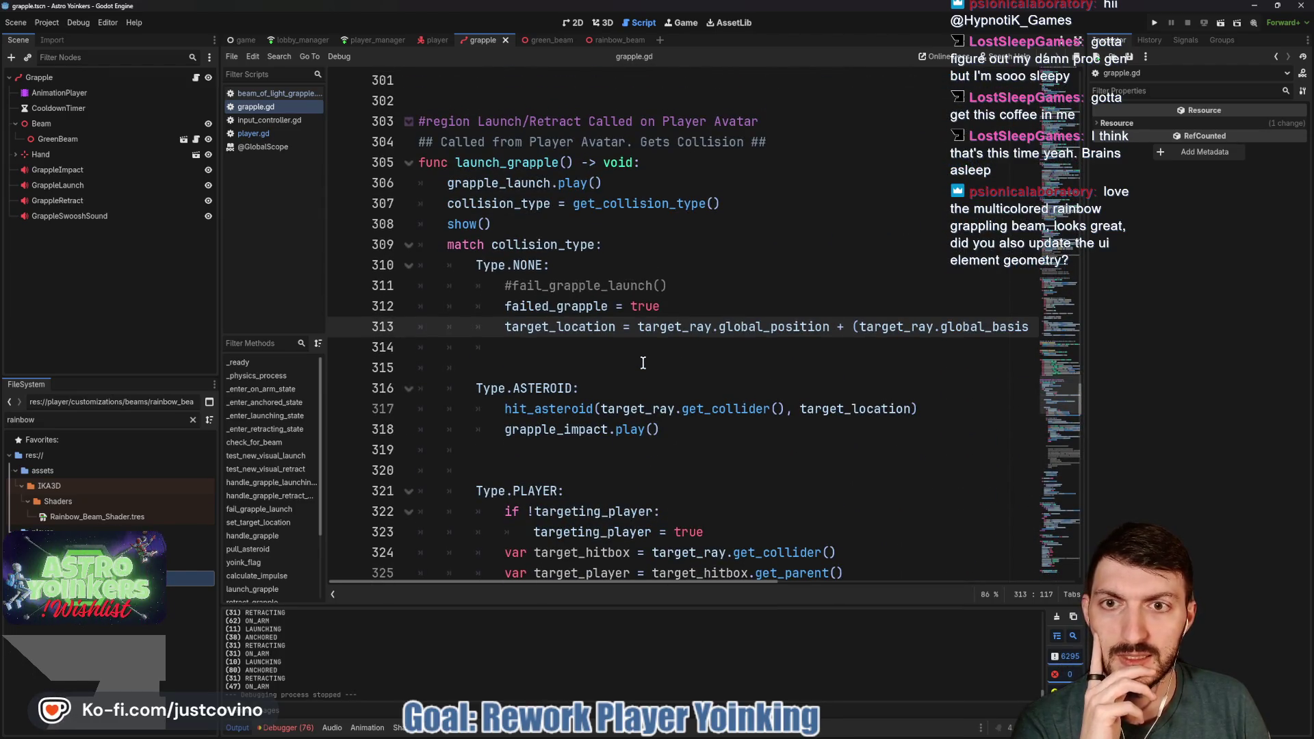
{"action": "scroll", "coordinate": [643, 363], "scroll_direction": "down", "scroll_amount": 12}
{"action": "scroll", "coordinate": [643, 362], "scroll_direction": "down", "scroll_amount": 13}
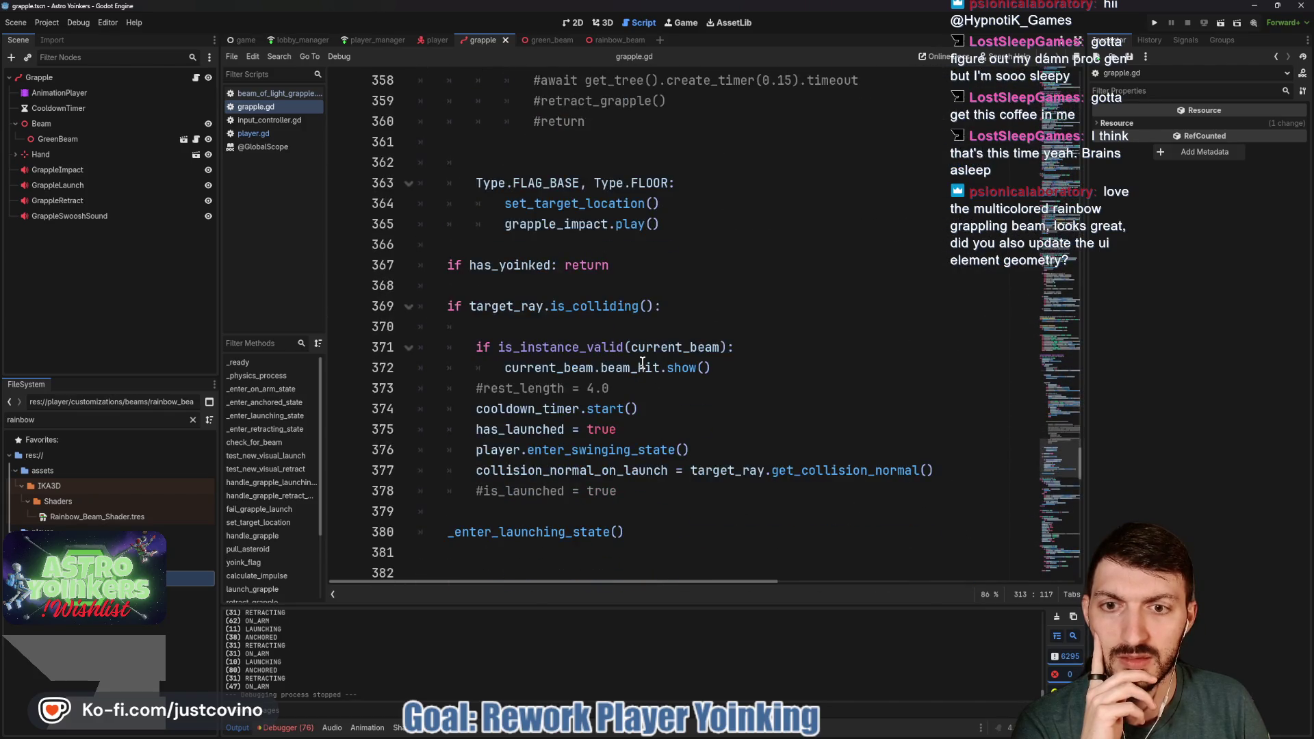
{"action": "scroll", "coordinate": [643, 362], "scroll_direction": "down", "scroll_amount": 9}
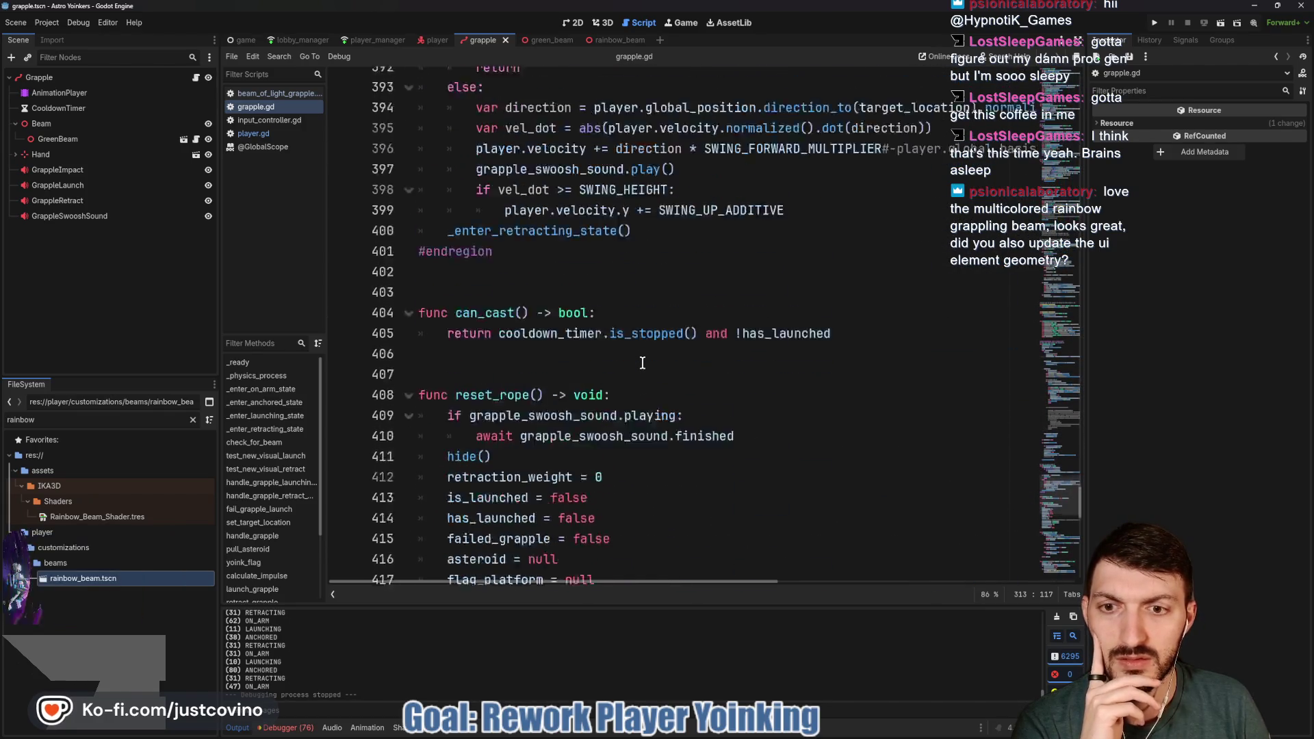
{"action": "scroll", "coordinate": [642, 363], "scroll_direction": "down", "scroll_amount": 13}
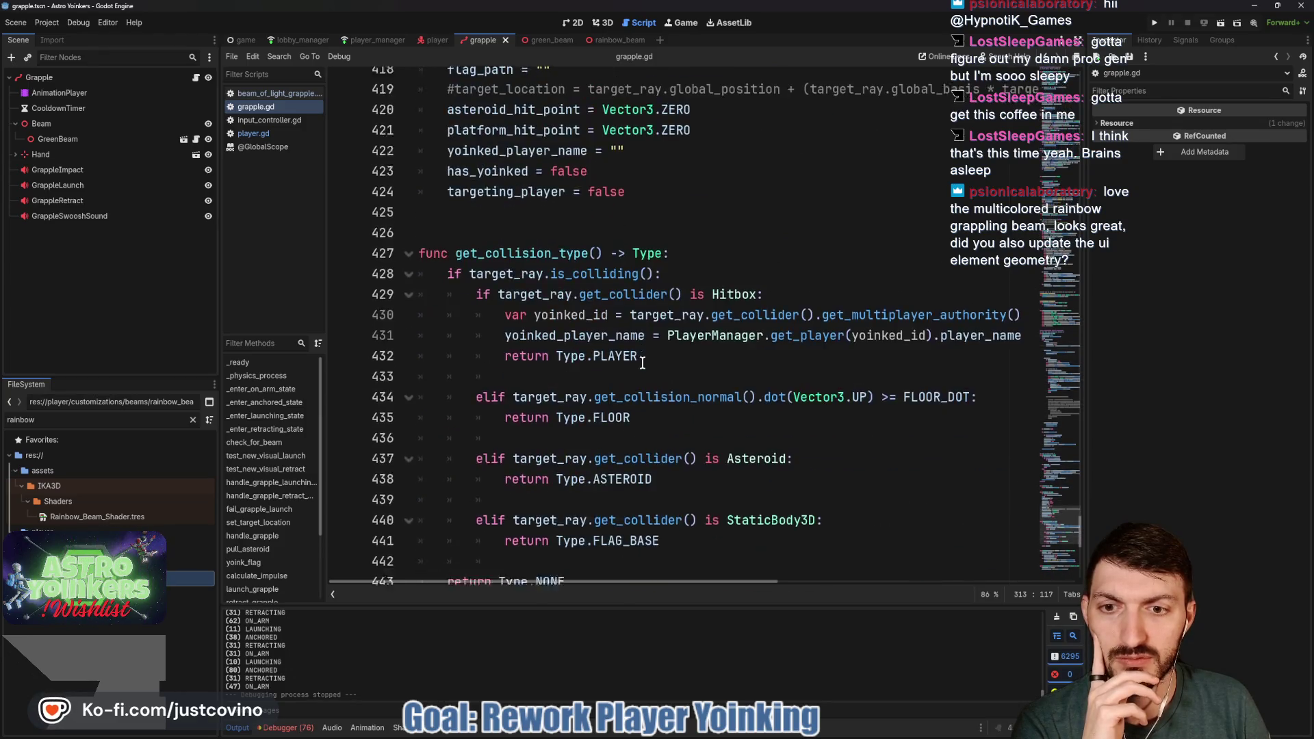
{"action": "scroll", "coordinate": [642, 363], "scroll_direction": "down", "scroll_amount": 1}
{"action": "scroll", "coordinate": [643, 363], "scroll_direction": "up", "scroll_amount": 10}
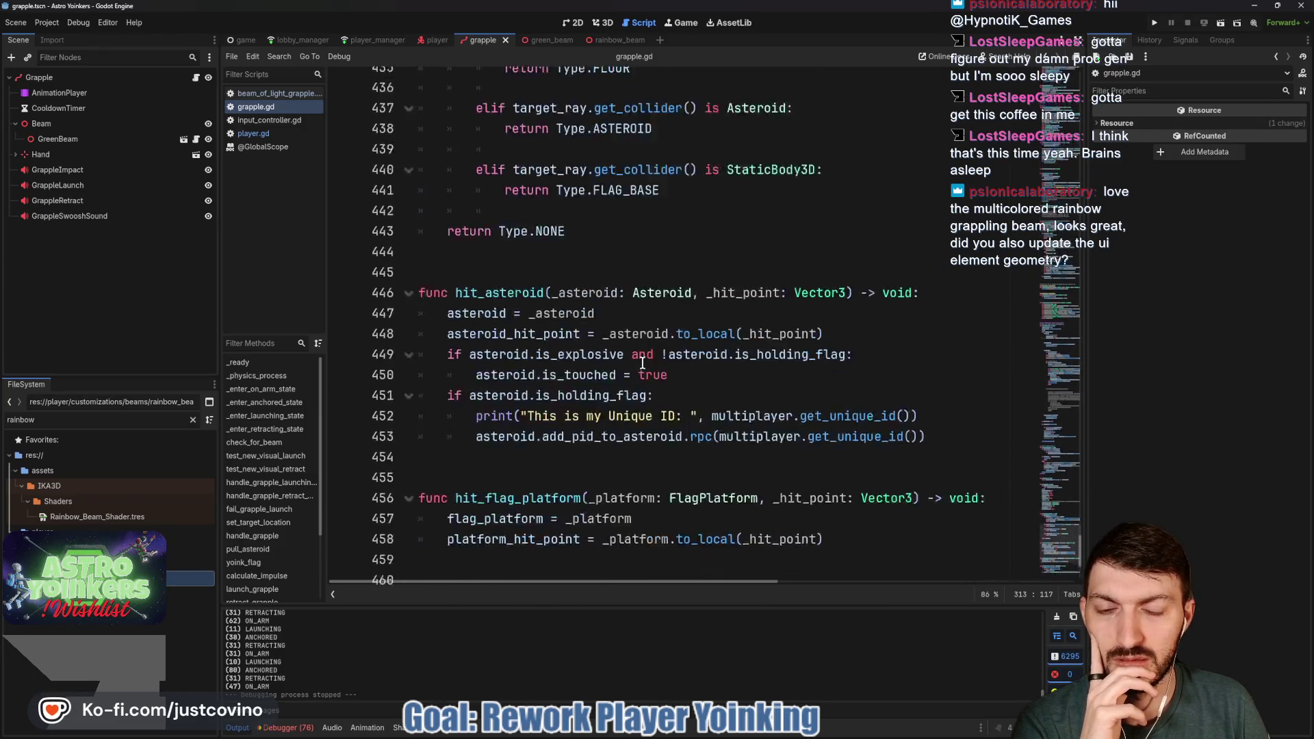
{"action": "scroll", "coordinate": [642, 363], "scroll_direction": "up", "scroll_amount": 10}
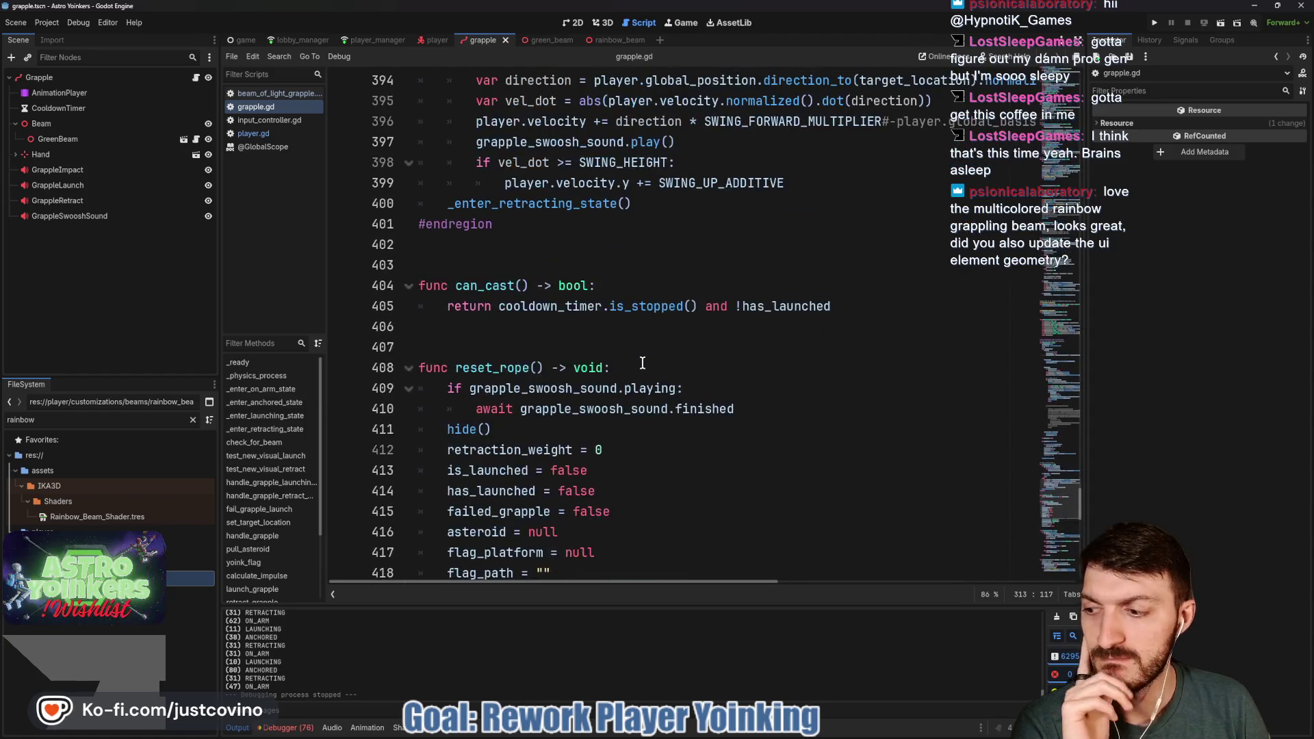
{"action": "scroll", "coordinate": [642, 363], "scroll_direction": "up", "scroll_amount": 2}
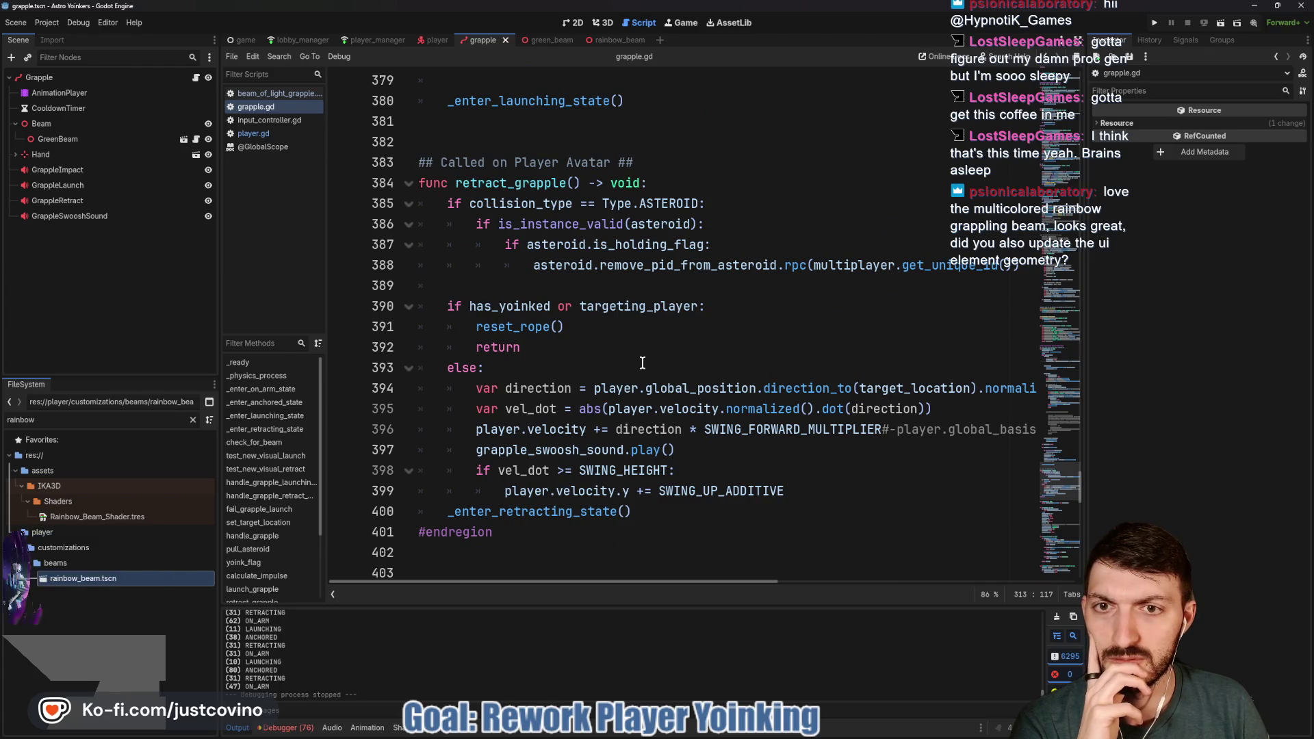
{"action": "double_click", "coordinate": [495, 183]}
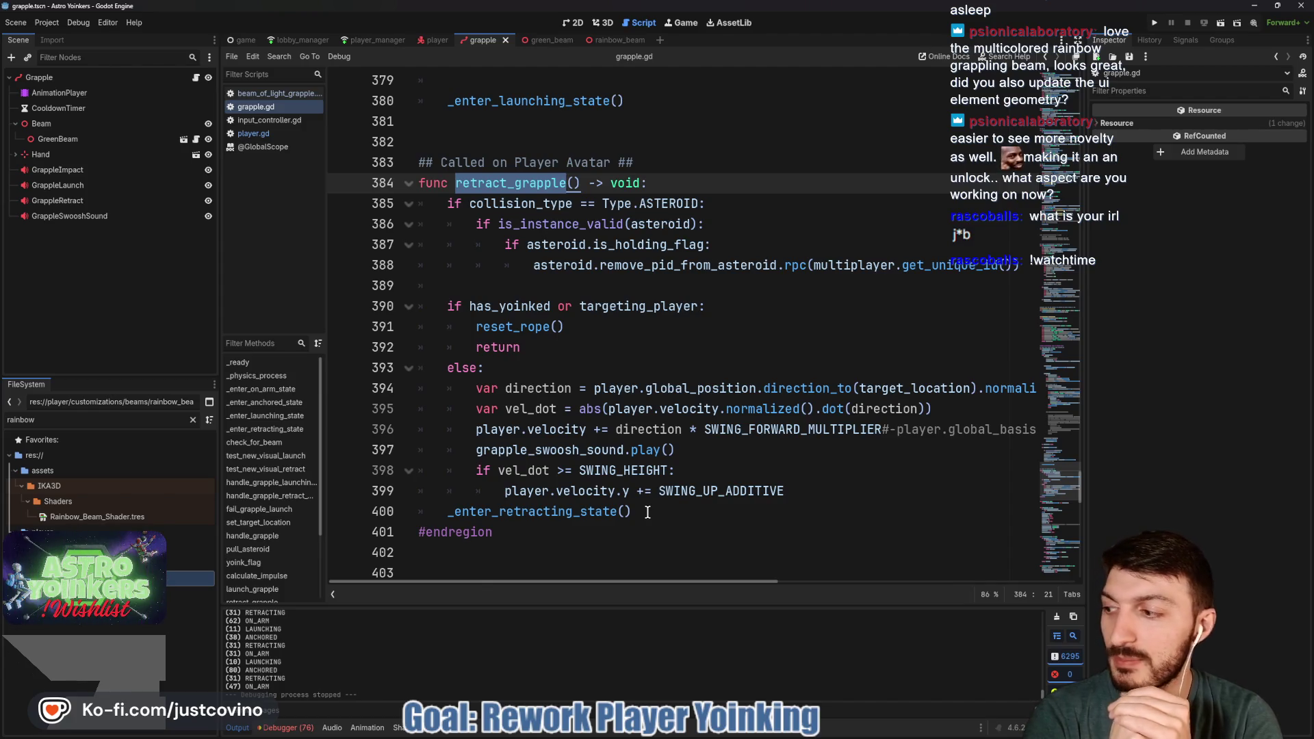
{"action": "mouse_move", "coordinate": [647, 512]}
{"action": "left_mouse_down"}
{"action": "mouse_move", "coordinate": [421, 513]}
{"action": "mouse_move", "coordinate": [356, 533]}
{"action": "mouse_move", "coordinate": [356, 516]}
{"action": "mouse_move", "coordinate": [444, 498]}
{"action": "left_mouse_up"}
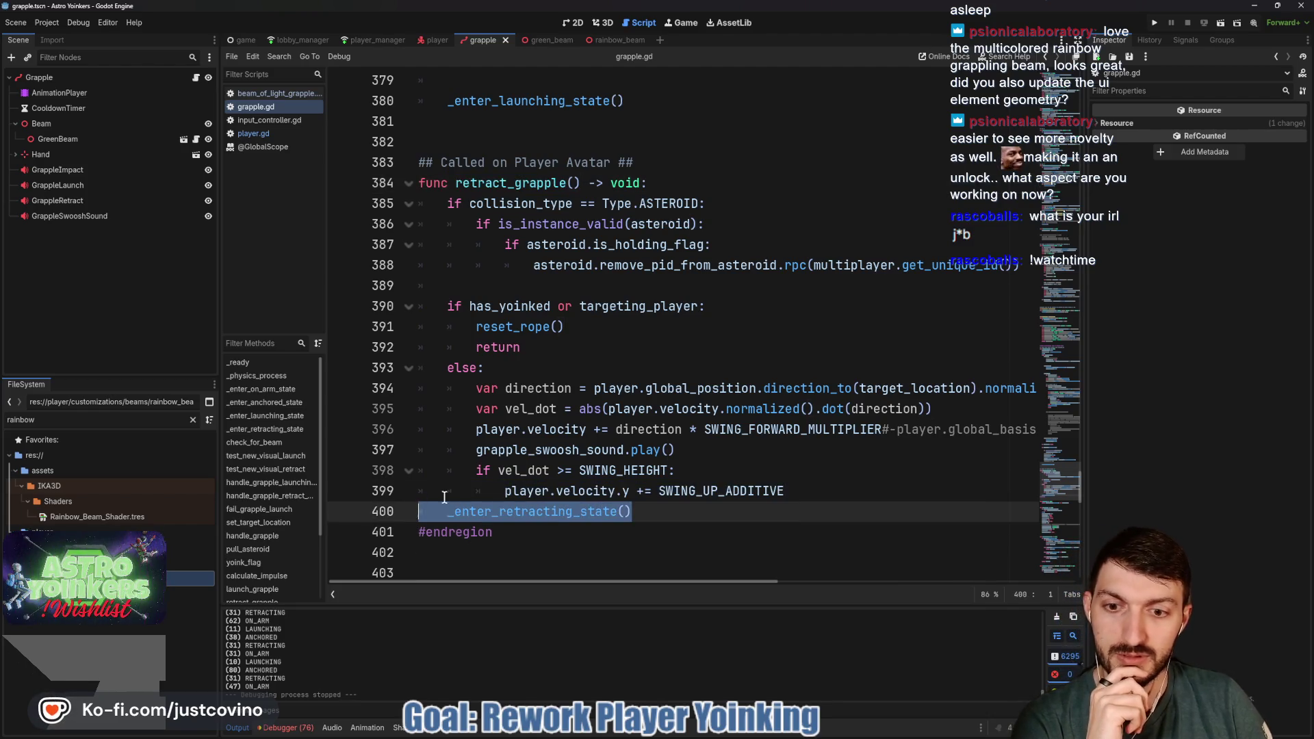
Move the _enter_retracting_state() call to the top of retract_grapple, save, and relaunch the game
{"action": "key", "text": "alt+Up"}
{"action": "key", "text": "alt+Up"}
{"action": "key", "text": "alt+Up"}
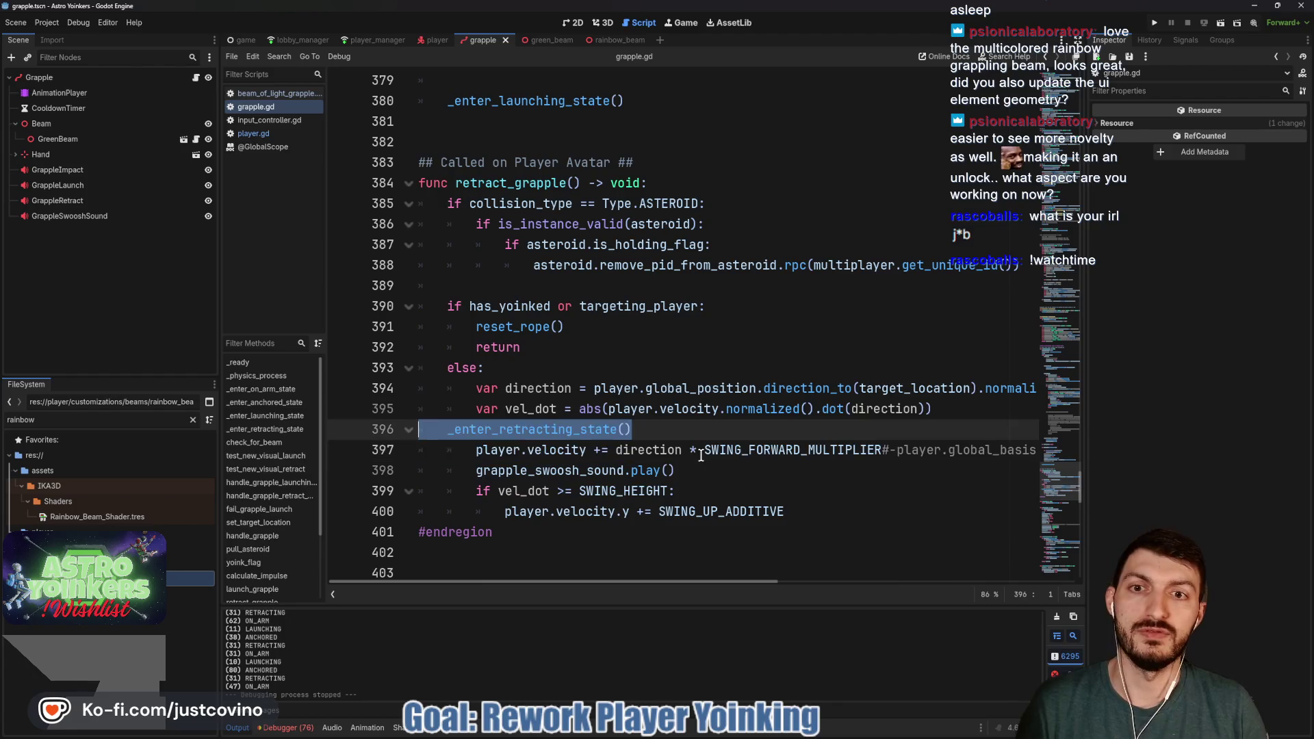
{"action": "key", "text": "alt+Up"}
{"action": "key", "text": "alt+Up"}
{"action": "key", "text": "alt+Up"}
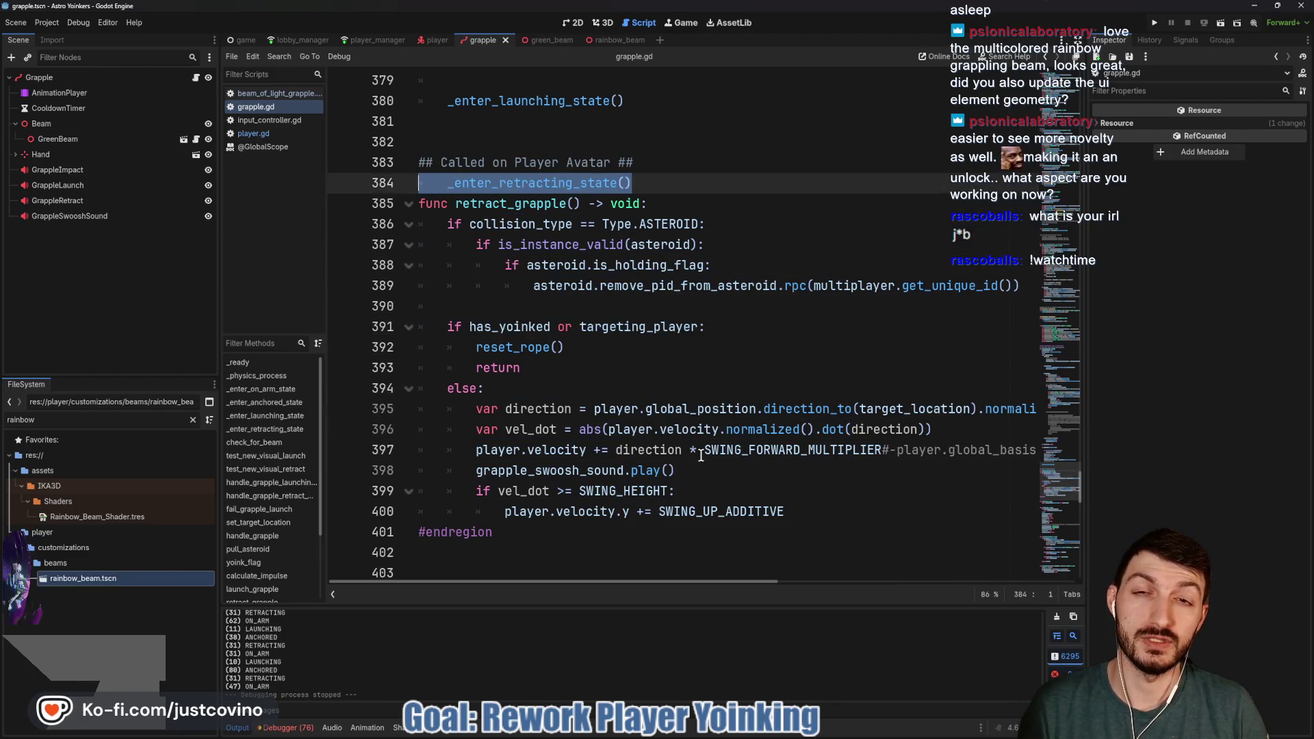
{"action": "key", "text": "ctrl+s"}
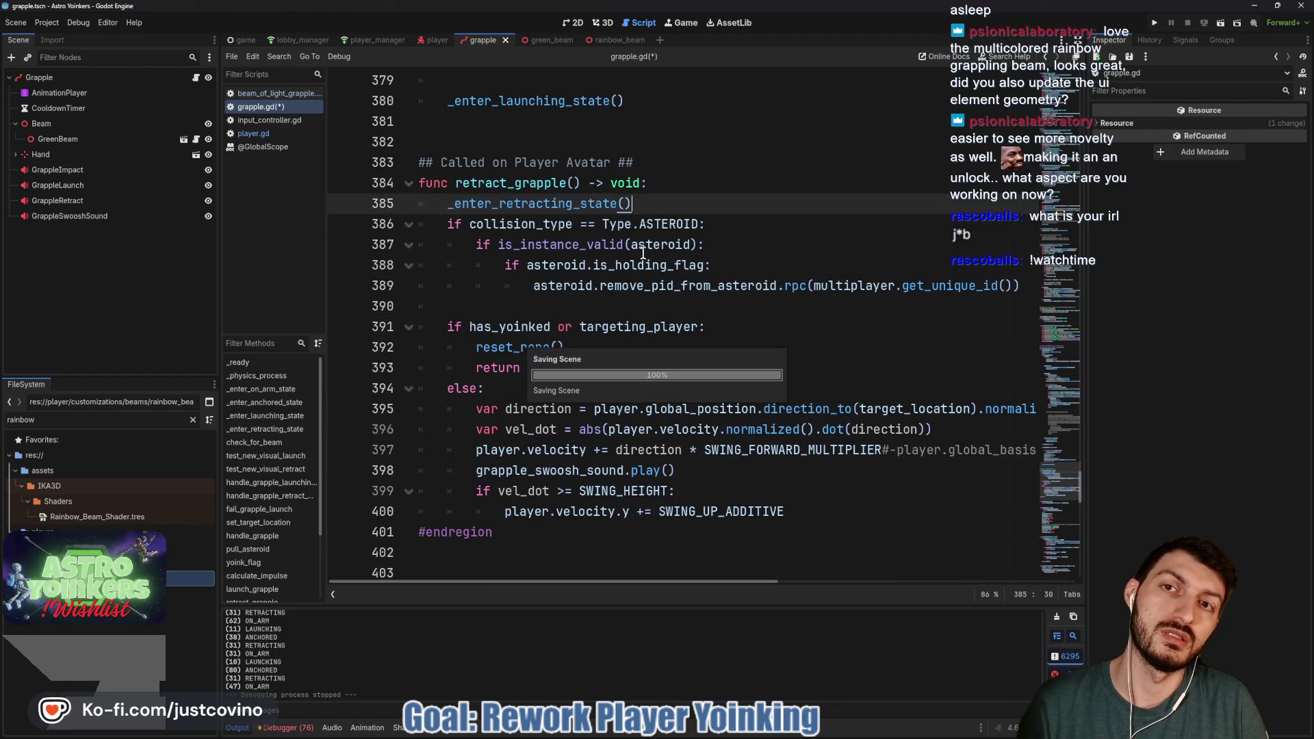
{"action": "left_click", "coordinate": [1155, 26]}
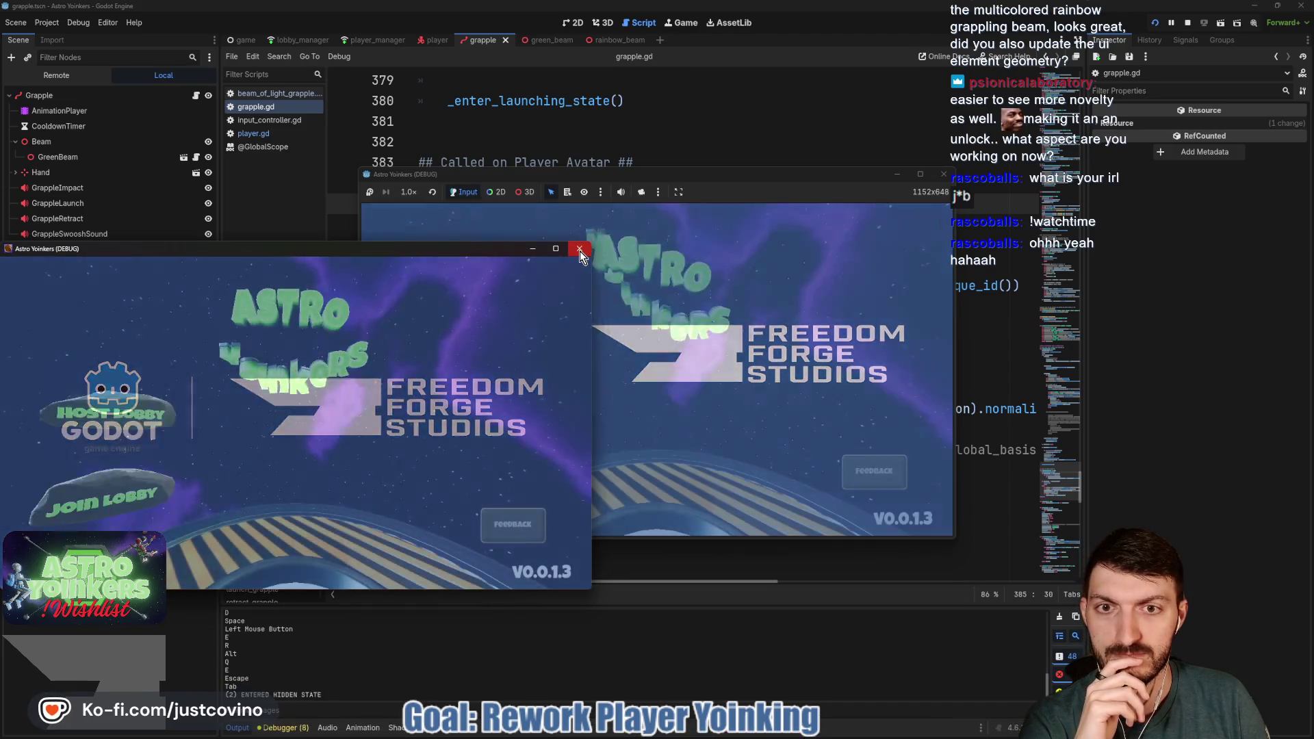
Close the extra debug window, host a lobby, and step onto the pad to start the match
{"action": "left_click", "coordinate": [579, 248]}
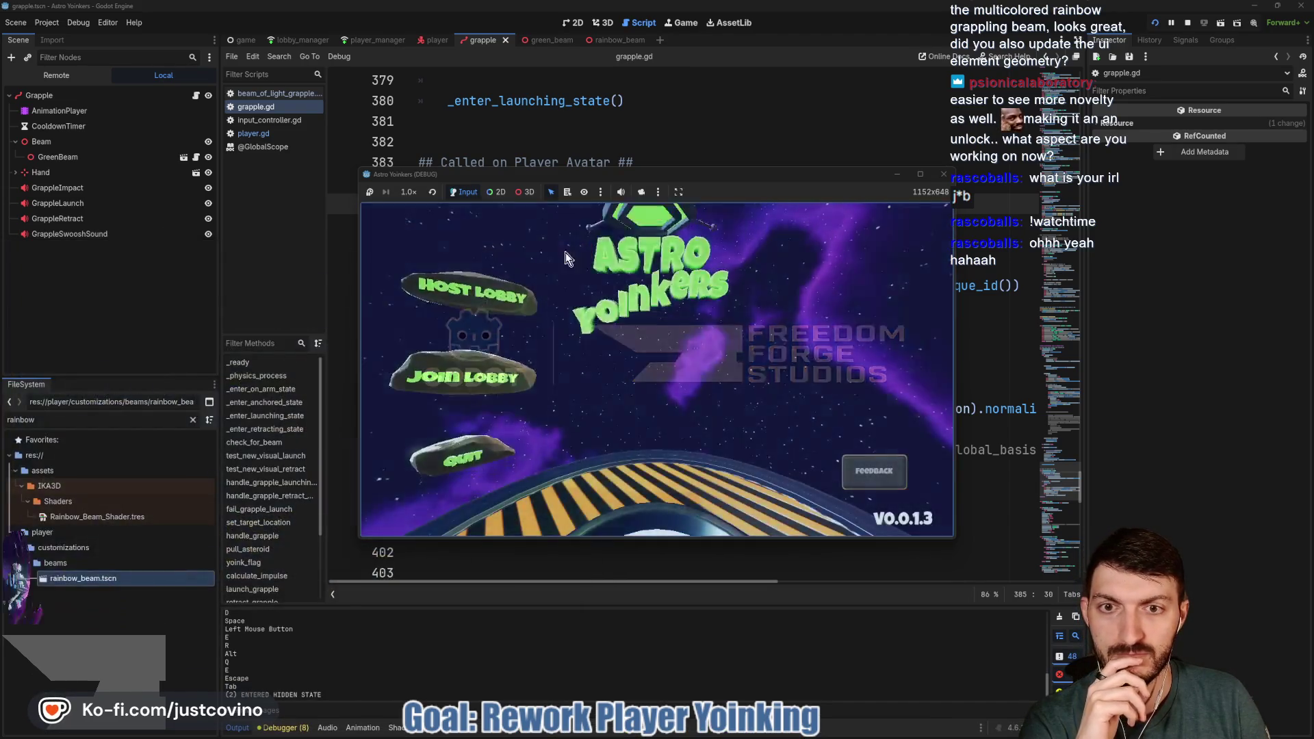
{"action": "left_click", "coordinate": [655, 390]}
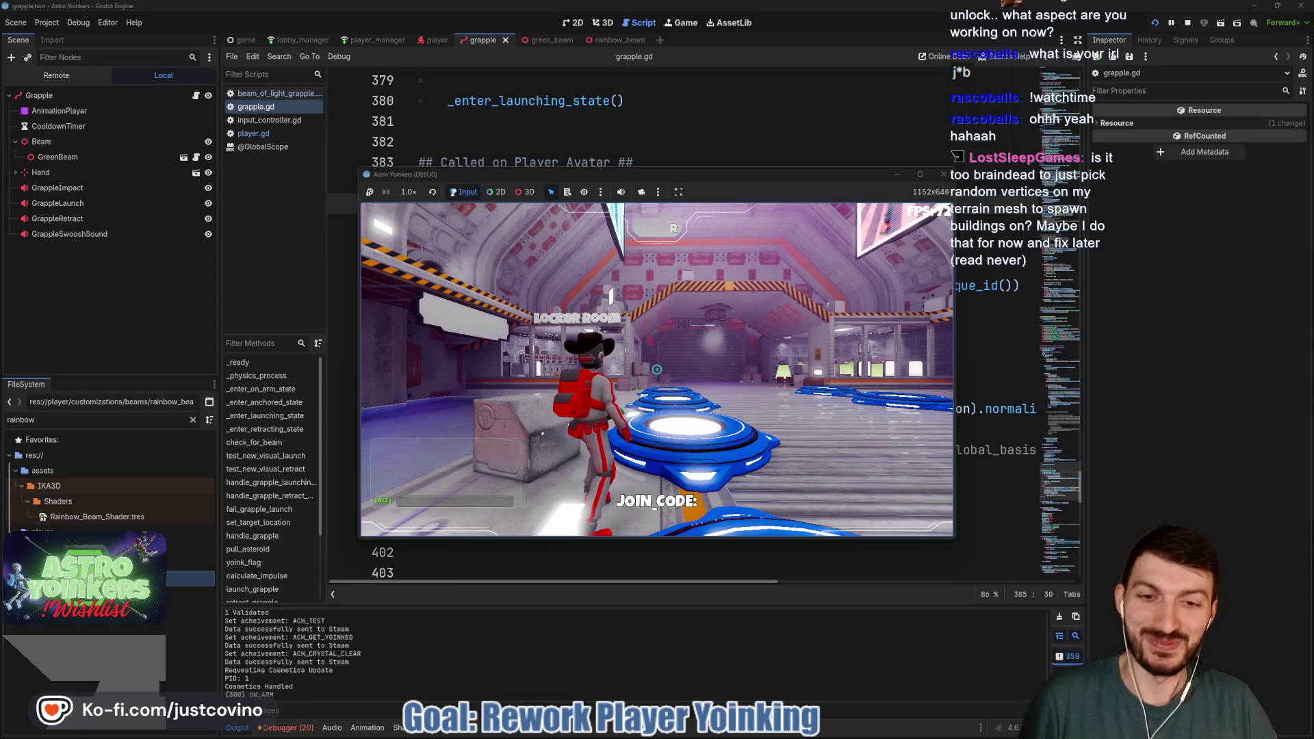
{"action": "key", "text": "w"}
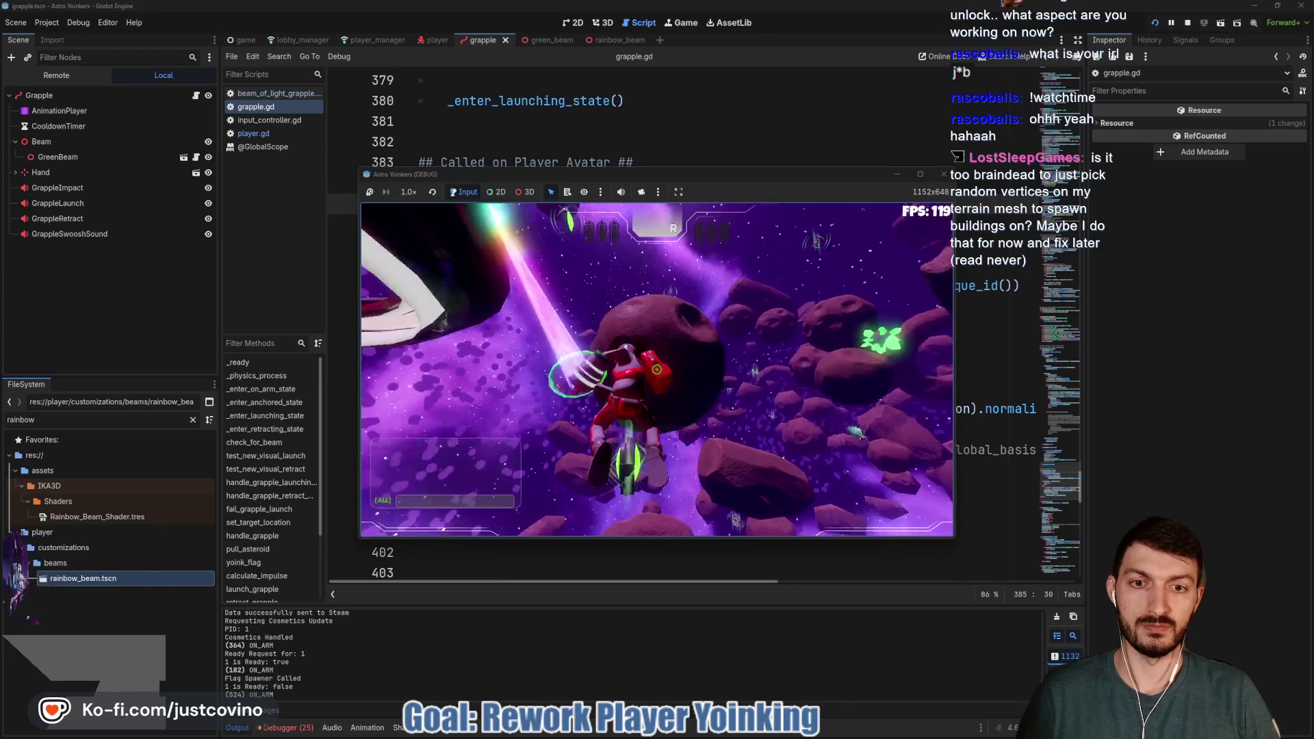
Rapidly fire, release and refire the grapple at nearby asteroids until landing on one
{"action": "left_click", "coordinate": [657, 369]}
{"action": "left_click", "coordinate": [656, 369]}
{"action": "left_click", "coordinate": [656, 370]}
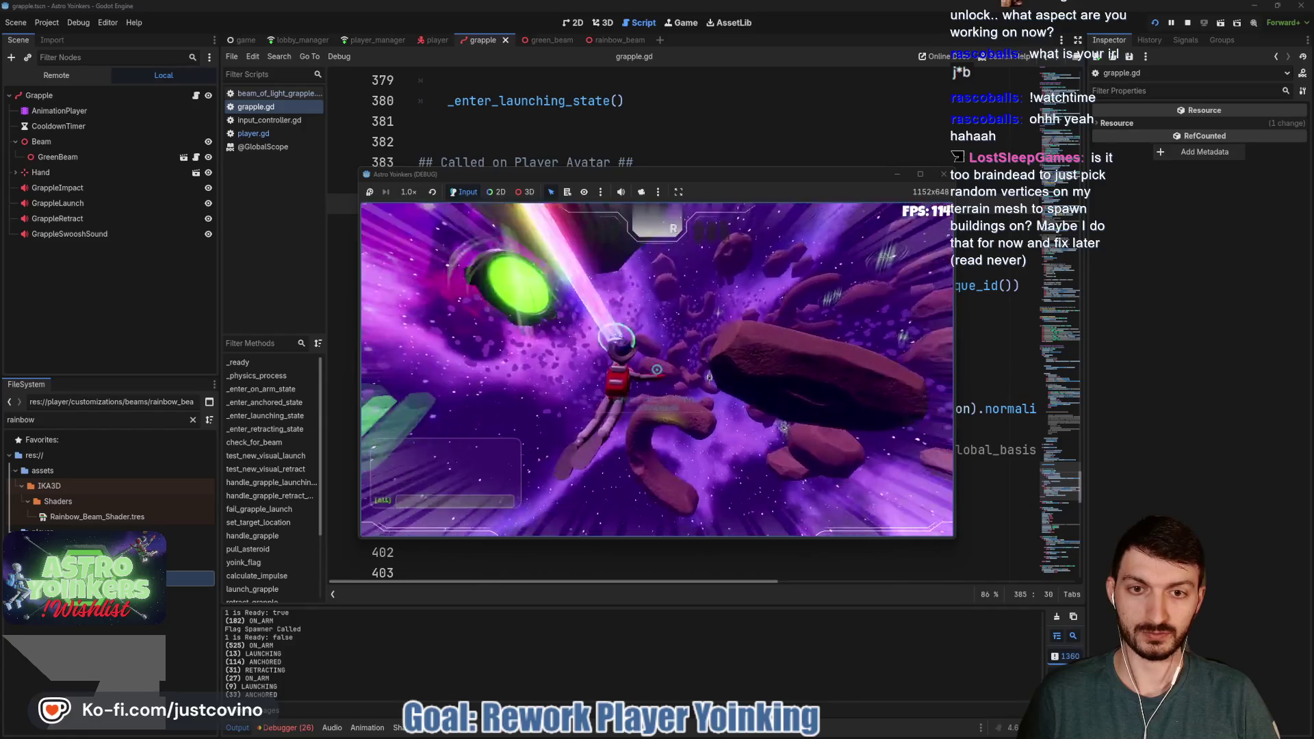
{"action": "left_click", "coordinate": [656, 370]}
{"action": "left_click", "coordinate": [656, 369]}
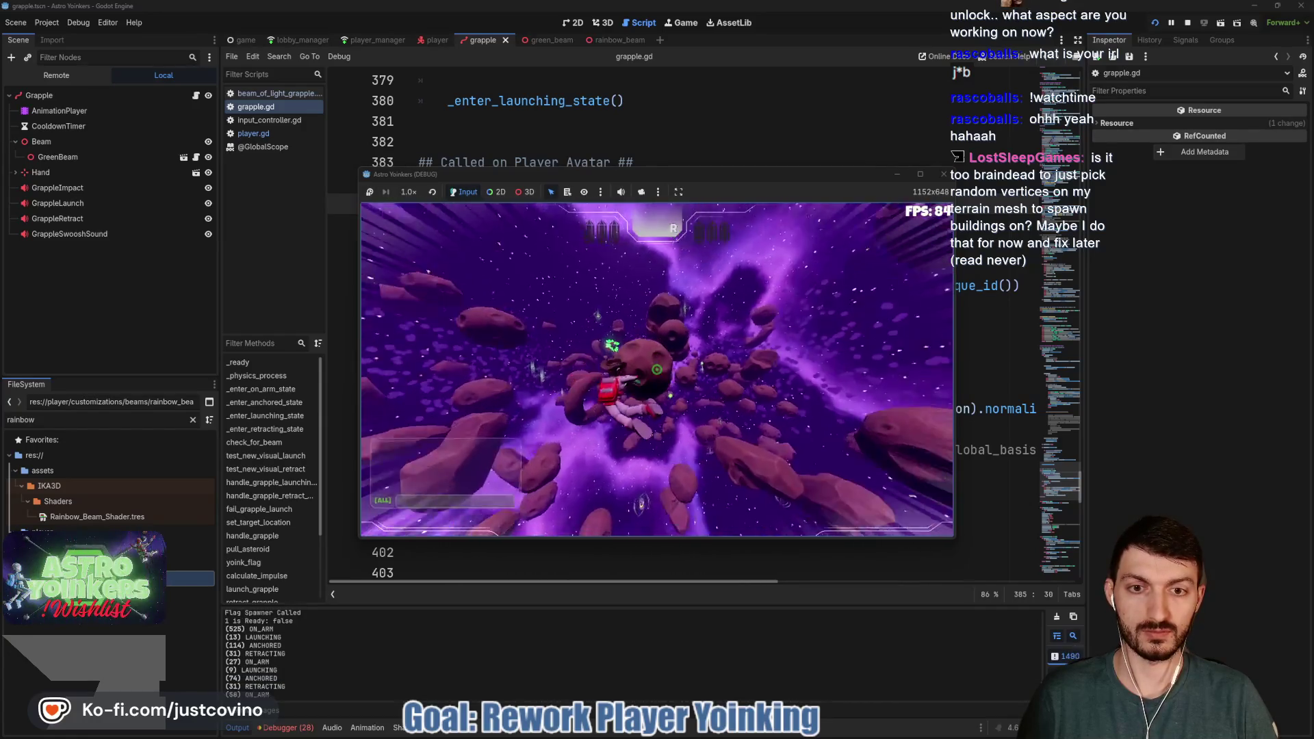
{"action": "left_click", "coordinate": [656, 369]}
{"action": "left_click", "coordinate": [657, 370]}
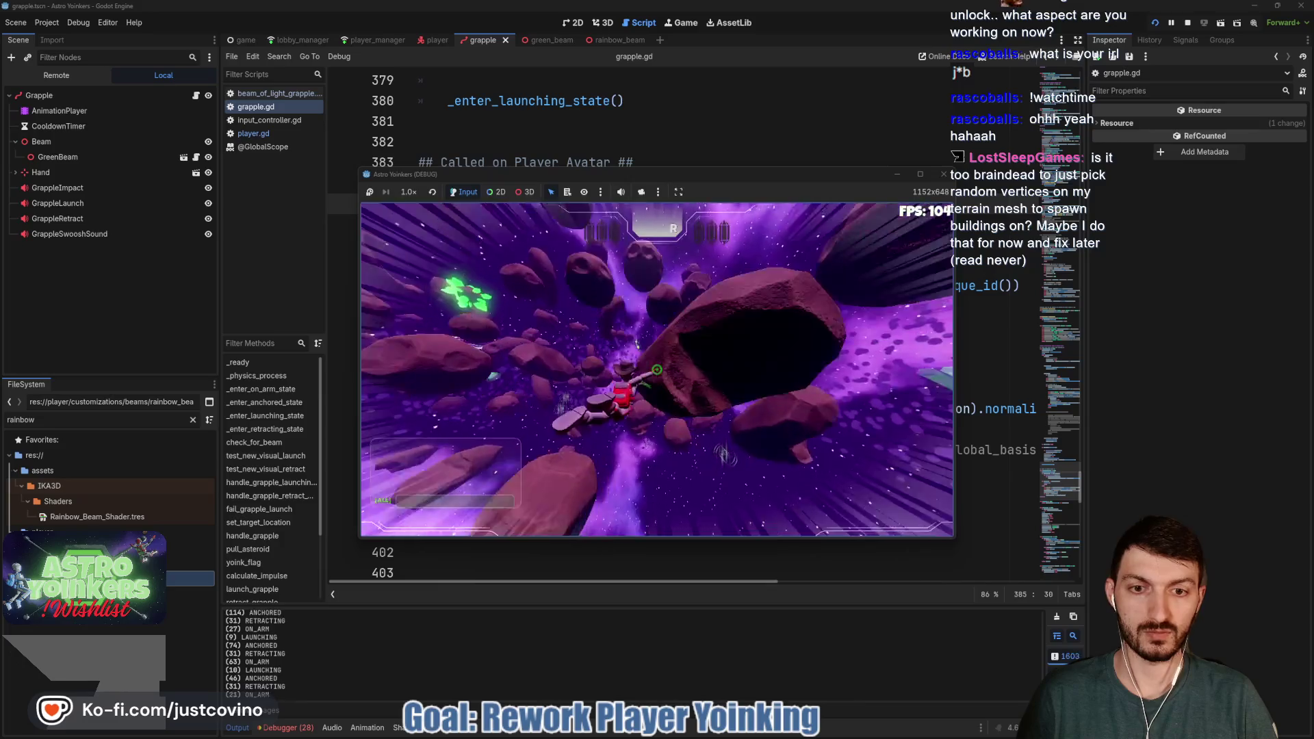
{"action": "left_click", "coordinate": [656, 370]}
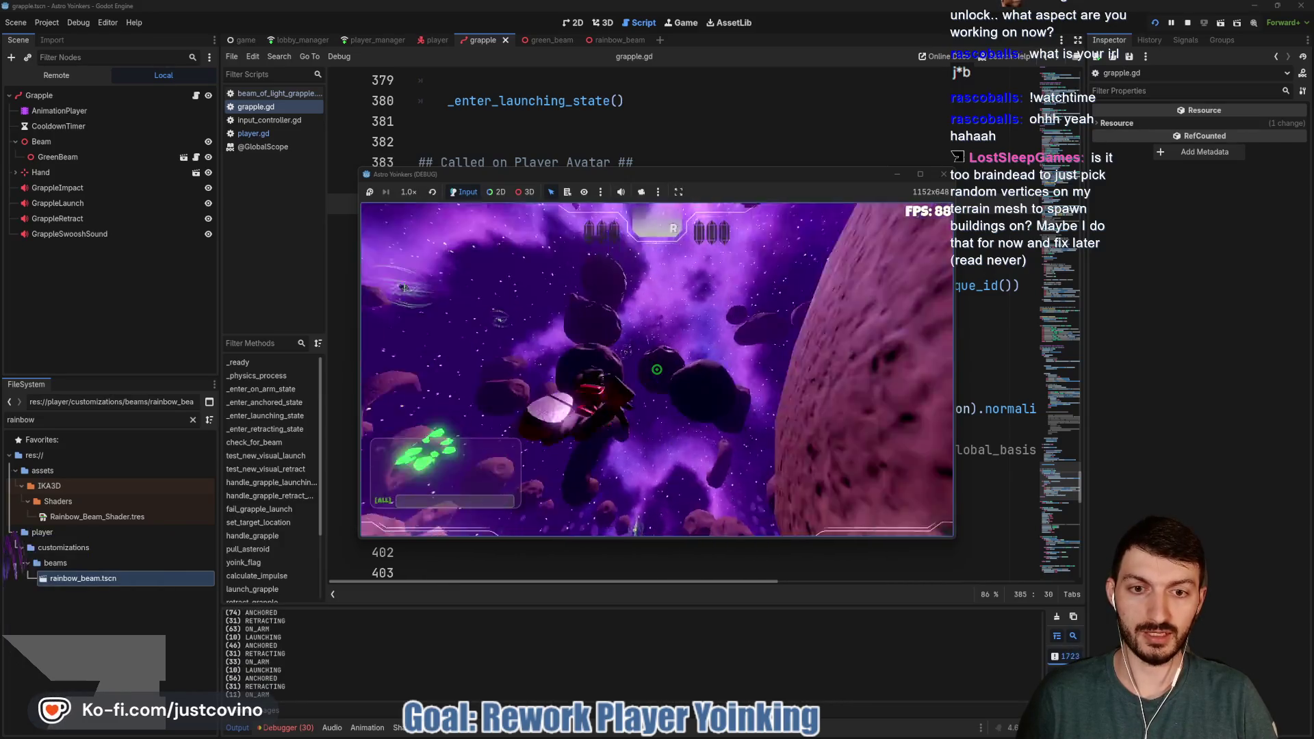
{"action": "left_click", "coordinate": [656, 369]}
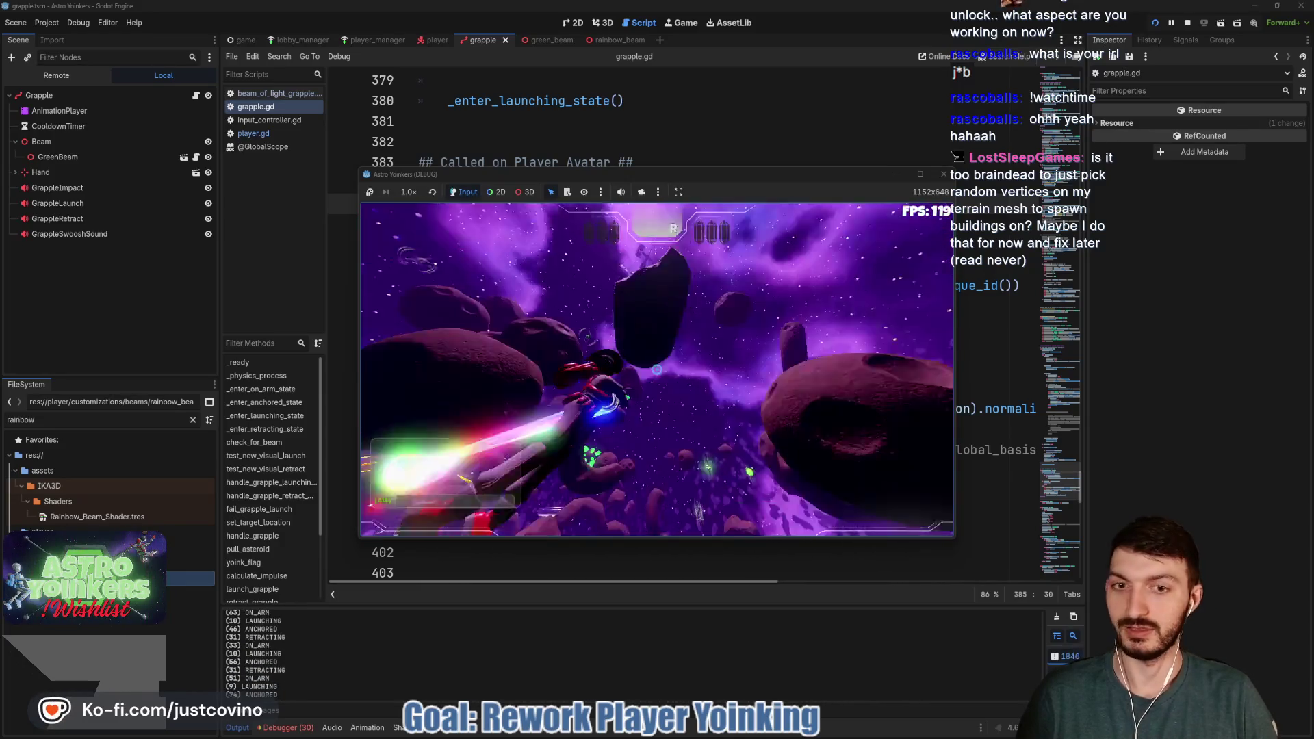
{"action": "left_click", "coordinate": [656, 370]}
{"action": "left_click", "coordinate": [656, 369]}
{"action": "left_click", "coordinate": [656, 370]}
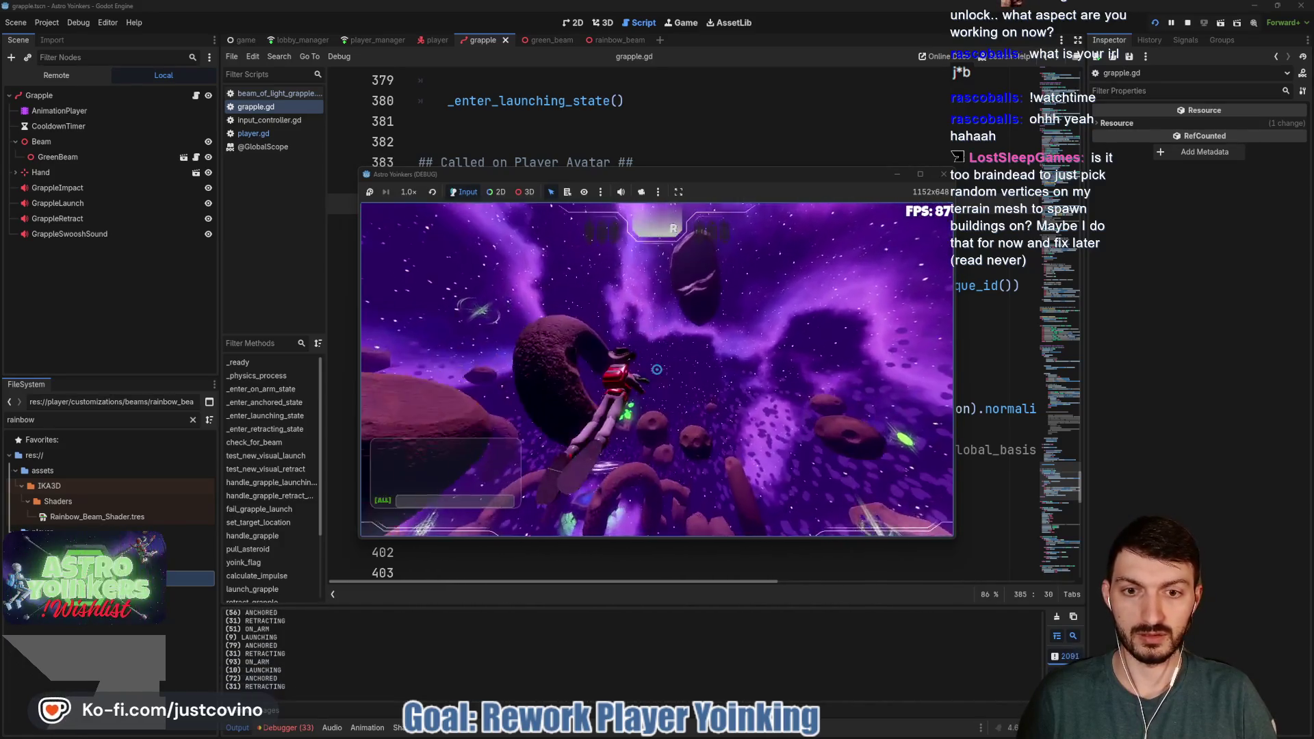
{"action": "left_click", "coordinate": [657, 369]}
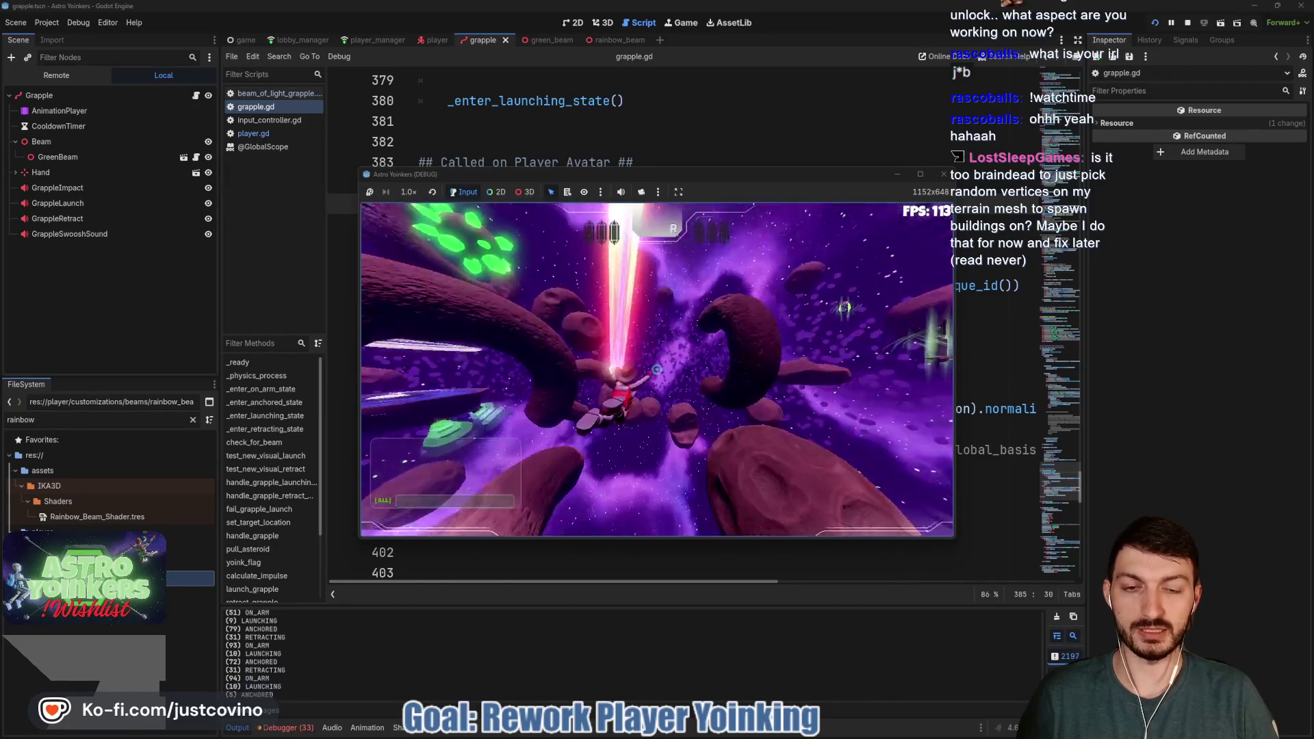
{"action": "left_click", "coordinate": [656, 369]}
{"action": "left_click", "coordinate": [656, 369]}
{"action": "left_click", "coordinate": [656, 369]}
{"action": "left_click", "coordinate": [656, 370]}
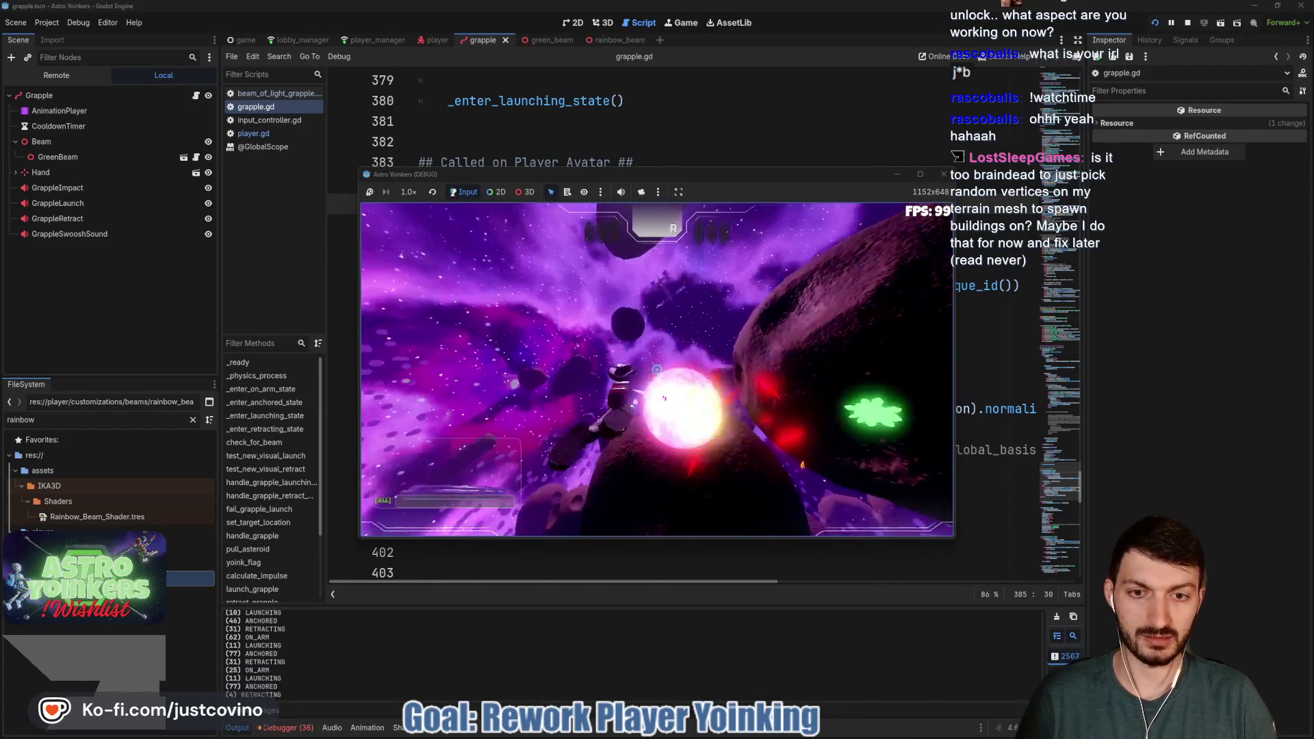
Anchor and detach the rainbow grapple beam on several asteroids, then stop the game with F8
{"action": "left_click", "coordinate": [656, 369]}
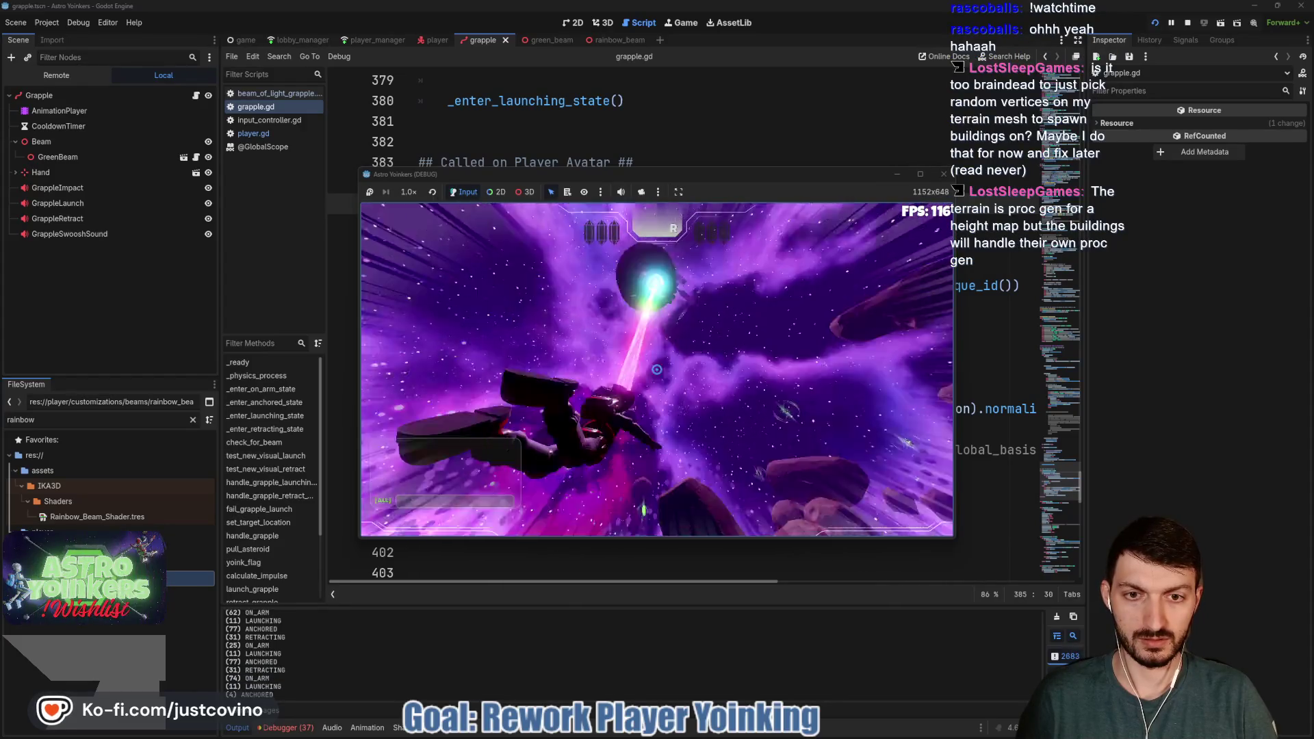
{"action": "left_click", "coordinate": [656, 369]}
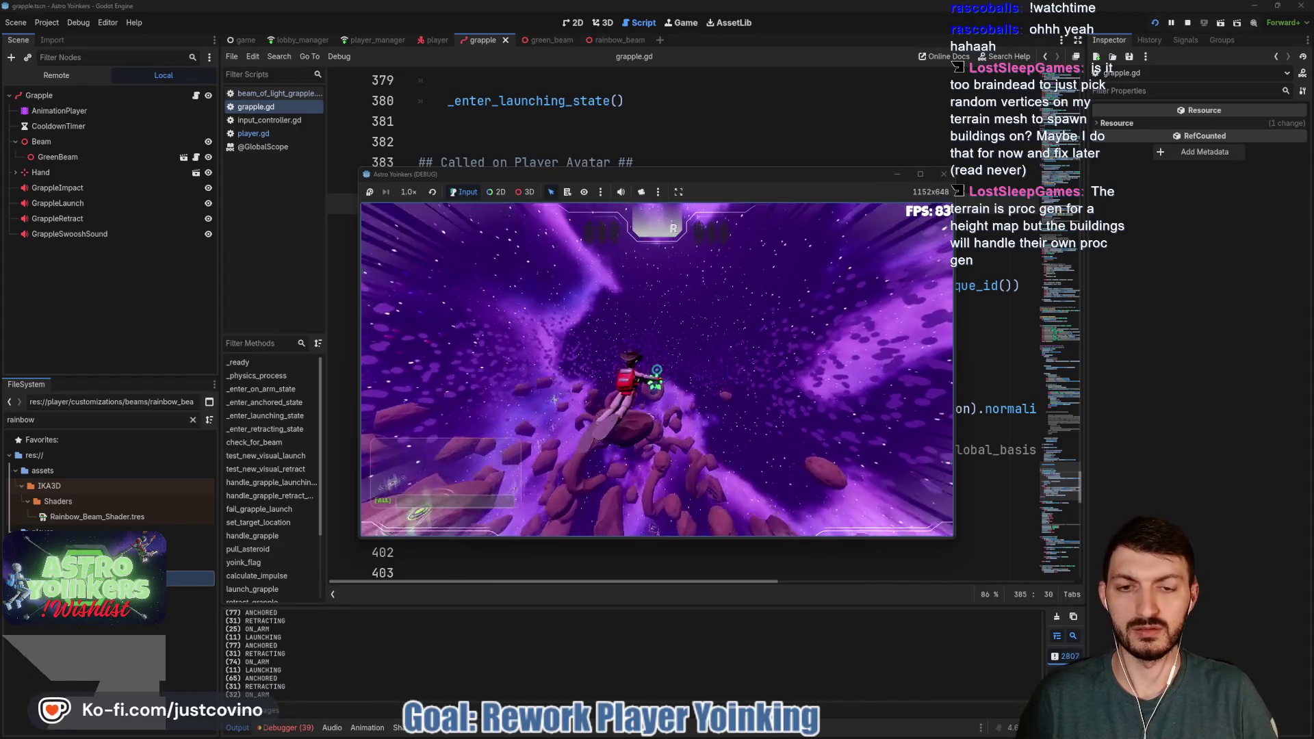
{"action": "left_click", "coordinate": [656, 369]}
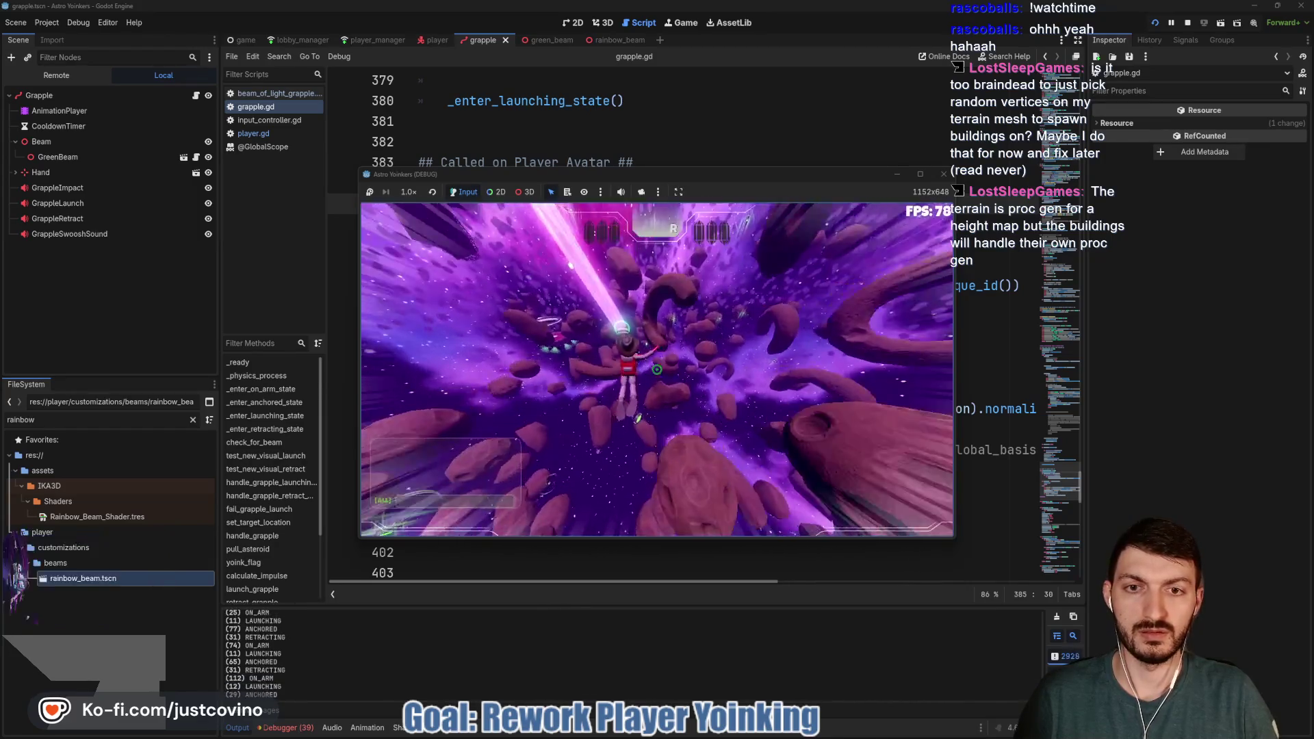
{"action": "left_click", "coordinate": [656, 369]}
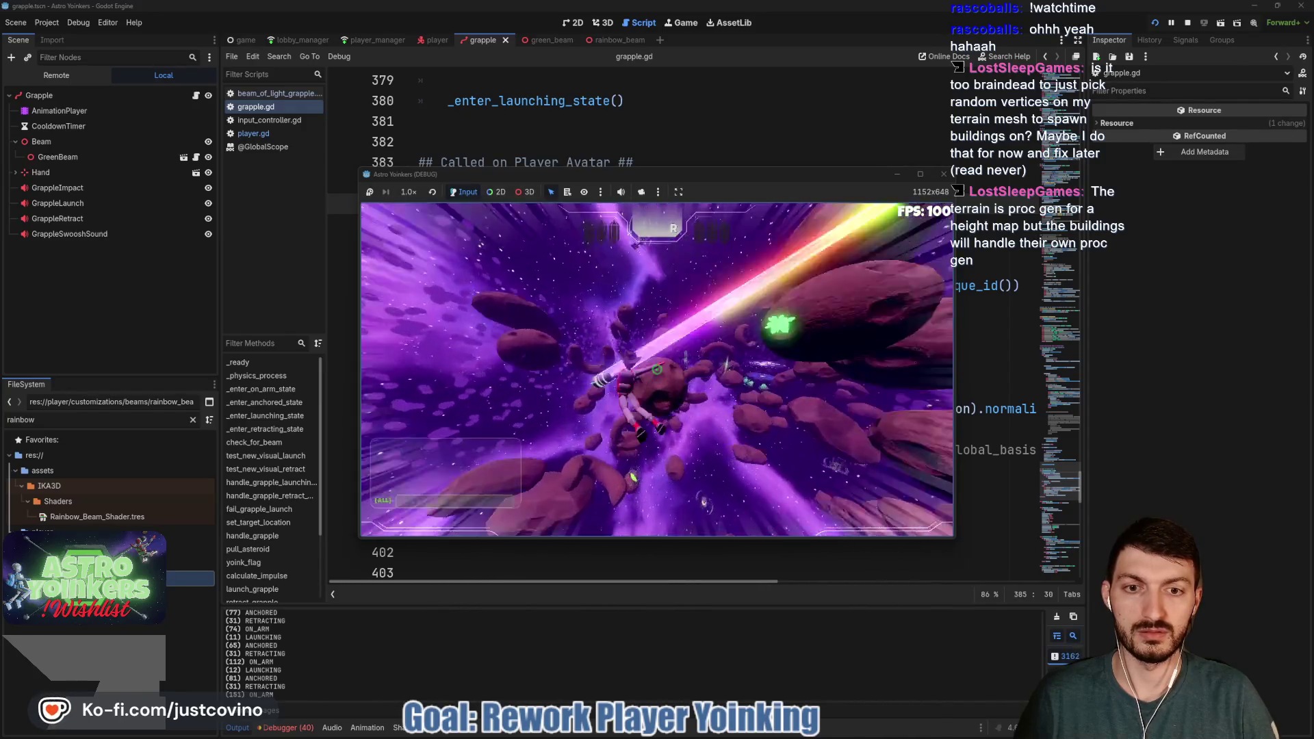
{"action": "left_click", "coordinate": [656, 370]}
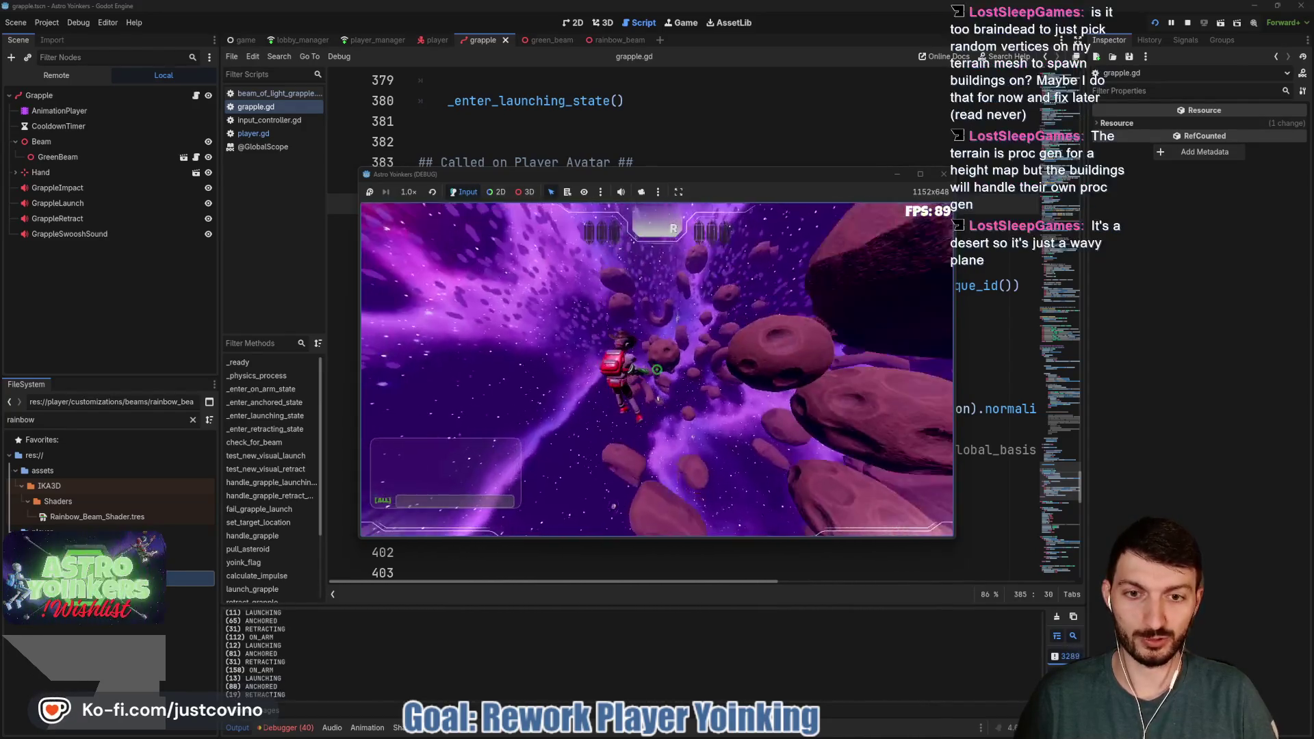
{"action": "left_click", "coordinate": [656, 369]}
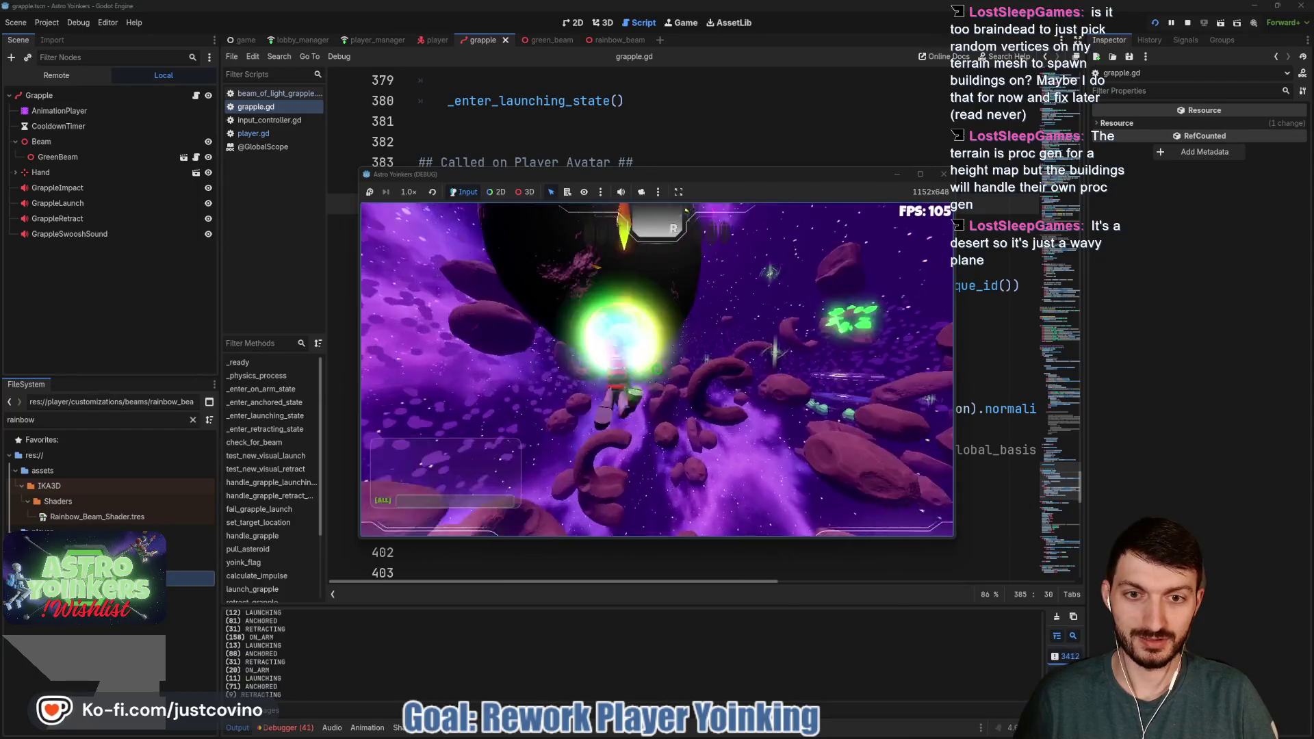
{"action": "left_click", "coordinate": [656, 369]}
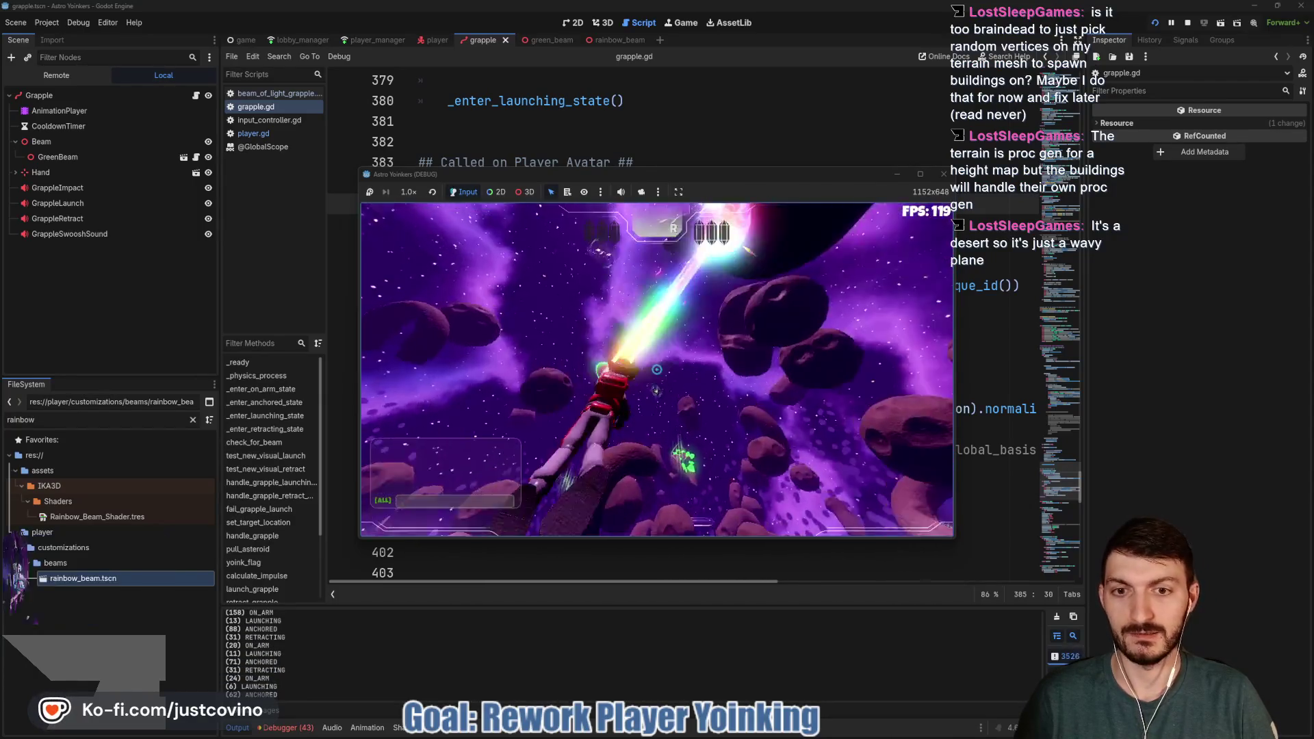
{"action": "left_click", "coordinate": [656, 370]}
{"action": "left_click", "coordinate": [656, 370]}
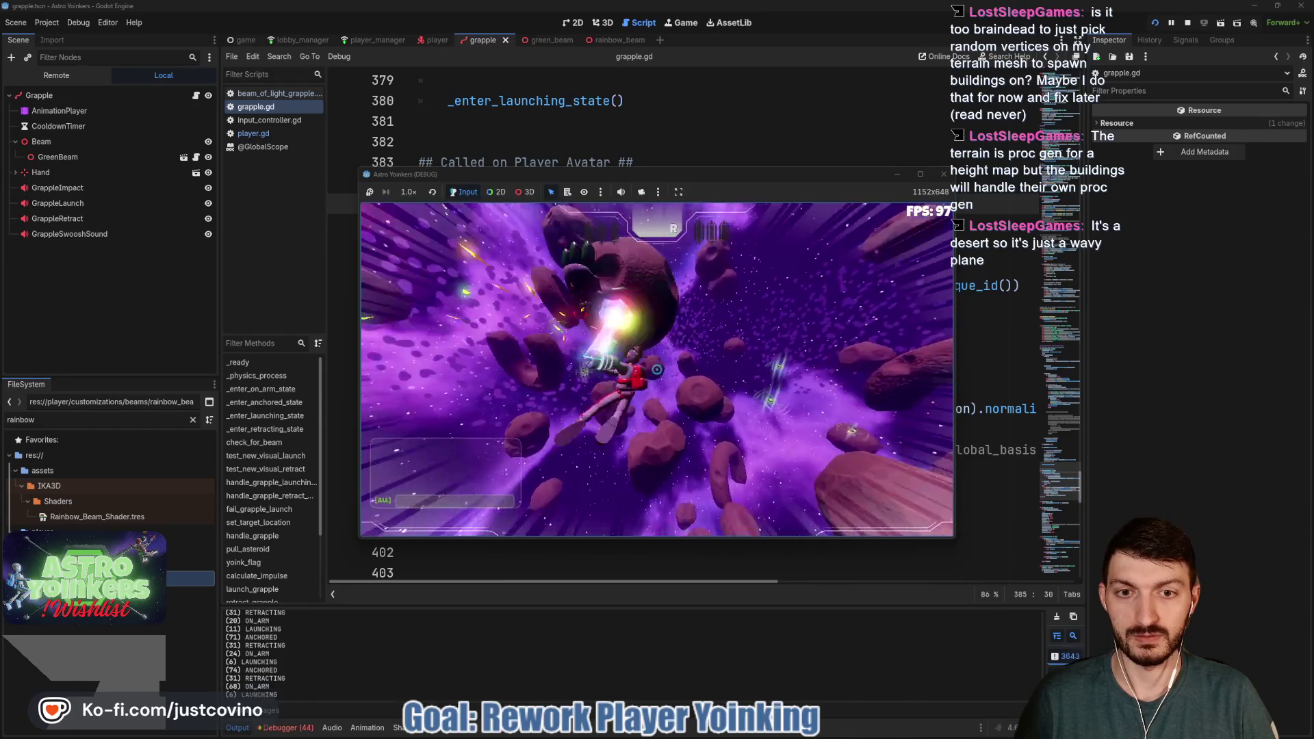
{"action": "left_click", "coordinate": [656, 369]}
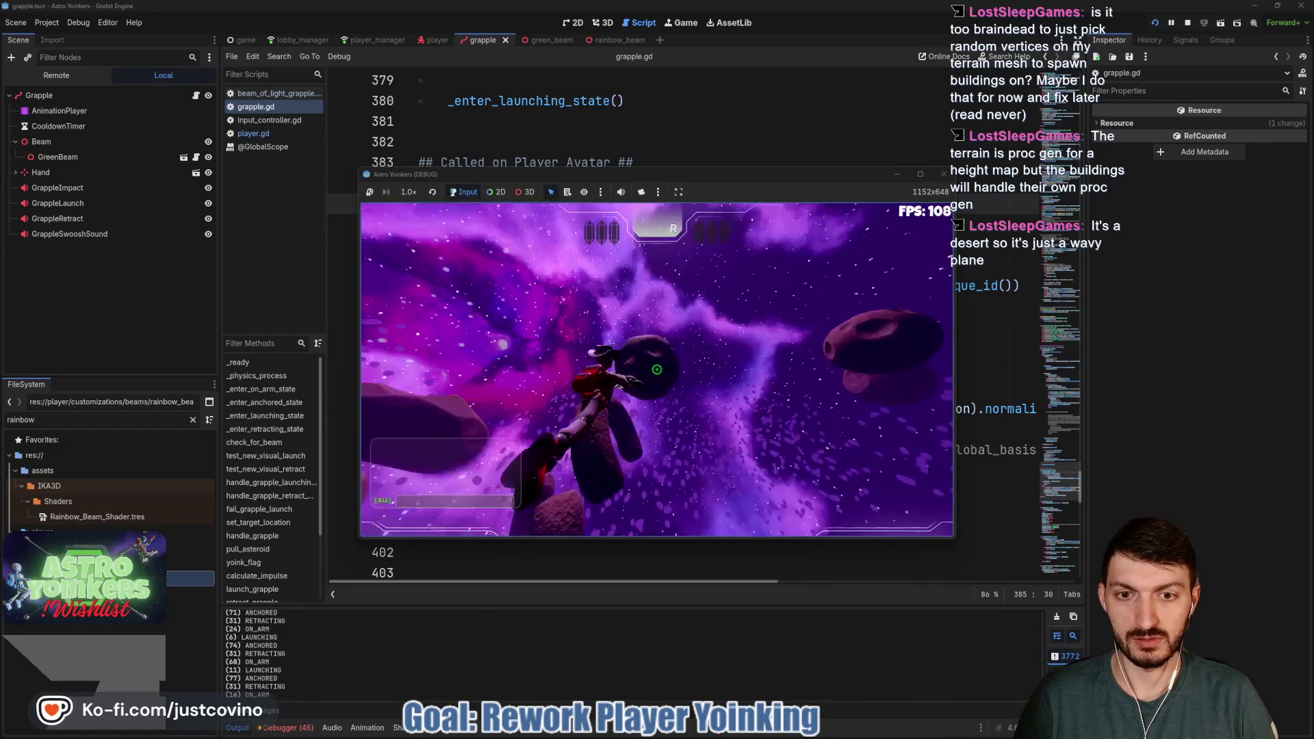
{"action": "left_click", "coordinate": [656, 369]}
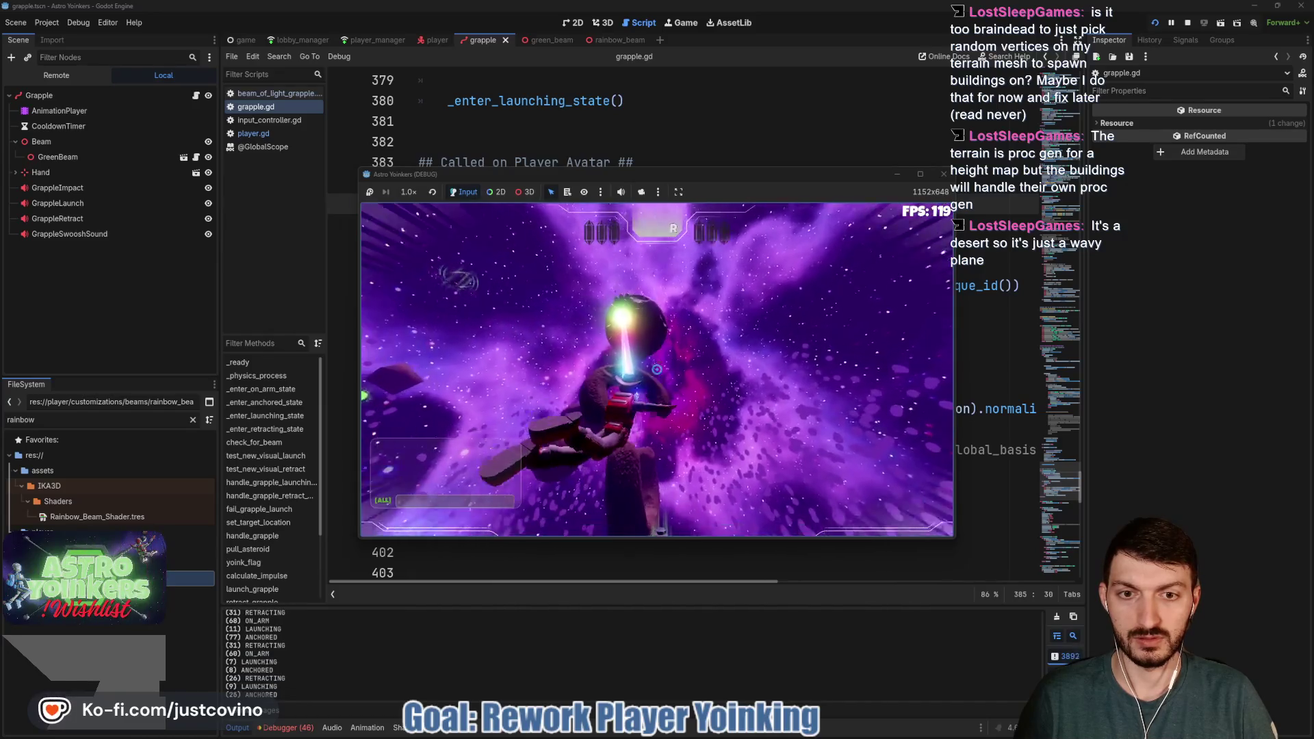
{"action": "left_click", "coordinate": [656, 369]}
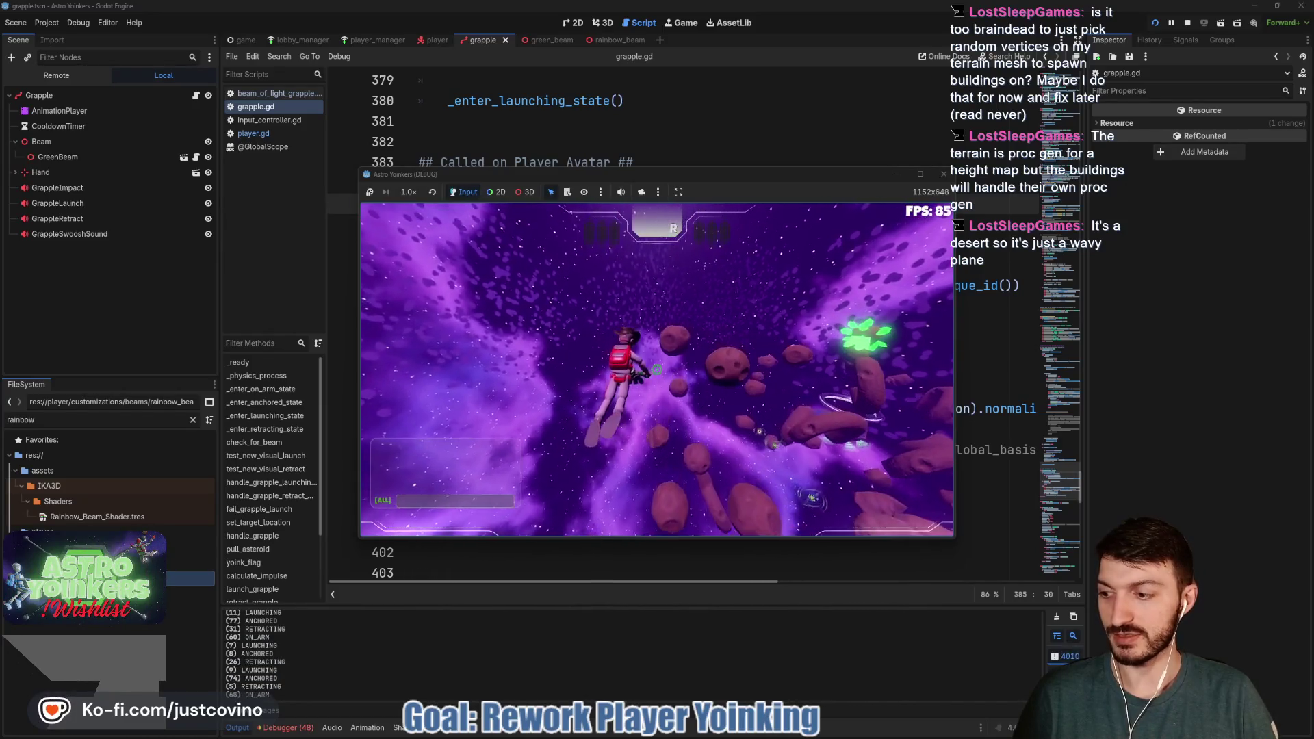
{"action": "left_click", "coordinate": [657, 369]}
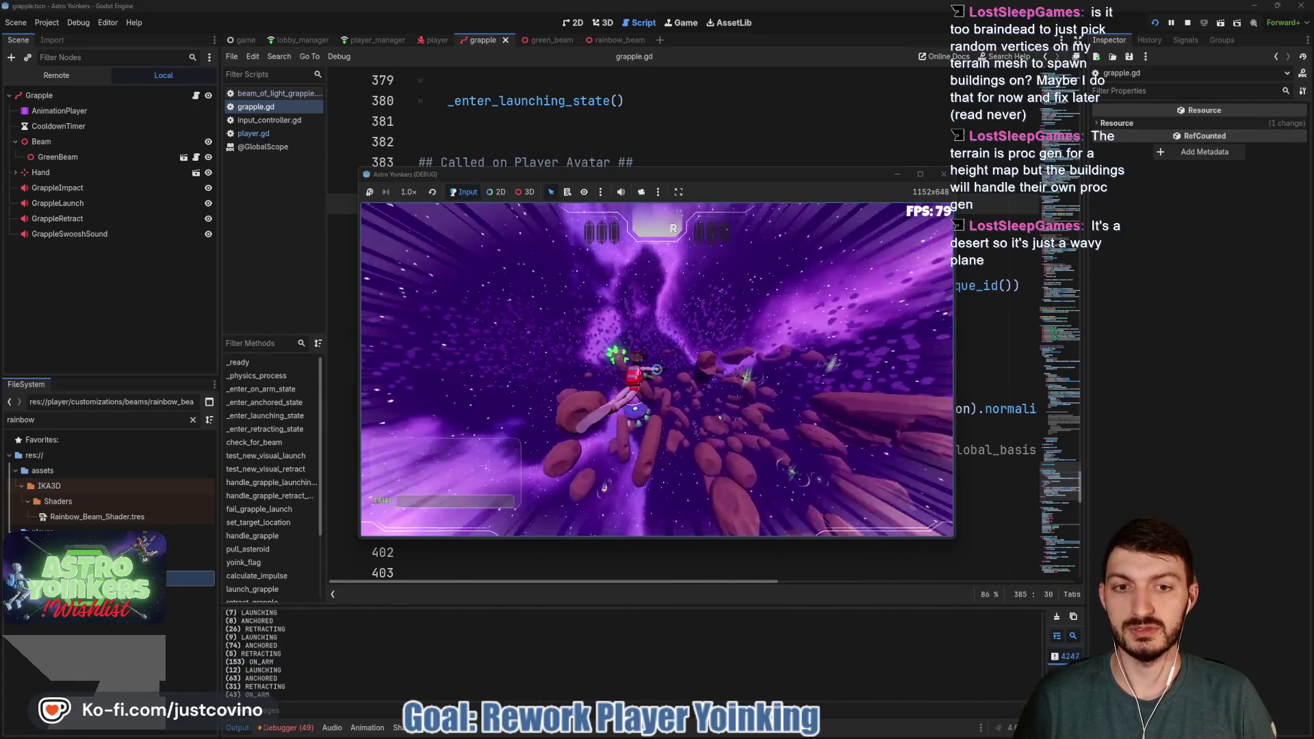
{"action": "left_click", "coordinate": [656, 369]}
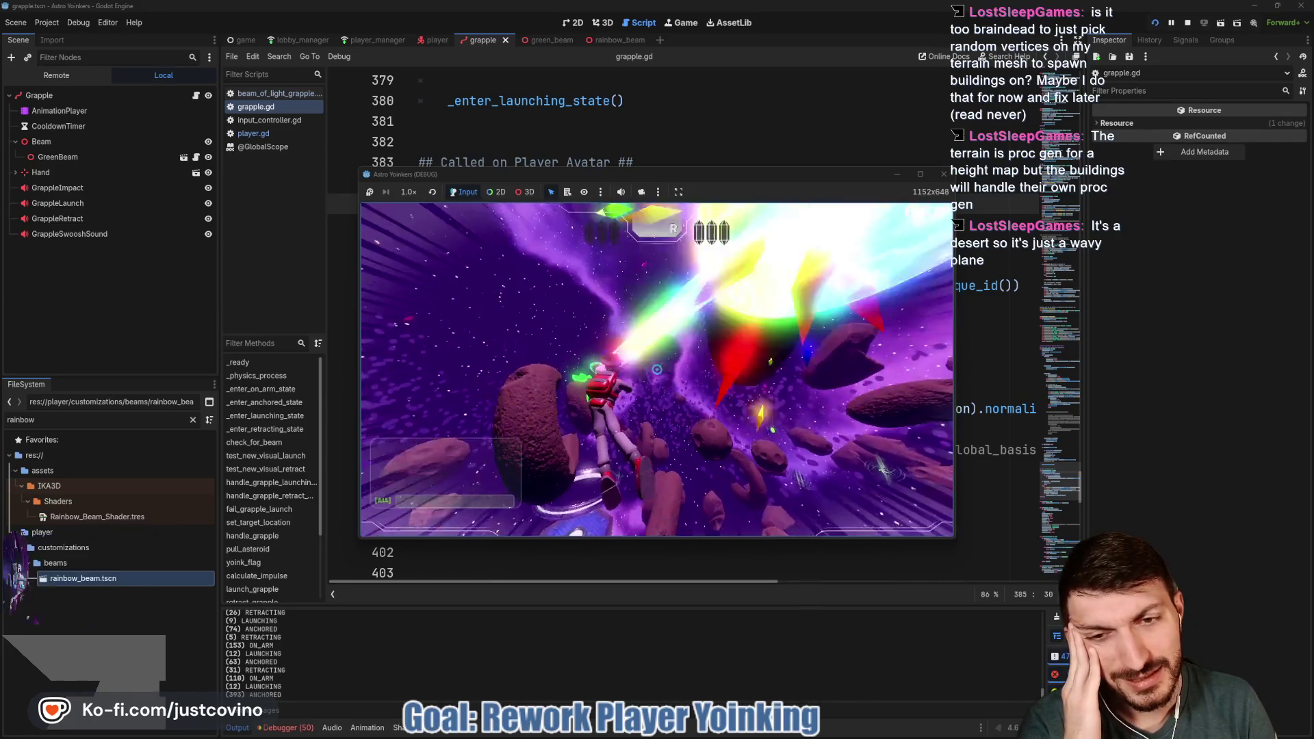
{"action": "left_click", "coordinate": [656, 370]}
{"action": "key", "text": "F8"}
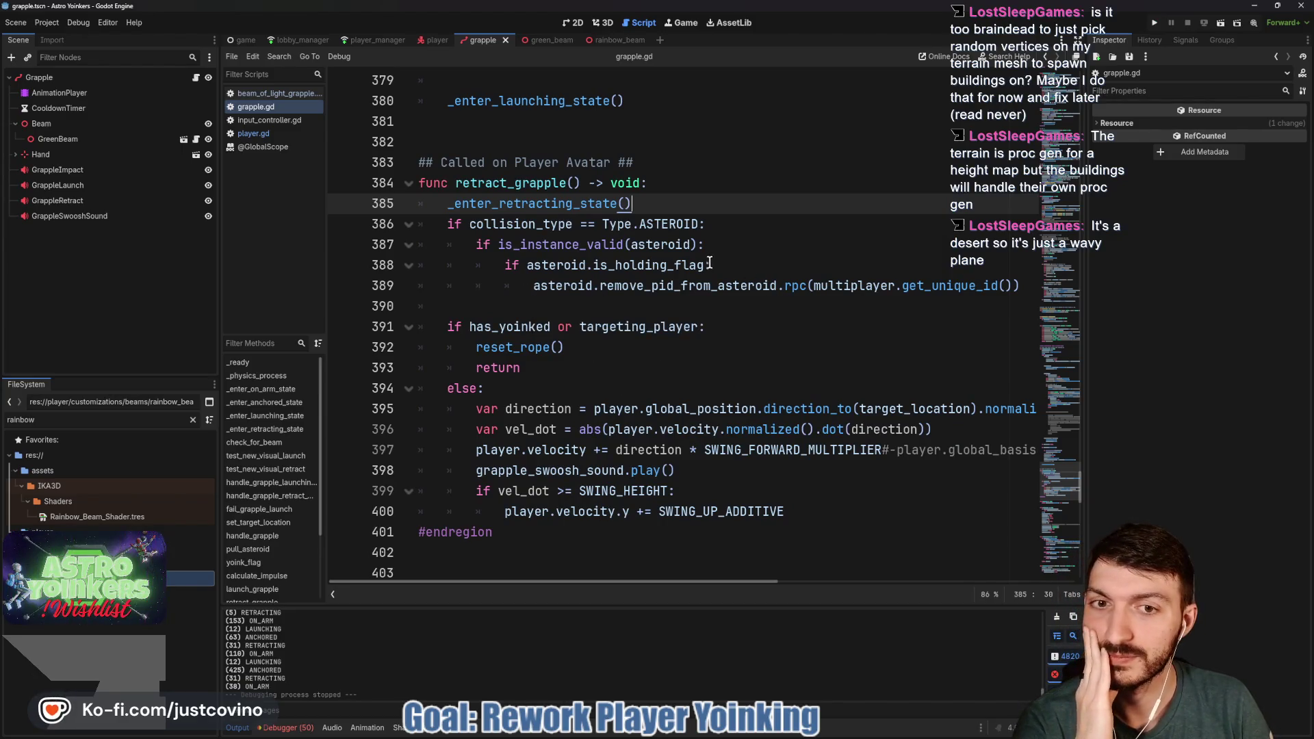
Look over grapple.gd's launch_grapple code, then switch to player.gd in the script list
{"action": "scroll", "coordinate": [702, 252], "scroll_direction": "up", "scroll_amount": 18}
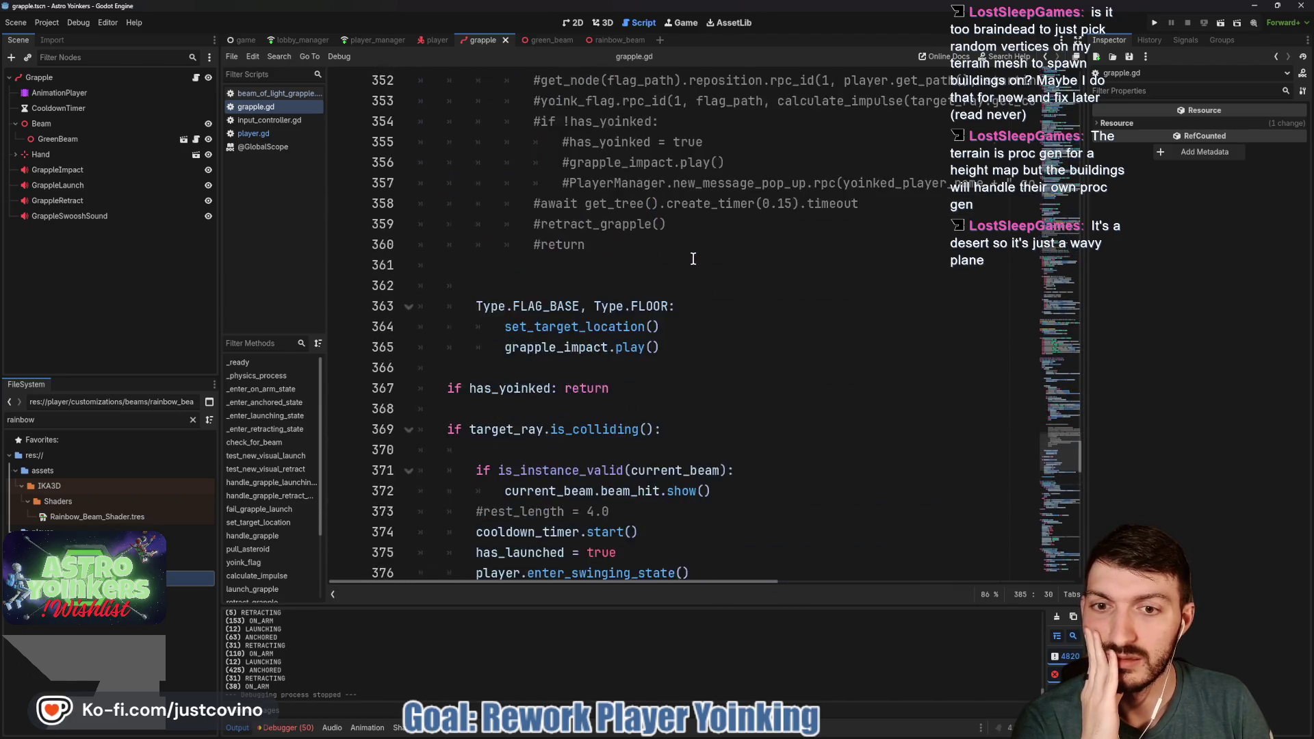
{"action": "scroll", "coordinate": [689, 268], "scroll_direction": "up", "scroll_amount": 5}
{"action": "scroll", "coordinate": [689, 271], "scroll_direction": "up", "scroll_amount": 4}
{"action": "scroll", "coordinate": [689, 271], "scroll_direction": "down", "scroll_amount": 4}
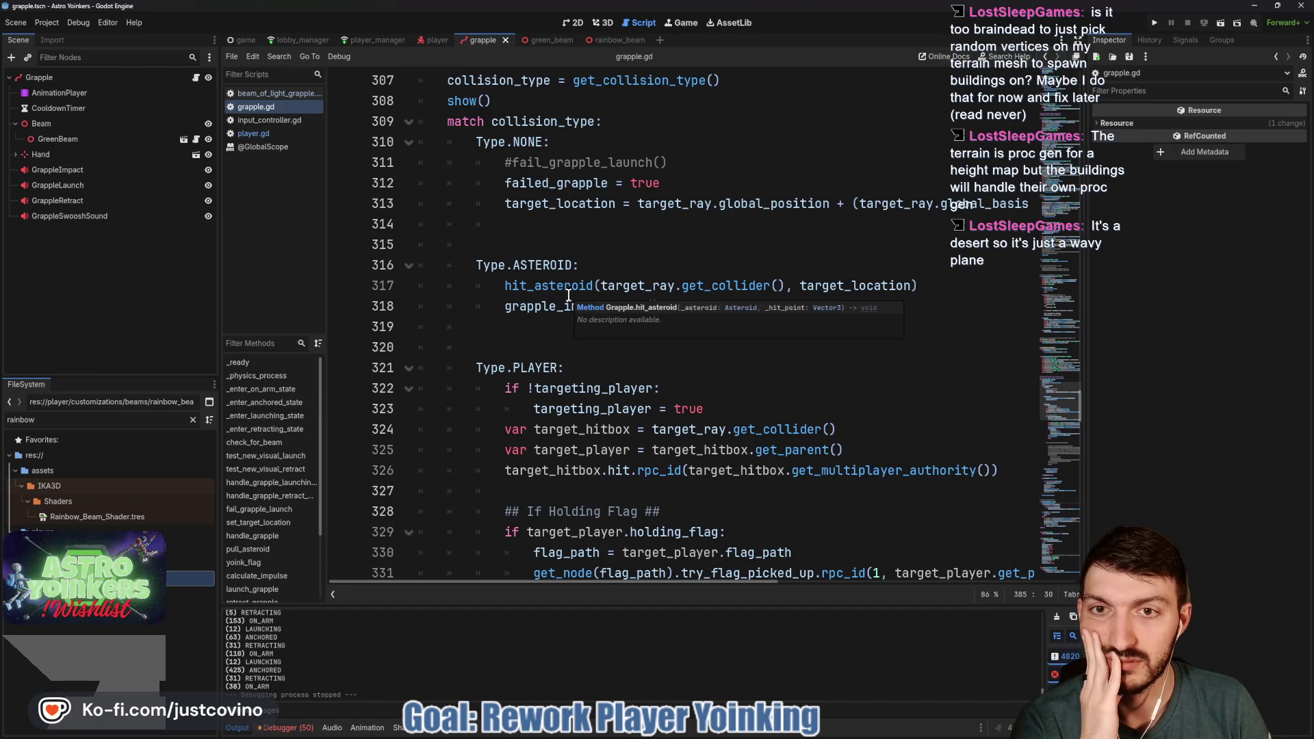
{"action": "scroll", "coordinate": [568, 294], "scroll_direction": "up", "scroll_amount": 1}
{"action": "scroll", "coordinate": [567, 295], "scroll_direction": "up", "scroll_amount": 1}
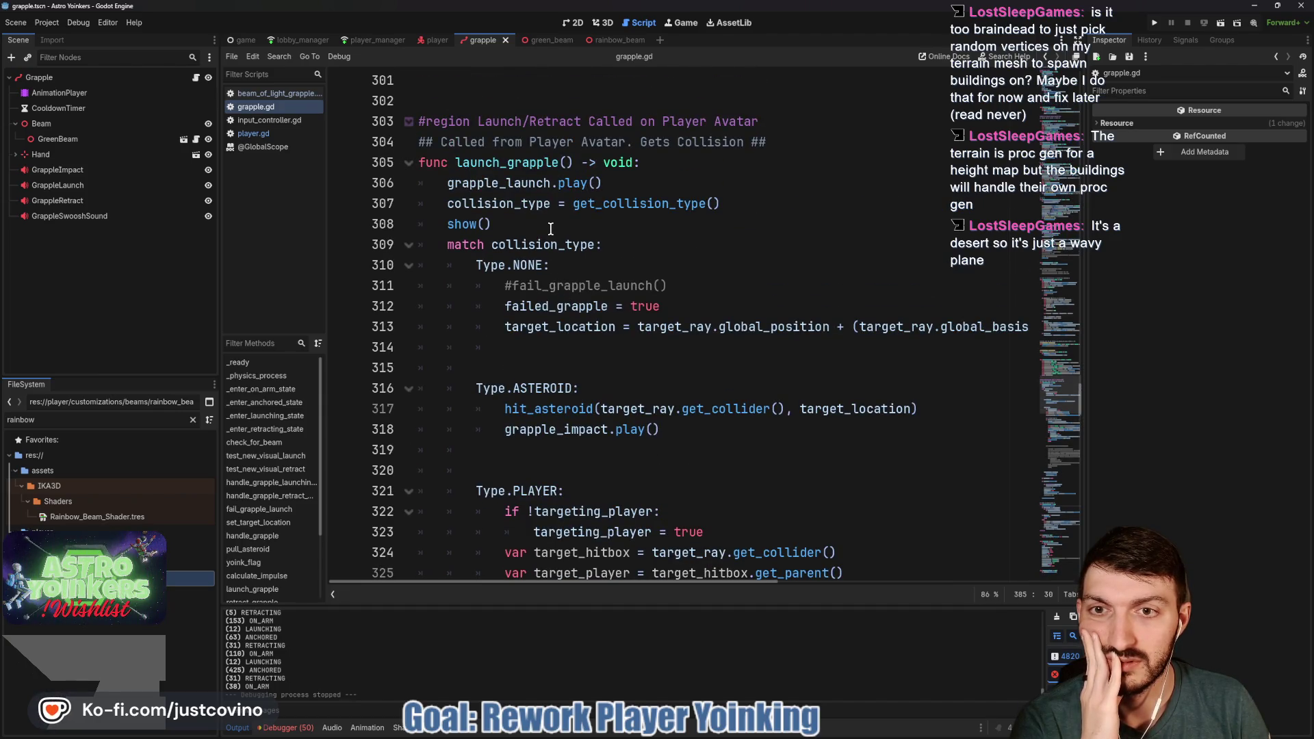
{"action": "left_click", "coordinate": [254, 134]}
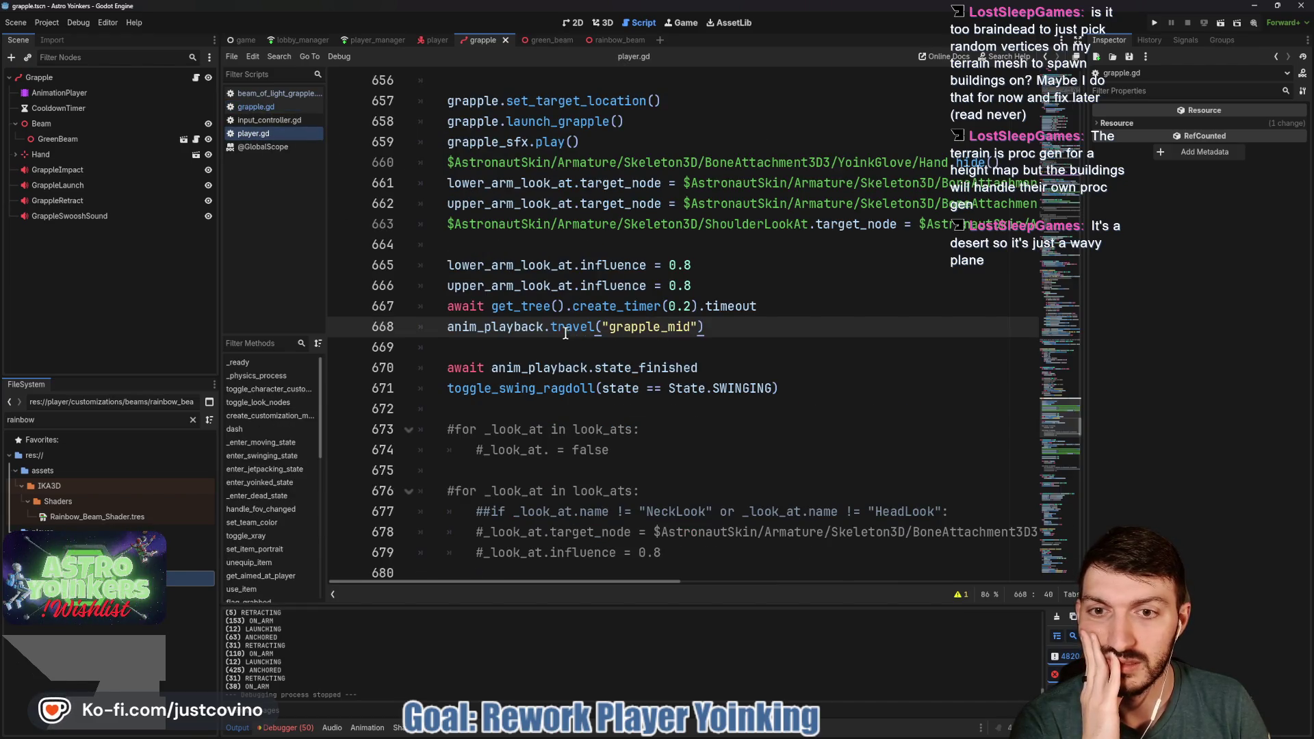
Insert a blank line below line 657's set_target_location() call in shoot_grapple and save player.gd
{"action": "scroll", "coordinate": [565, 334], "scroll_direction": "up", "scroll_amount": 5}
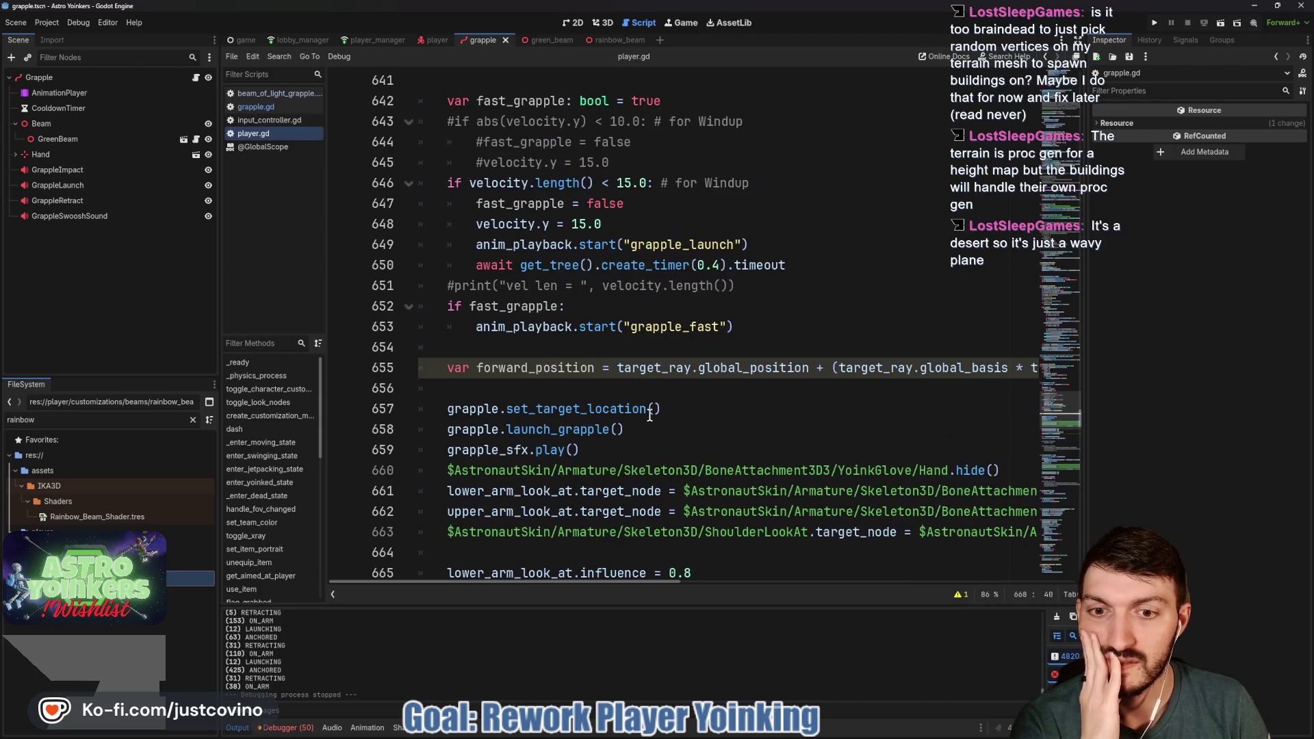
{"action": "left_click", "coordinate": [680, 405]}
{"action": "key", "text": "shift+Home"}
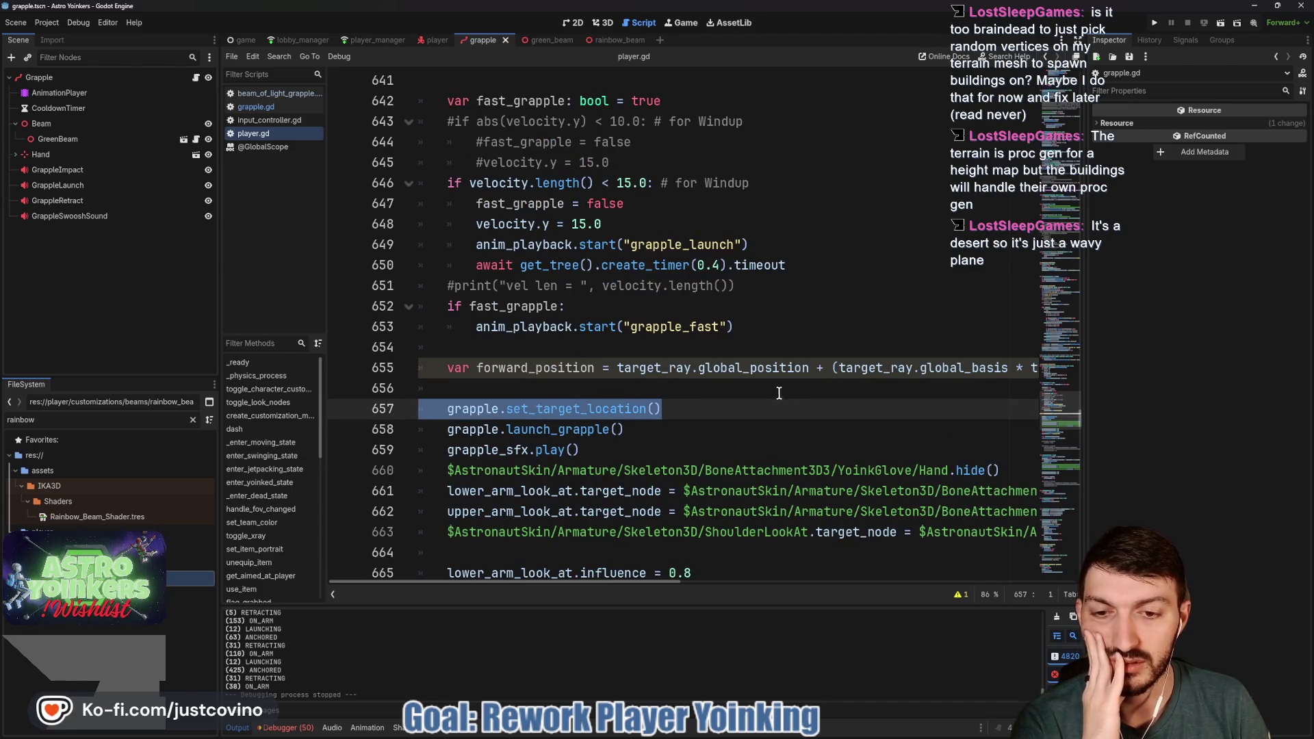
{"action": "scroll", "coordinate": [778, 391], "scroll_direction": "up", "scroll_amount": 3}
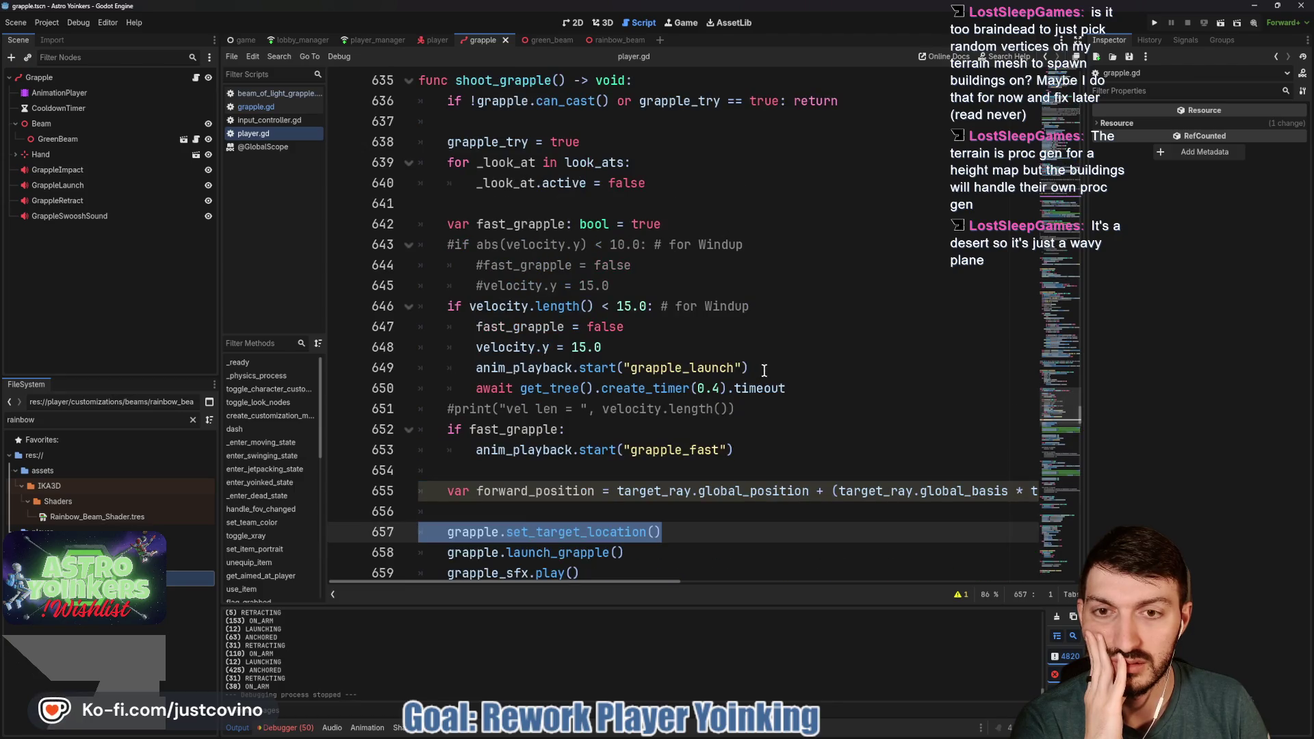
{"action": "scroll", "coordinate": [741, 363], "scroll_direction": "down", "scroll_amount": 1}
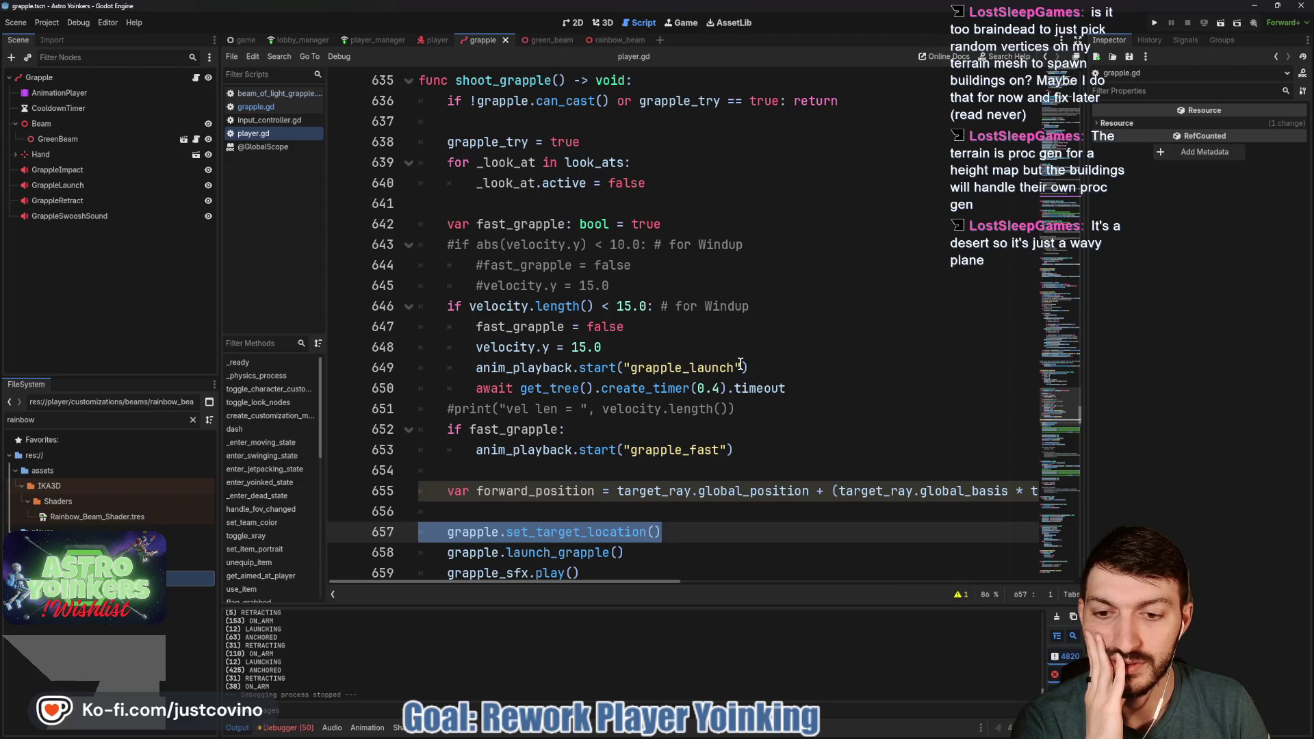
{"action": "scroll", "coordinate": [718, 367], "scroll_direction": "down", "scroll_amount": 1}
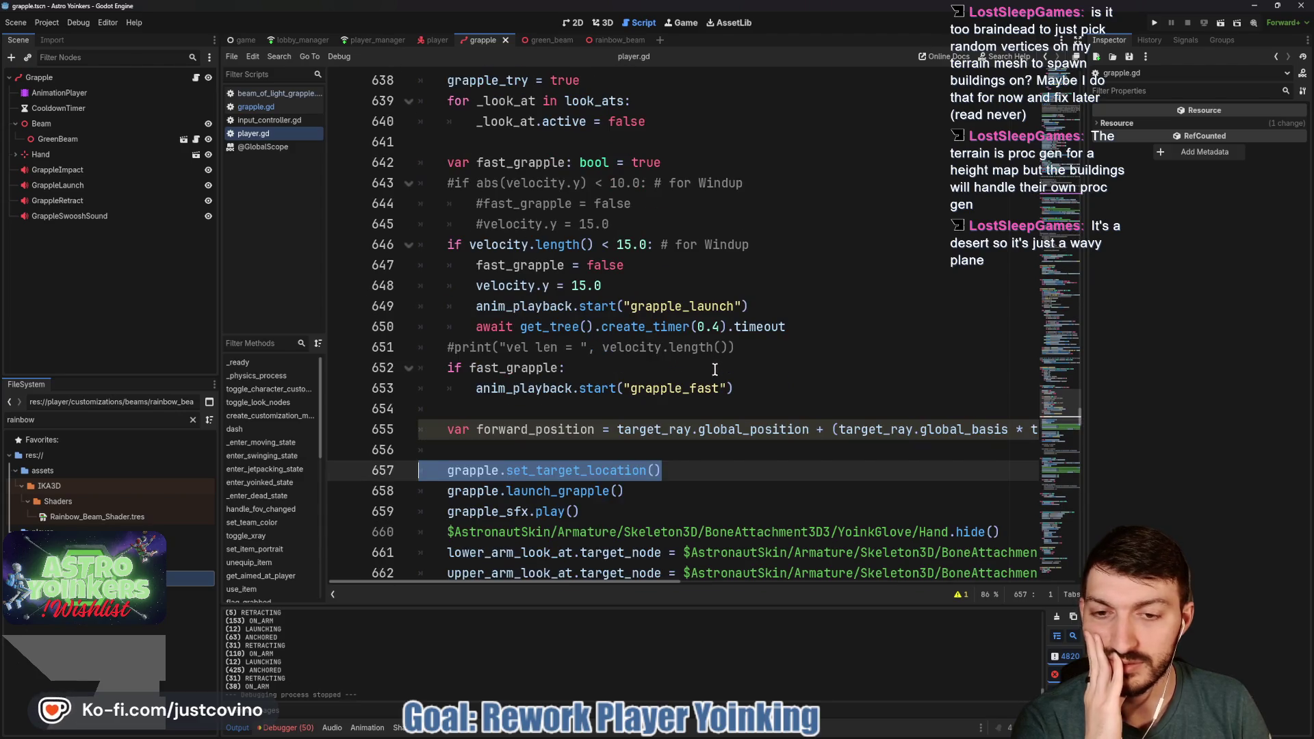
{"action": "left_click", "coordinate": [681, 473]}
{"action": "key", "text": "Return"}
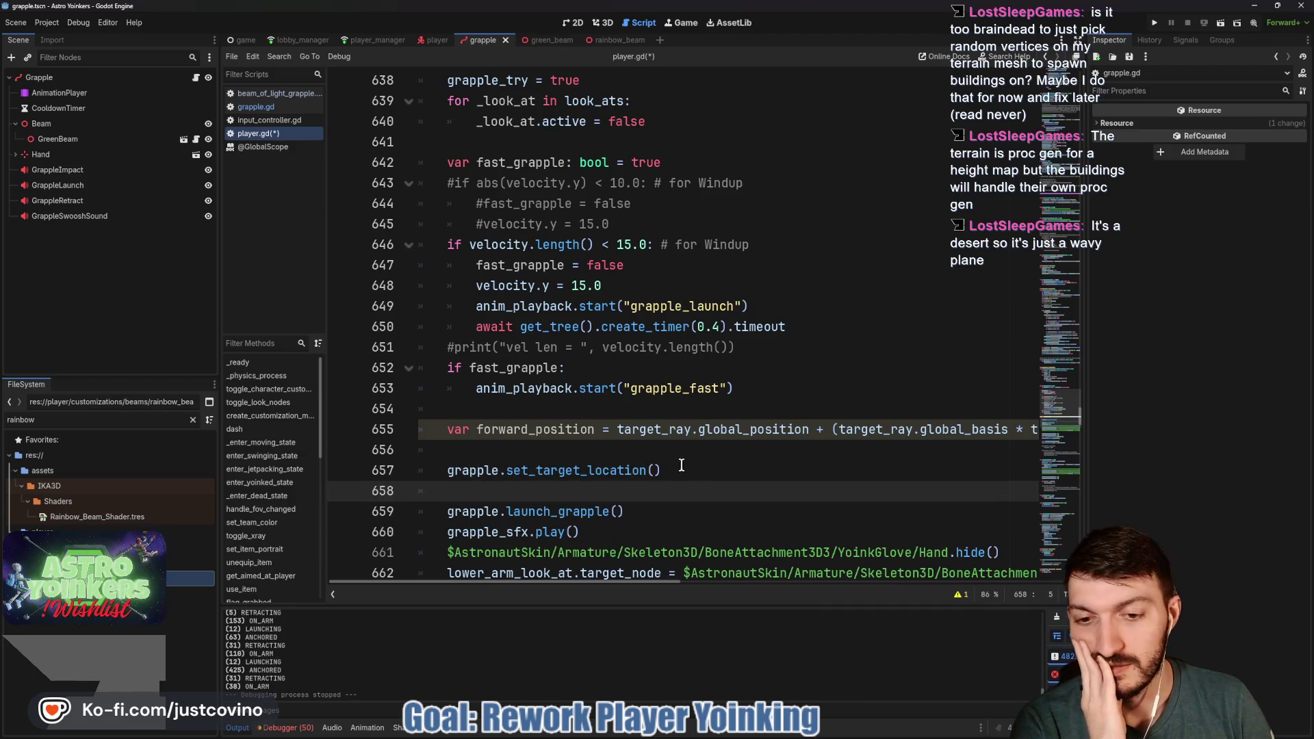
{"action": "scroll", "coordinate": [679, 469], "scroll_direction": "down", "scroll_amount": 1}
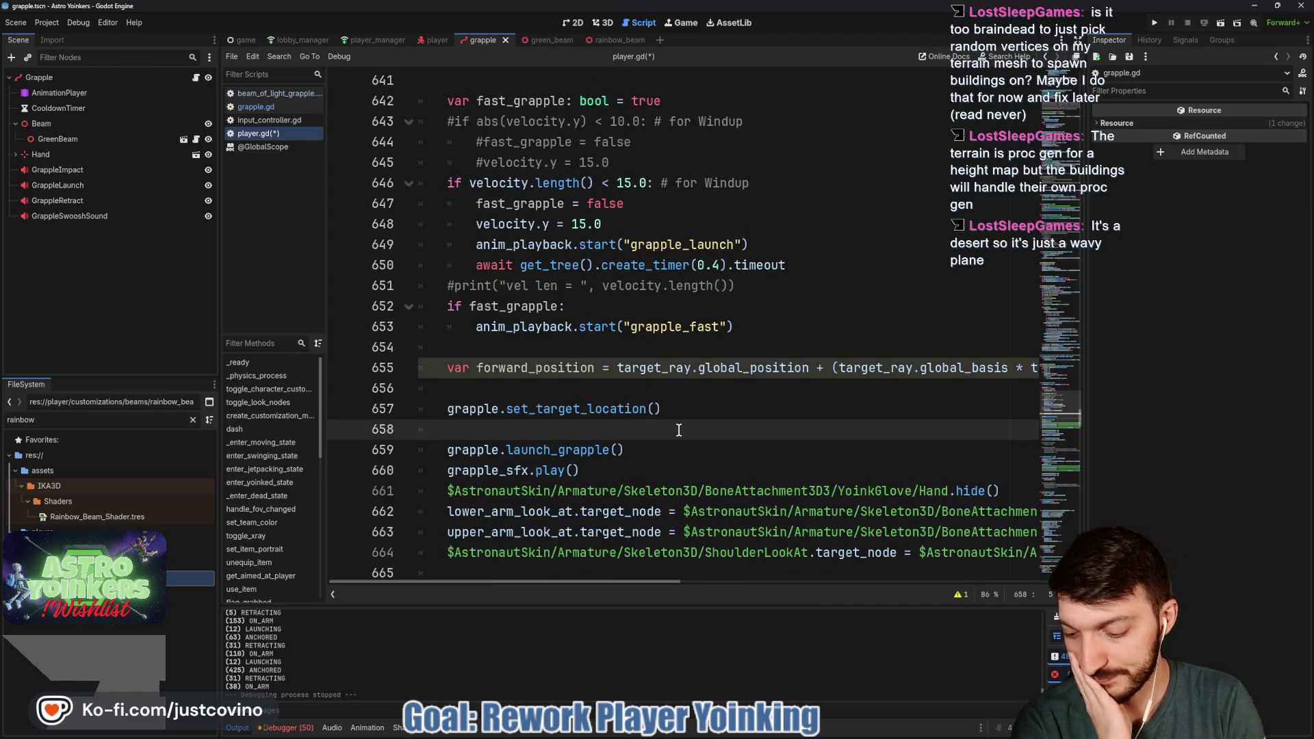
{"action": "key", "text": "ctrl+s"}
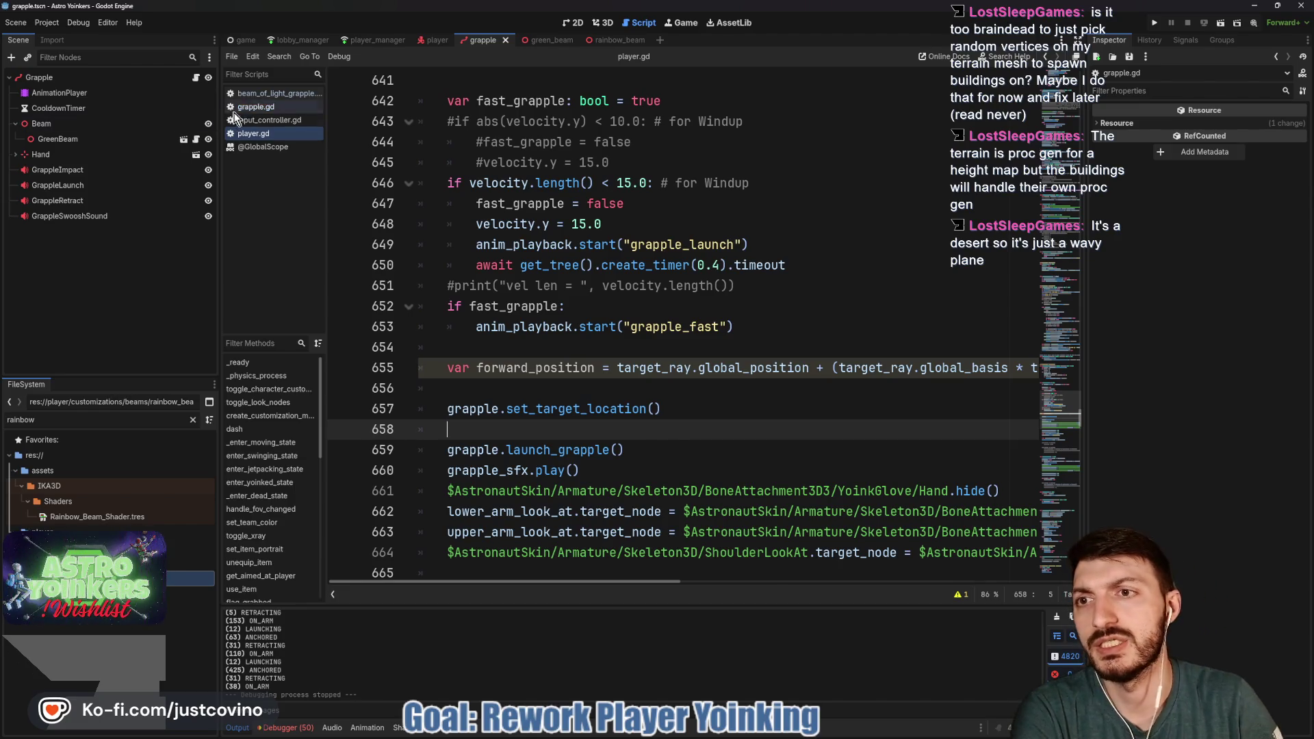
Find every use of set_target_location in grapple.gd with a Ctrl+F search on its name
{"action": "left_click", "coordinate": [255, 107]}
{"action": "scroll", "coordinate": [637, 290], "scroll_direction": "up", "scroll_amount": 1}
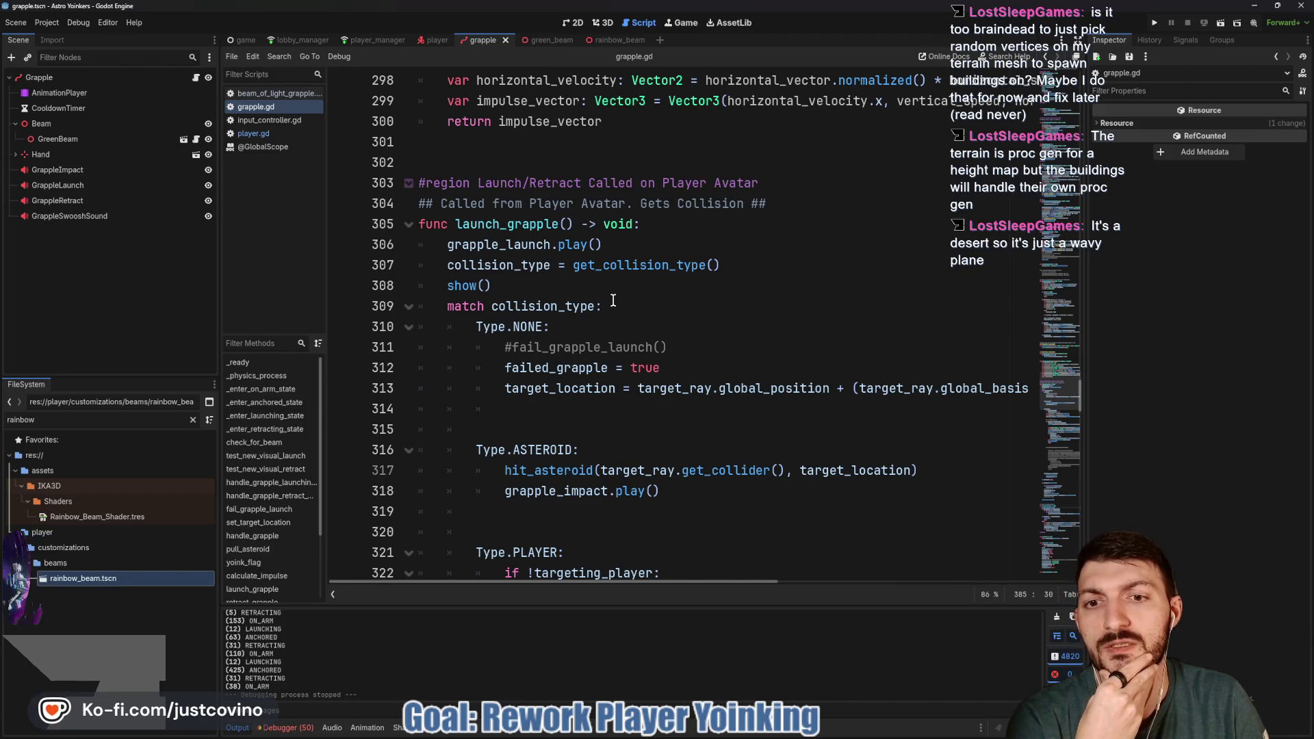
{"action": "scroll", "coordinate": [612, 301], "scroll_direction": "up", "scroll_amount": 3}
{"action": "scroll", "coordinate": [612, 301], "scroll_direction": "up", "scroll_amount": 5}
{"action": "scroll", "coordinate": [612, 301], "scroll_direction": "up", "scroll_amount": 19}
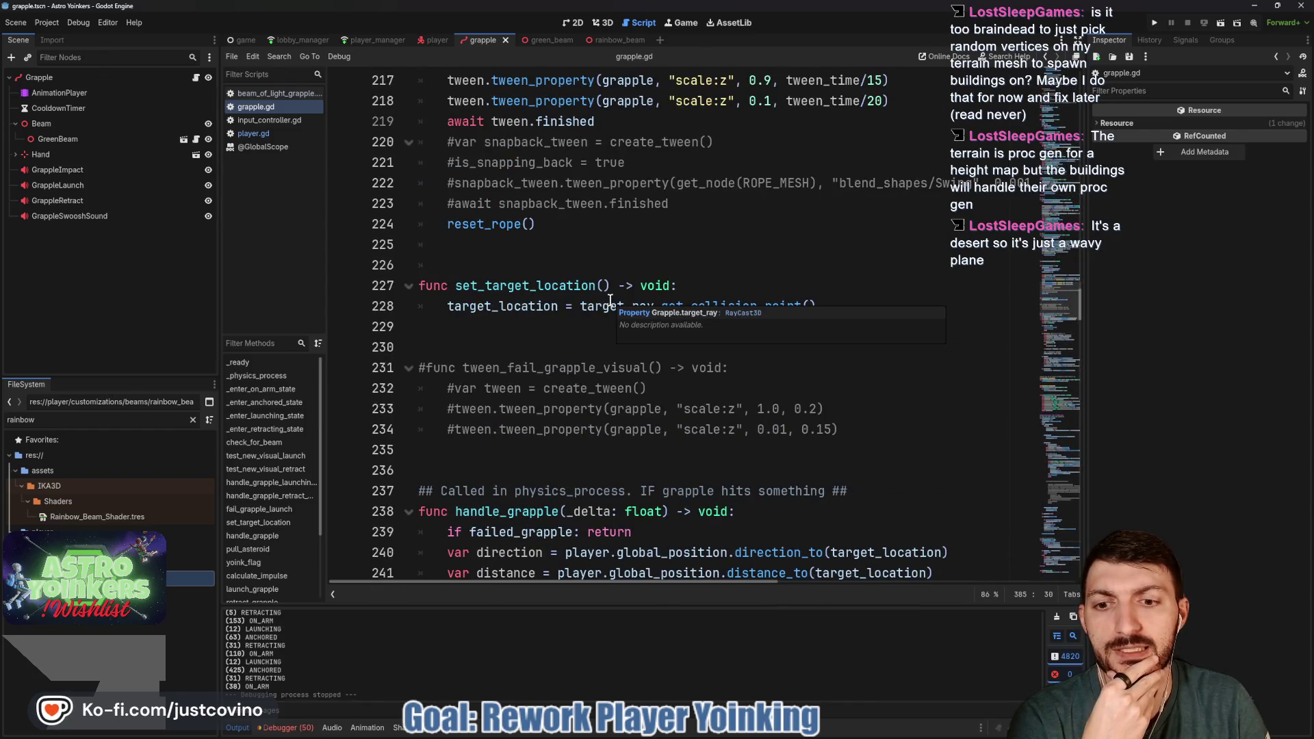
{"action": "scroll", "coordinate": [608, 301], "scroll_direction": "down", "scroll_amount": 2}
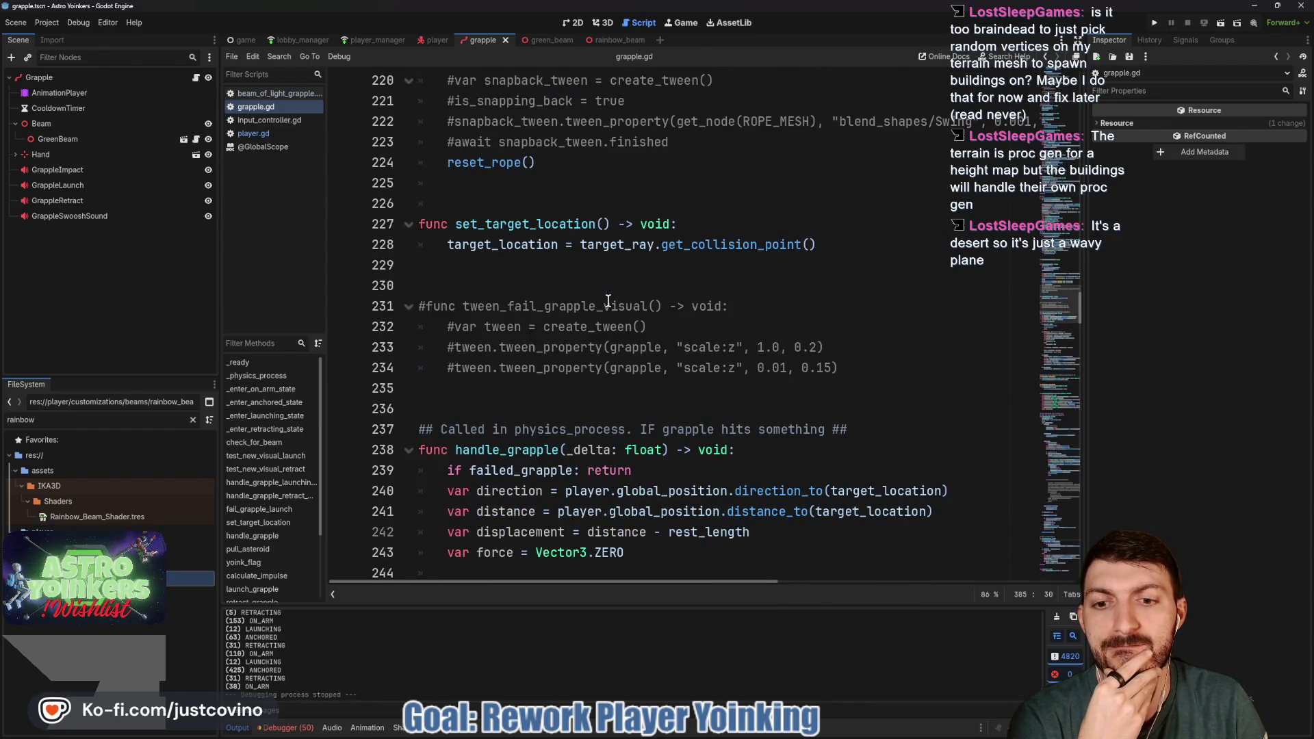
{"action": "scroll", "coordinate": [612, 307], "scroll_direction": "up", "scroll_amount": 2}
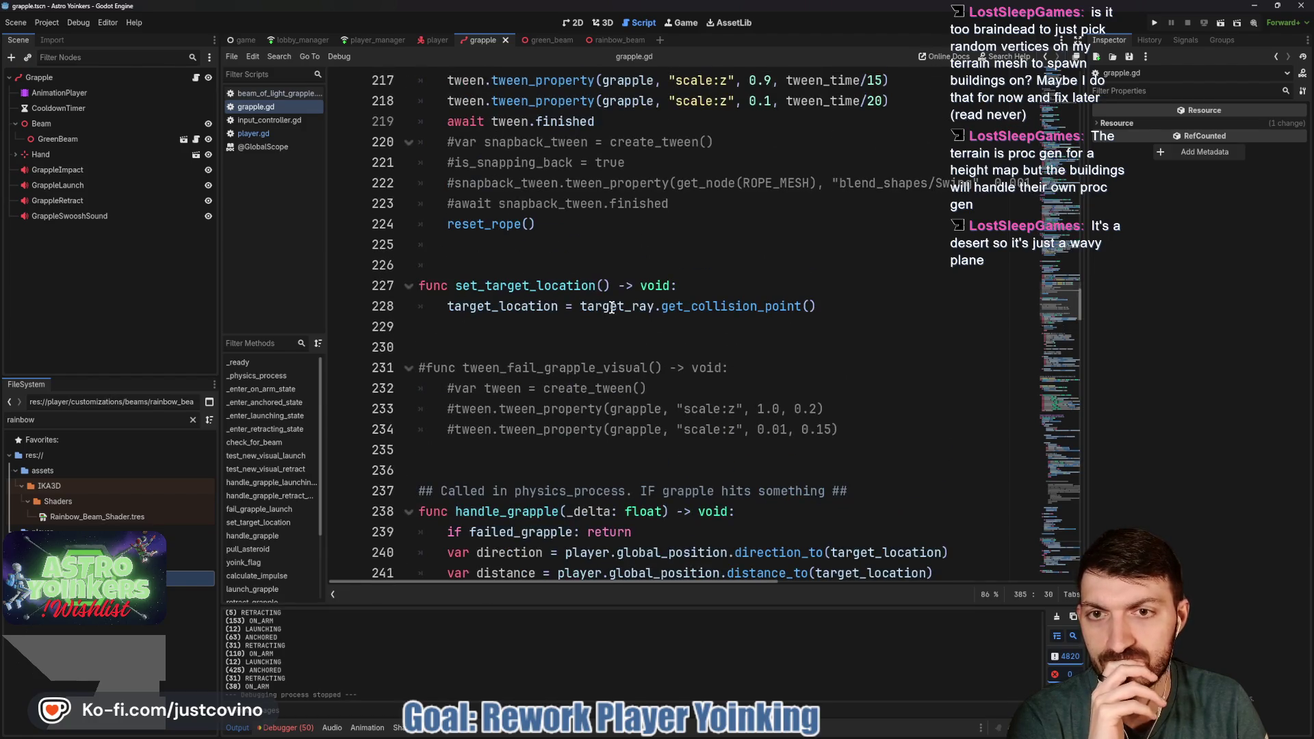
{"action": "double_click", "coordinate": [522, 286]}
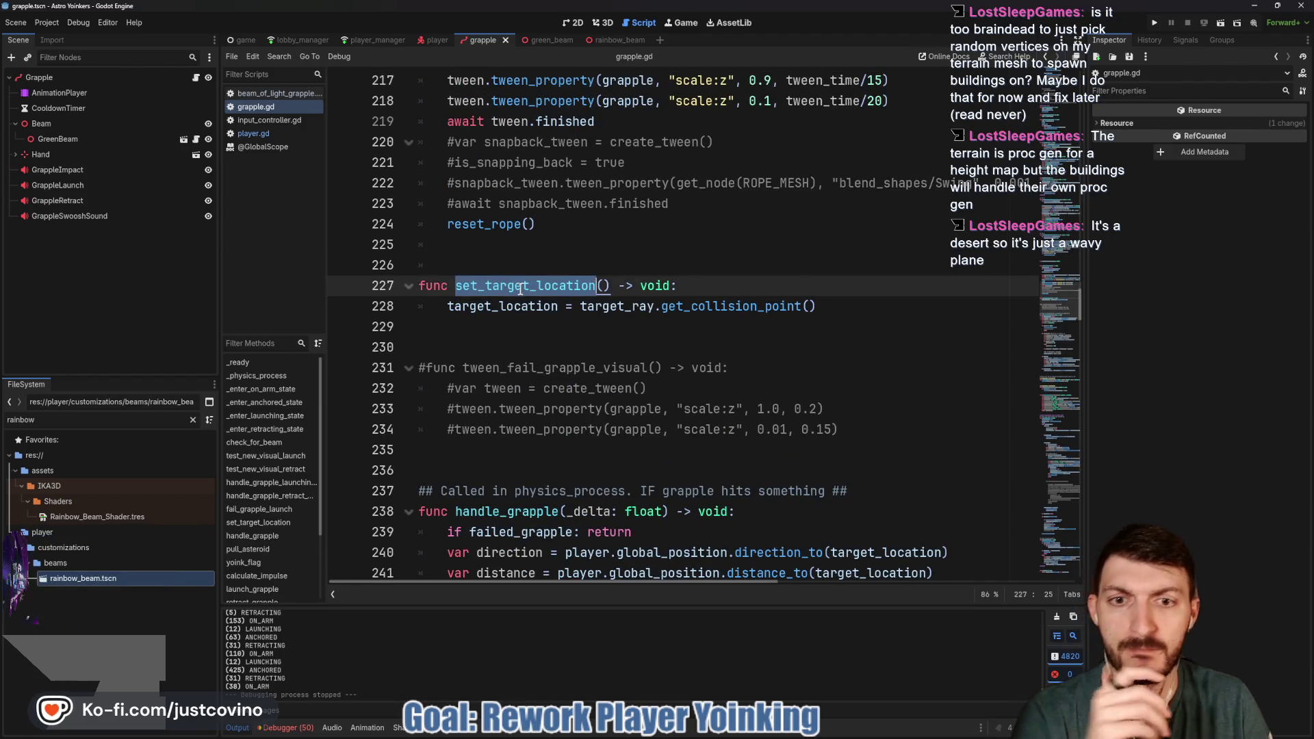
{"action": "key", "text": "ctrl+f"}
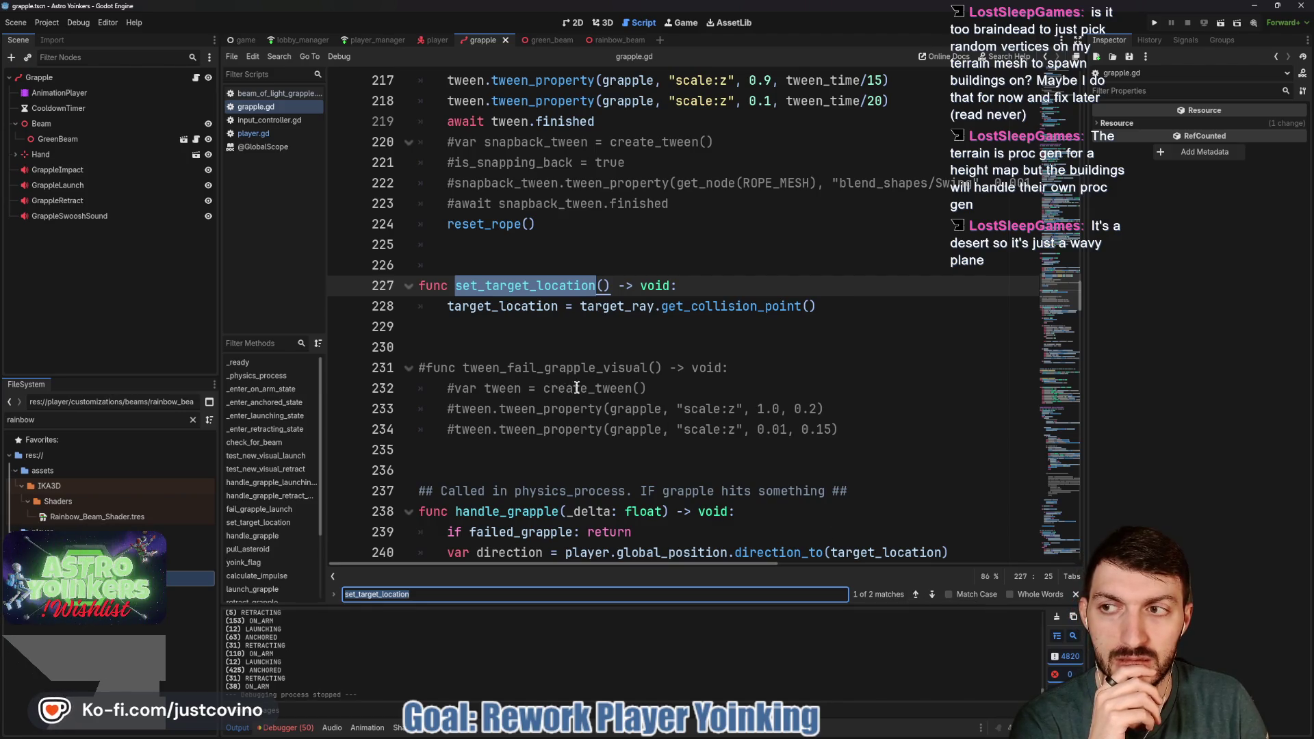
{"action": "left_click", "coordinate": [436, 40]}
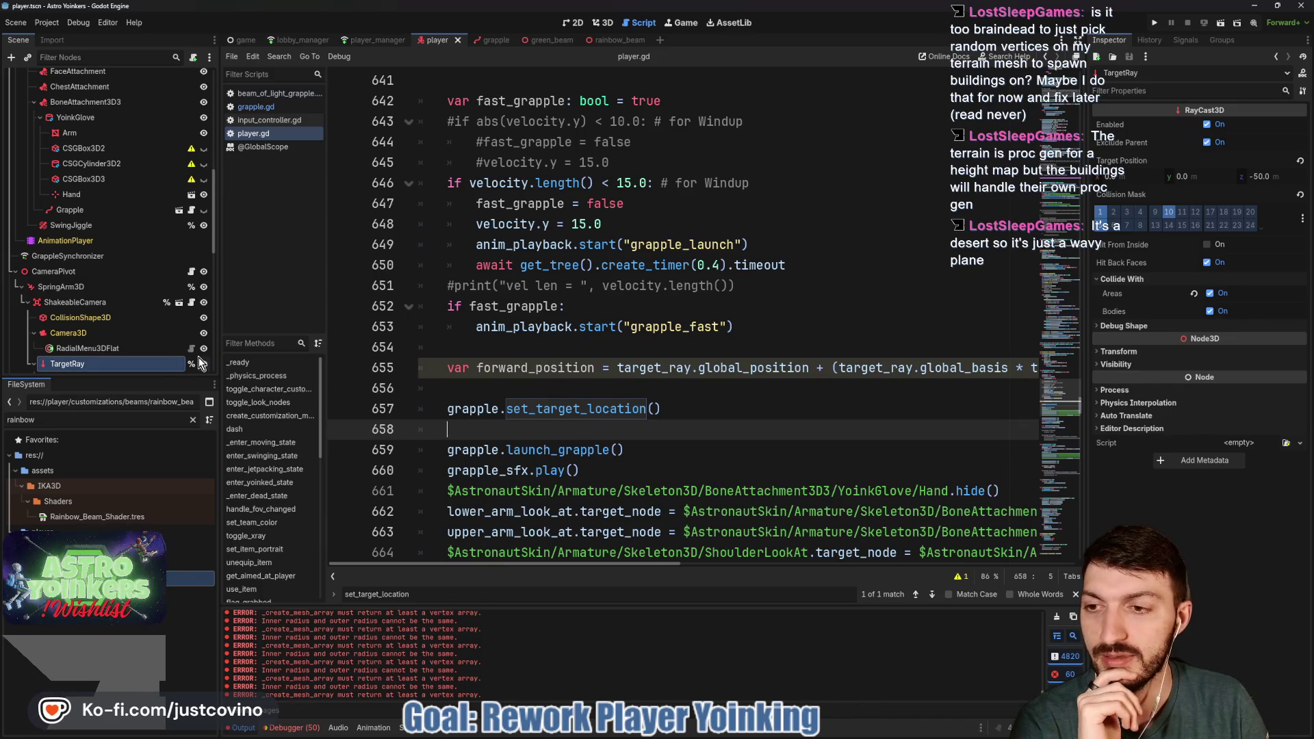
Toggle a Collision Mask layer on the TargetRay raycast, save the player scene, and run the game
{"action": "scroll", "coordinate": [142, 366], "scroll_direction": "down", "scroll_amount": 2}
{"action": "scroll", "coordinate": [113, 334], "scroll_direction": "down", "scroll_amount": 3}
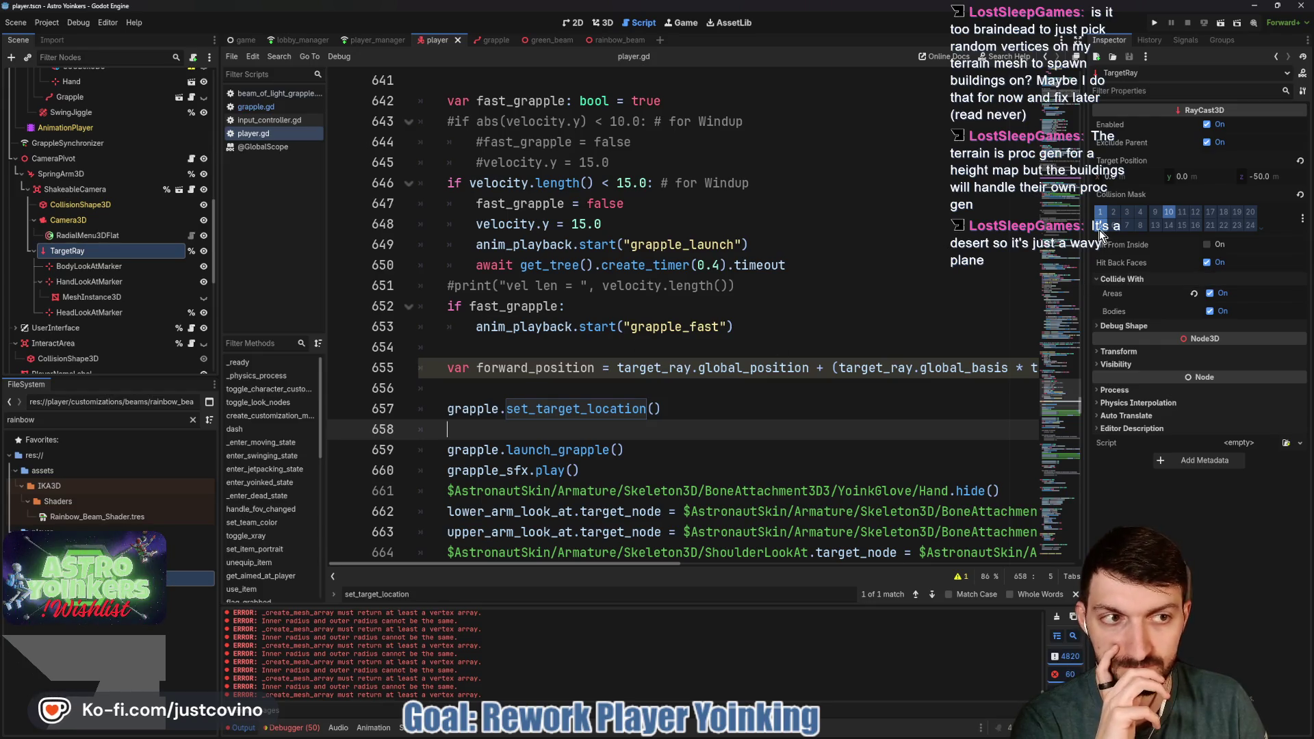
{"action": "mouse_move", "coordinate": [1113, 147]}
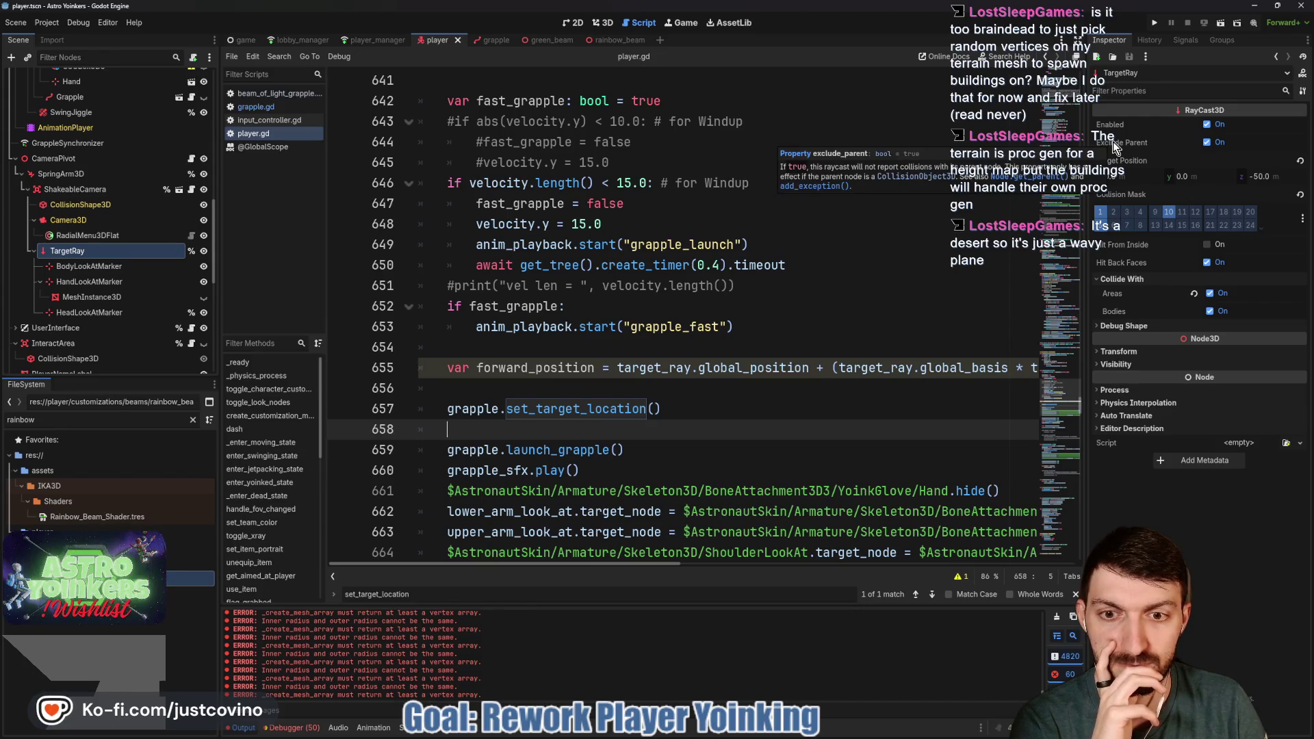
{"action": "left_click", "coordinate": [1100, 226]}
{"action": "left_click", "coordinate": [661, 285]}
{"action": "key", "text": "ctrl+s"}
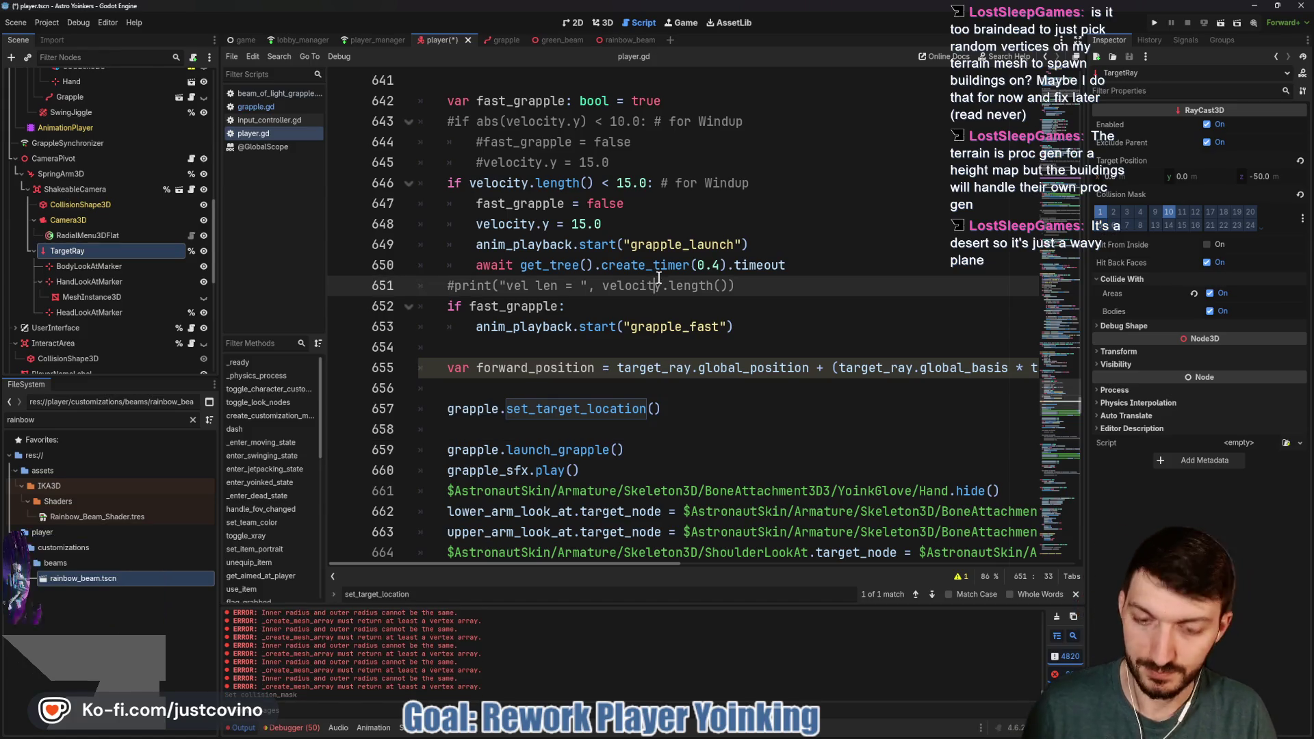
{"action": "left_click", "coordinate": [1154, 22]}
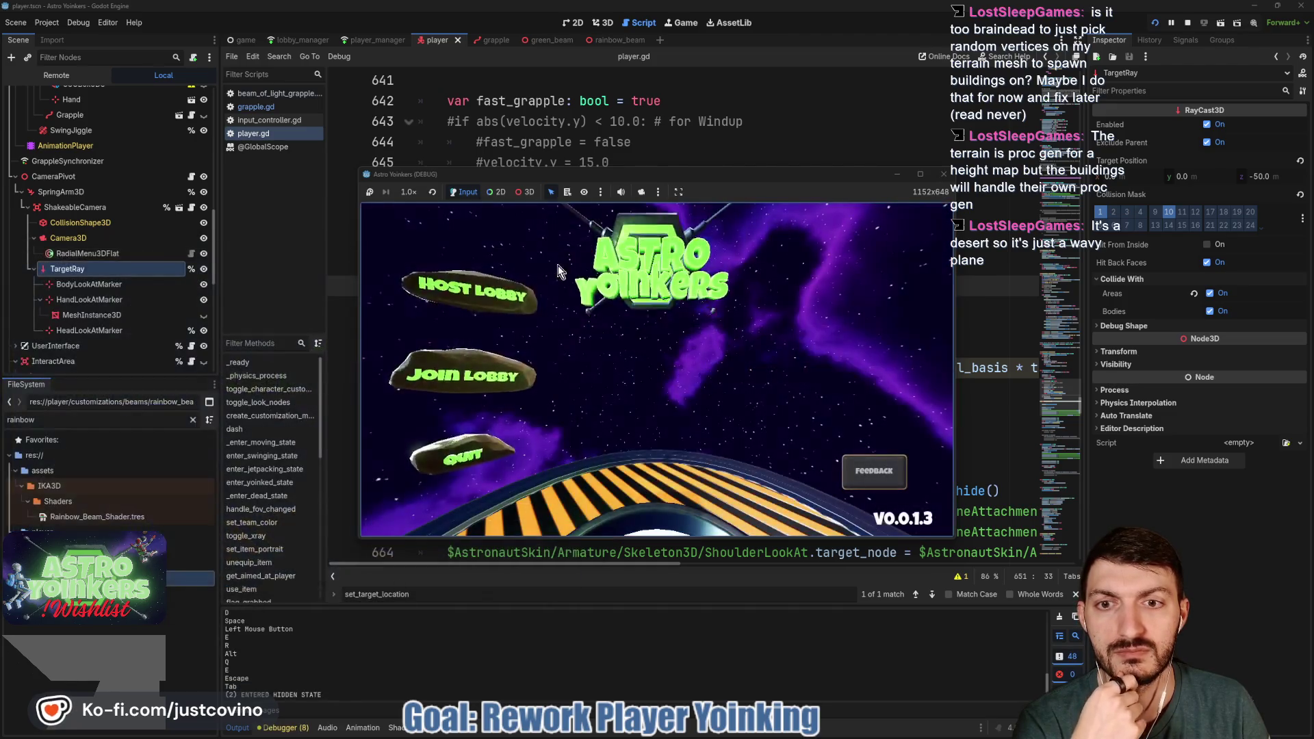
Join a lobby from the game menu, grapple around the locker room, and step onto the ready pad
{"action": "left_click", "coordinate": [494, 312]}
{"action": "left_click", "coordinate": [624, 314]}
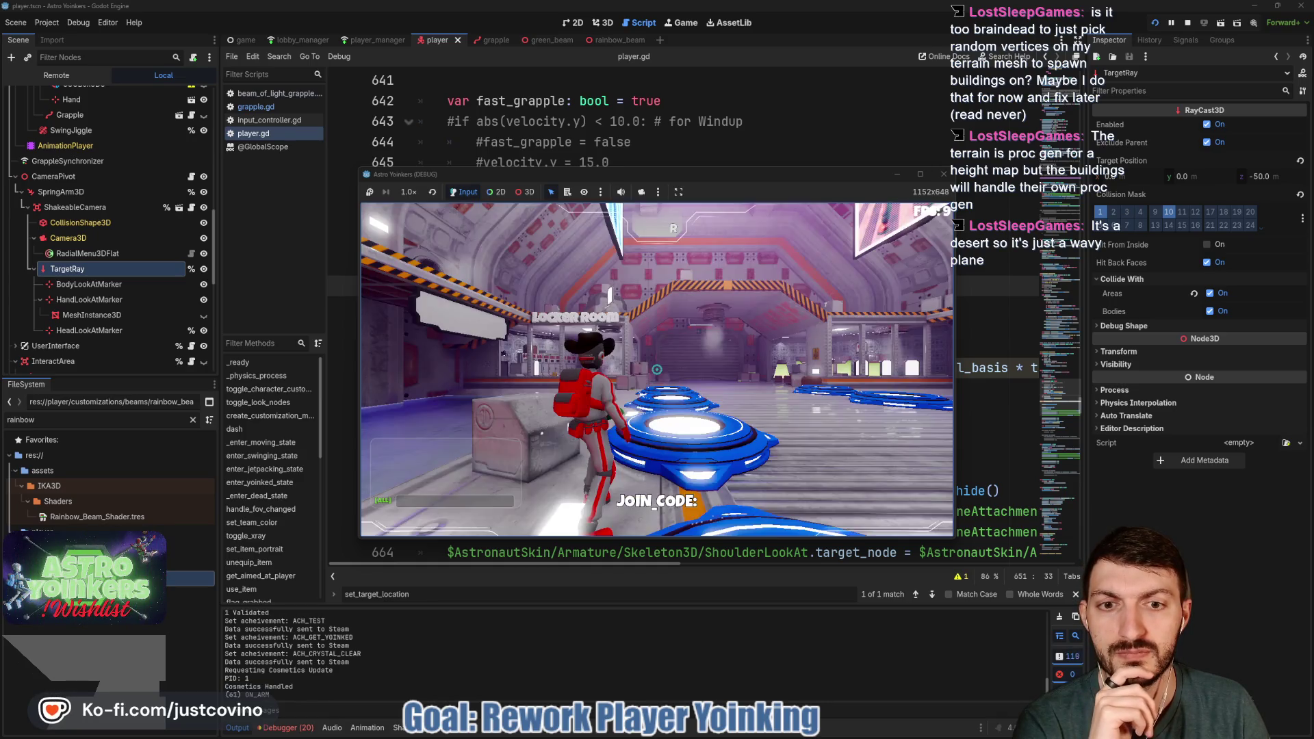
{"action": "left_click", "coordinate": [657, 369]}
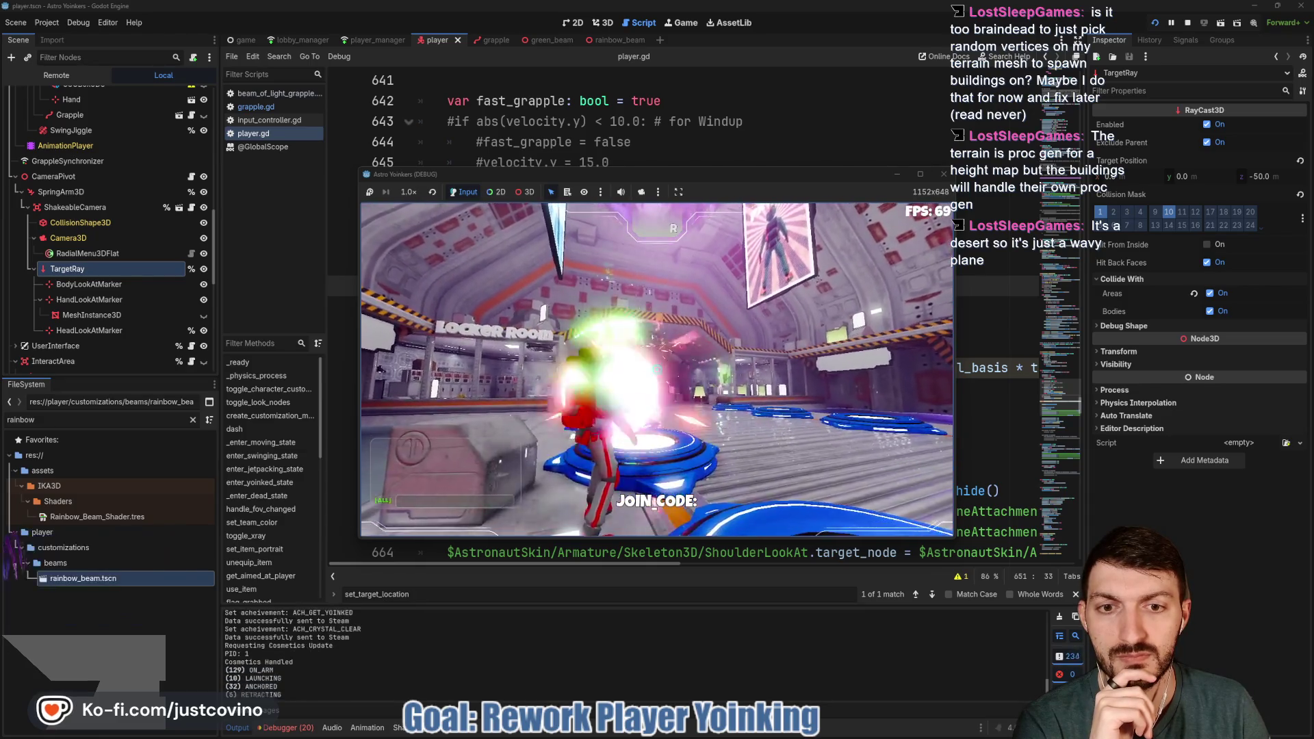
{"action": "left_click", "coordinate": [656, 370]}
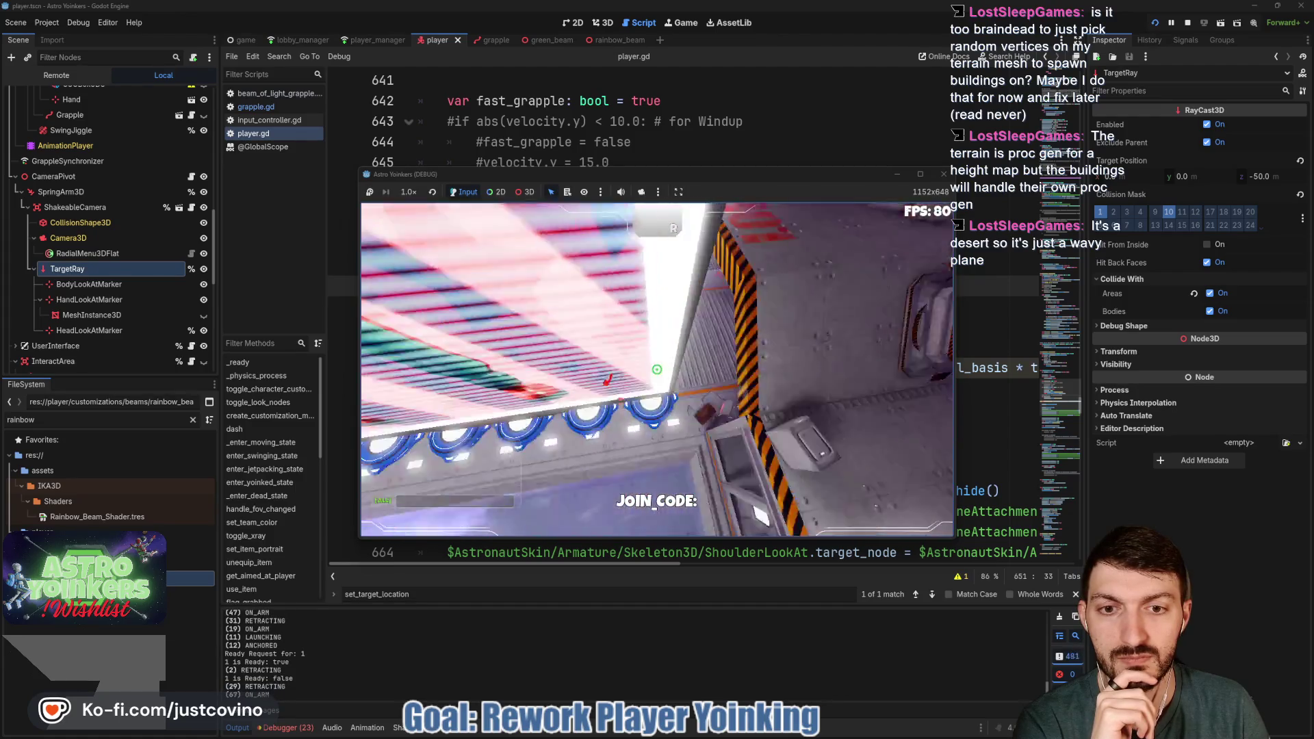
{"action": "key", "text": "w"}
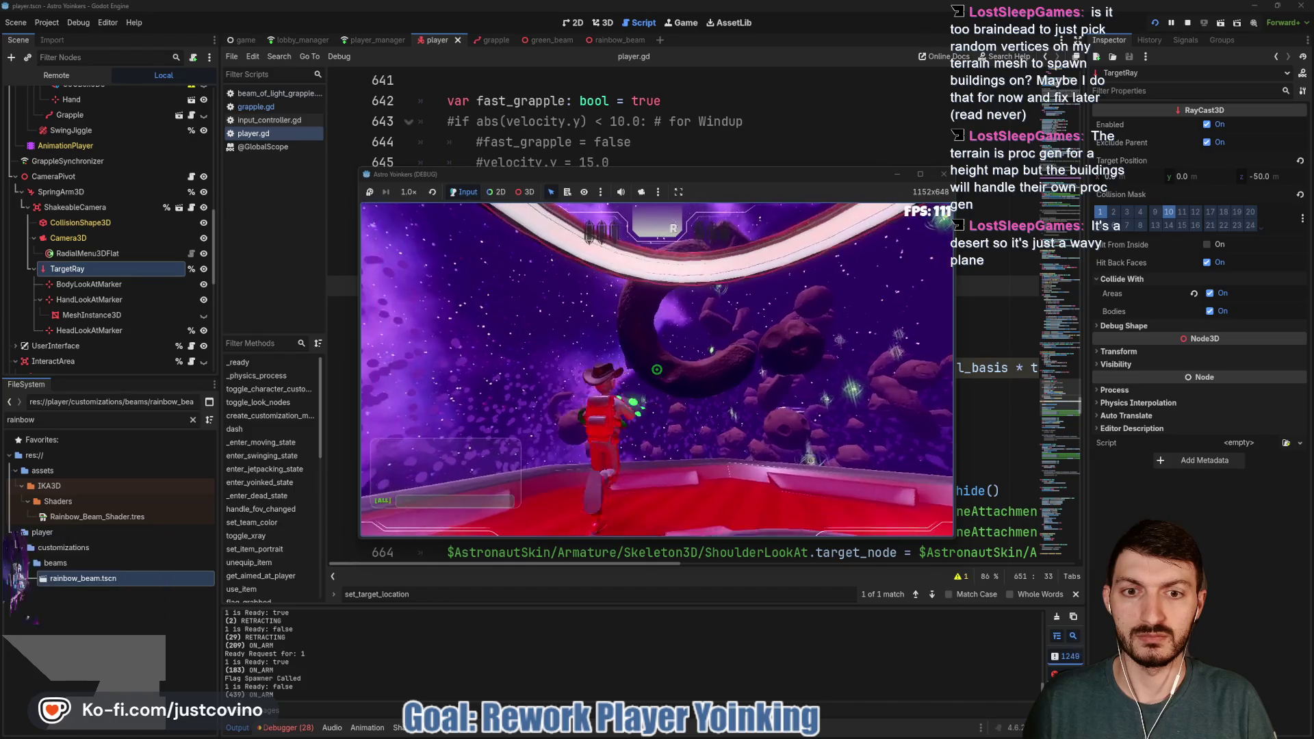
Grapple from rock to rock among the asteroids, anchoring and releasing the beam
{"action": "left_click", "coordinate": [656, 369]}
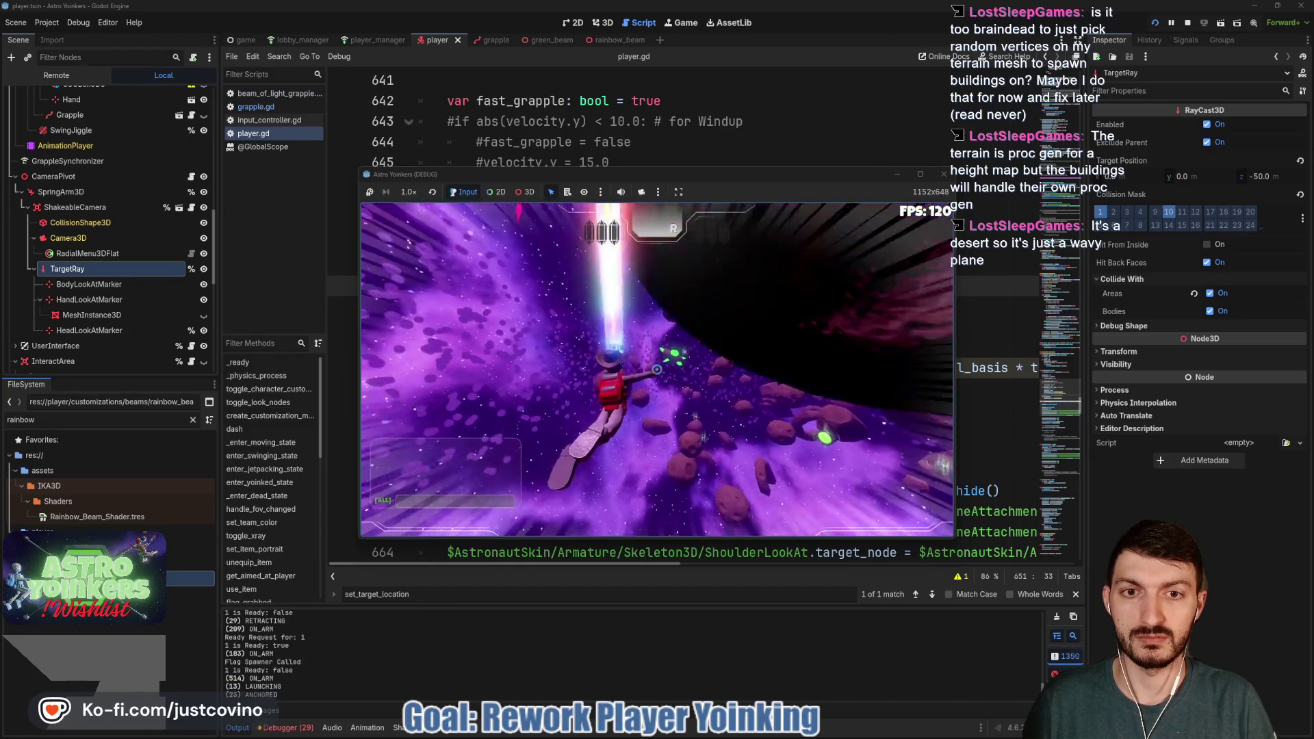
{"action": "left_click", "coordinate": [656, 369]}
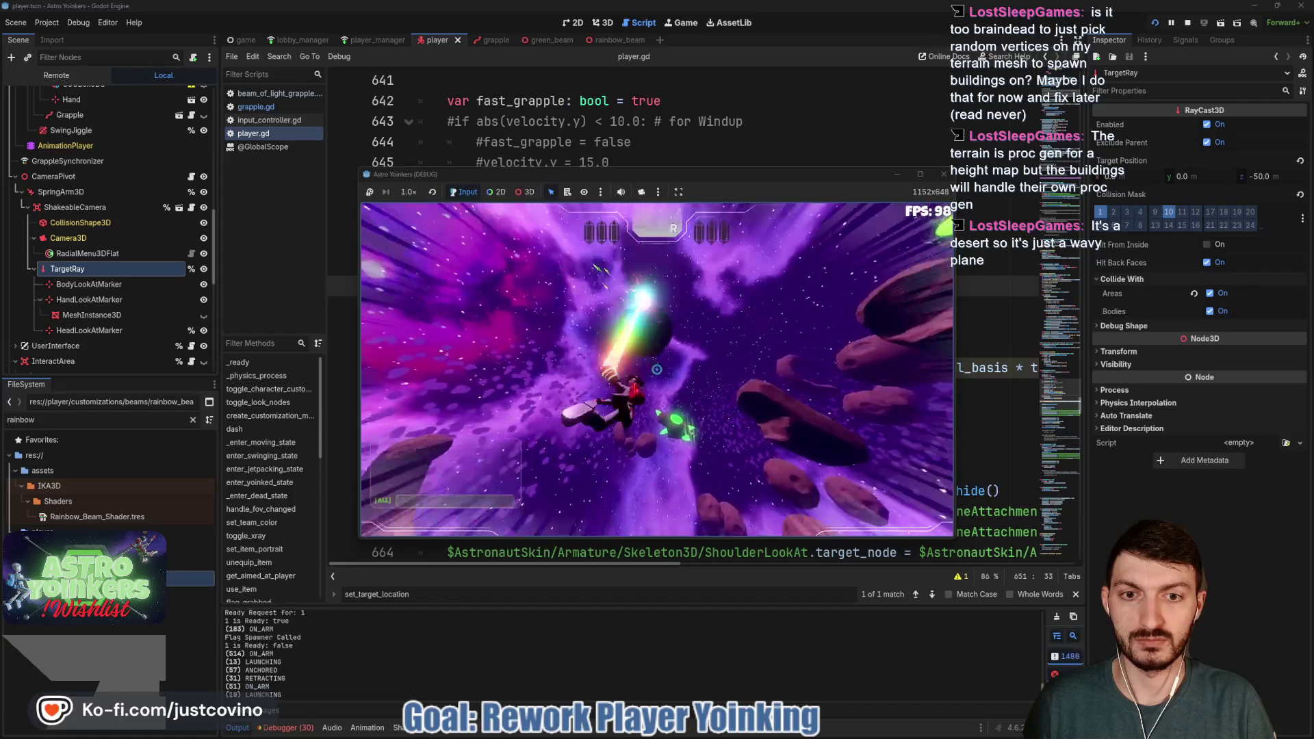
{"action": "left_click", "coordinate": [657, 370]}
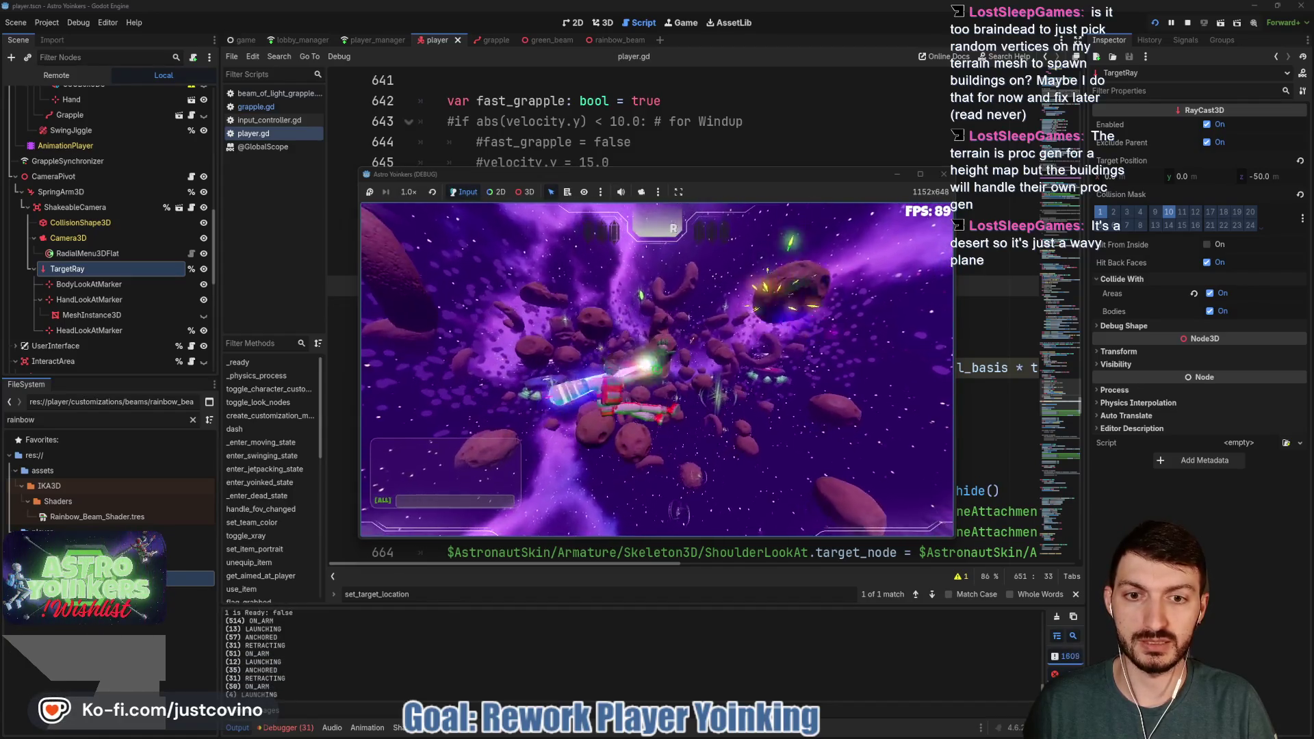
{"action": "left_click", "coordinate": [656, 369]}
{"action": "left_click", "coordinate": [656, 369]}
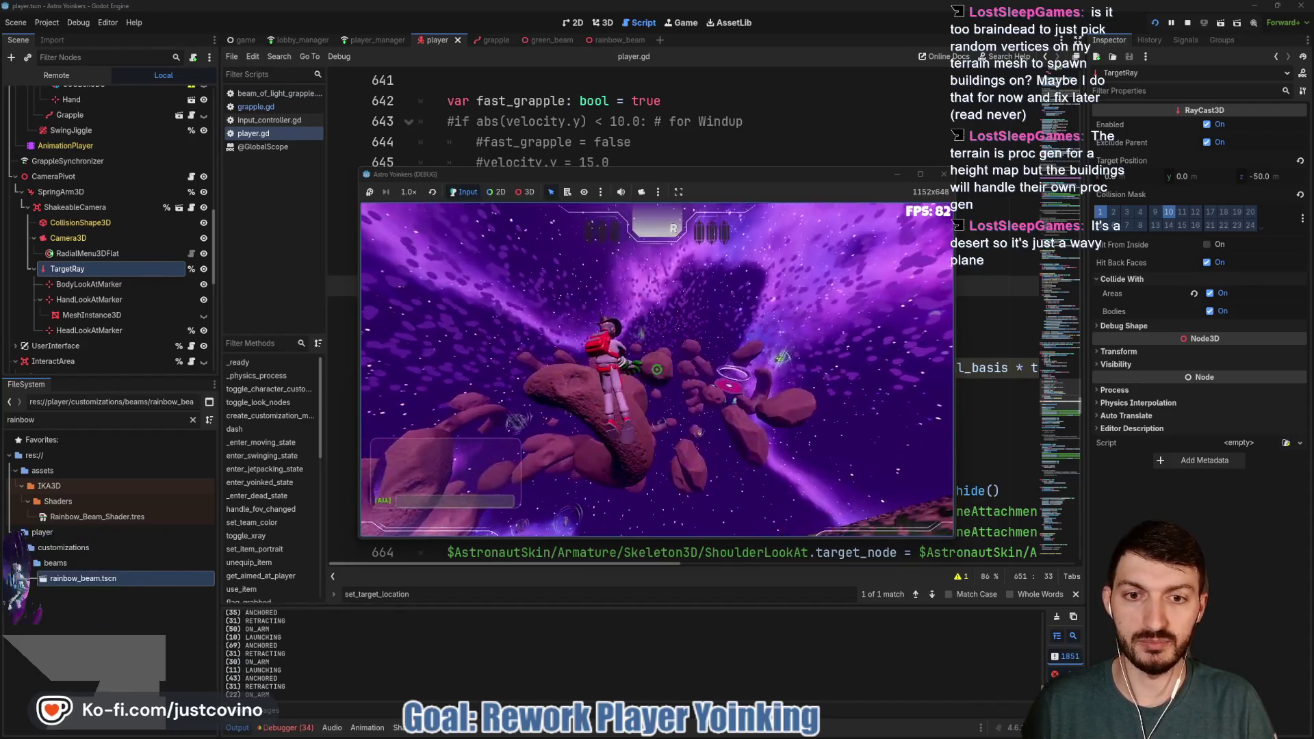
{"action": "left_click", "coordinate": [656, 370]}
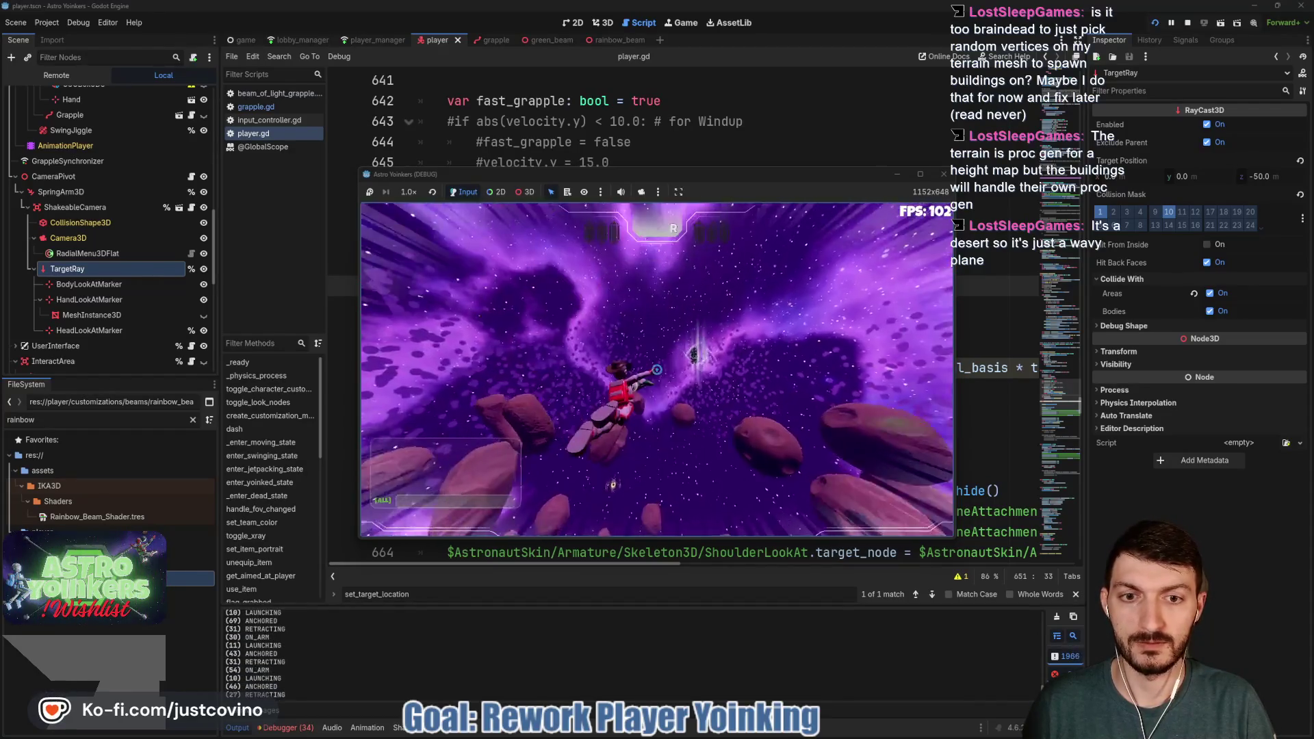
{"action": "left_click", "coordinate": [656, 370]}
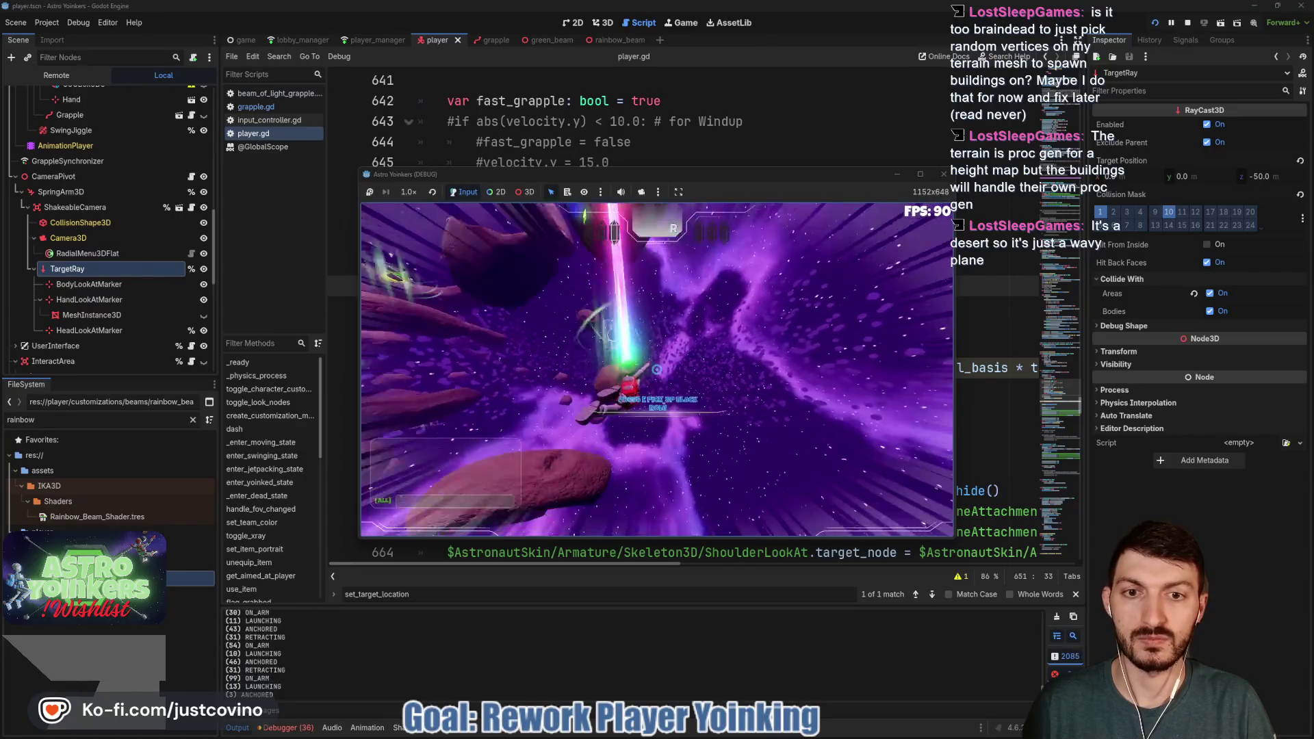
{"action": "left_click", "coordinate": [656, 369]}
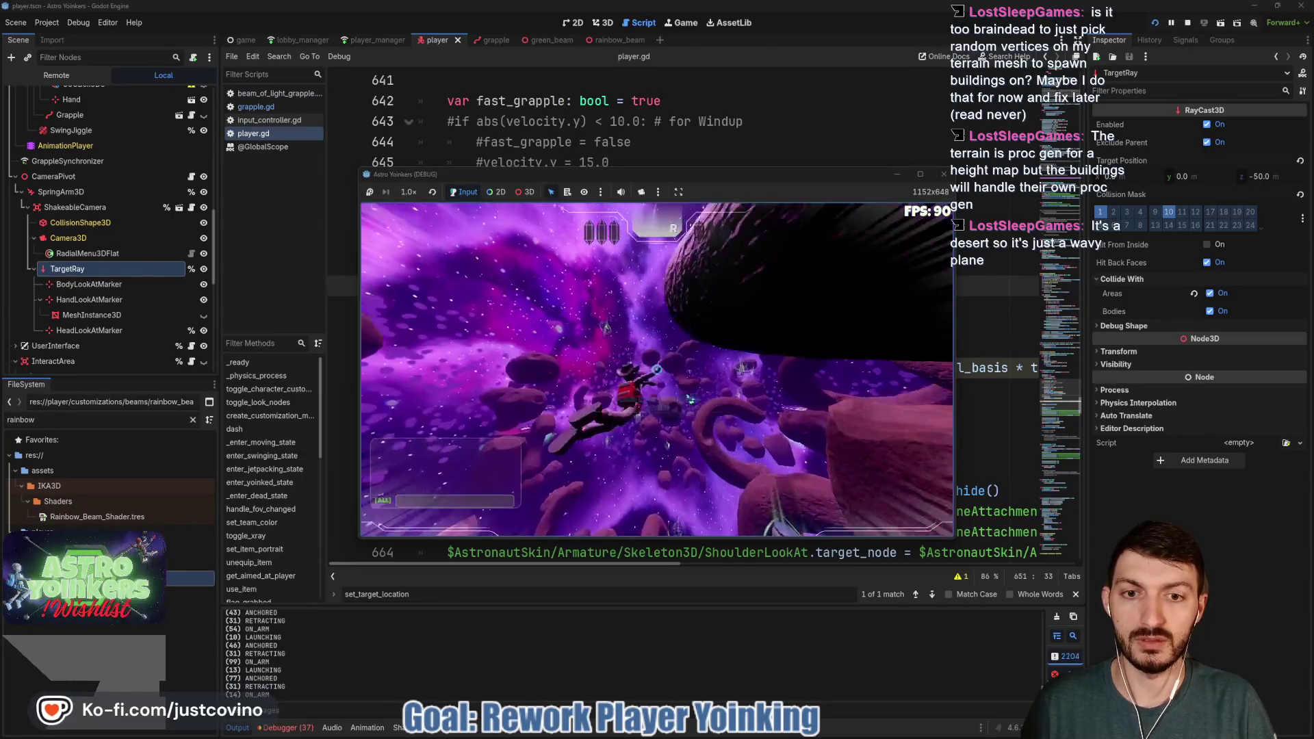
Fire and retract the grapple in rapid cycles, capturing an asteroid, then stop the game with F8
{"action": "left_click", "coordinate": [656, 370]}
{"action": "left_click", "coordinate": [656, 370]}
{"action": "left_click", "coordinate": [656, 370]}
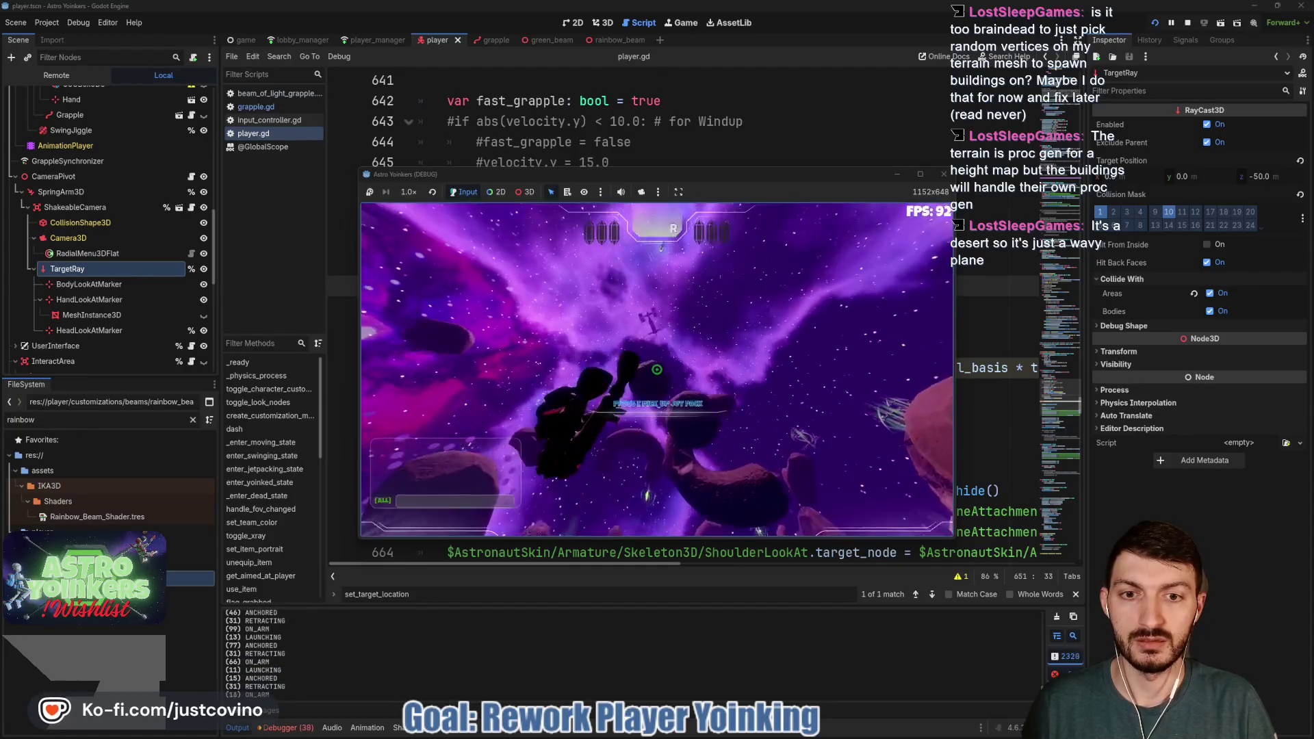
{"action": "left_click", "coordinate": [656, 369]}
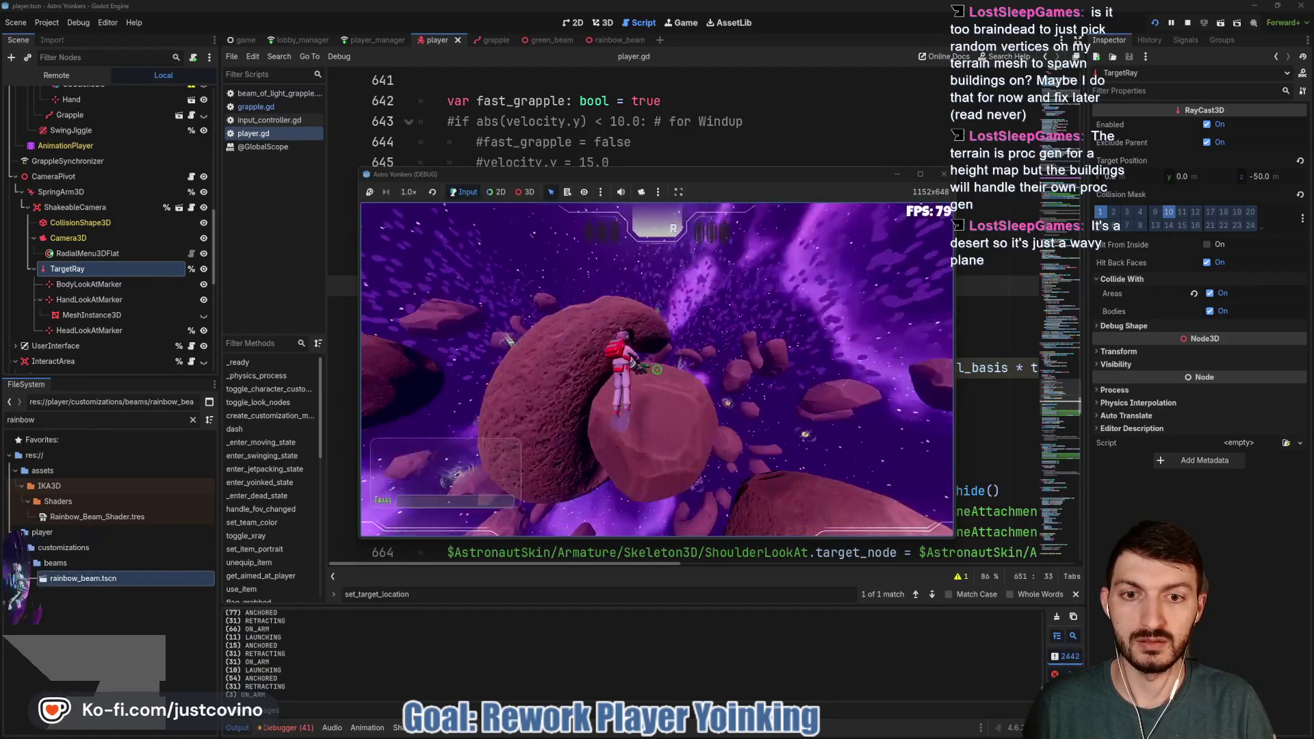
{"action": "left_click", "coordinate": [656, 369]}
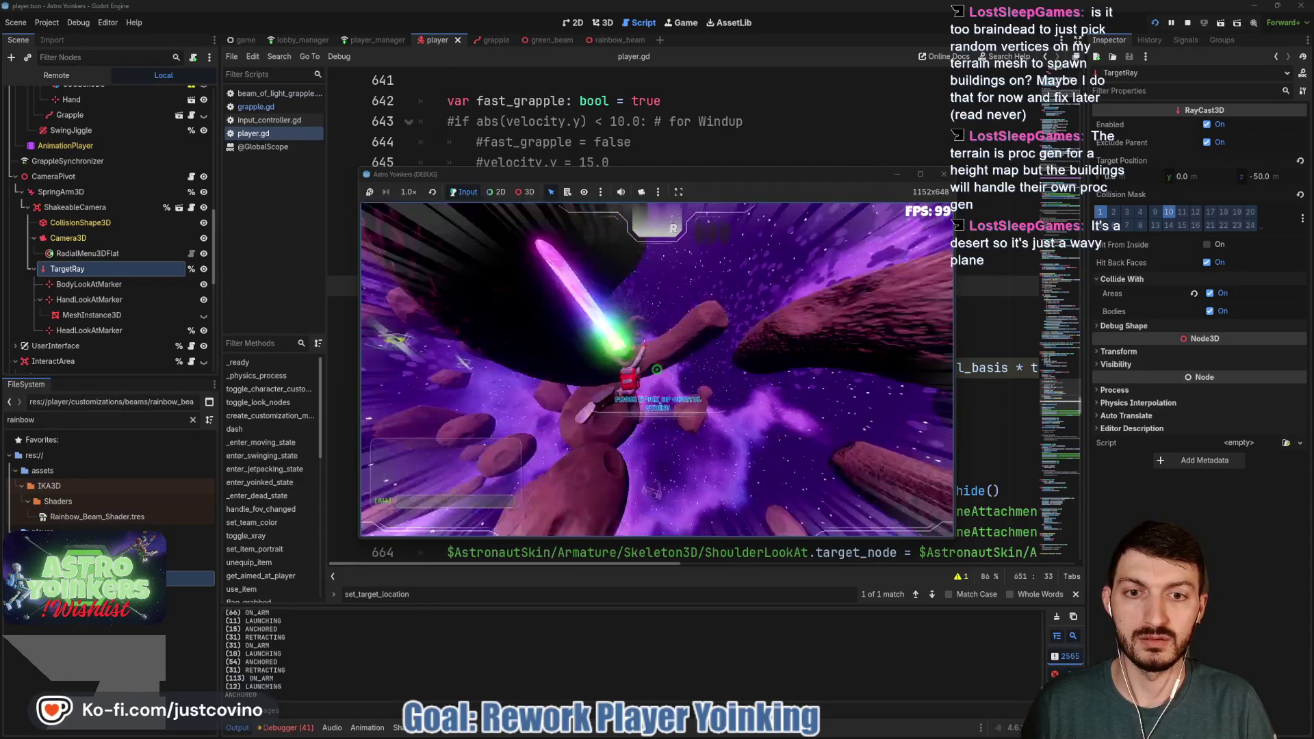
{"action": "left_click", "coordinate": [657, 369]}
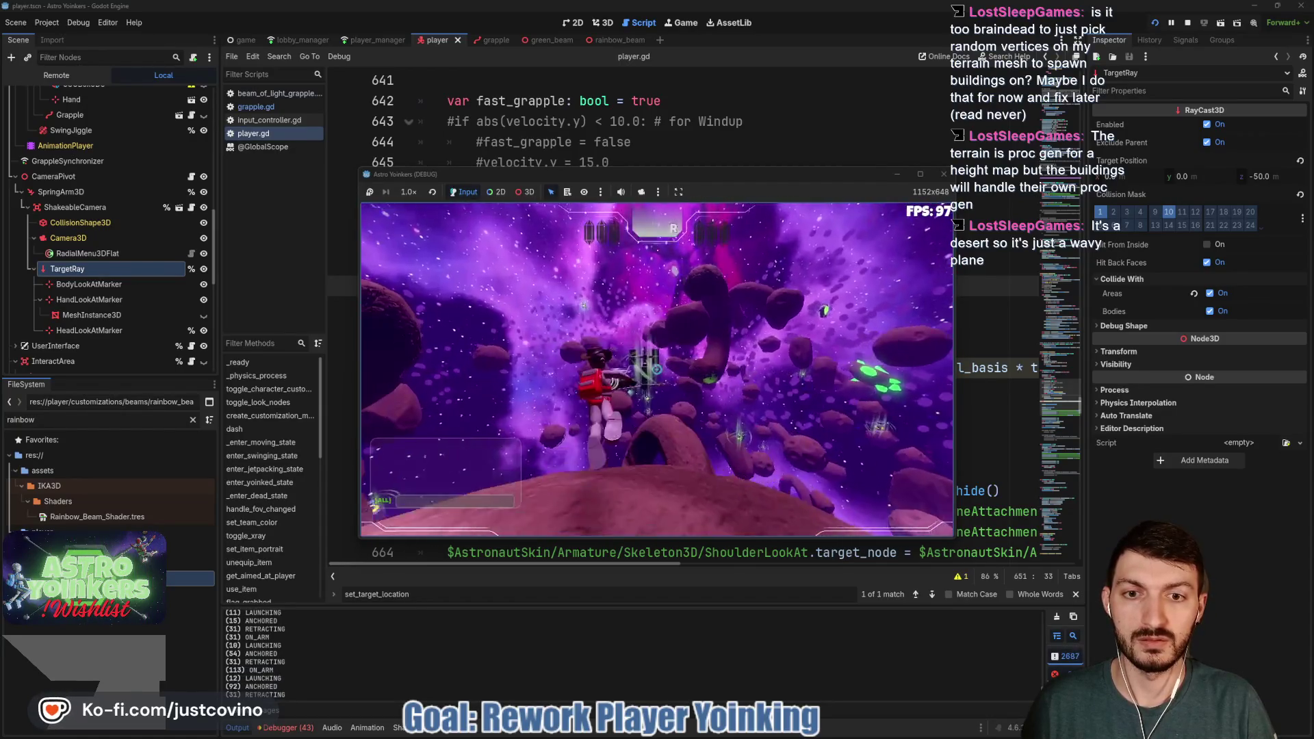
{"action": "left_click", "coordinate": [656, 369]}
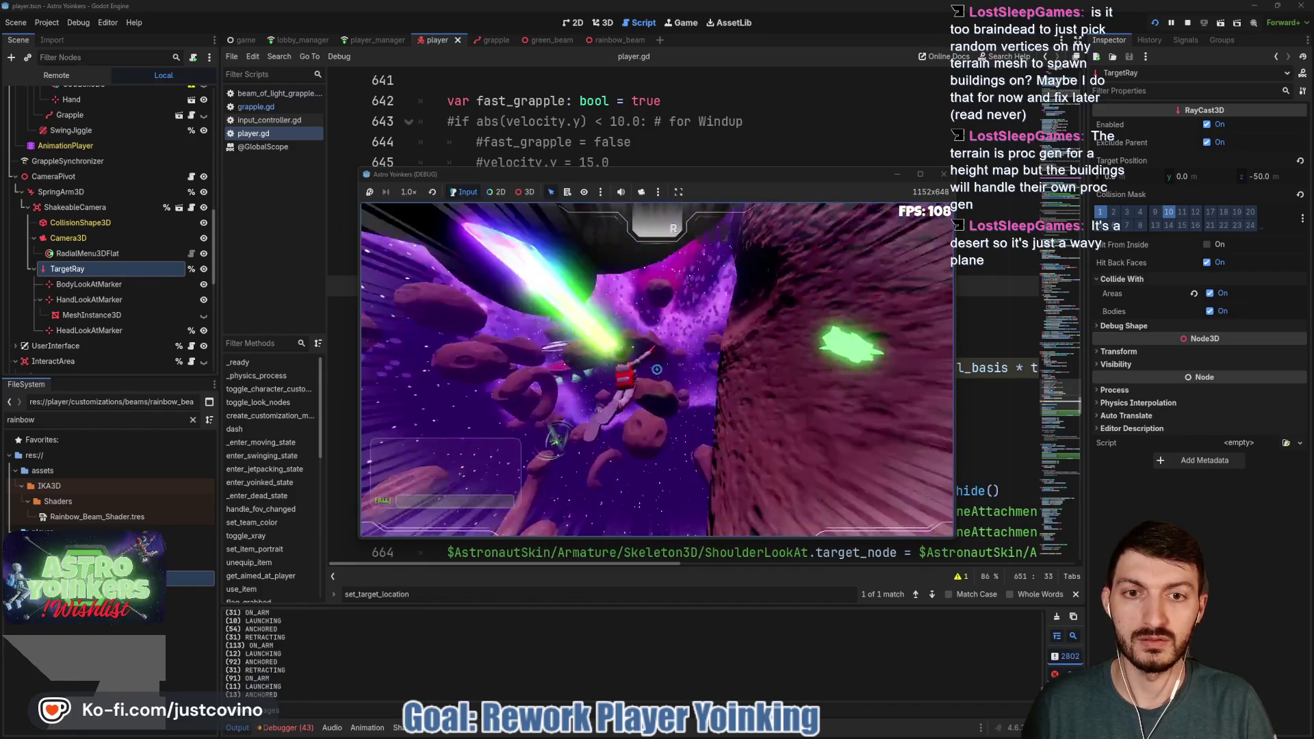
{"action": "left_click", "coordinate": [656, 370]}
{"action": "left_click", "coordinate": [657, 369]}
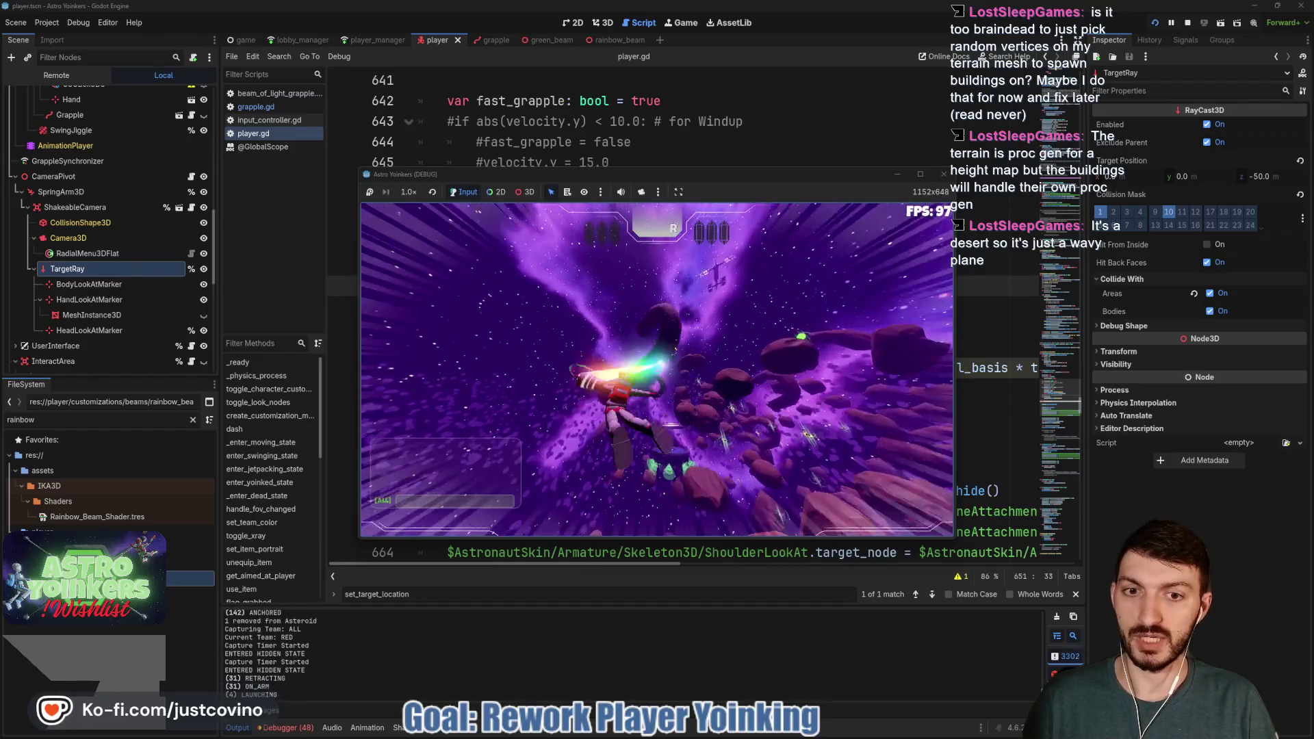
{"action": "left_click", "coordinate": [656, 370]}
{"action": "left_click", "coordinate": [656, 369]}
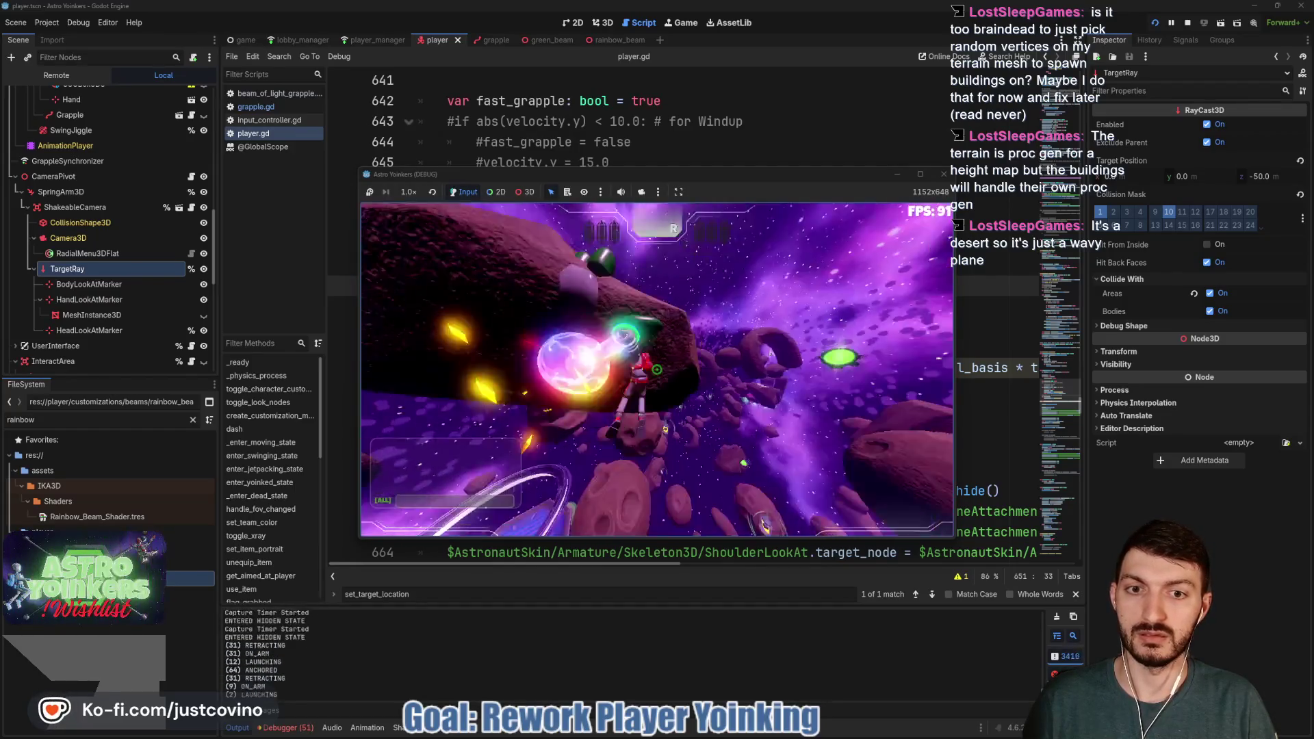
{"action": "left_click", "coordinate": [656, 370]}
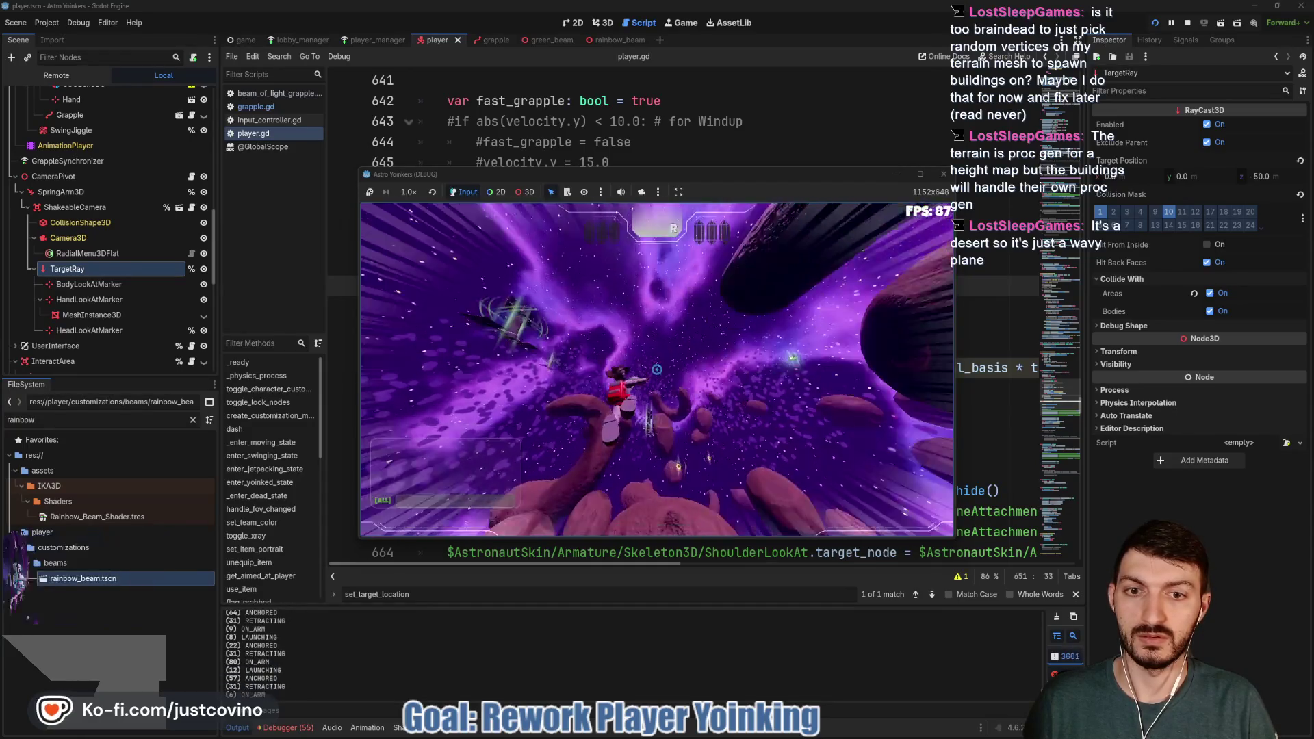
{"action": "key", "text": "F8"}
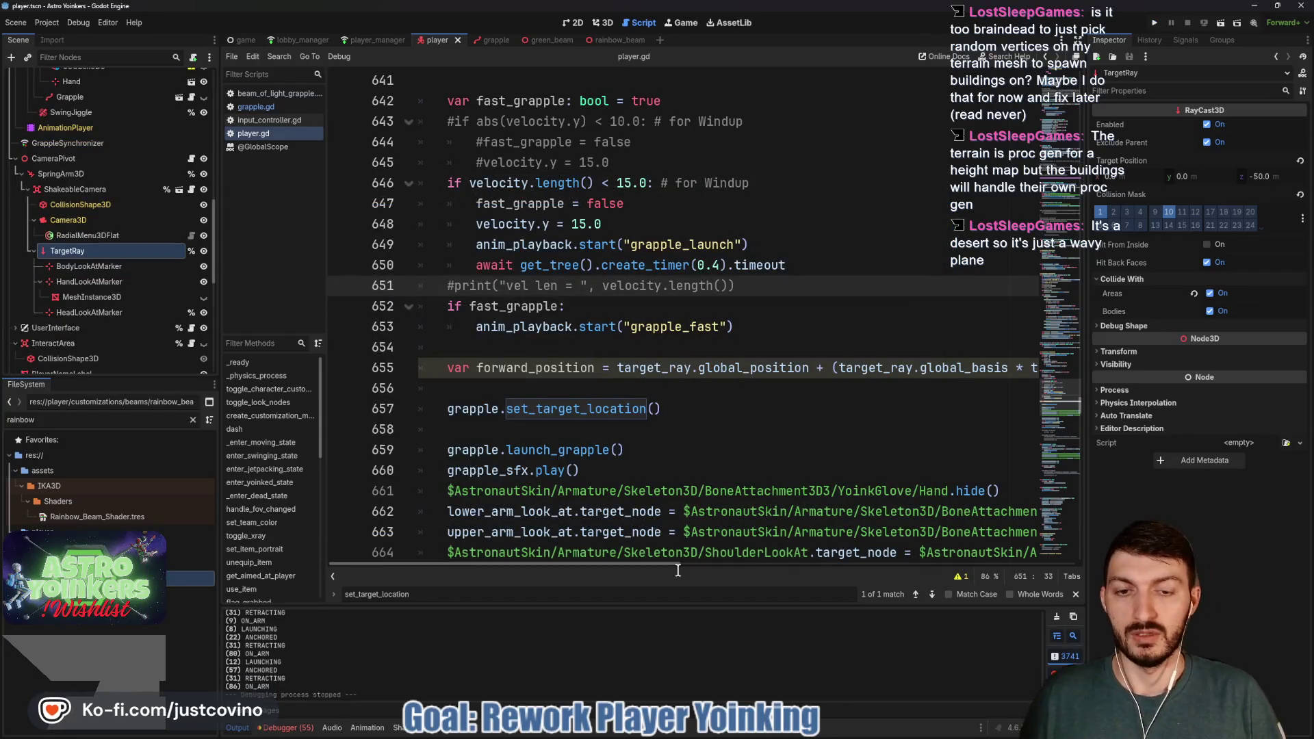
Commit the six changed files with summary 'Grapple: State Machine Added' and push to origin
{"action": "key", "text": "alt+Tab"}
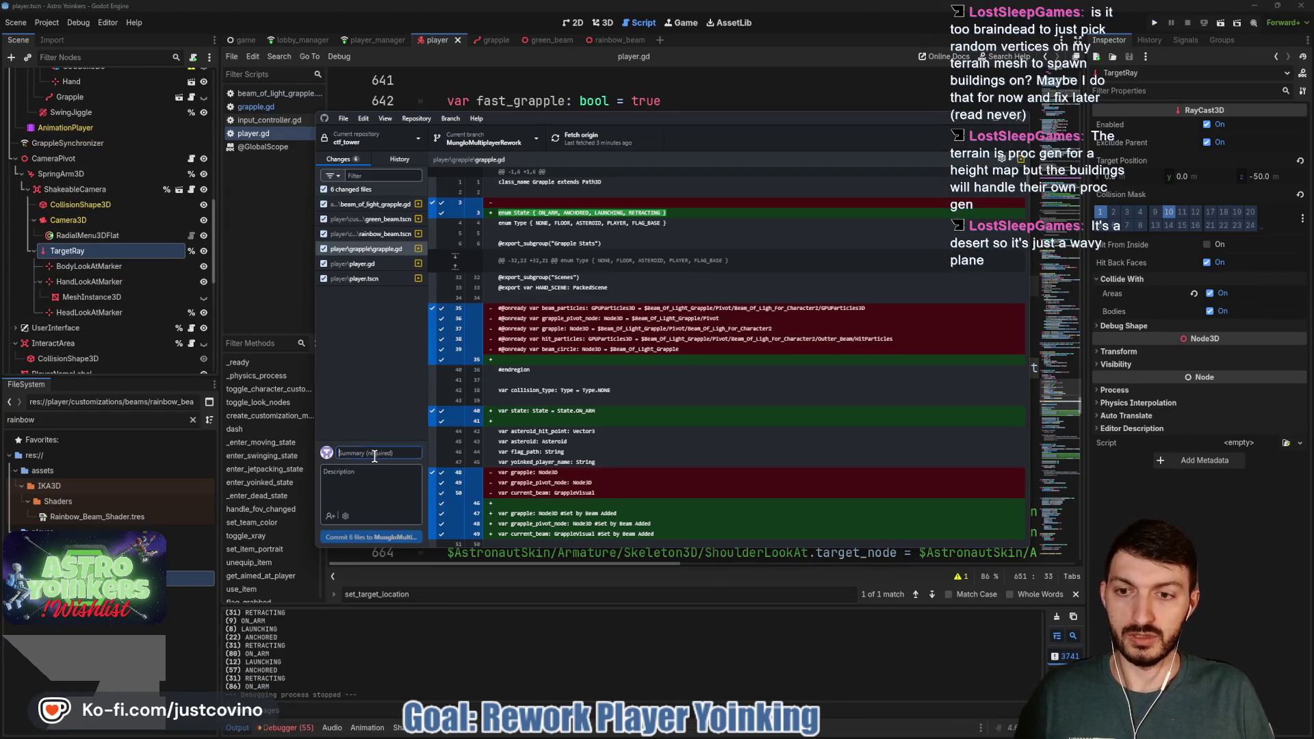
{"action": "type", "text": "Grapple"}
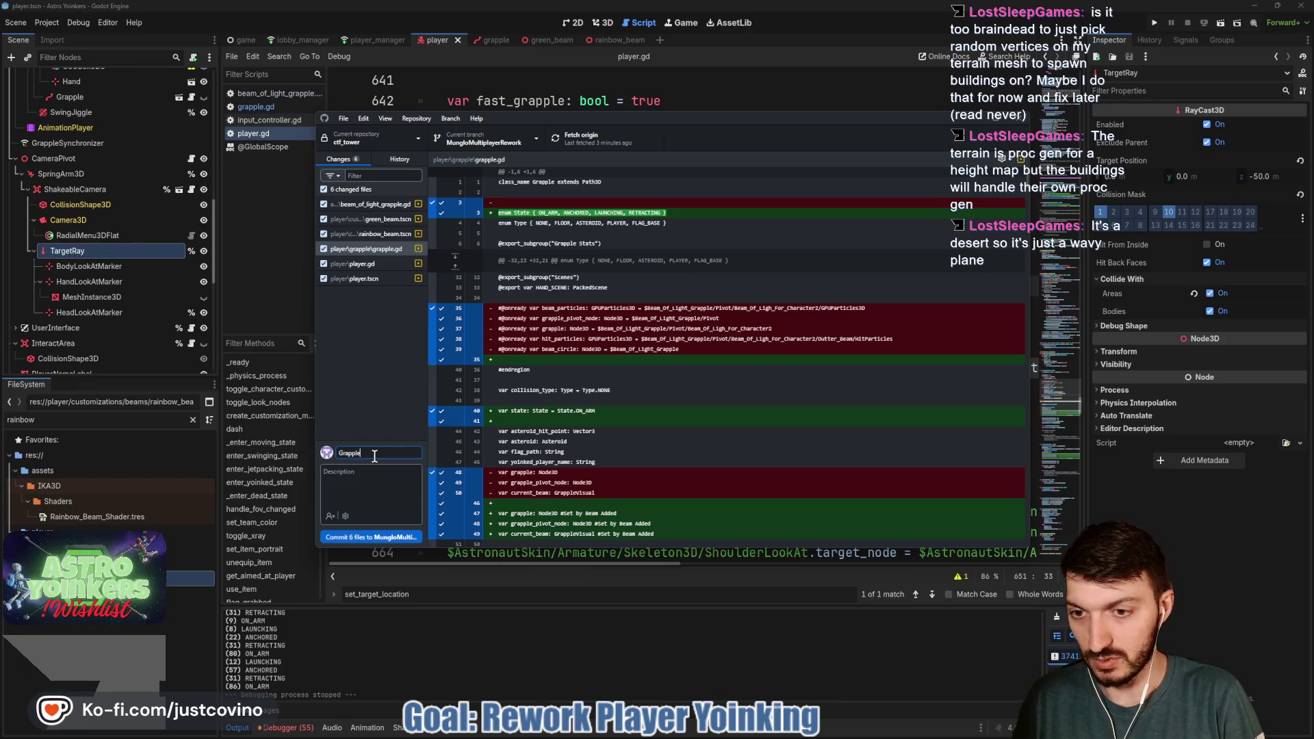
{"action": "type", "text": " State Mac"}
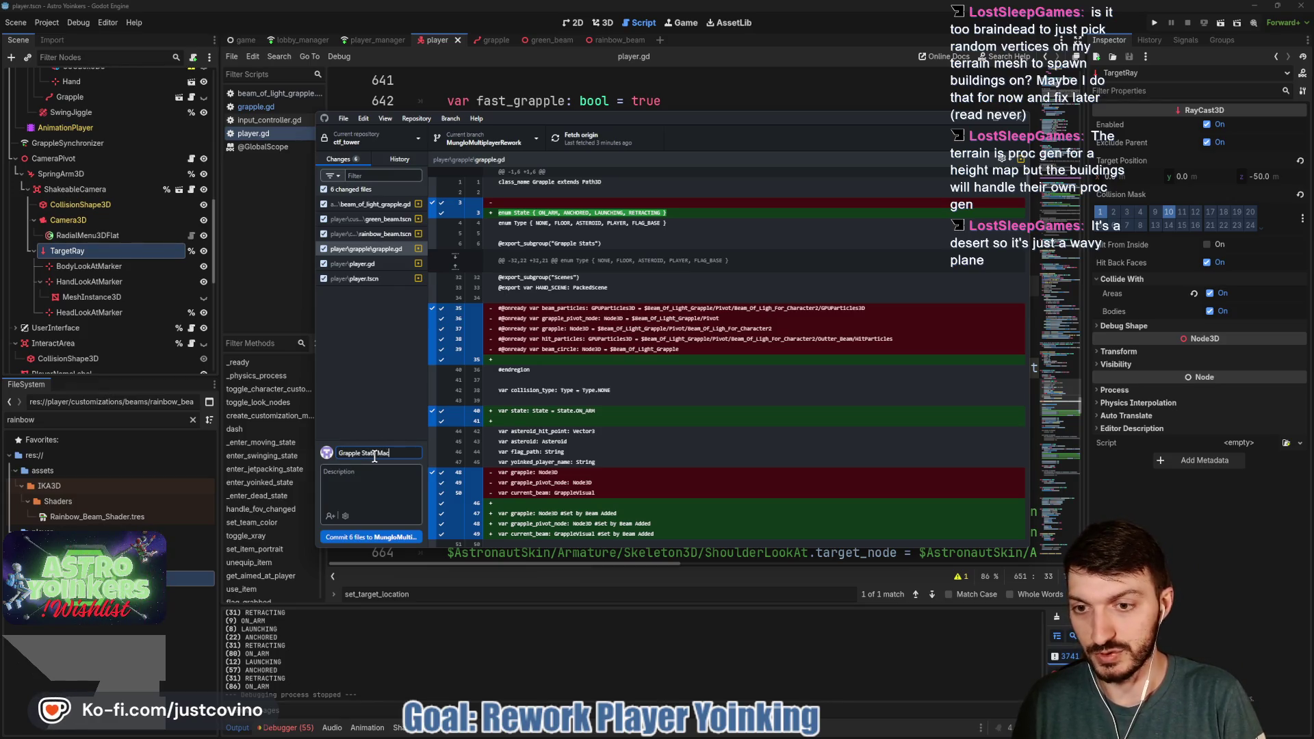
{"action": "type", "text": "hine Added"}
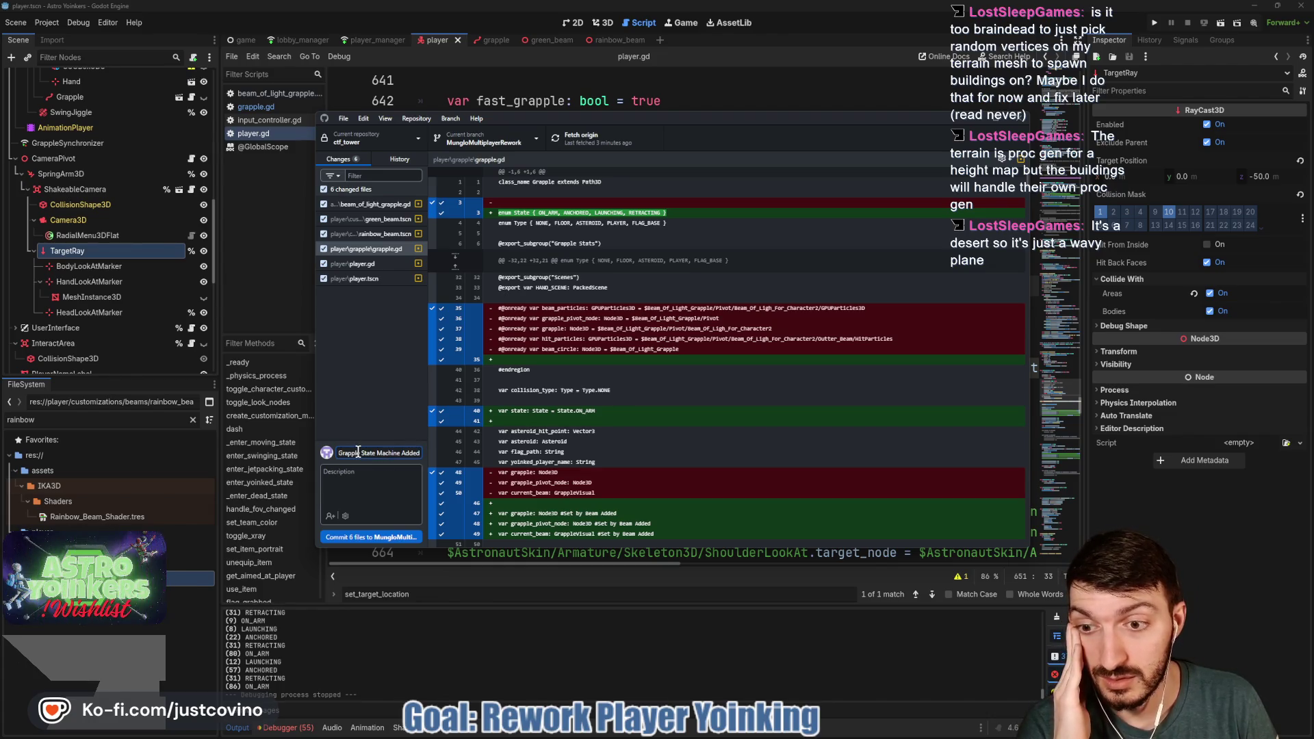
{"action": "key", "text": "ctrl+Left"}
{"action": "key", "text": "ctrl+Left"}
{"action": "key", "text": "ctrl+Left"}
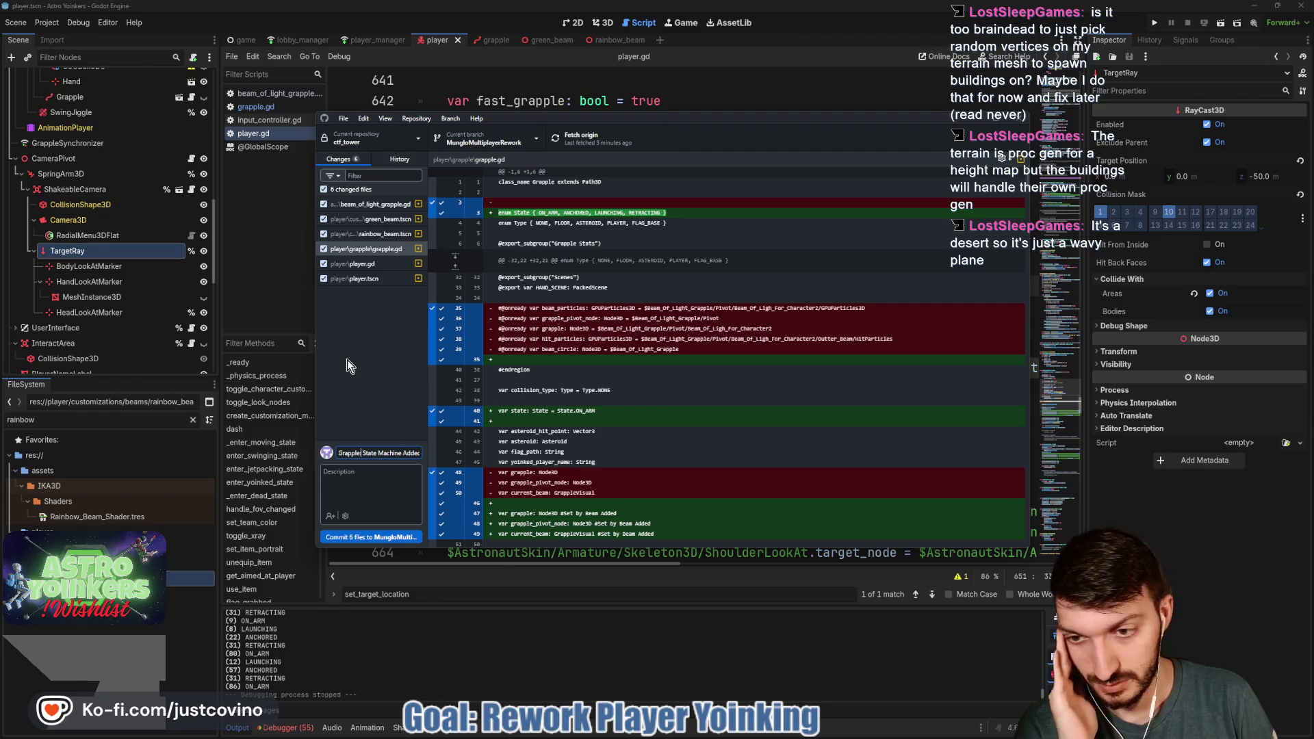
{"action": "type", "text": ":"}
{"action": "left_click", "coordinate": [372, 484]}
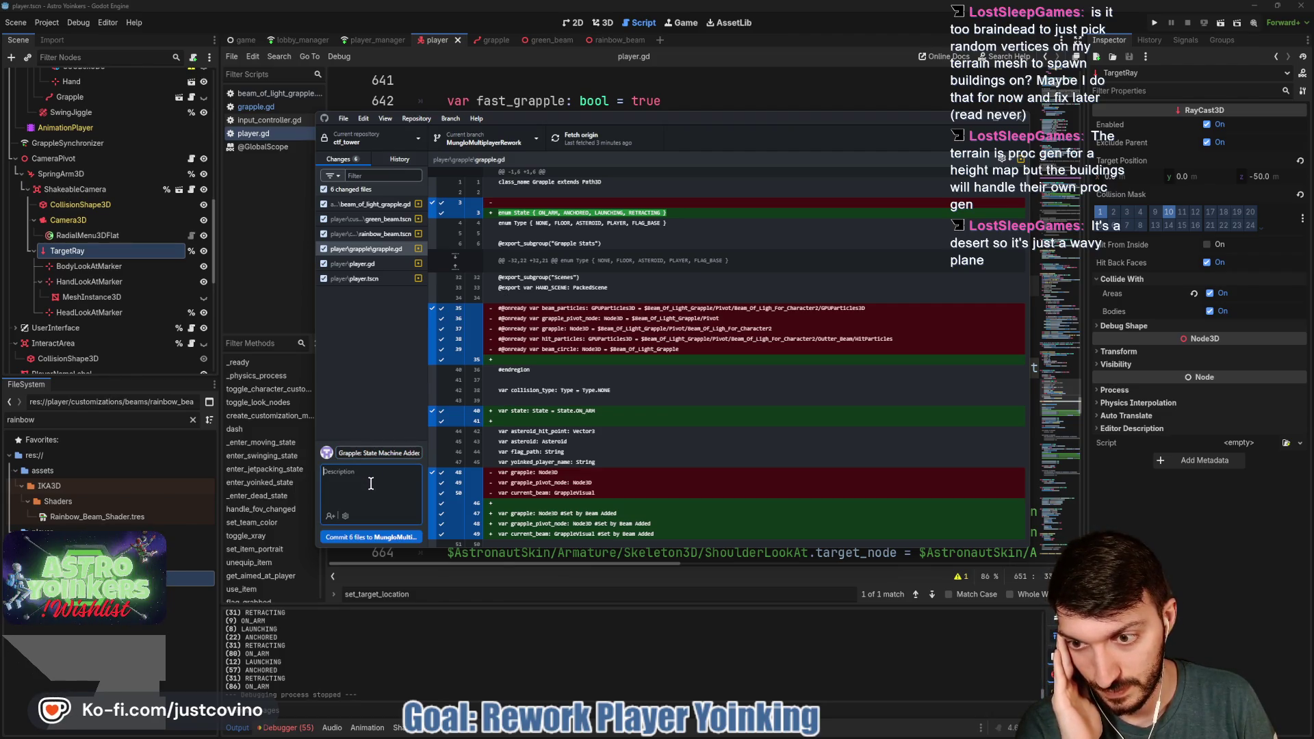
{"action": "left_click", "coordinate": [384, 538]}
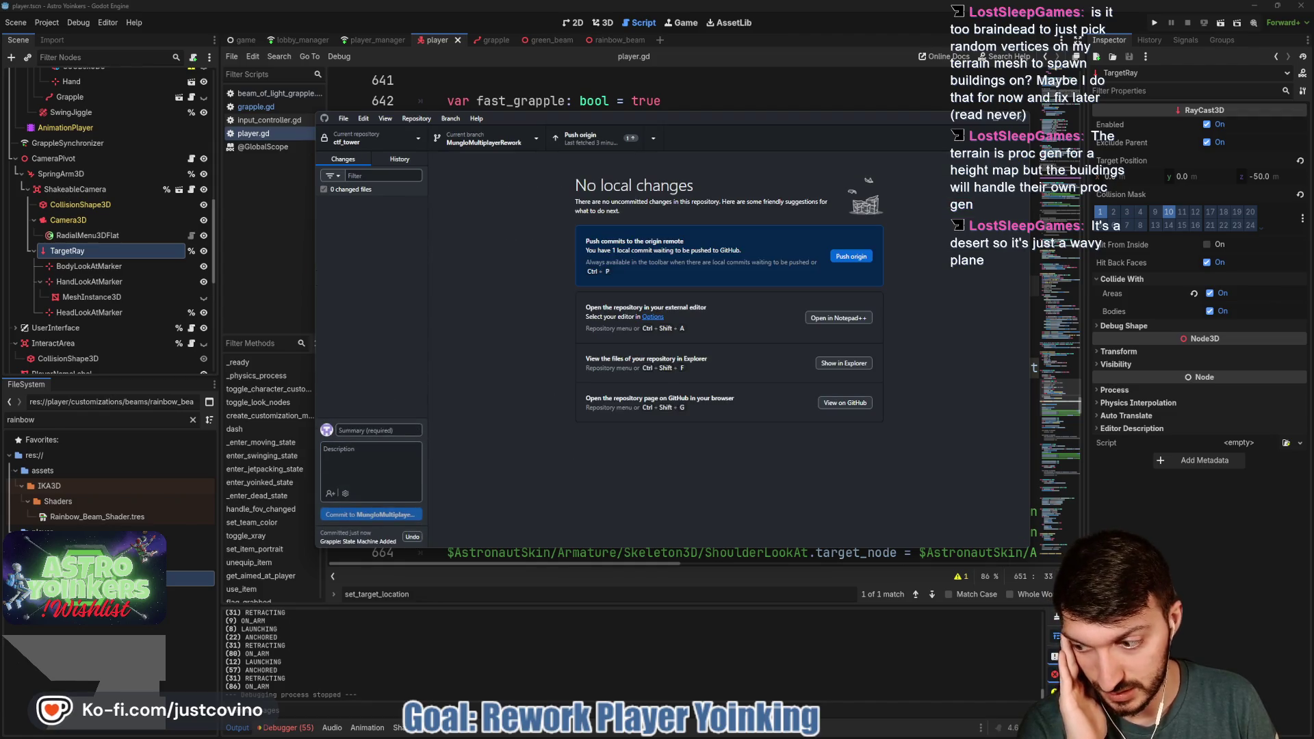
{"action": "left_click", "coordinate": [848, 258]}
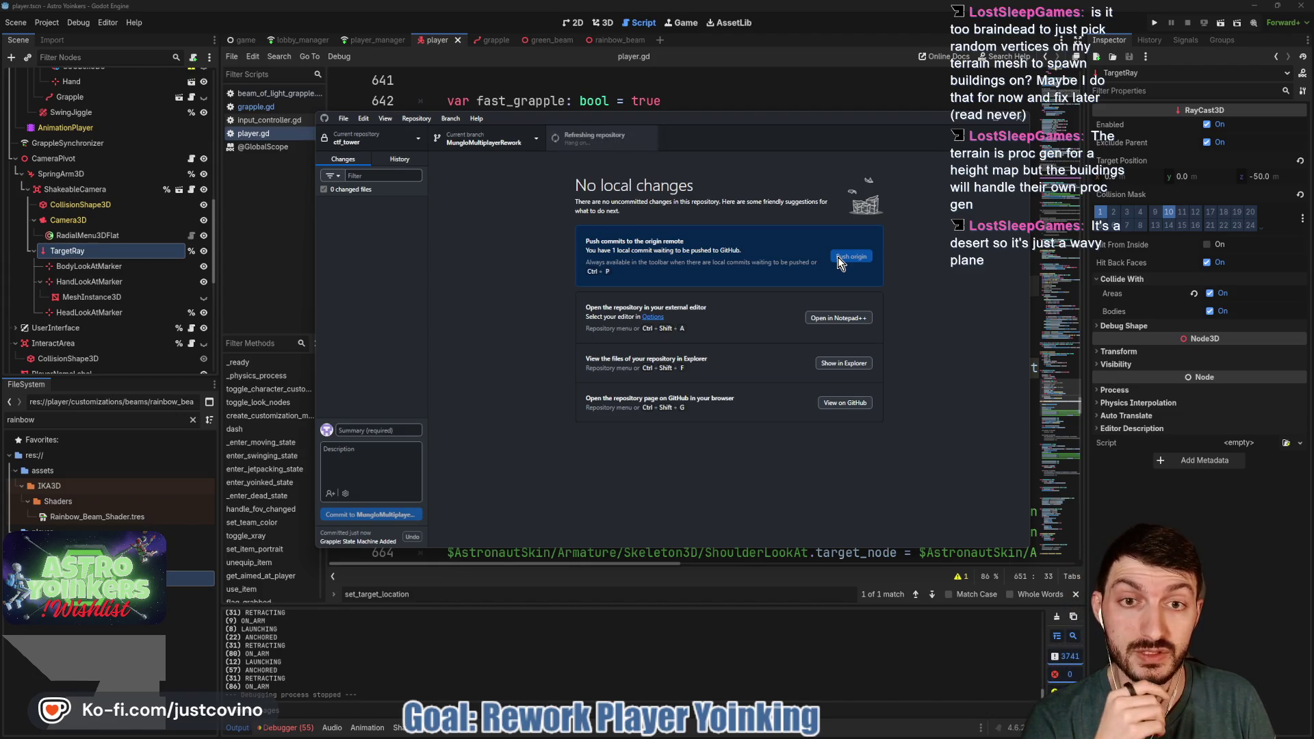
{"action": "left_click", "coordinate": [772, 83]}
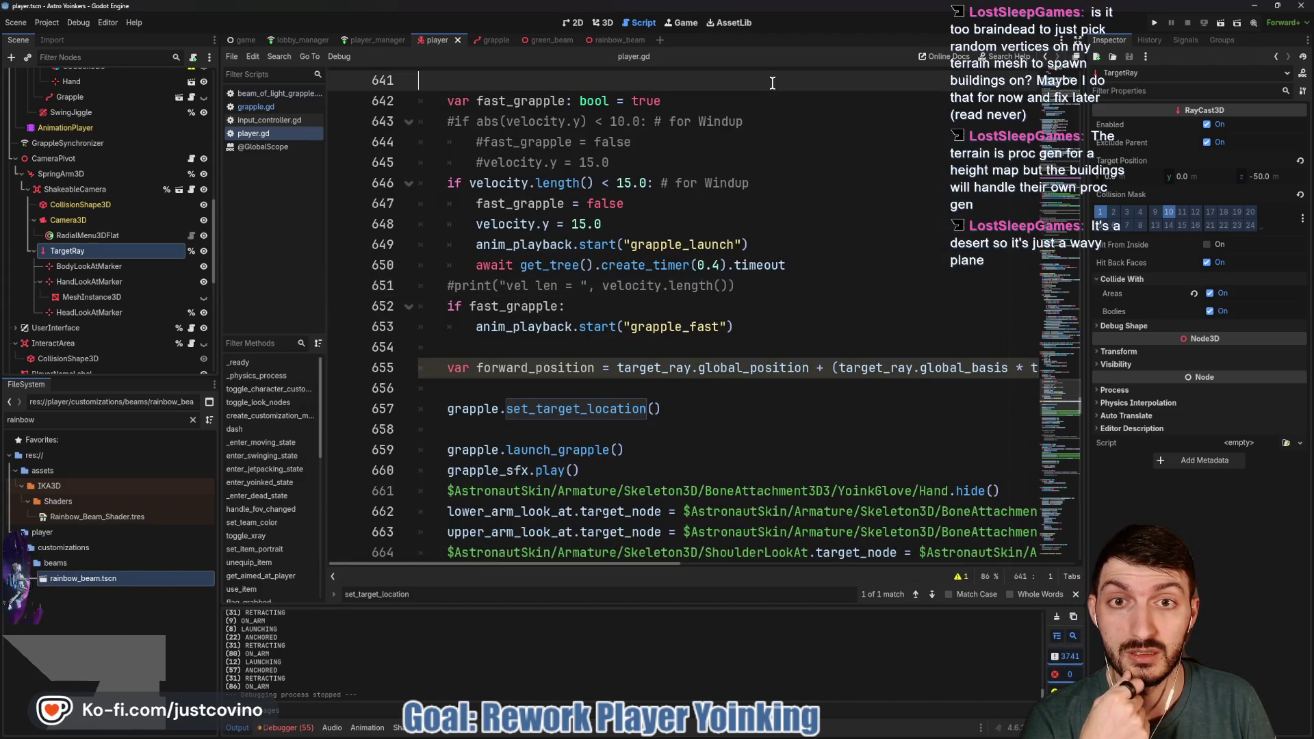
Switch the script editor over to grapple.gd
{"action": "scroll", "coordinate": [479, 154], "scroll_direction": "up", "scroll_amount": 2}
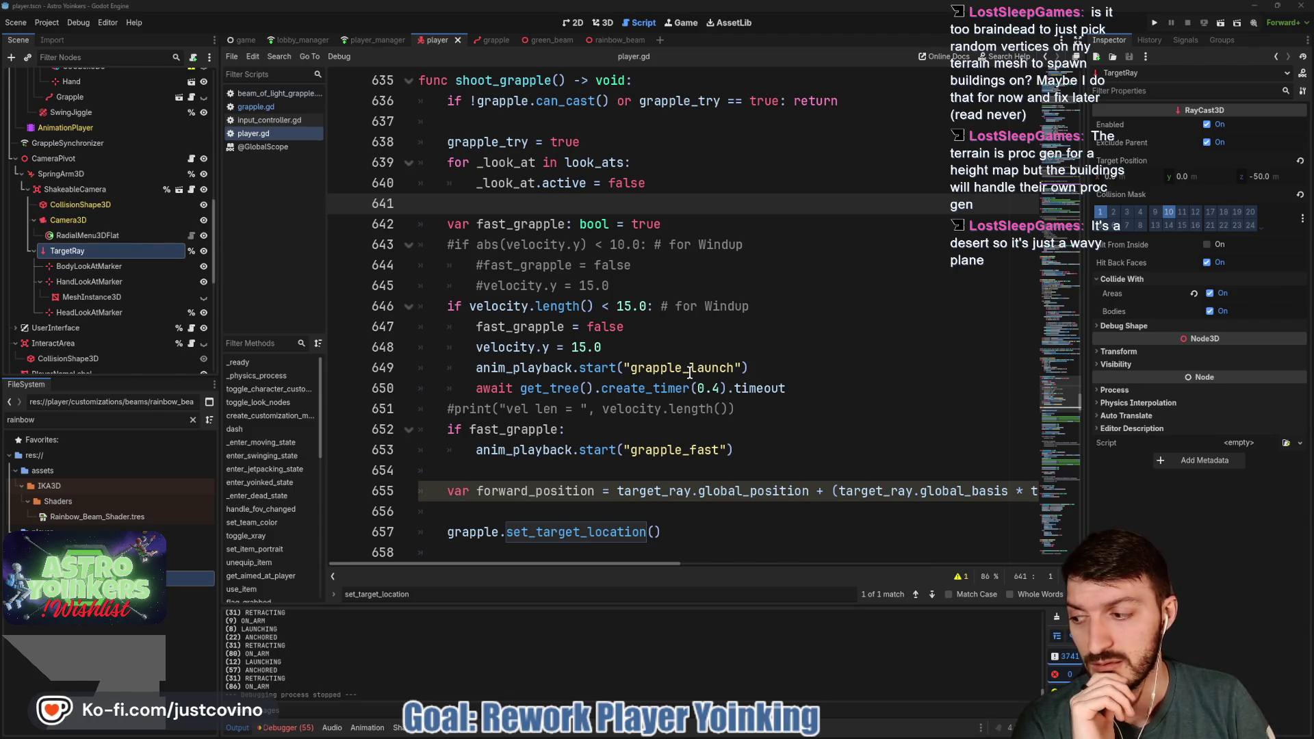
{"action": "scroll", "coordinate": [697, 365], "scroll_direction": "up", "scroll_amount": 4}
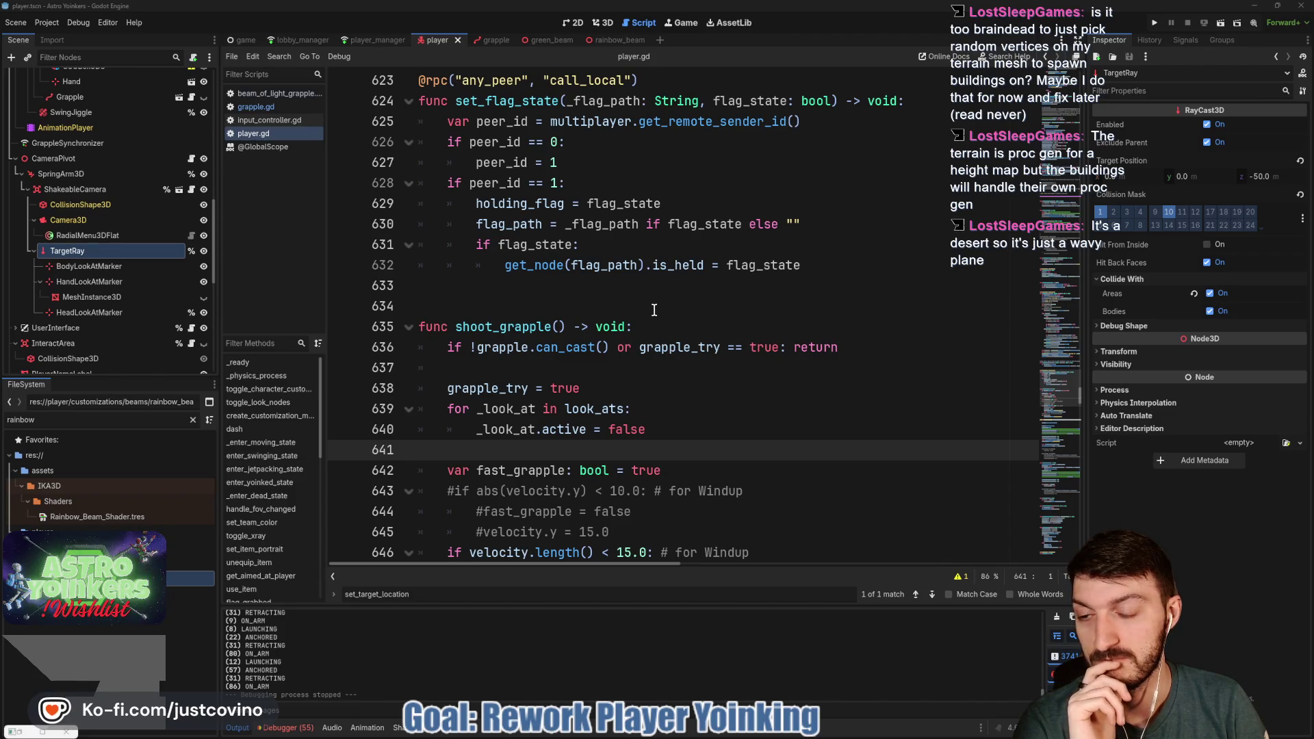
{"action": "scroll", "coordinate": [653, 310], "scroll_direction": "up", "scroll_amount": 7}
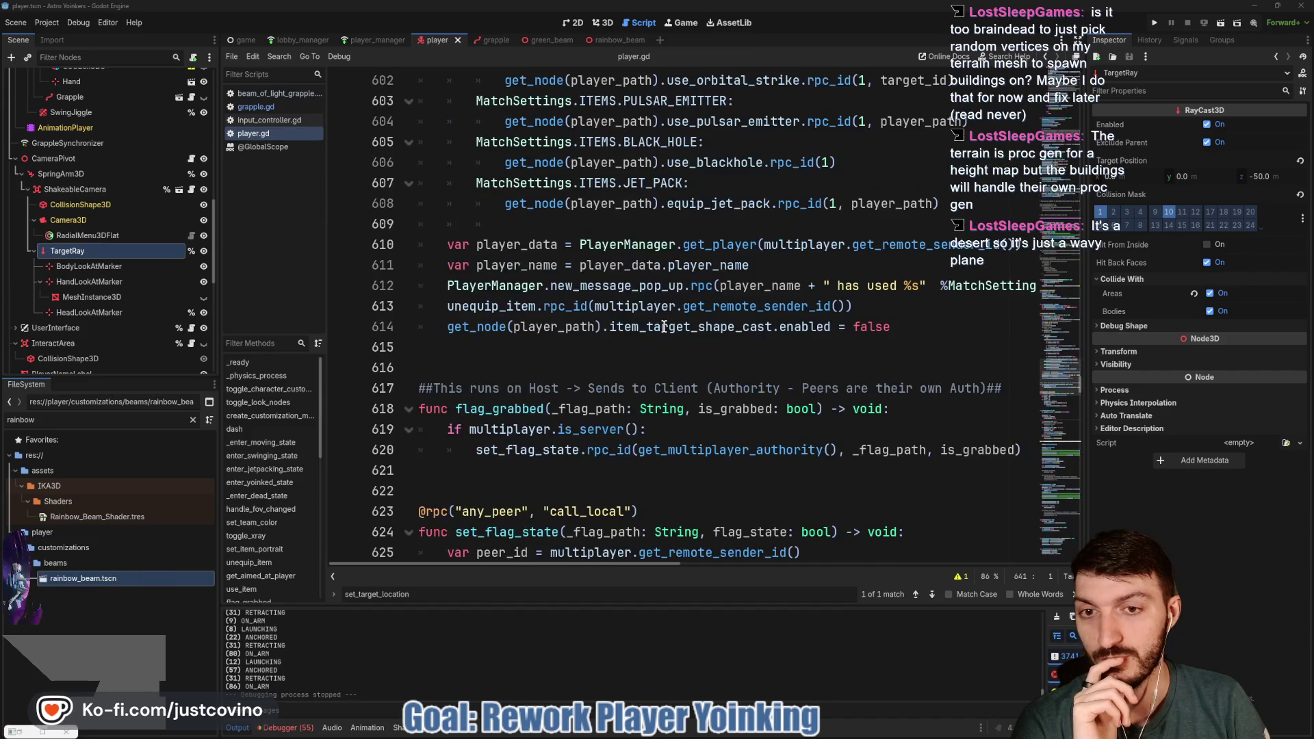
{"action": "scroll", "coordinate": [651, 342], "scroll_direction": "up", "scroll_amount": 2}
{"action": "scroll", "coordinate": [651, 342], "scroll_direction": "up", "scroll_amount": 6}
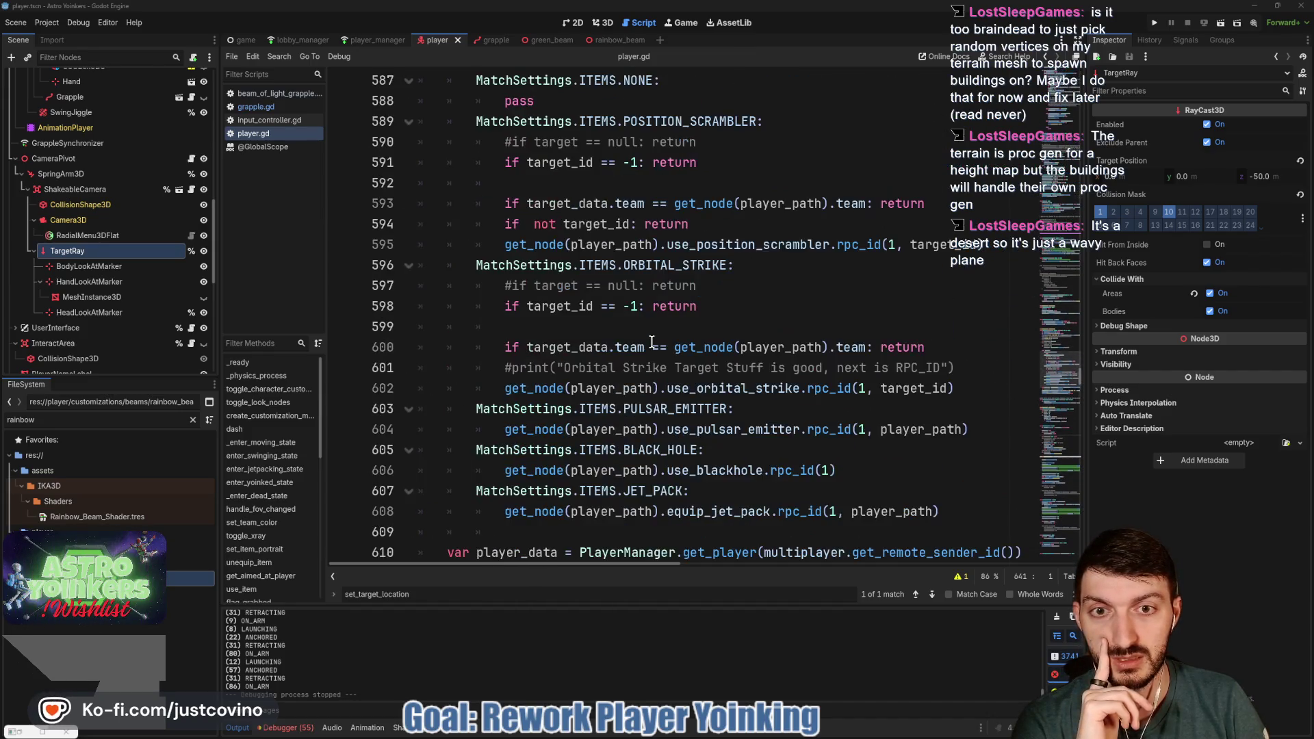
{"action": "left_click", "coordinate": [253, 107]}
Scroll up to test_new_visual_retract and place the cursor at the retract multiplier on line 151
{"action": "scroll", "coordinate": [804, 337], "scroll_direction": "up", "scroll_amount": 5}
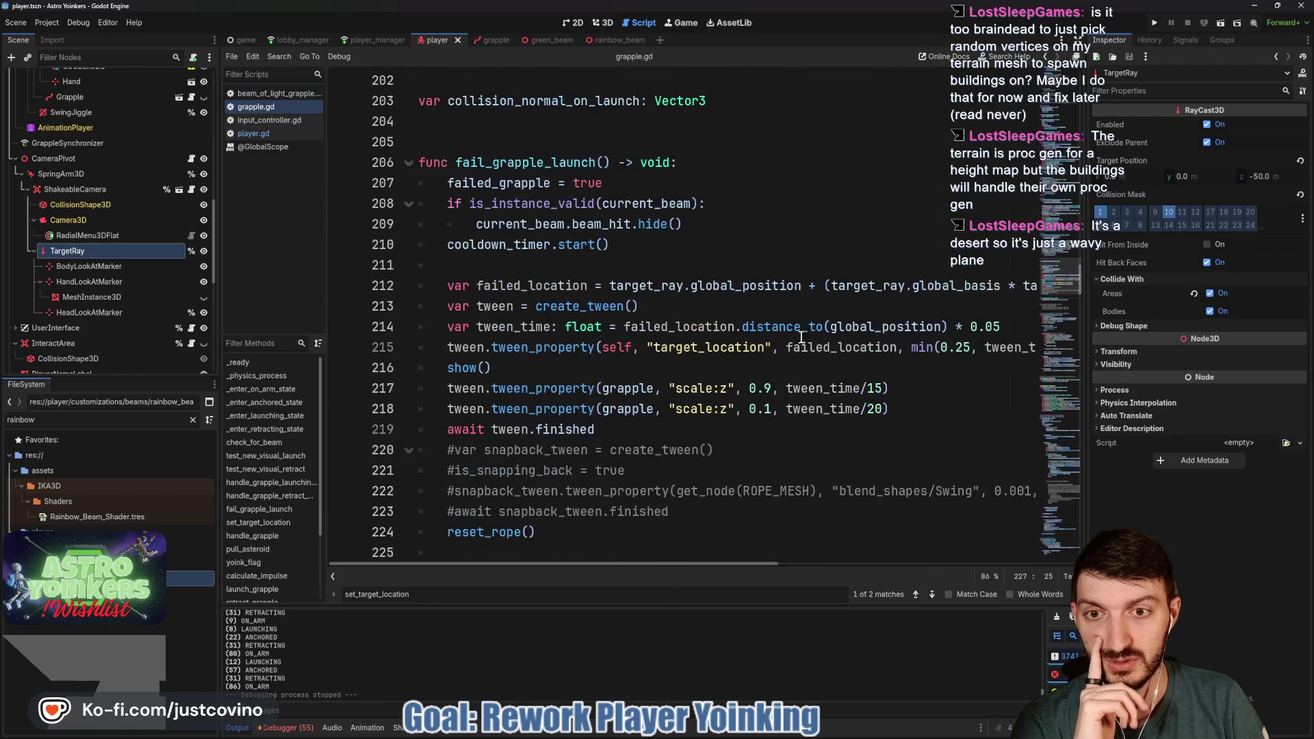
{"action": "scroll", "coordinate": [760, 360], "scroll_direction": "up", "scroll_amount": 1}
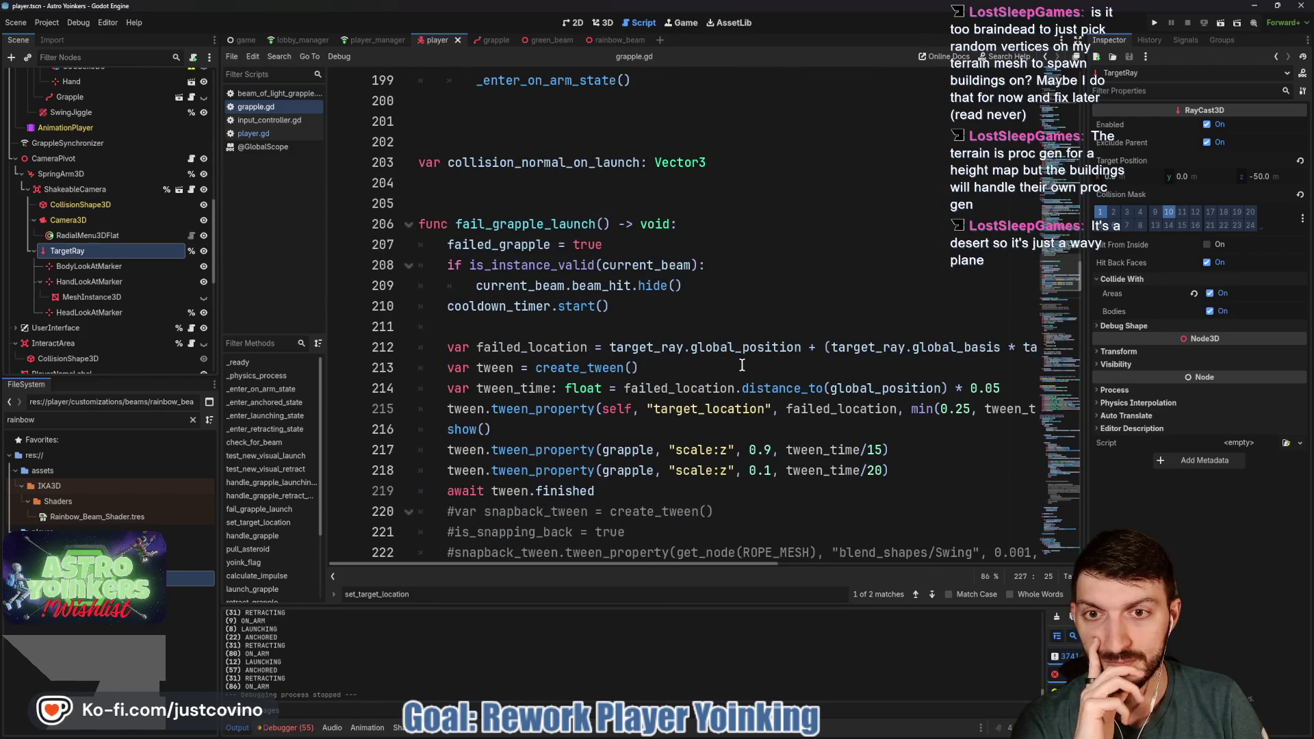
{"action": "scroll", "coordinate": [741, 365], "scroll_direction": "up", "scroll_amount": 6}
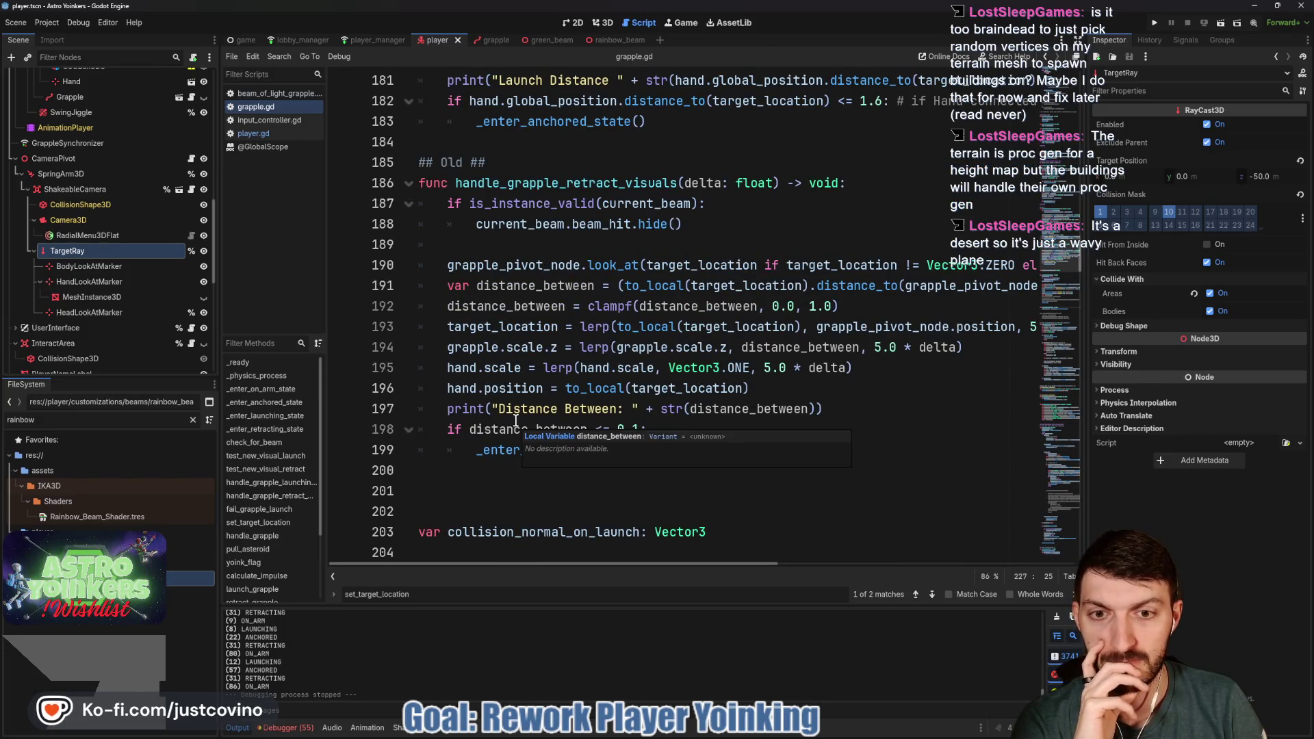
{"action": "scroll", "coordinate": [645, 379], "scroll_direction": "up", "scroll_amount": 4}
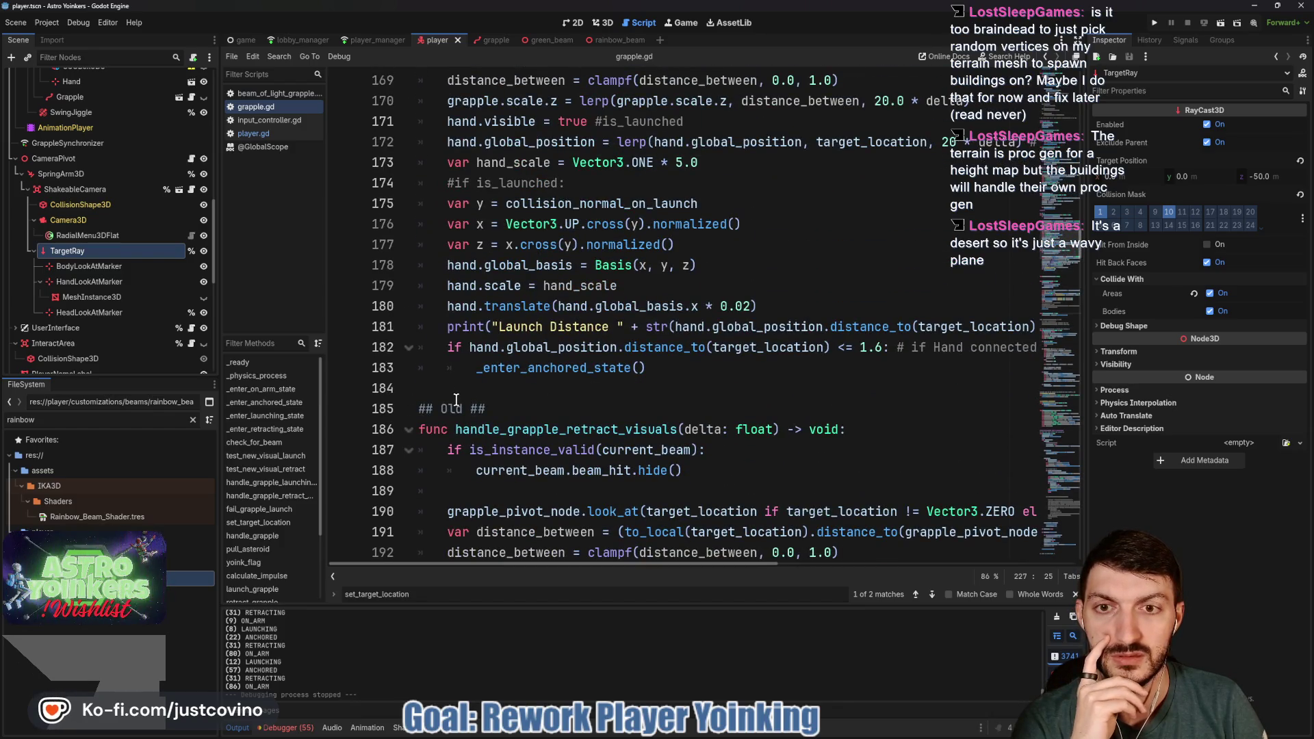
{"action": "scroll", "coordinate": [457, 399], "scroll_direction": "up", "scroll_amount": 3}
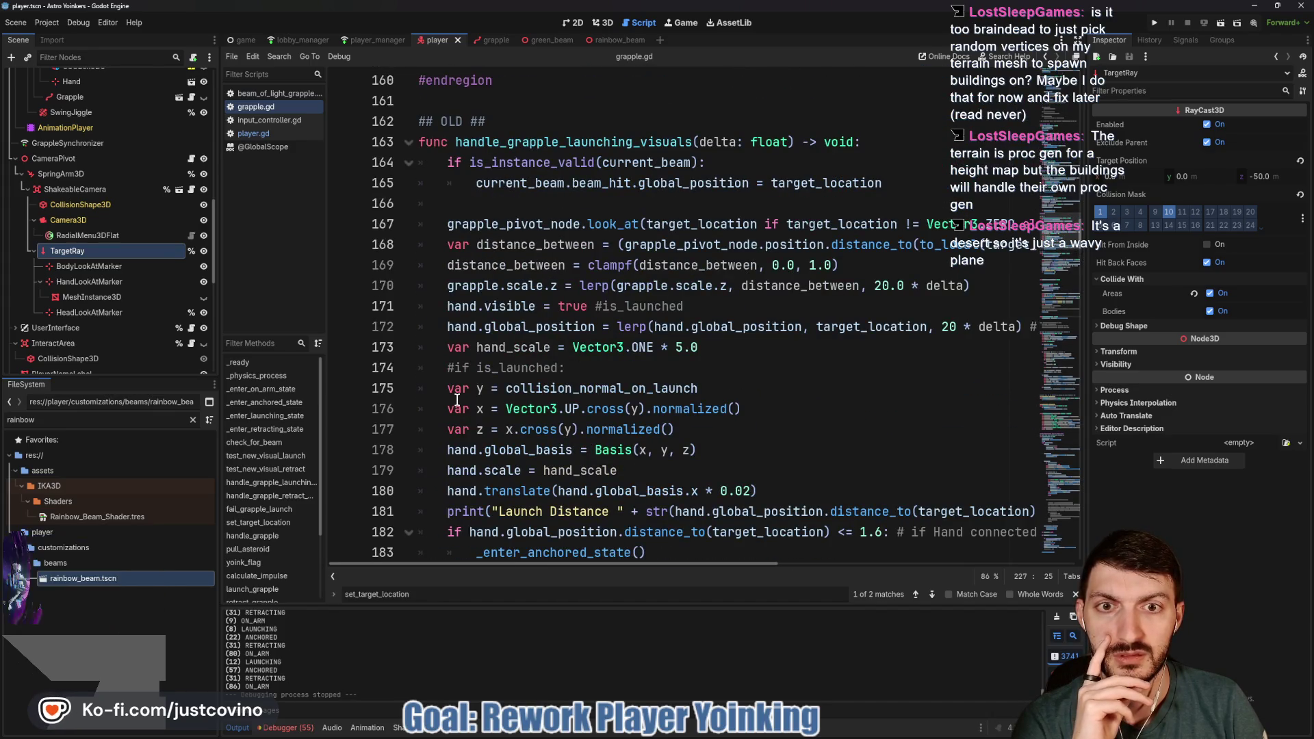
{"action": "scroll", "coordinate": [457, 399], "scroll_direction": "up", "scroll_amount": 4}
{"action": "scroll", "coordinate": [457, 399], "scroll_direction": "up", "scroll_amount": 1}
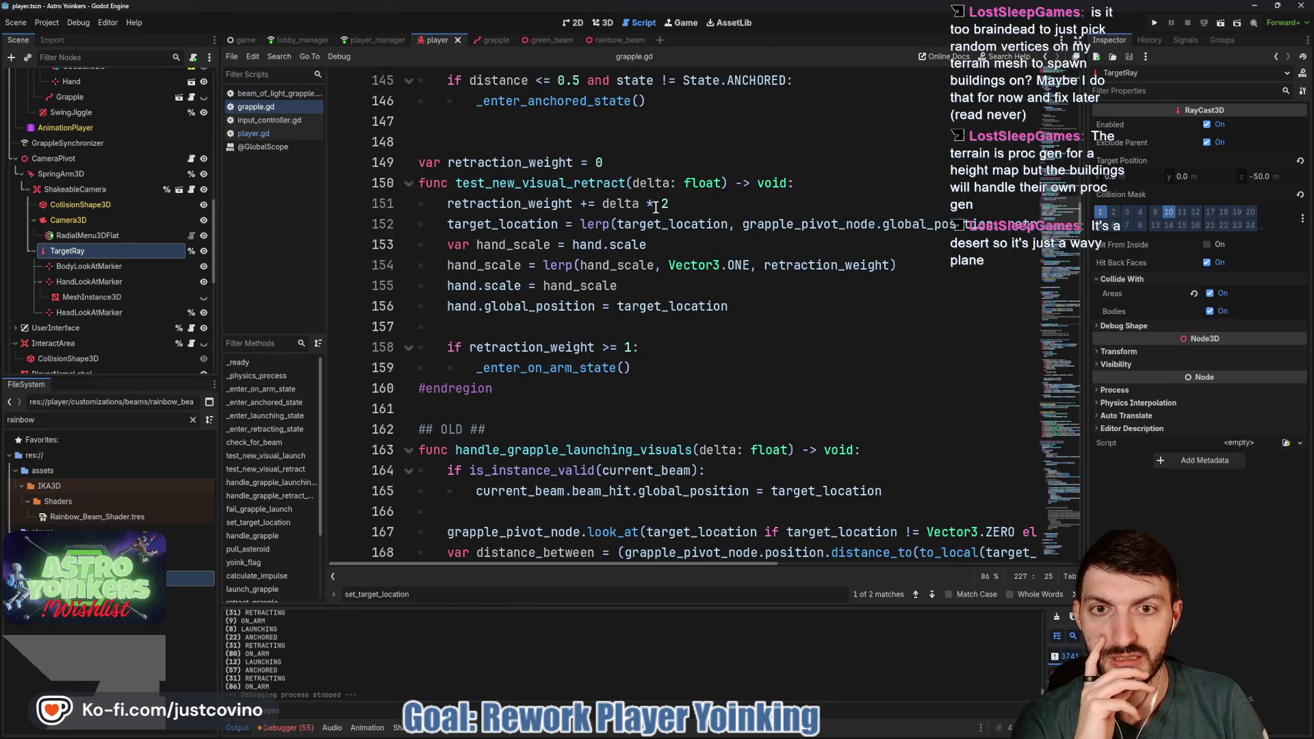
{"action": "left_click", "coordinate": [722, 209]}
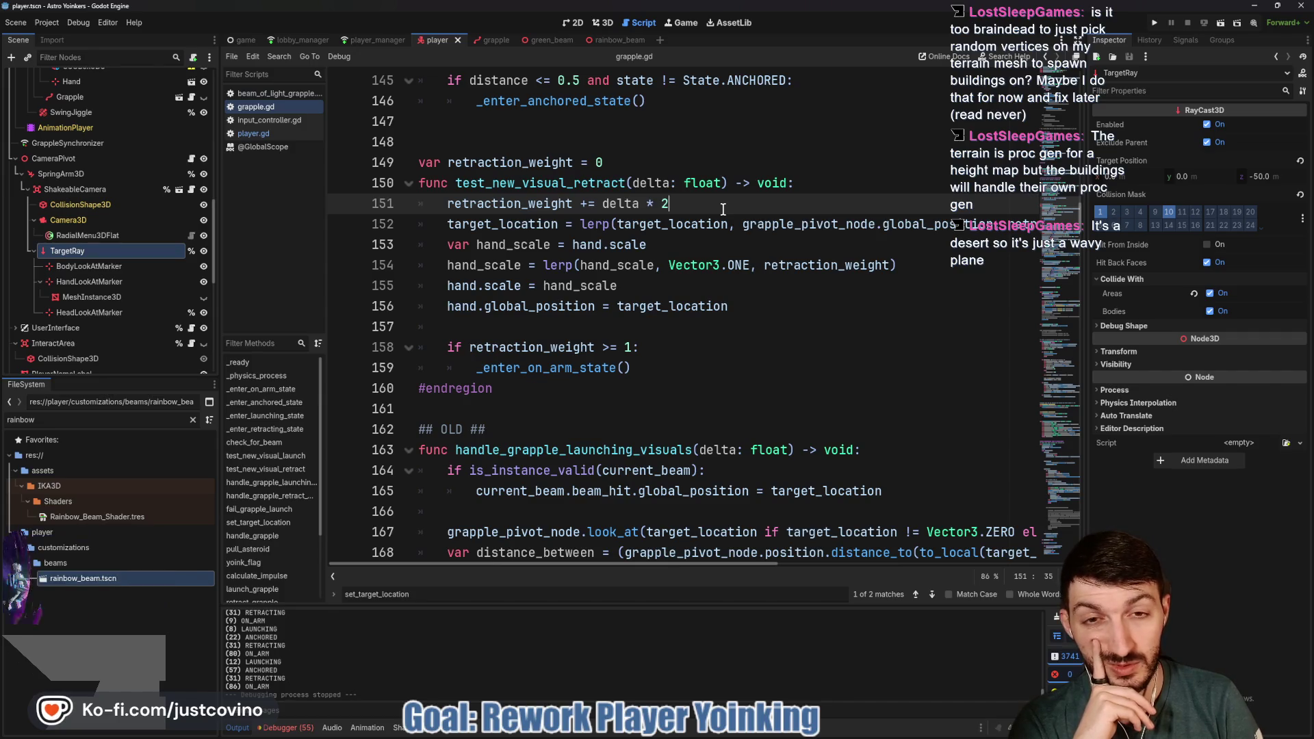
Change the retraction_weight multiplier from delta * 2 to delta * 3 and save grapple.gd
{"action": "key", "text": "BackSpace"}
{"action": "type", "text": "3.0"}
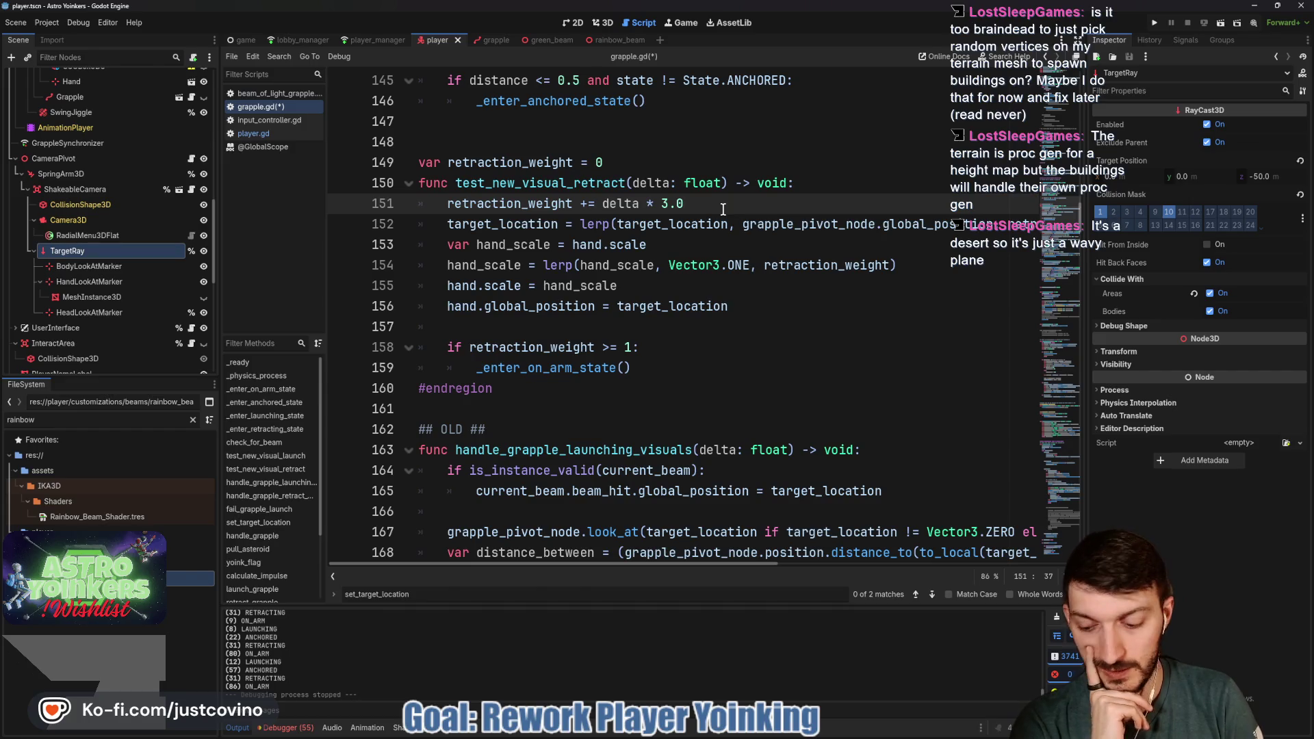
{"action": "key", "text": "ctrl+s"}
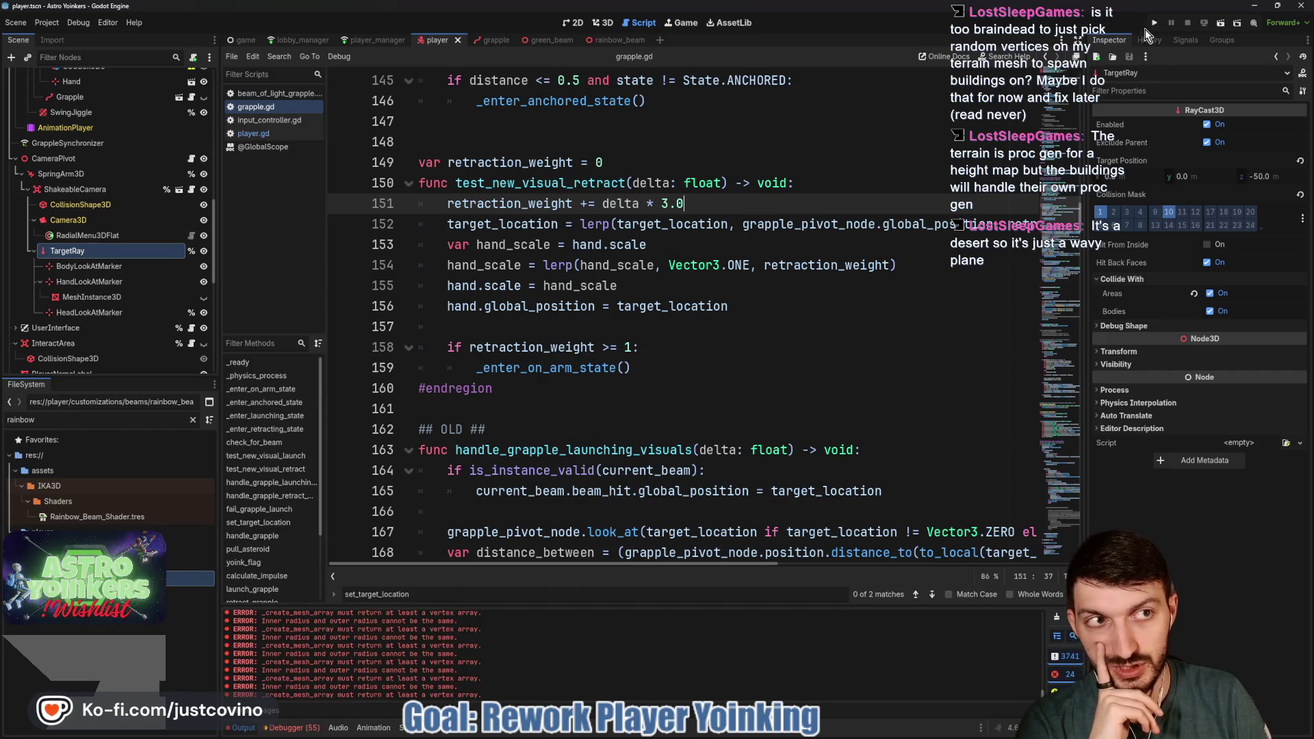
Run the project, host and start a new lobby, and walk onto the launch pad
{"action": "left_click", "coordinate": [1153, 23]}
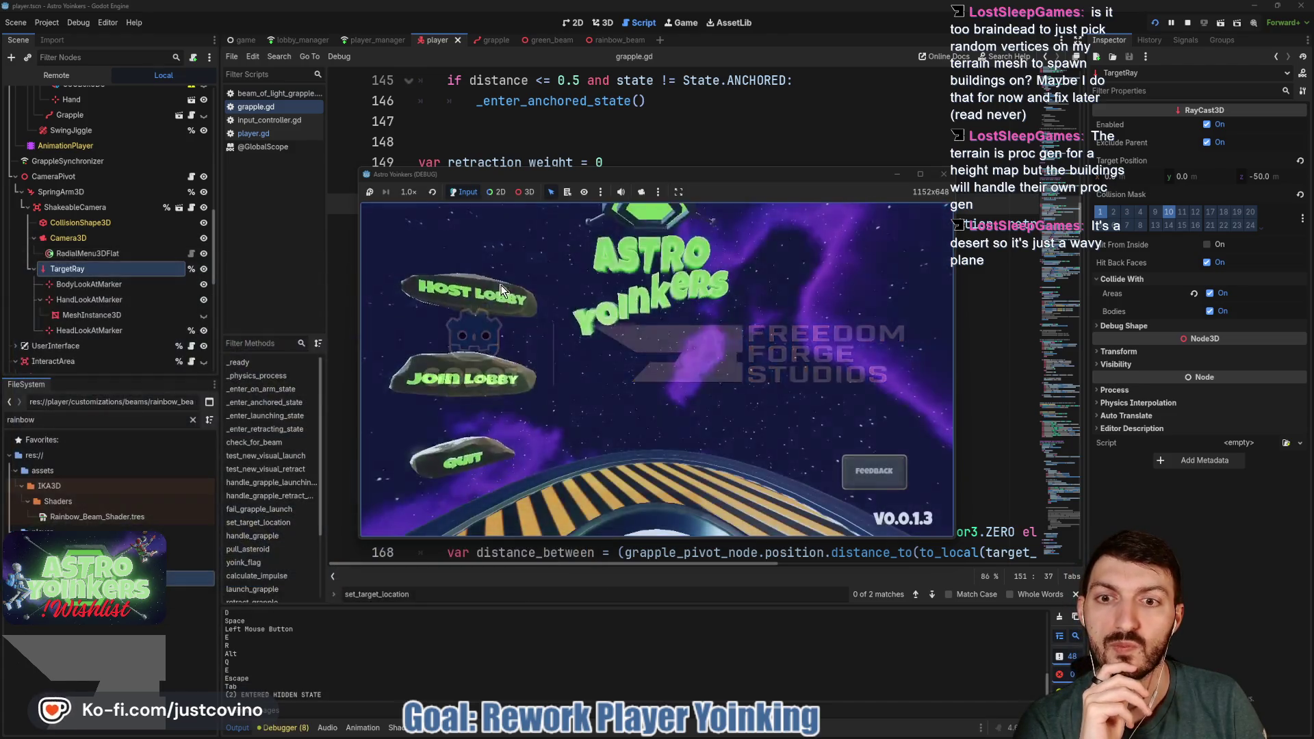
{"action": "left_click", "coordinate": [501, 289]}
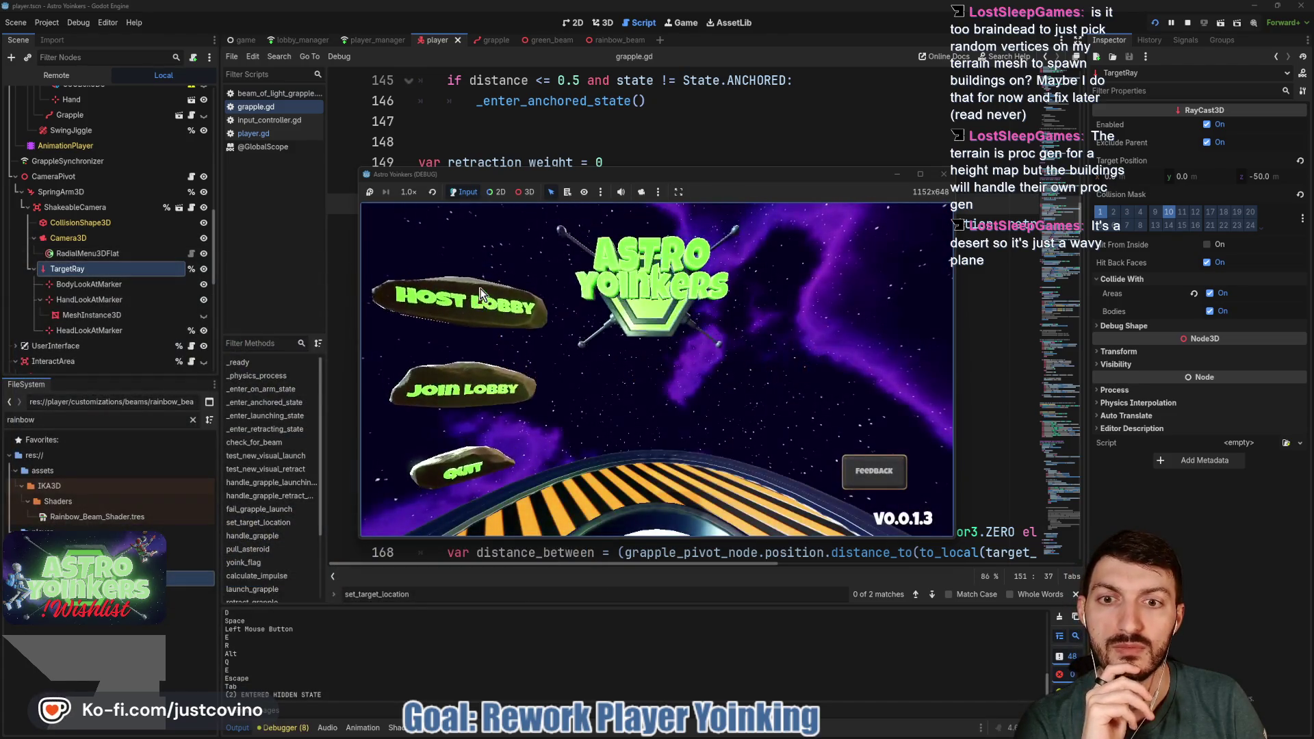
{"action": "left_click", "coordinate": [650, 328]}
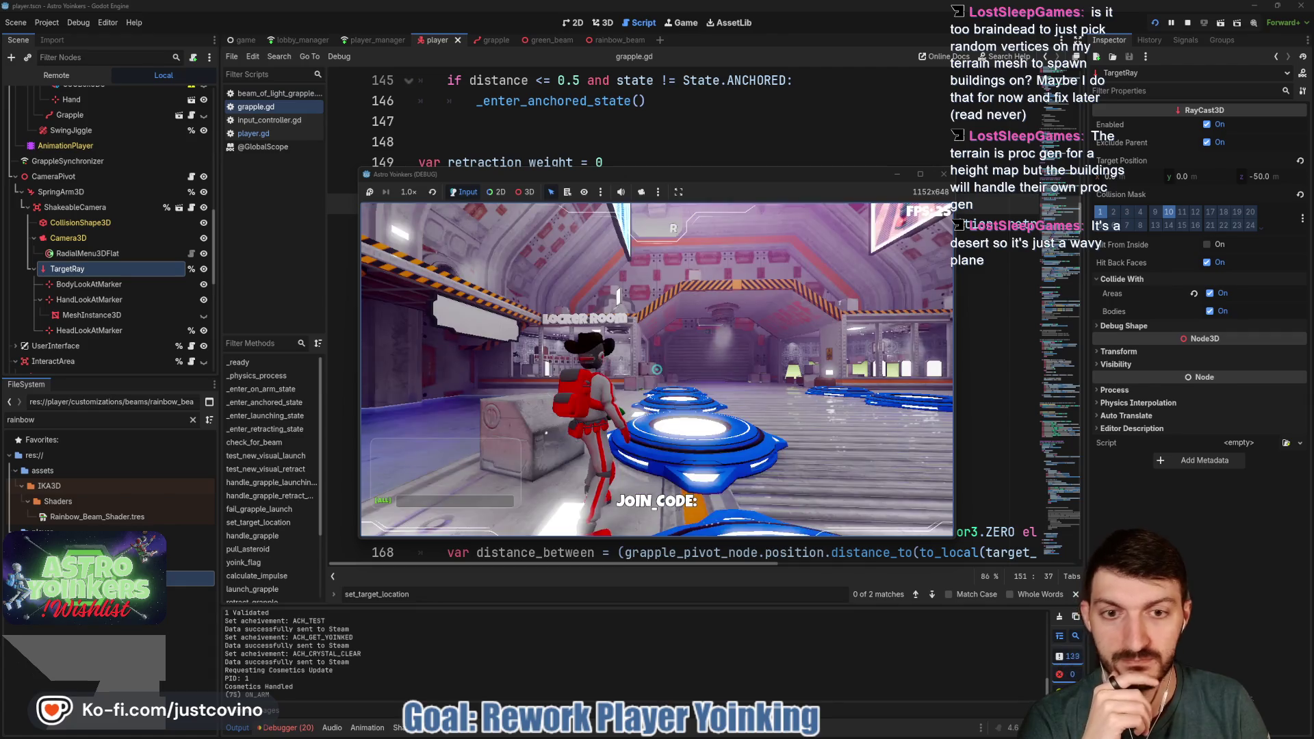
{"action": "key", "text": "w"}
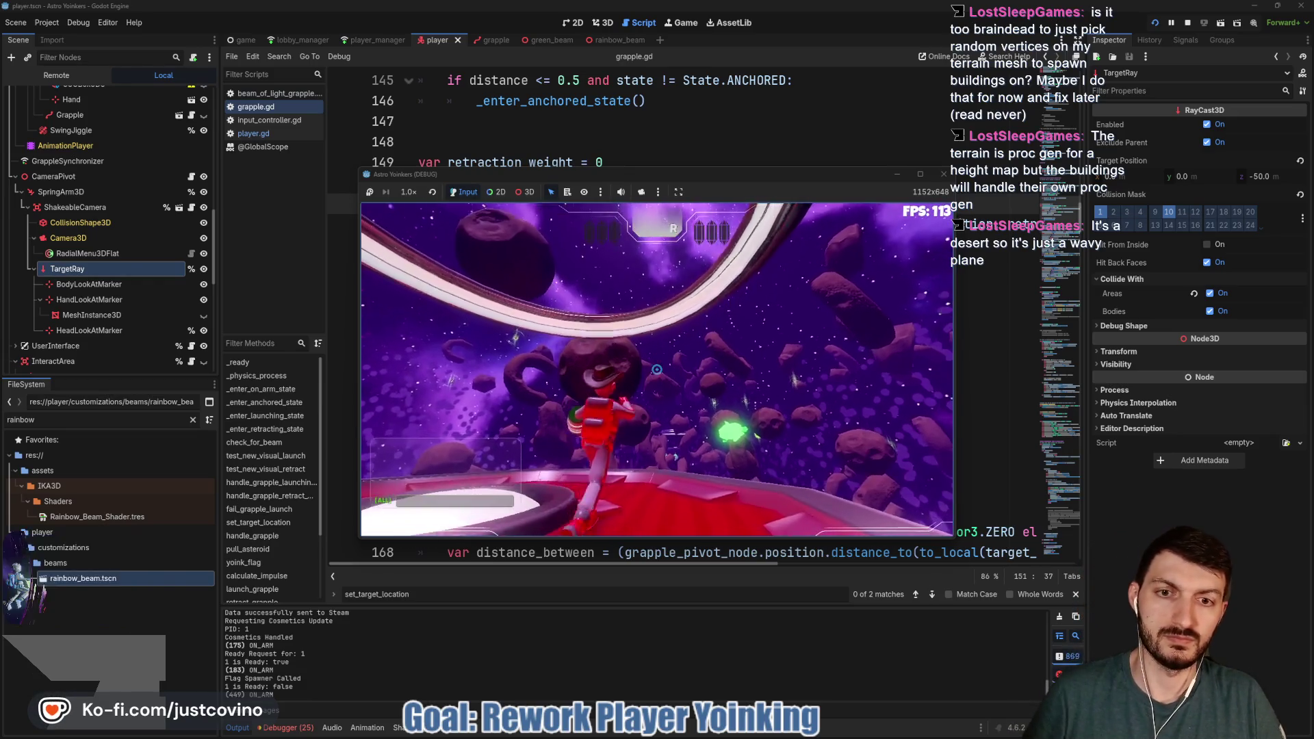
Fire and retract the grapple at several asteroids to check the faster retraction, then stop with F8
{"action": "left_click", "coordinate": [657, 369]}
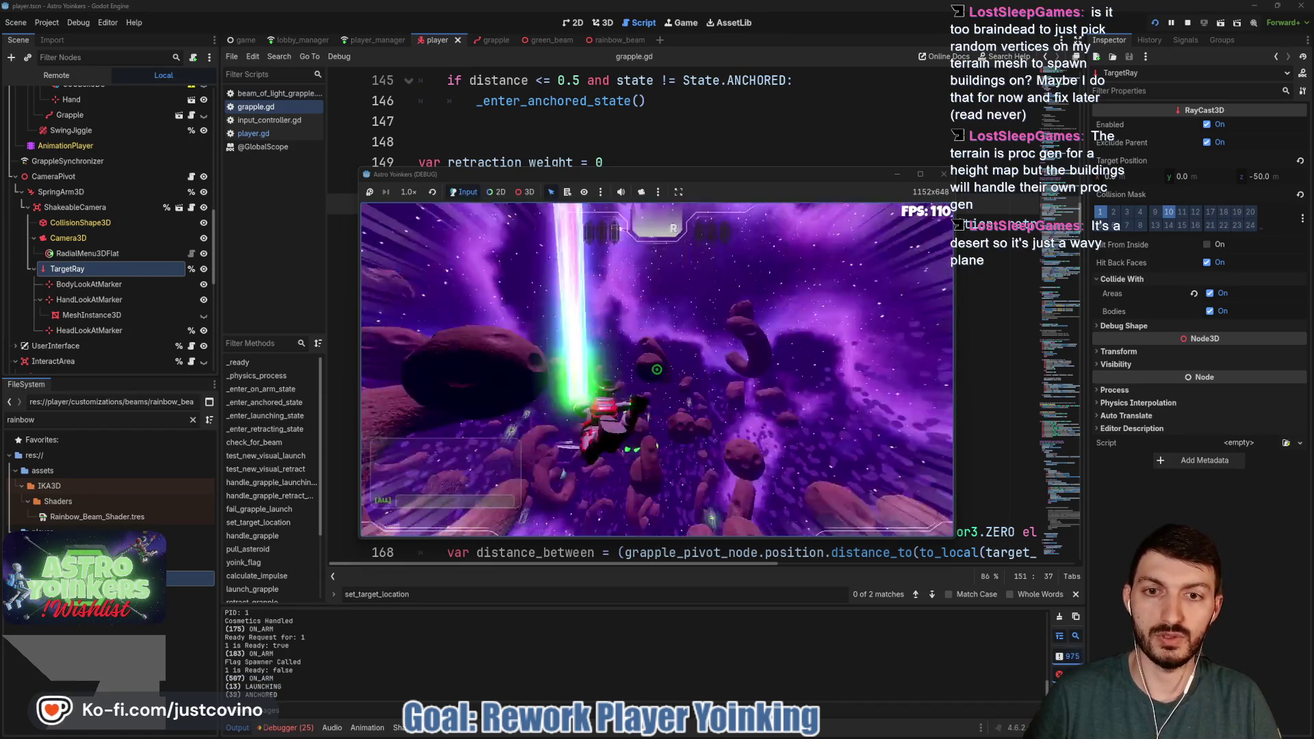
{"action": "left_click", "coordinate": [656, 370]}
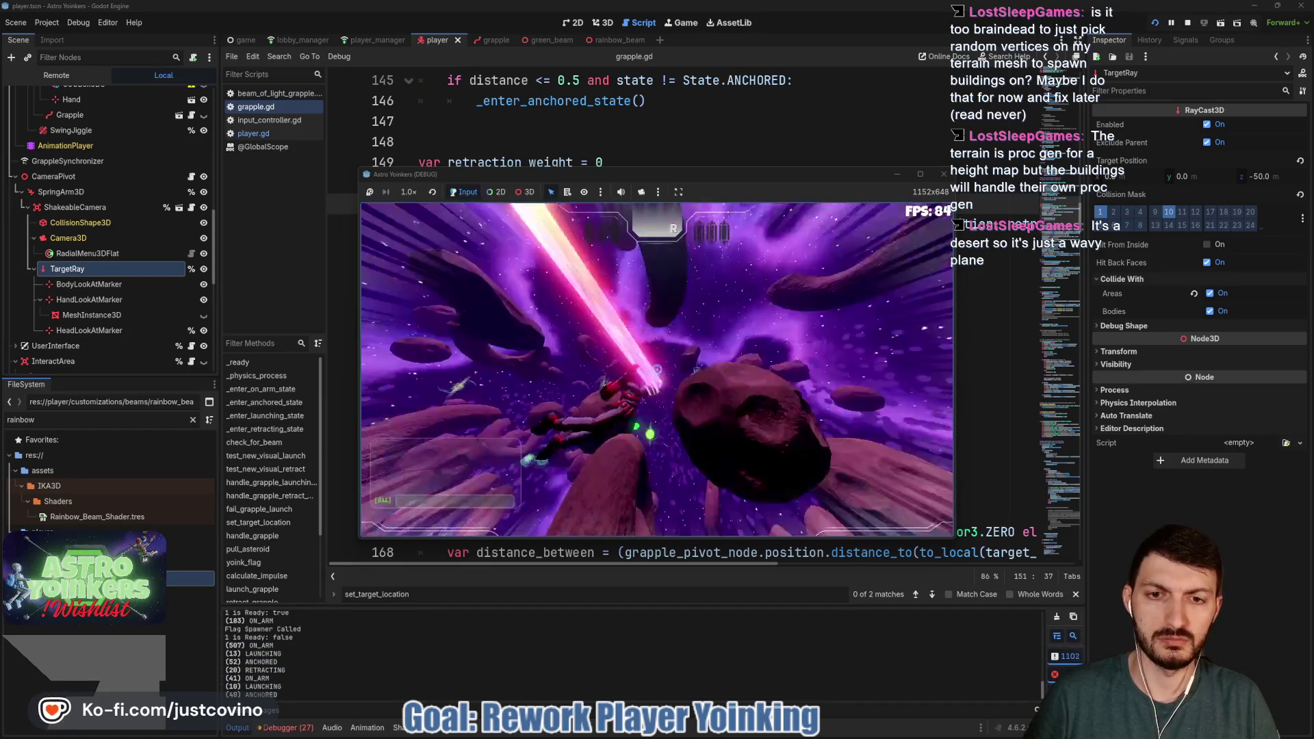
{"action": "left_click", "coordinate": [656, 369]}
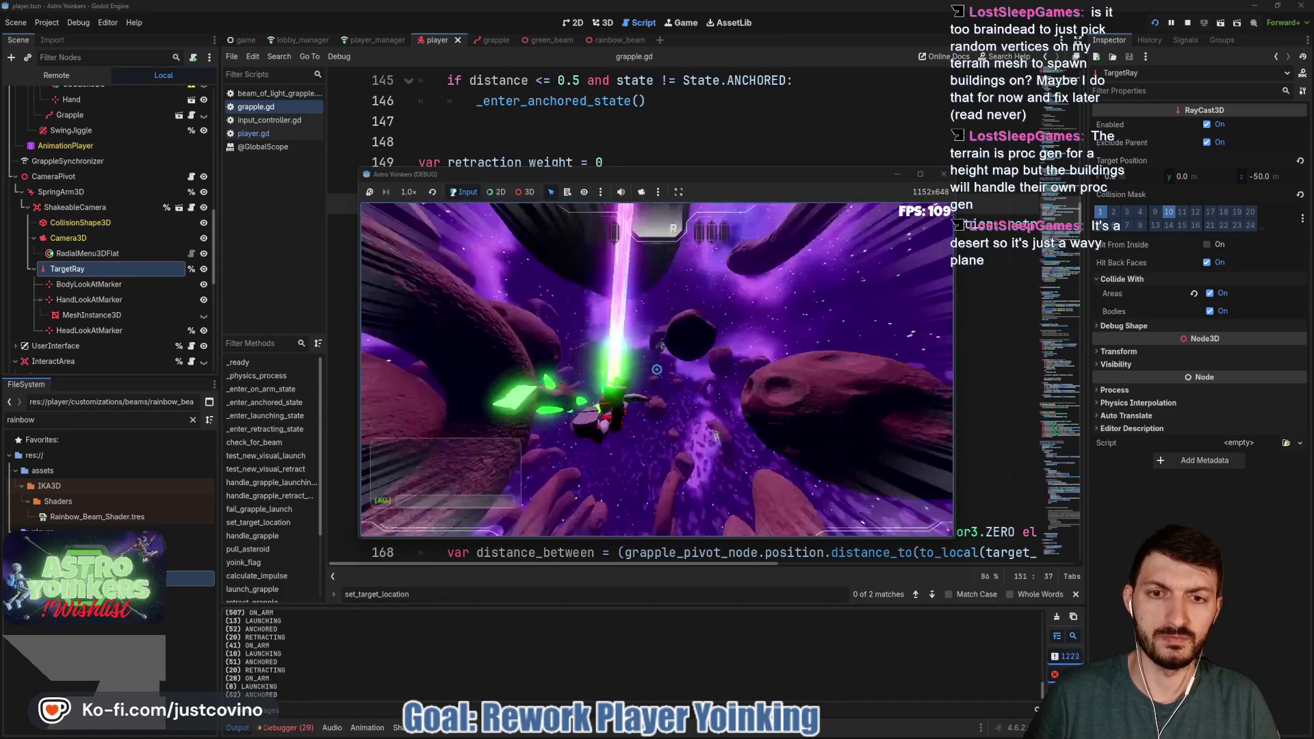
{"action": "left_click", "coordinate": [656, 370]}
{"action": "left_click", "coordinate": [656, 369]}
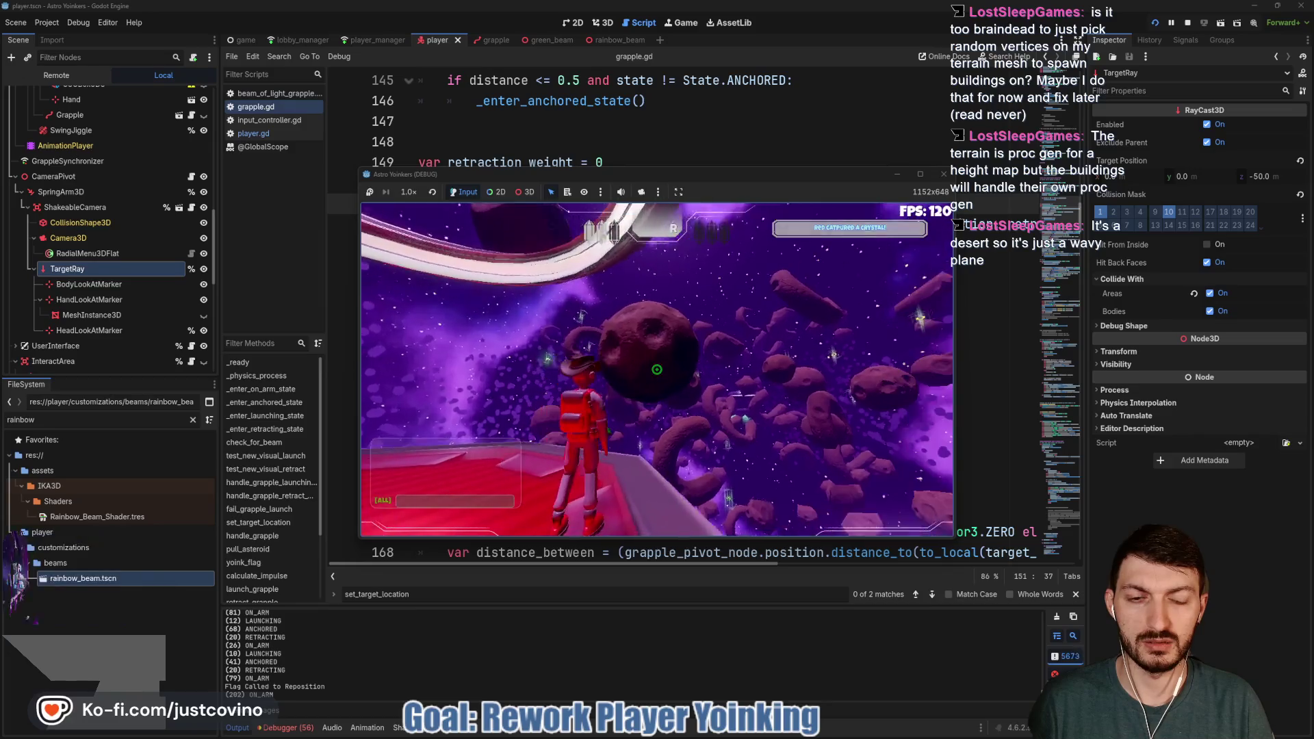
{"action": "left_click", "coordinate": [657, 369]}
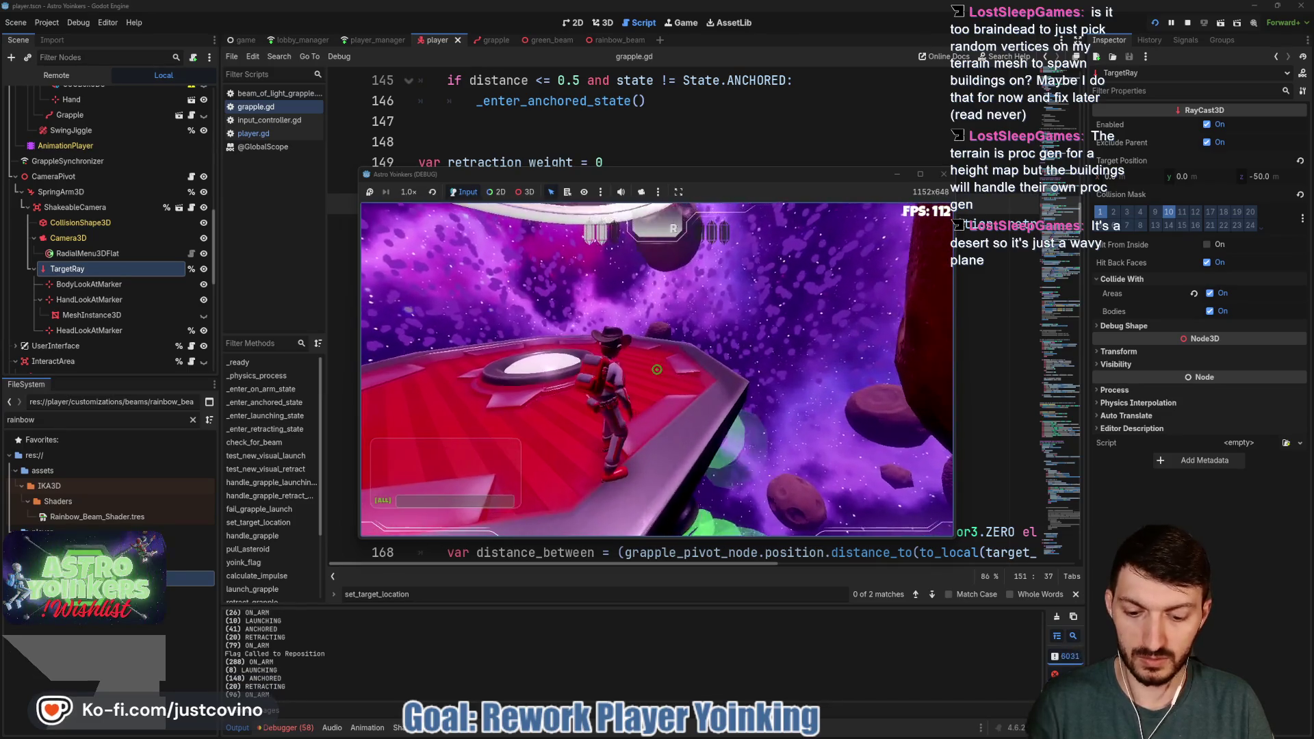
{"action": "key", "text": "F8"}
In GitHub Desktop, write a commit summary about increasing the retract speed from delta * 2
{"action": "mouse_move", "coordinate": [693, 725]}
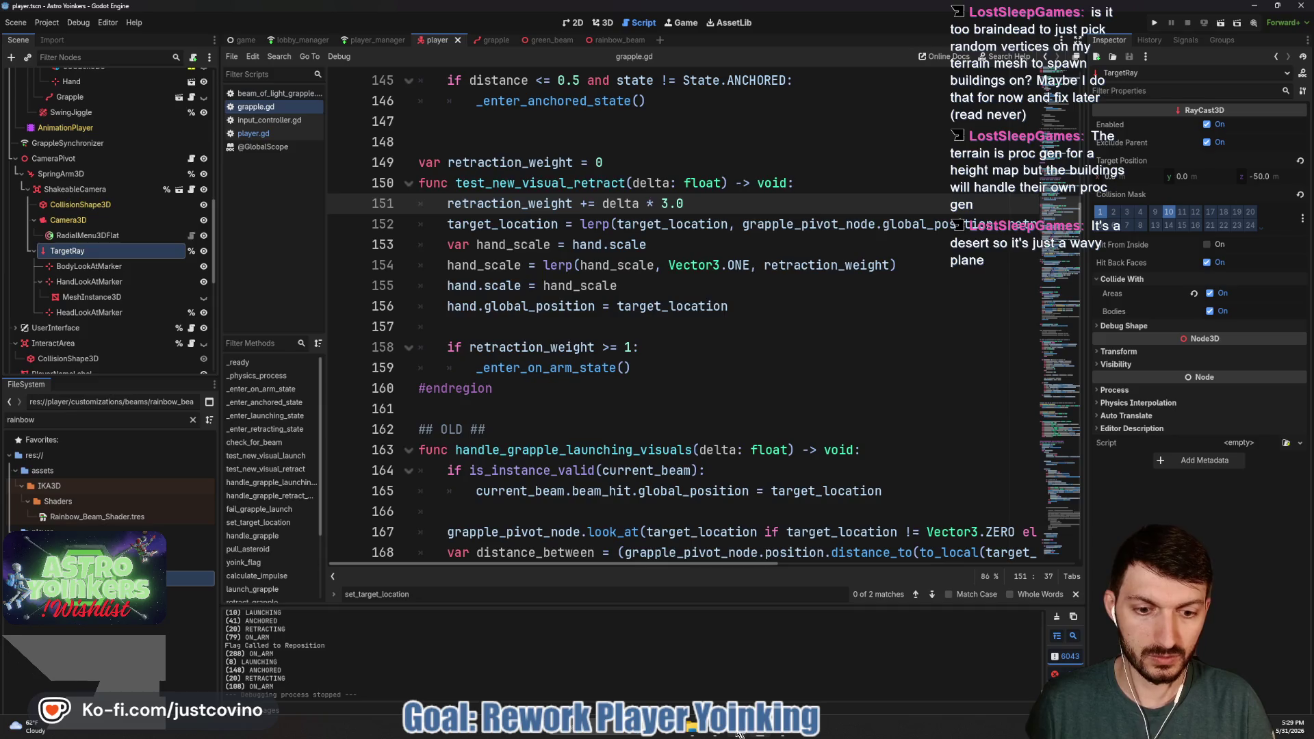
{"action": "left_click", "coordinate": [737, 732]}
{"action": "left_click", "coordinate": [380, 453]}
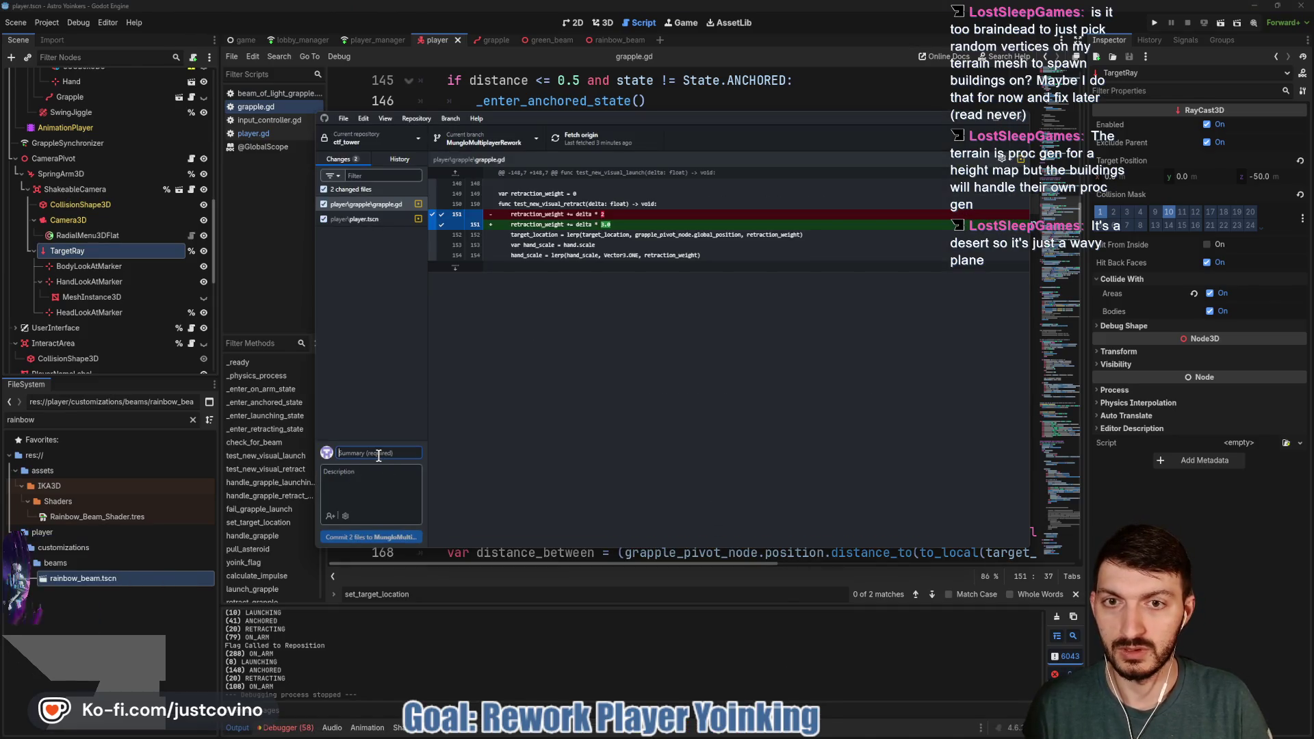
{"action": "type", "text": "increa"}
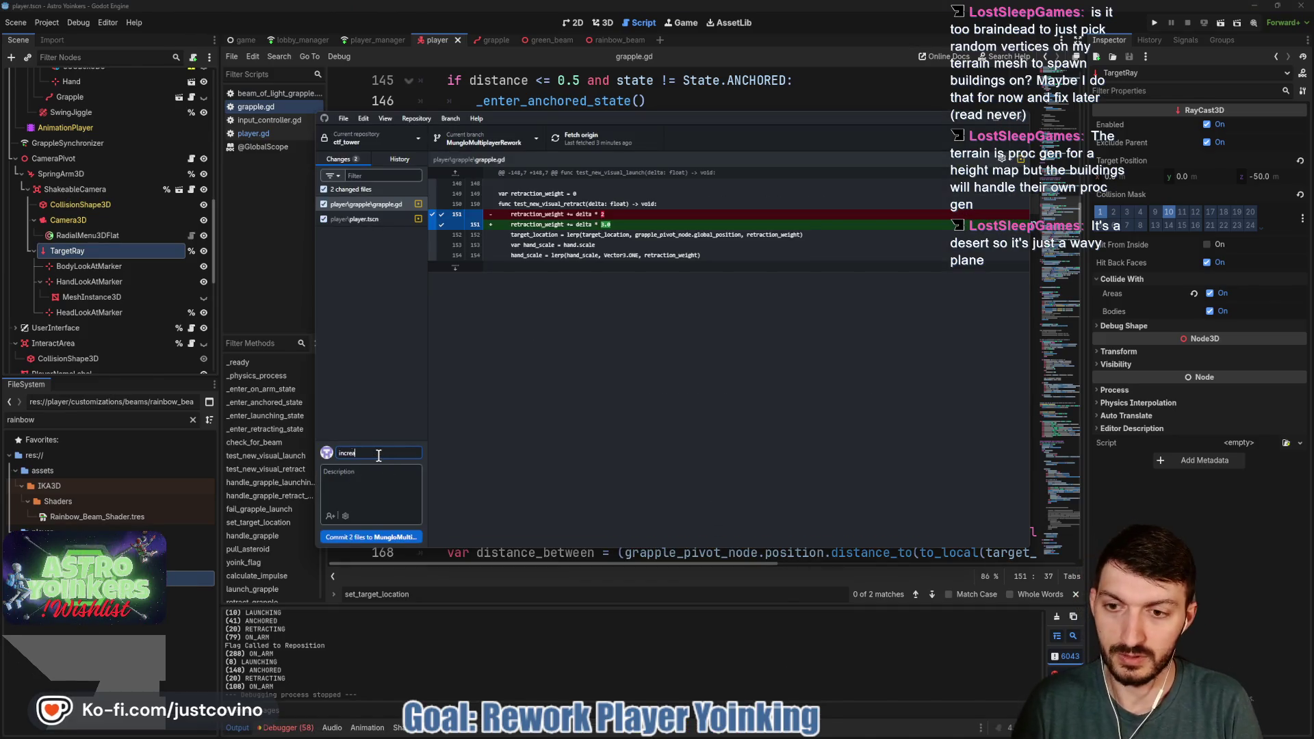
{"action": "type", "text": "sed retrac"}
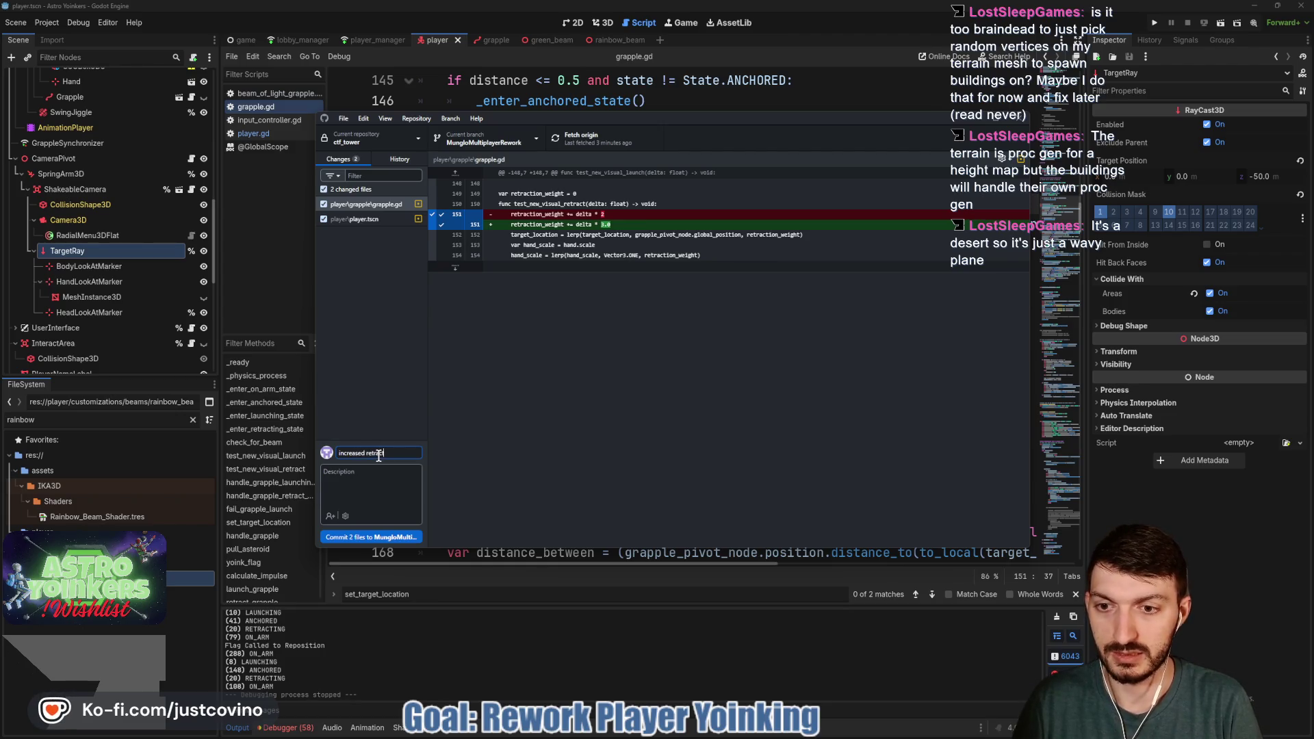
{"action": "type", "text": "t speed fro"}
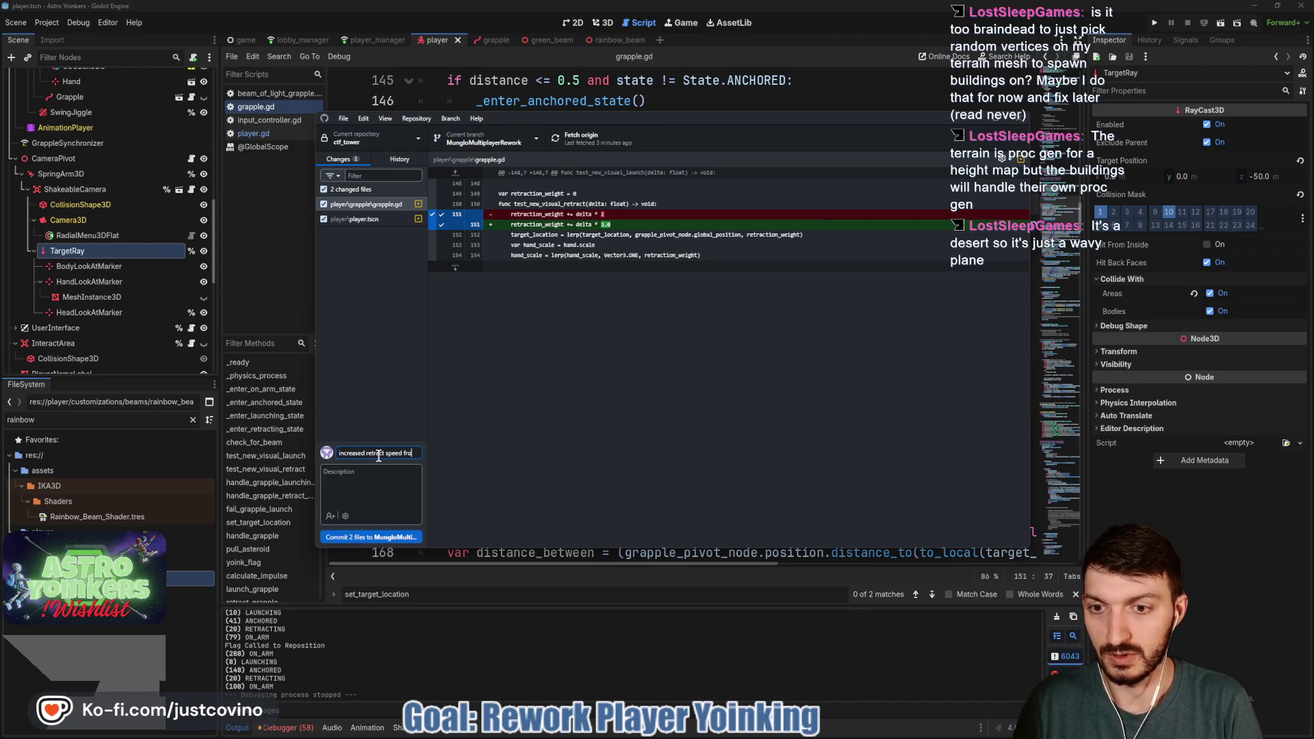
{"action": "type", "text": "m 2"}
{"action": "key", "text": "BackSpace"}
{"action": "type", "text": "delta * 2 t"}
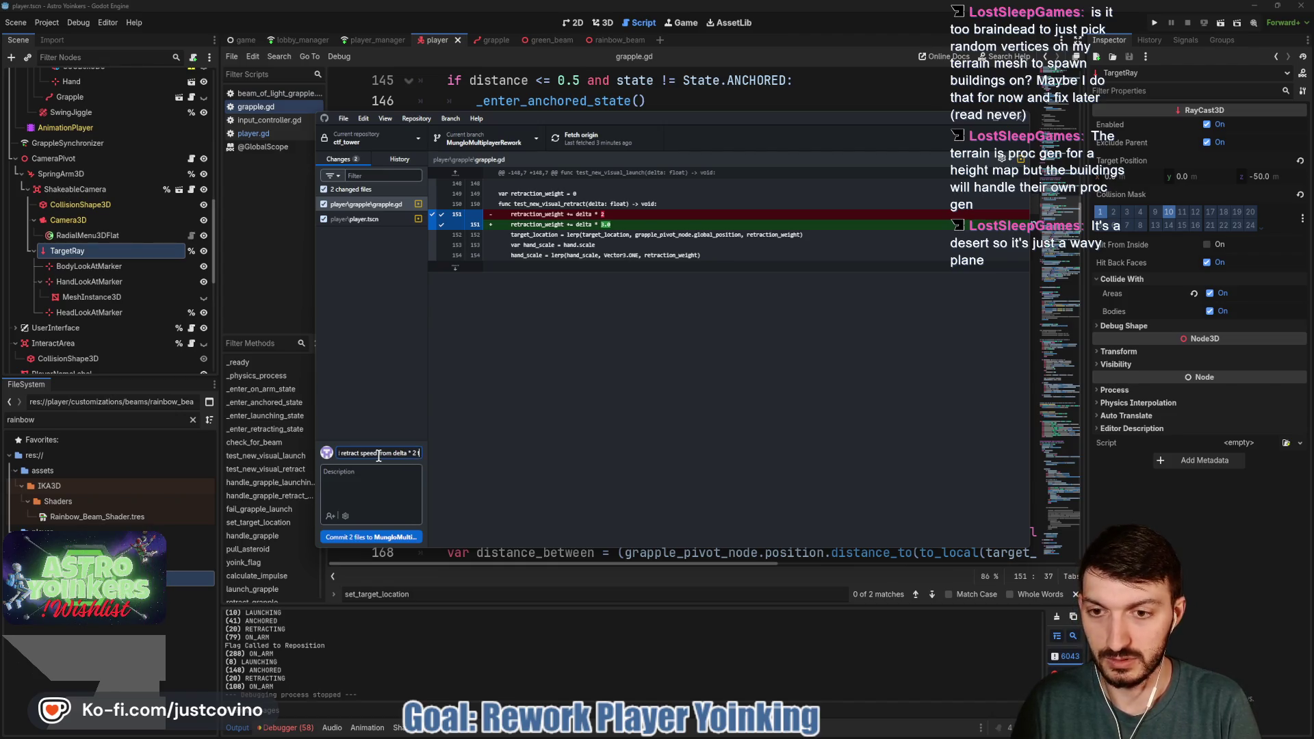
{"action": "type", "text": "o delta * 3"}
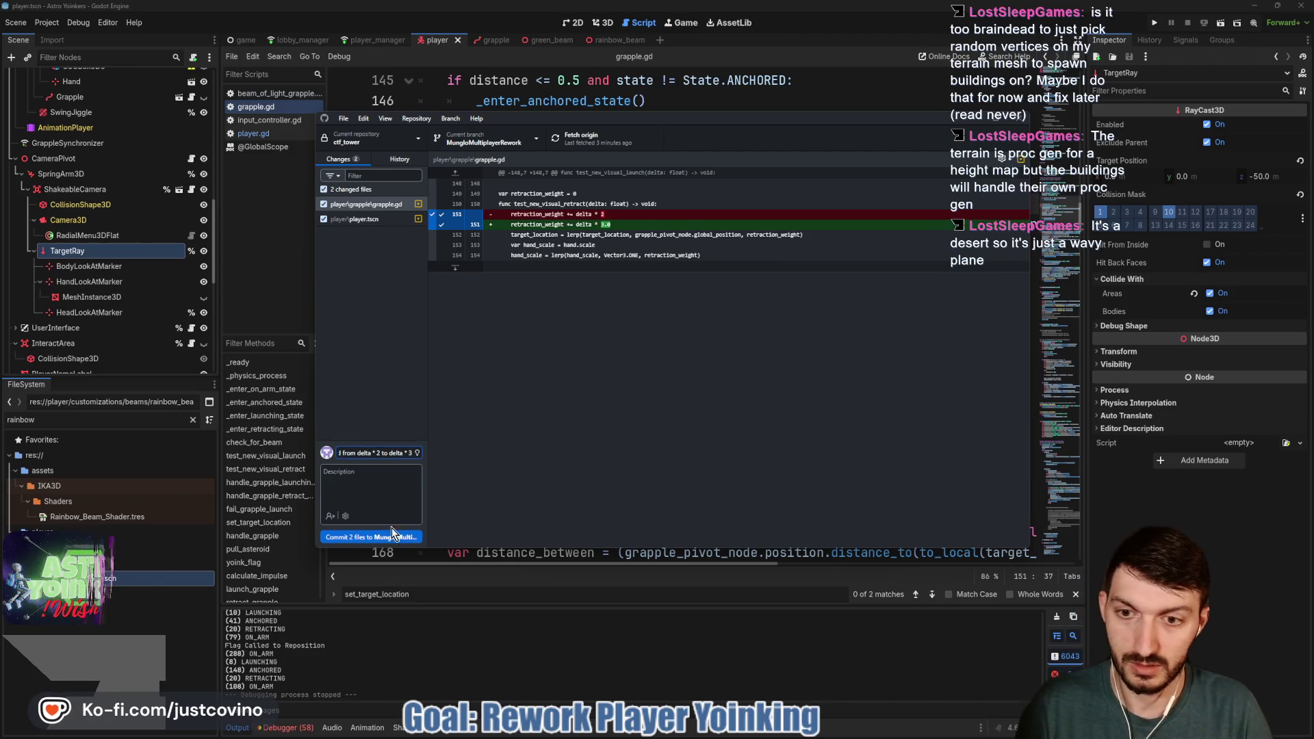
Commit the two changed files and push the commit to origin
{"action": "left_click", "coordinate": [379, 537]}
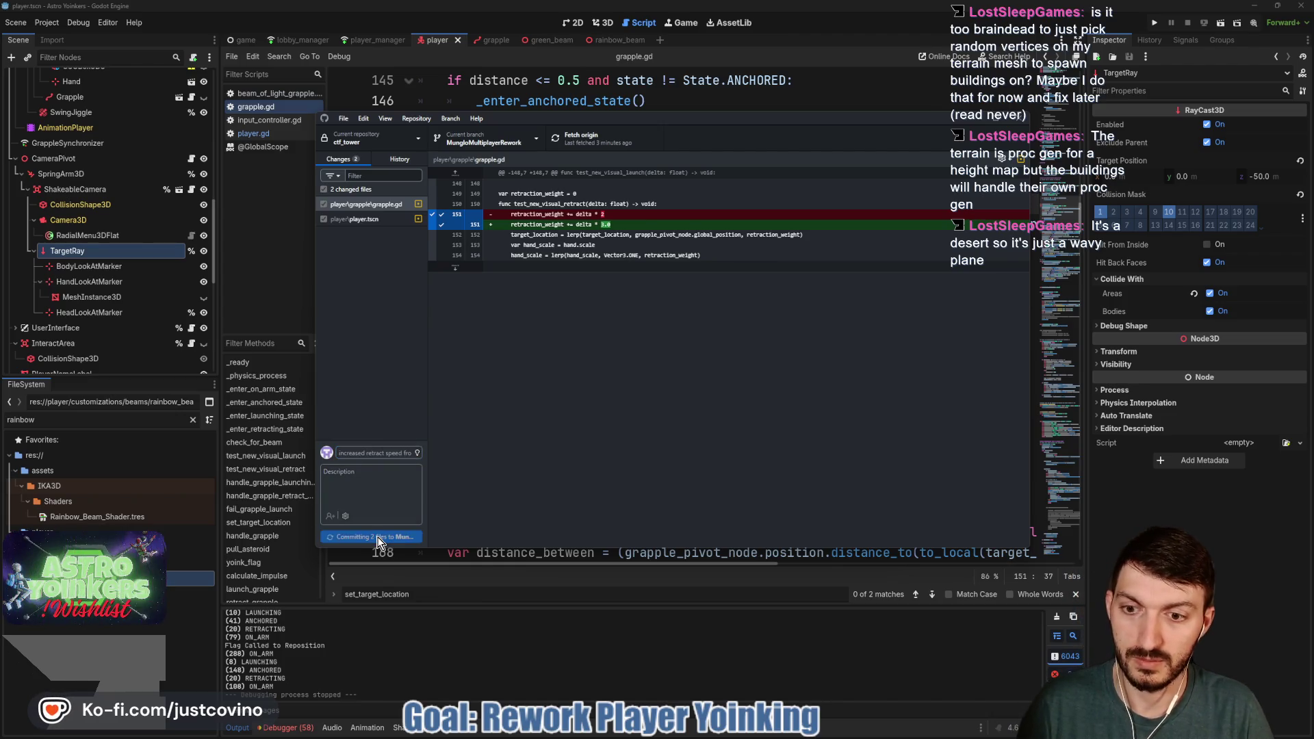
{"action": "left_click", "coordinate": [860, 257]}
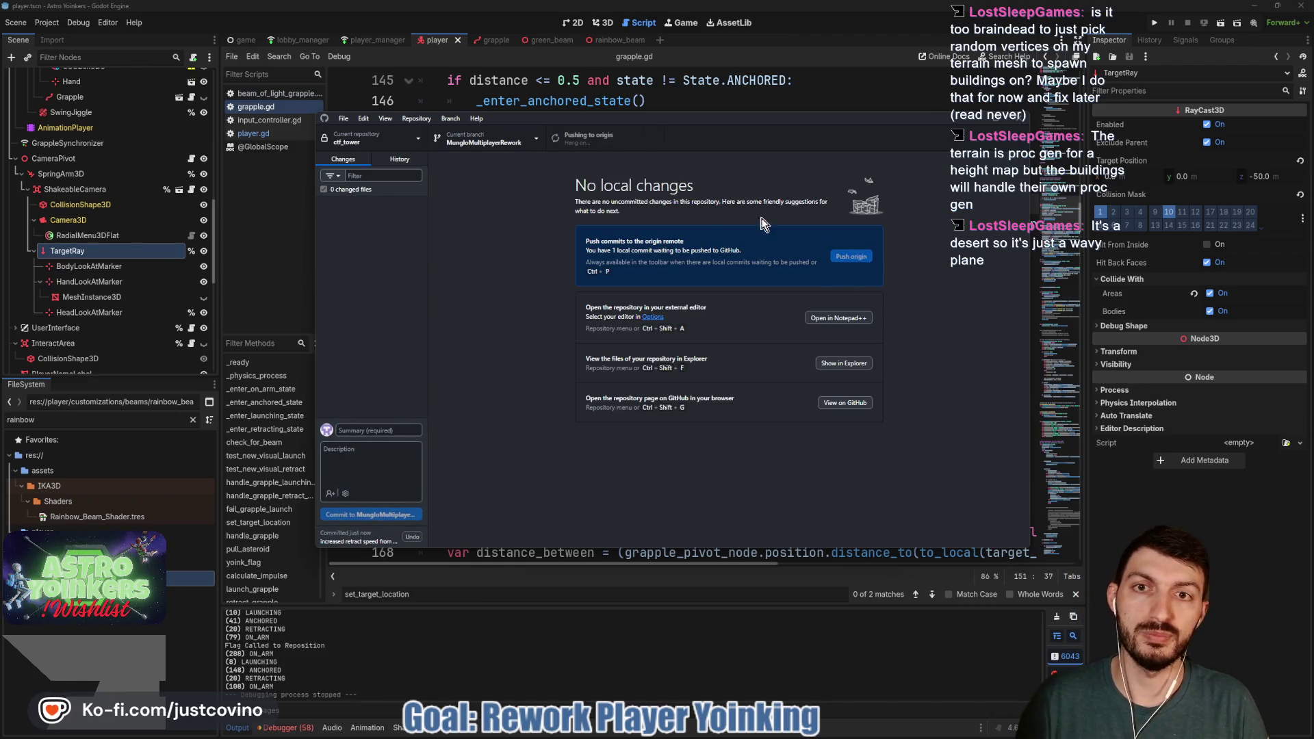
{"action": "left_click", "coordinate": [701, 93]}
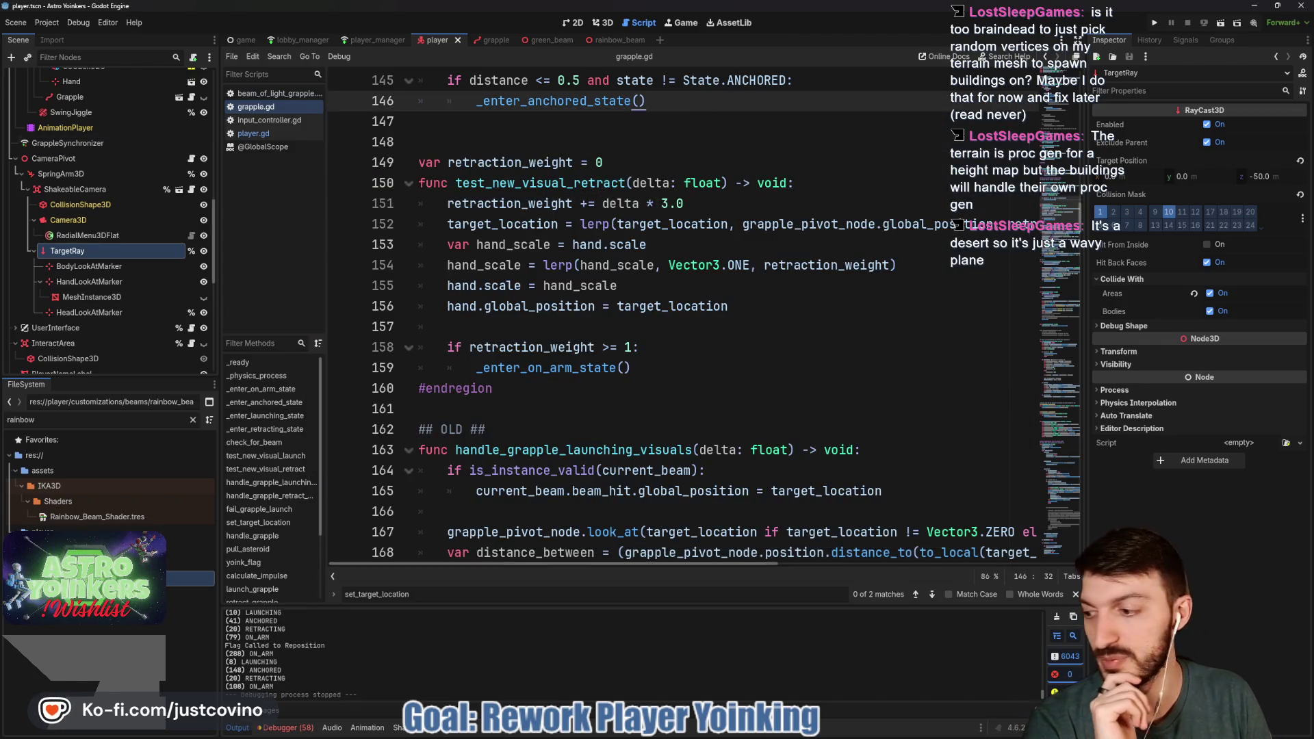